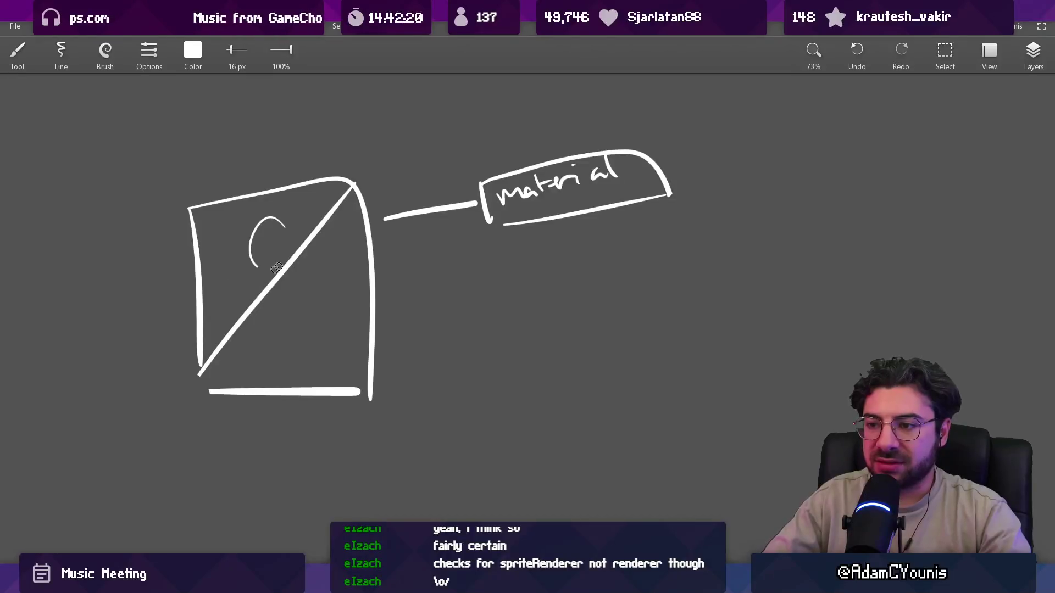
Draw the stick figure's arms and legs inside the box, redrawing the misdrawn legs
left_click_drag(278, 272, 281, 356)
mouse_move(272, 283)
left_mouse_down()
mouse_move(250, 323)
mouse_move(302, 310)
left_mouse_up()
left_click_drag(274, 379, 301, 376)
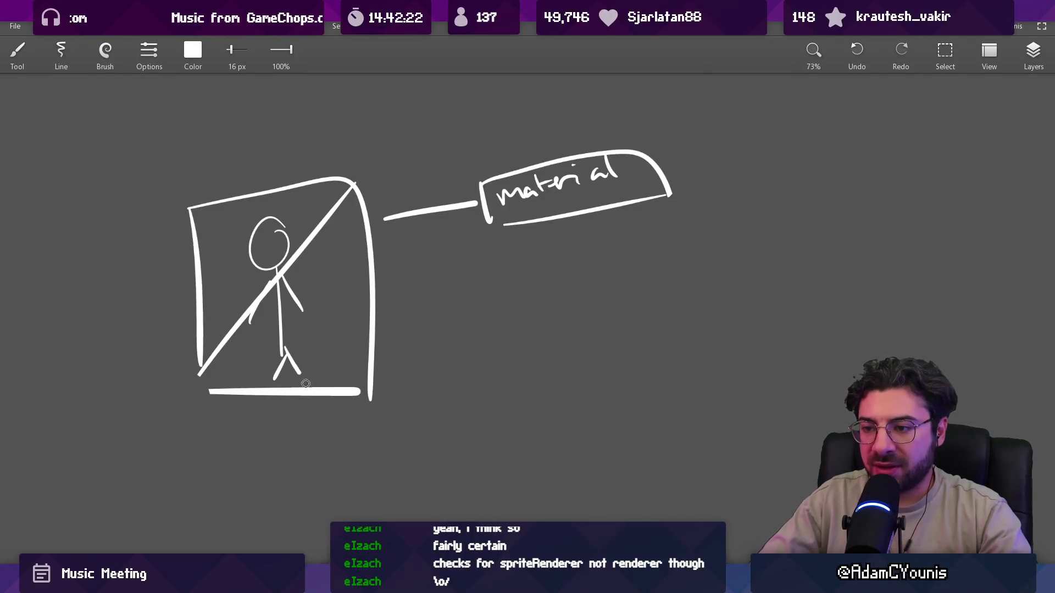
key("ctrl+z")
key("ctrl+z")
key("ctrl+z")
key("e")
key("b")
mouse_move(279, 336)
left_mouse_down()
mouse_move(265, 376)
mouse_move(302, 365)
left_mouse_up()
left_click_drag(278, 277, 309, 310)
scroll(324, 298, "down", 3)
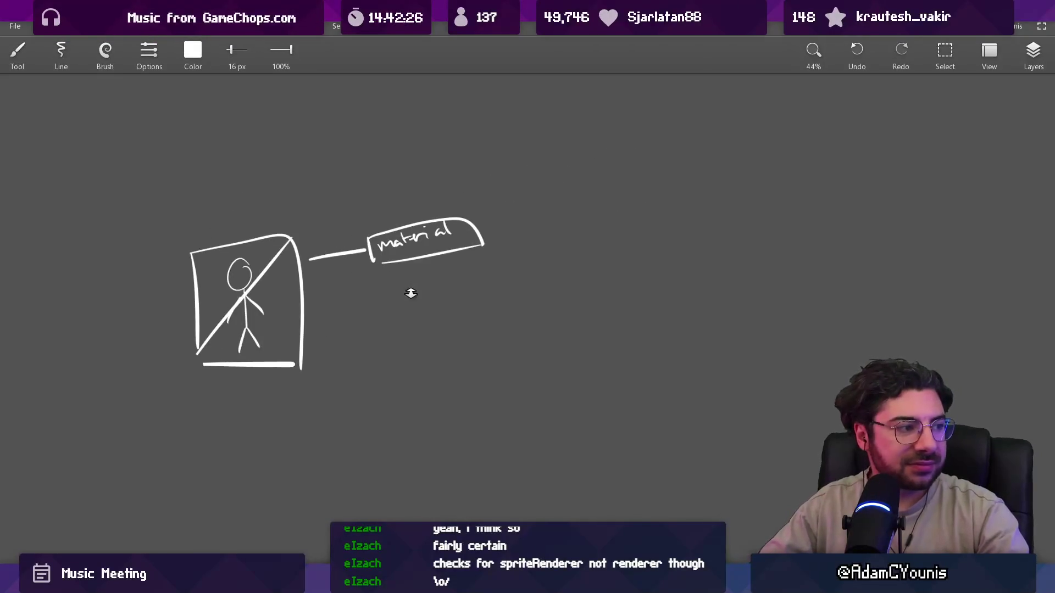
scroll(411, 293, "up", 3)
Undo the stray circle, pan right and handwrite 'Enemy Material' beside the material label
left_click_drag(477, 189, 447, 180)
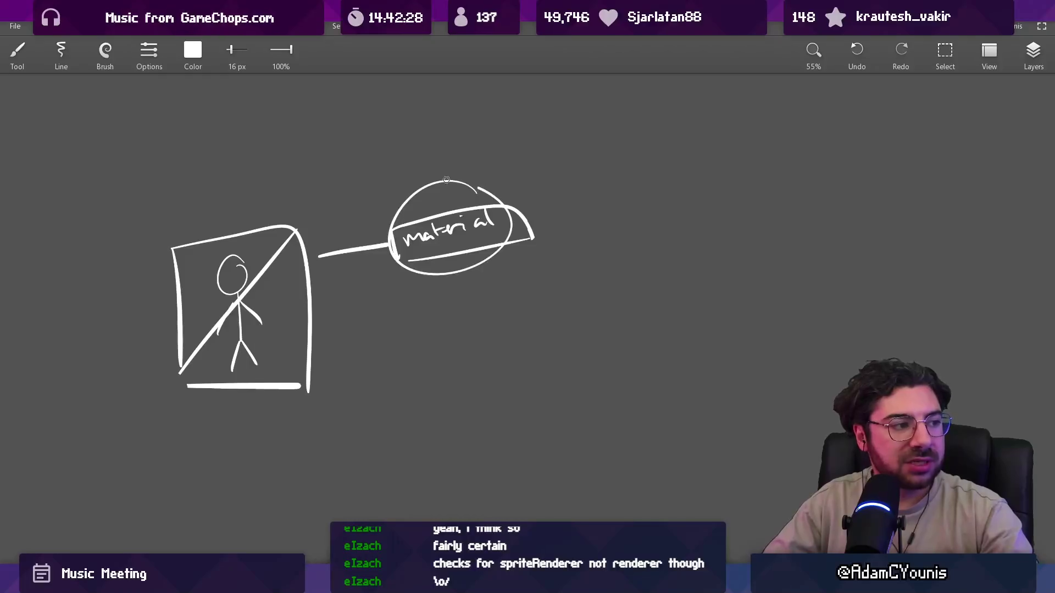
key("ctrl+z")
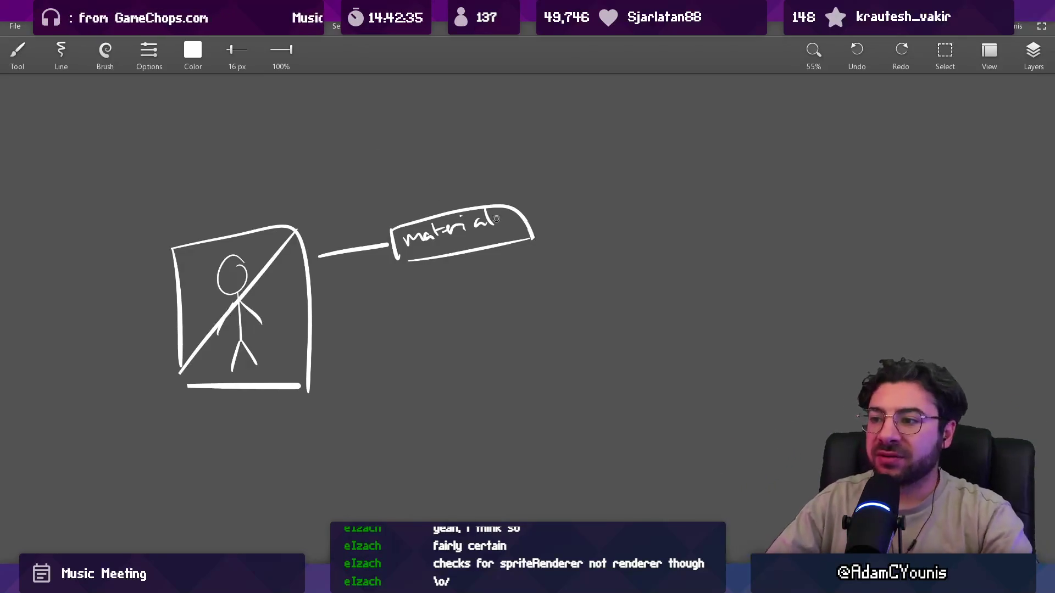
scroll(456, 224, "down", 3)
scroll(456, 224, "right", 2)
scroll(425, 212, "up", 4)
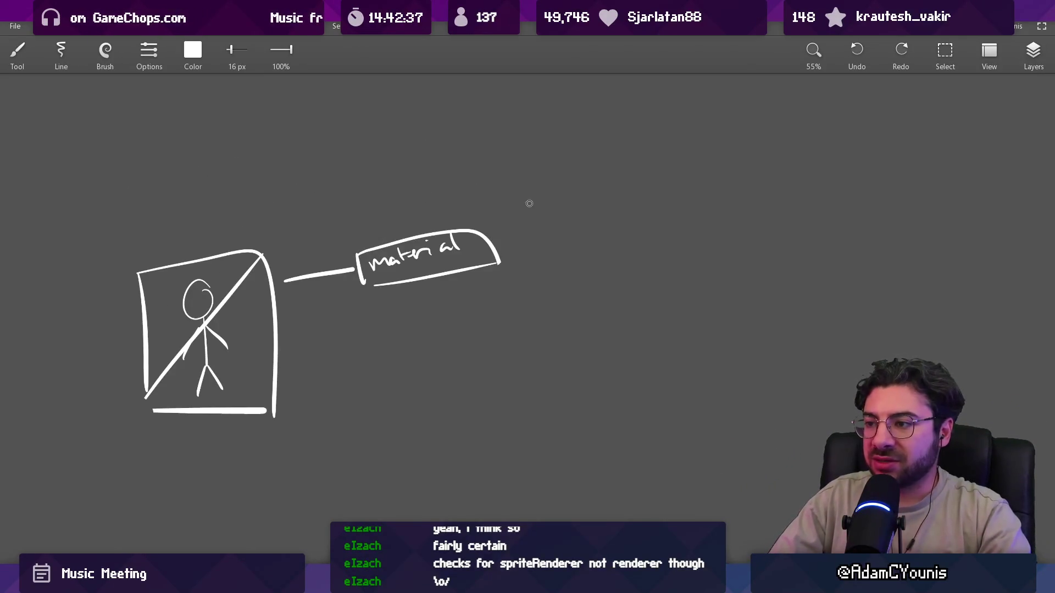
left_click_drag(512, 217, 480, 219)
mouse_move(563, 147)
left_mouse_down()
mouse_move(569, 160)
mouse_move(573, 144)
left_mouse_up()
mouse_move(565, 158)
left_mouse_down()
mouse_move(624, 165)
mouse_move(720, 151)
mouse_move(775, 126)
mouse_move(786, 156)
left_mouse_up()
key("ctrl+z")
Write 'fire' below the heading and lasso-move it upward
scroll(725, 236, "down", 3)
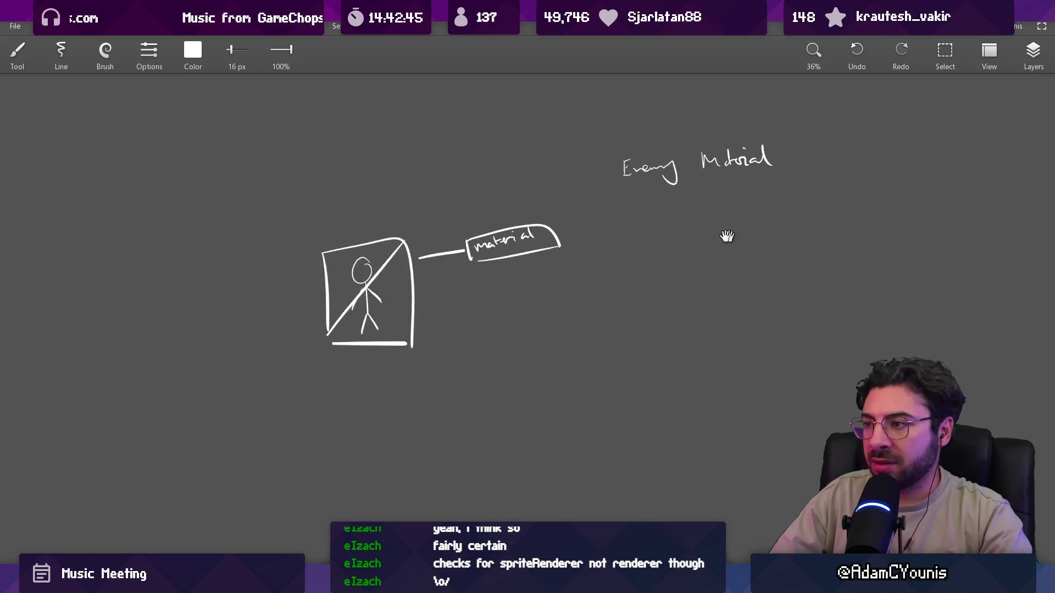
left_click_drag(726, 236, 604, 233)
scroll(476, 254, "up", 2)
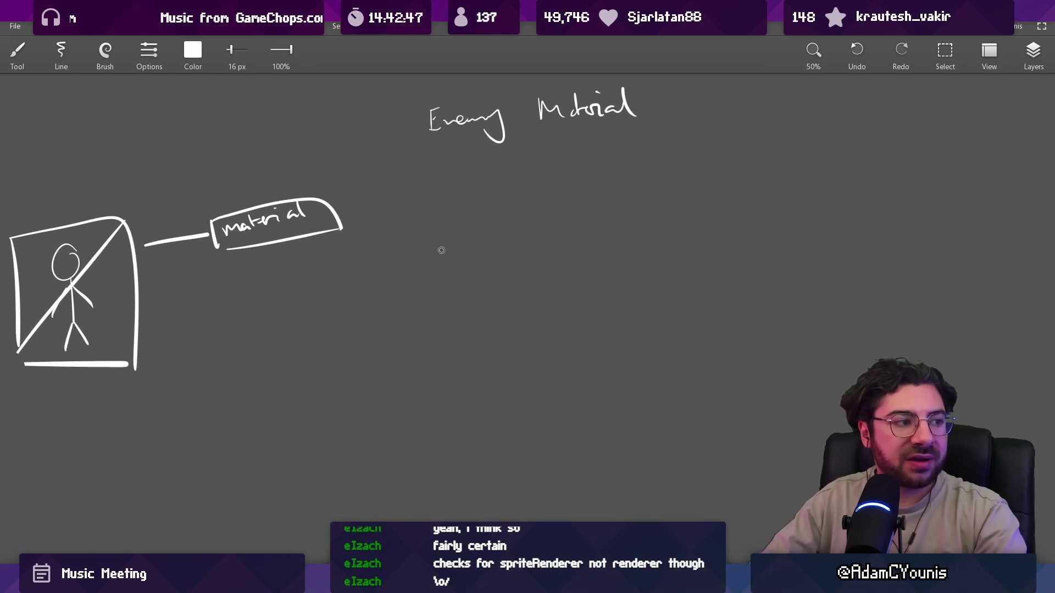
mouse_move(455, 225)
left_mouse_down()
mouse_move(466, 248)
mouse_move(502, 229)
left_mouse_up()
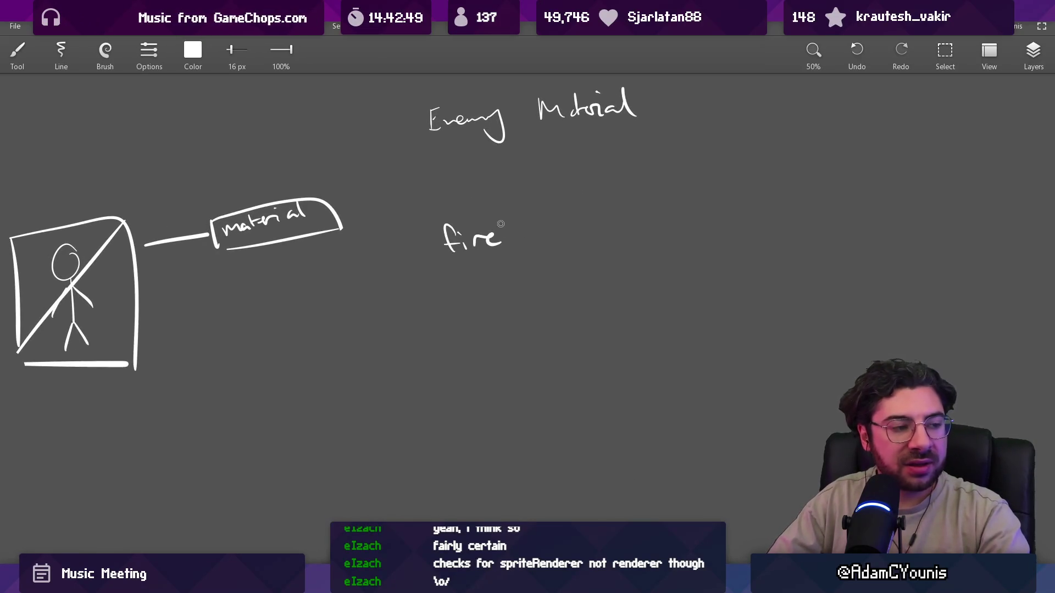
scroll(379, 264, "left", 3)
left_click_drag(391, 160, 395, 171)
key("ctrl+z")
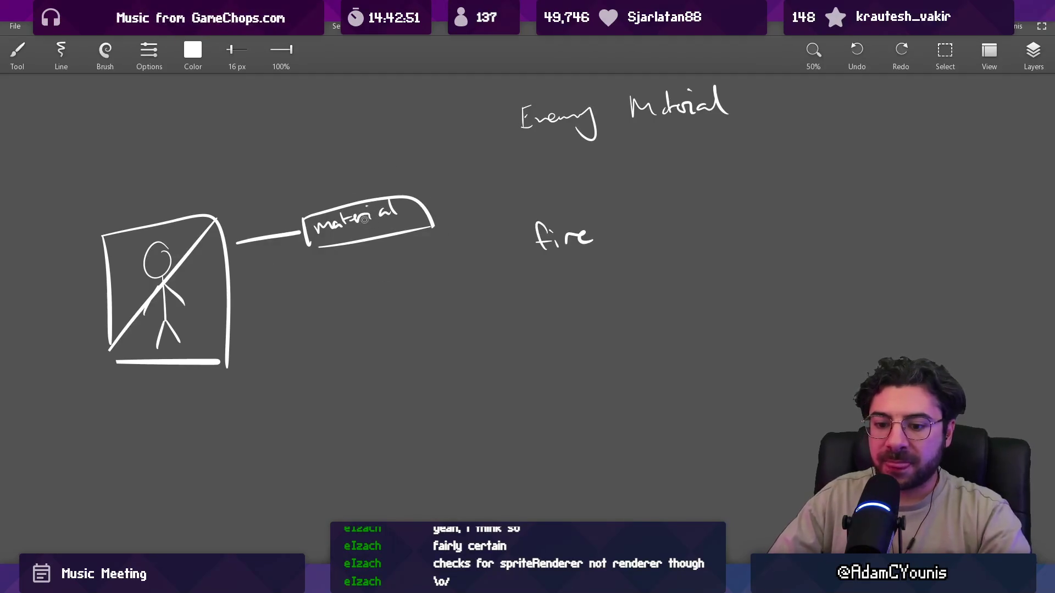
key("l")
mouse_move(552, 186)
left_mouse_down()
mouse_move(611, 263)
mouse_move(604, 268)
left_mouse_up()
mouse_move(572, 242)
left_mouse_down()
mouse_move(560, 191)
mouse_move(549, 192)
left_mouse_up()
scroll(549, 193, "up", 3)
key("b")
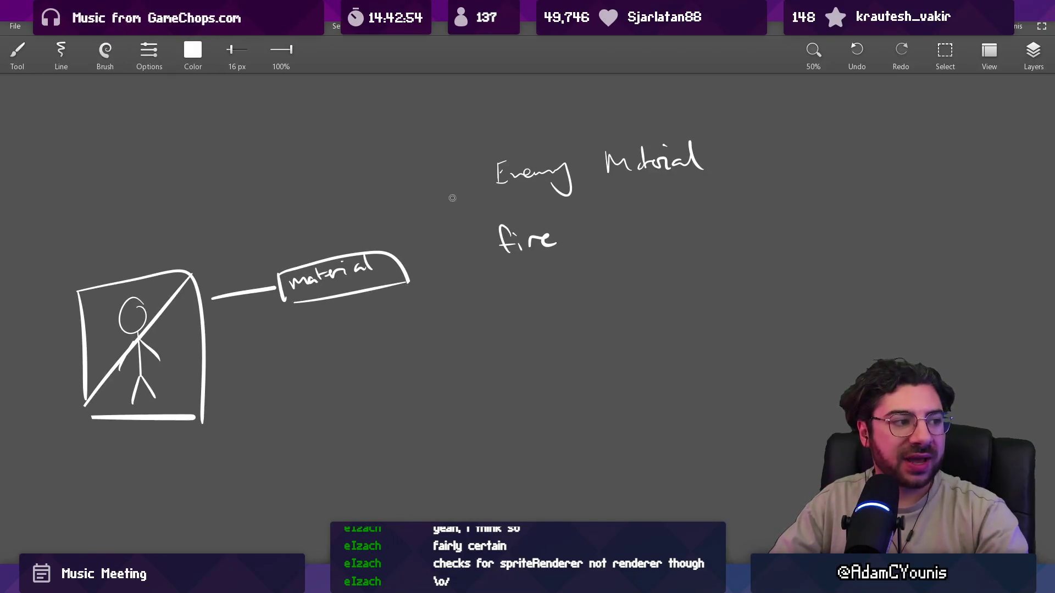
Draw a bracket linking material to both notes, removing the extra box on the right
mouse_move(468, 183)
left_mouse_down()
mouse_move(420, 232)
mouse_move(477, 250)
left_mouse_up()
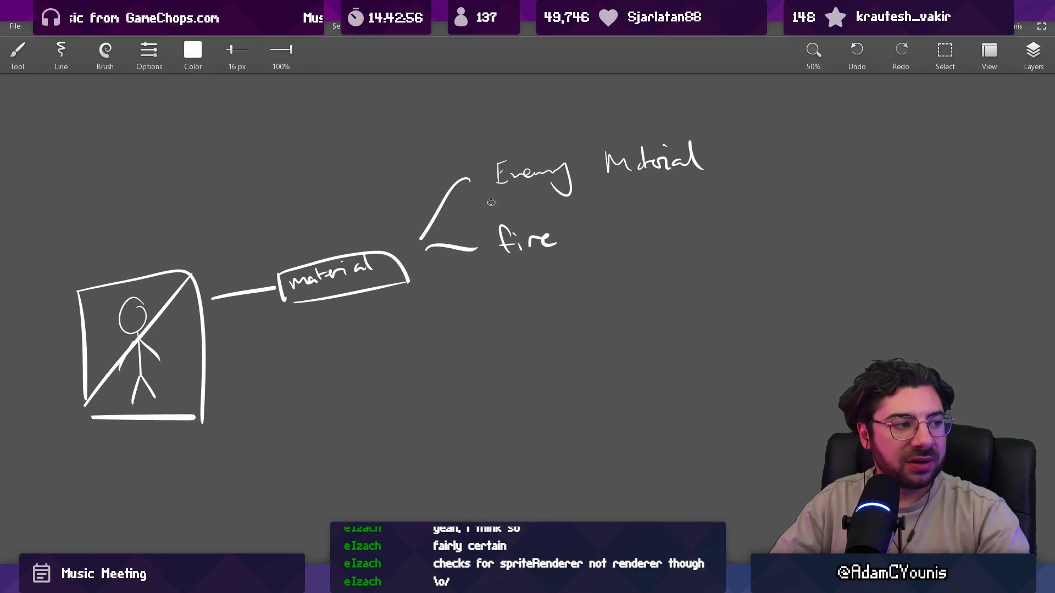
scroll(549, 215, "up", 2)
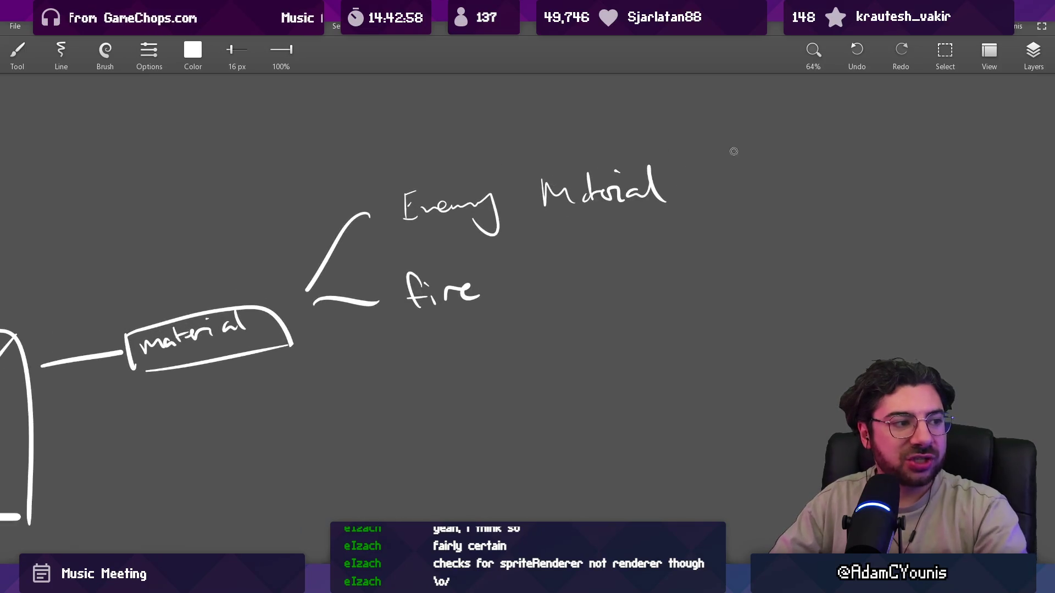
mouse_move(758, 113)
left_mouse_down()
mouse_move(756, 243)
mouse_move(800, 251)
mouse_move(772, 252)
left_mouse_up()
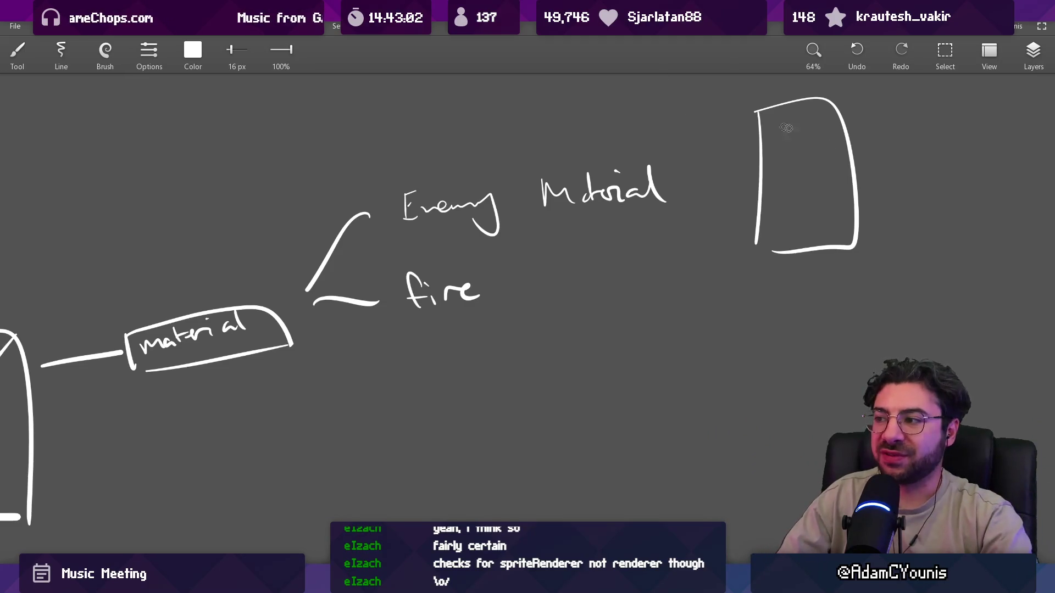
left_click_drag(747, 167, 641, 211)
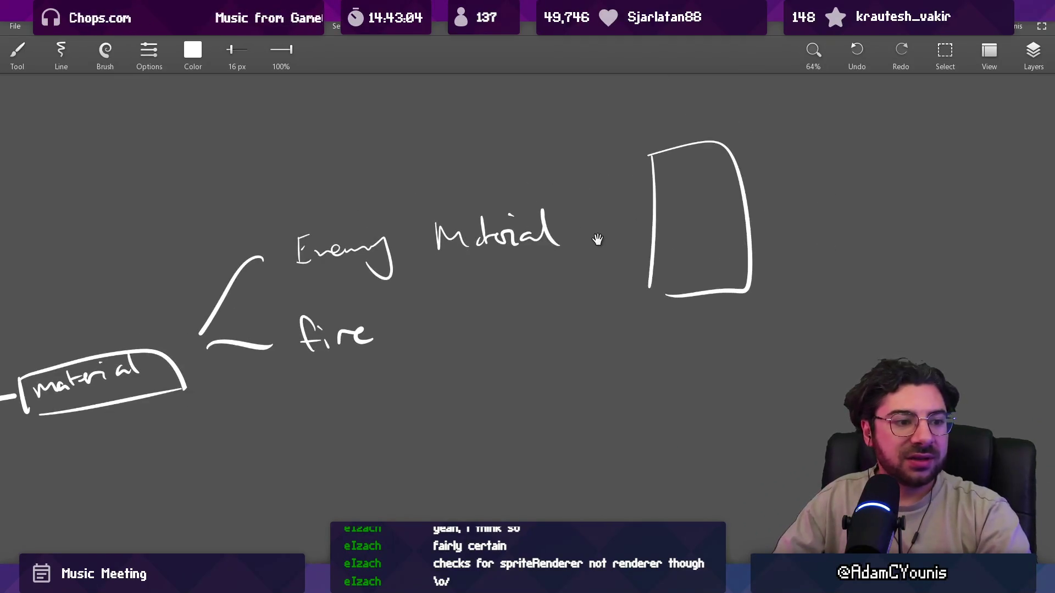
key("ctrl+z")
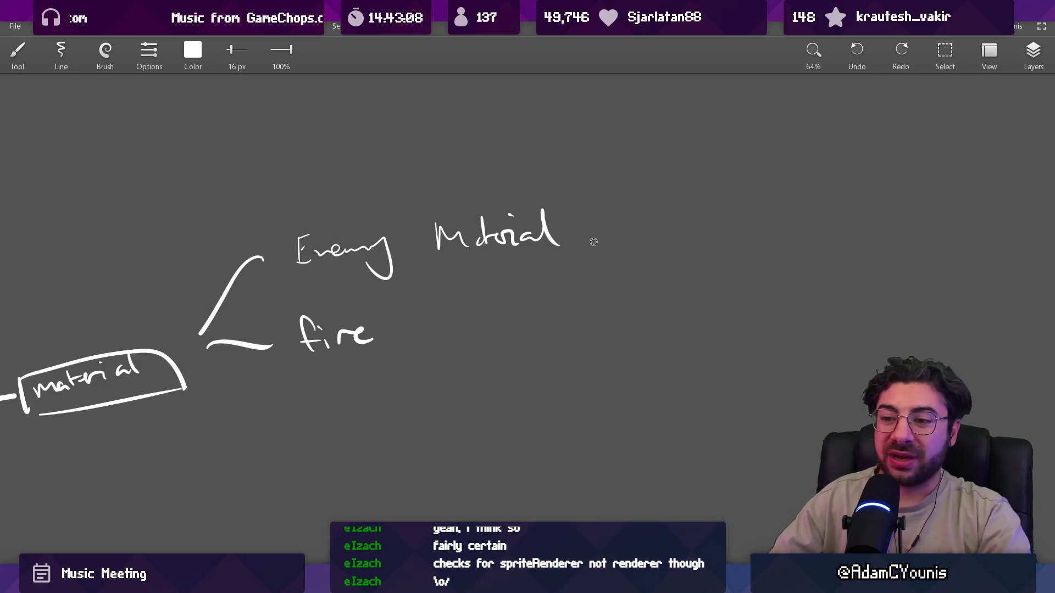
left_click_drag(195, 373, 462, 199)
Draw a second 'material' box under the first and move 'fire' beside it
left_click_drag(300, 260, 302, 288)
mouse_move(292, 264)
left_mouse_down()
mouse_move(454, 236)
mouse_move(460, 286)
left_mouse_up()
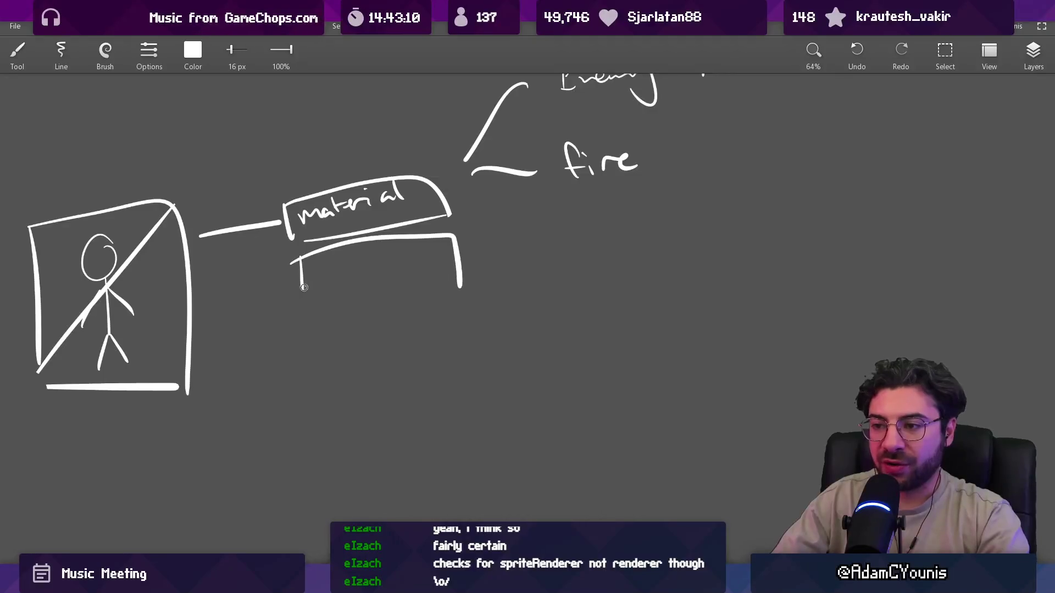
left_click_drag(304, 288, 450, 280)
left_click_drag(333, 261, 420, 263)
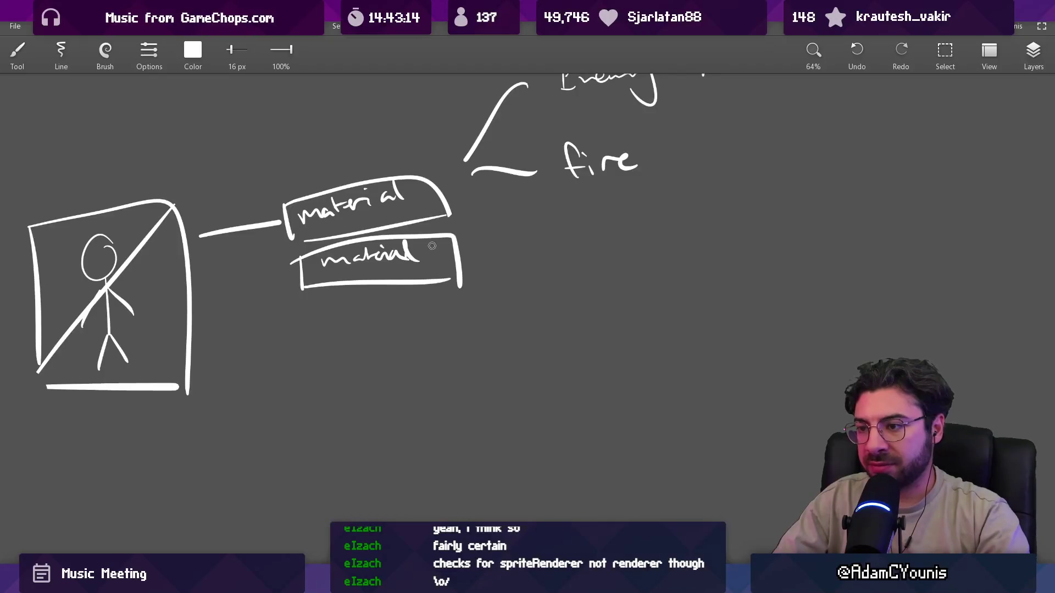
key("l")
mouse_move(541, 148)
left_mouse_down()
mouse_move(544, 181)
mouse_move(506, 266)
mouse_move(505, 256)
left_mouse_up()
key("Escape")
key("b")
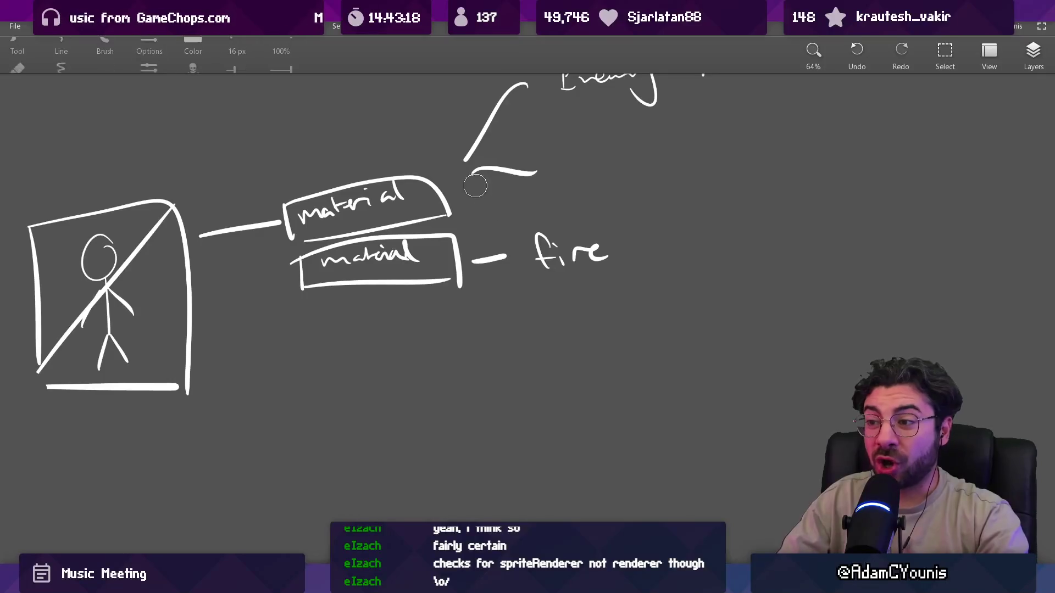
Link the second material box to 'fire' with a dash
key("e")
left_click_drag(472, 173, 539, 184)
scroll(384, 250, "down", 5)
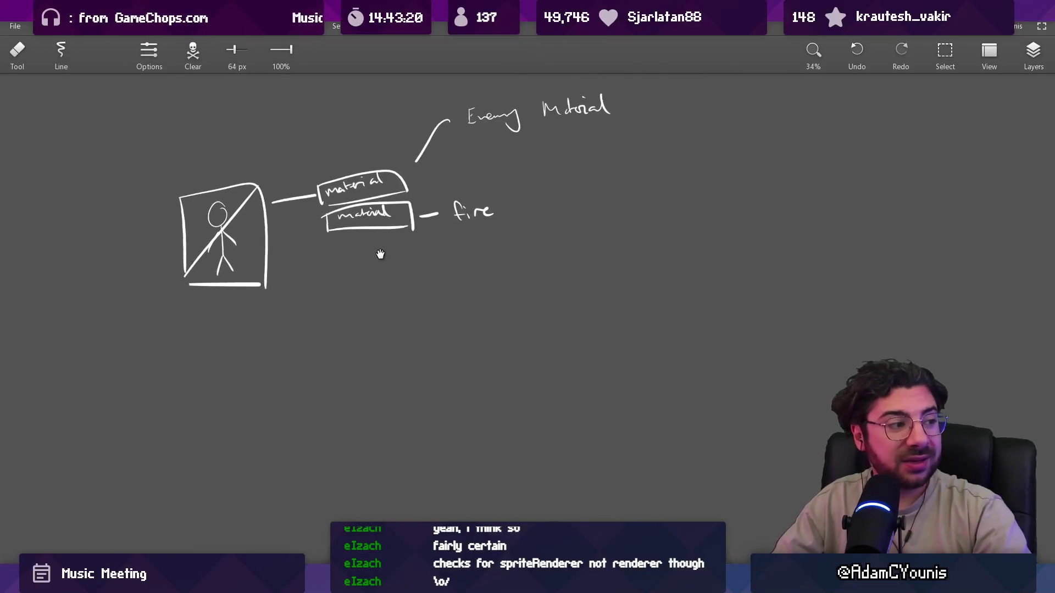
scroll(382, 264, "down", 2)
key("b")
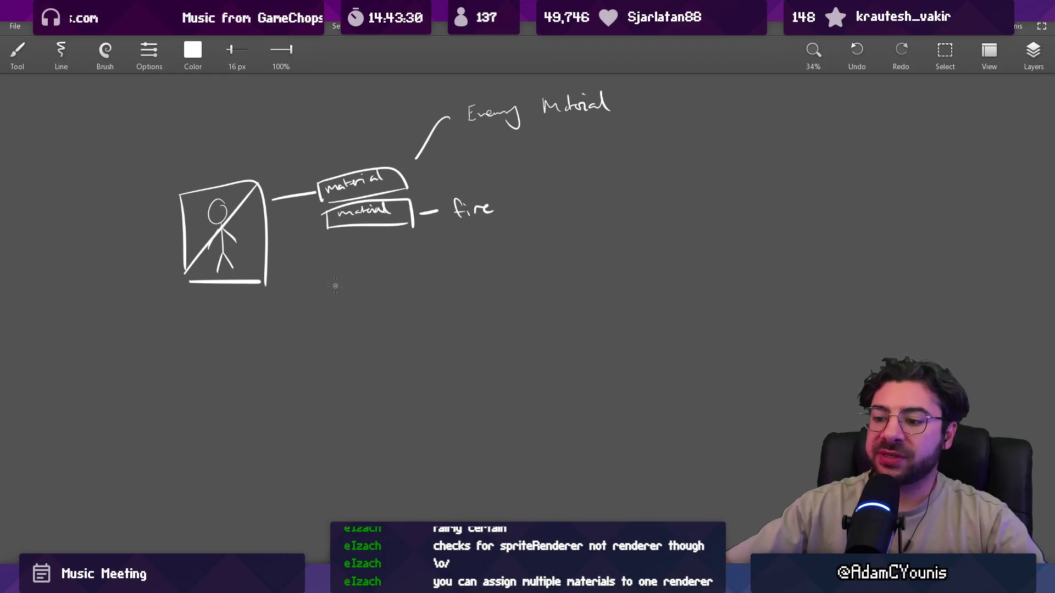
key("alt+Tab")
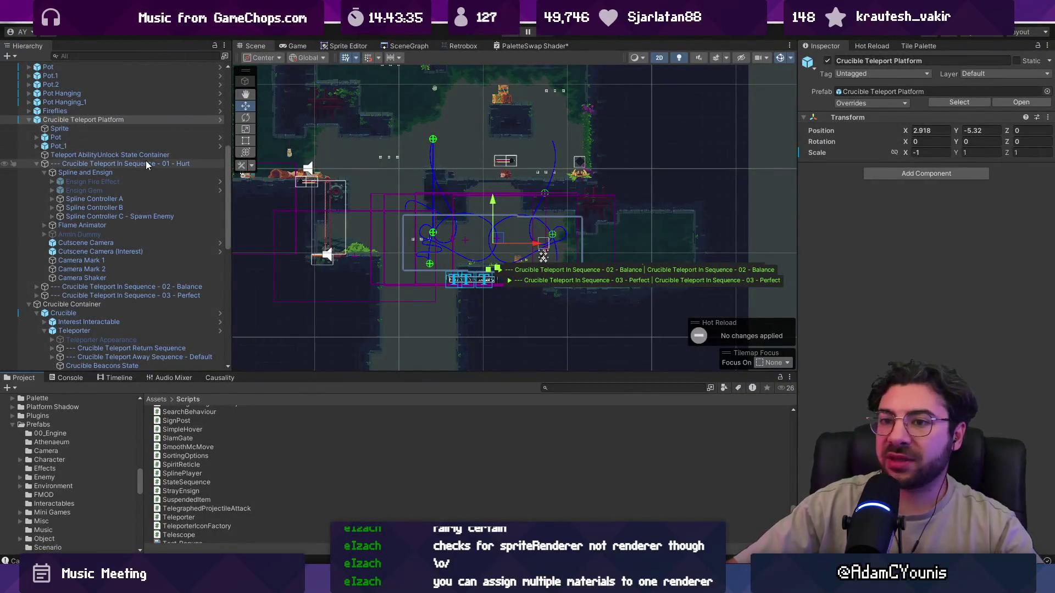
Review the hurt teleport-in sequence, Flame Animator and Spline and Ensign objects in the Hierarchy
left_click(130, 166)
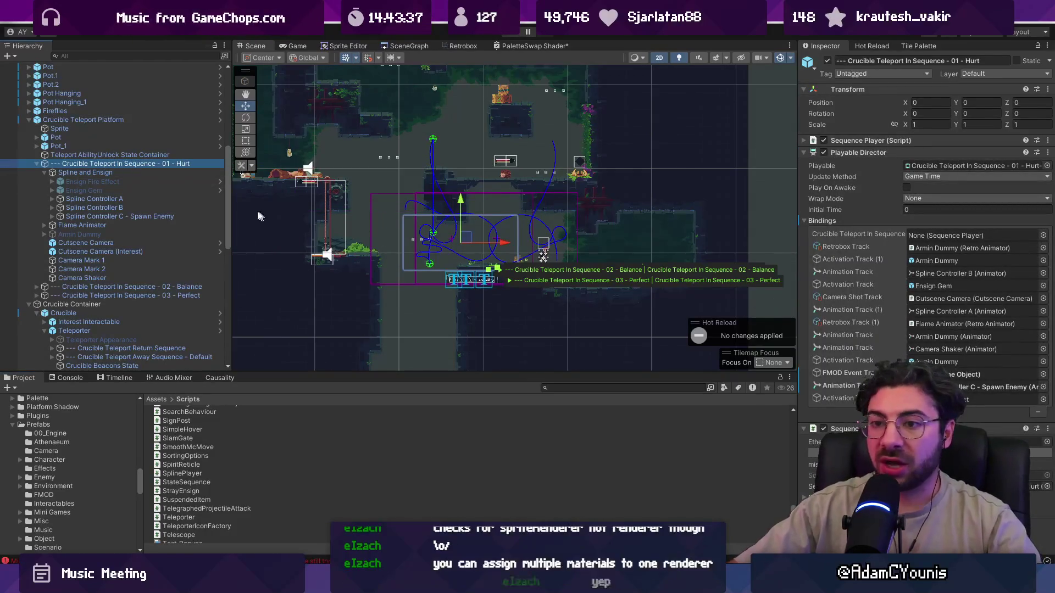
left_click(130, 225)
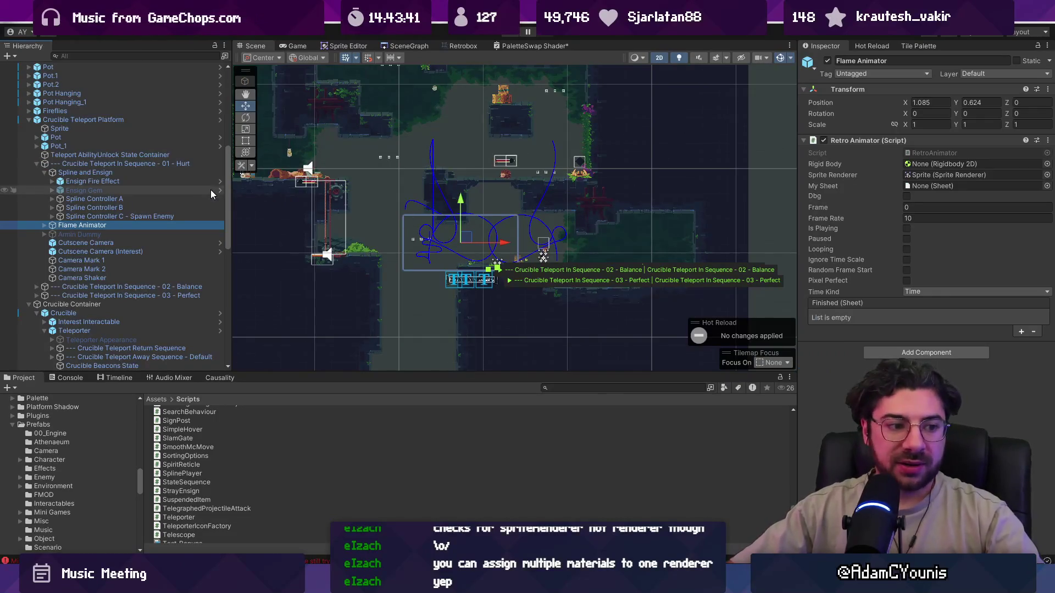
left_click(124, 172)
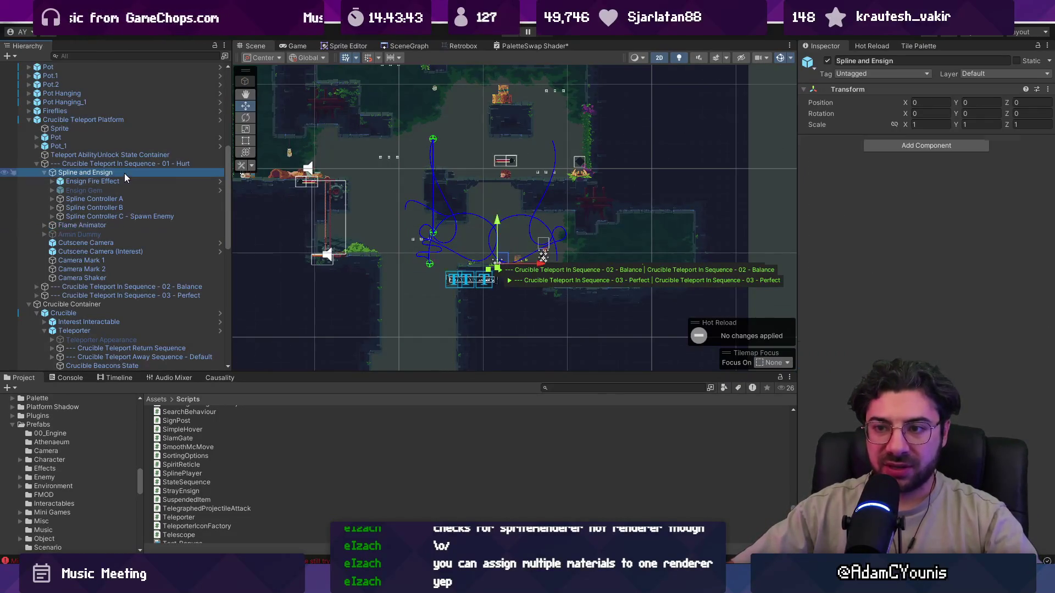
left_click(117, 163)
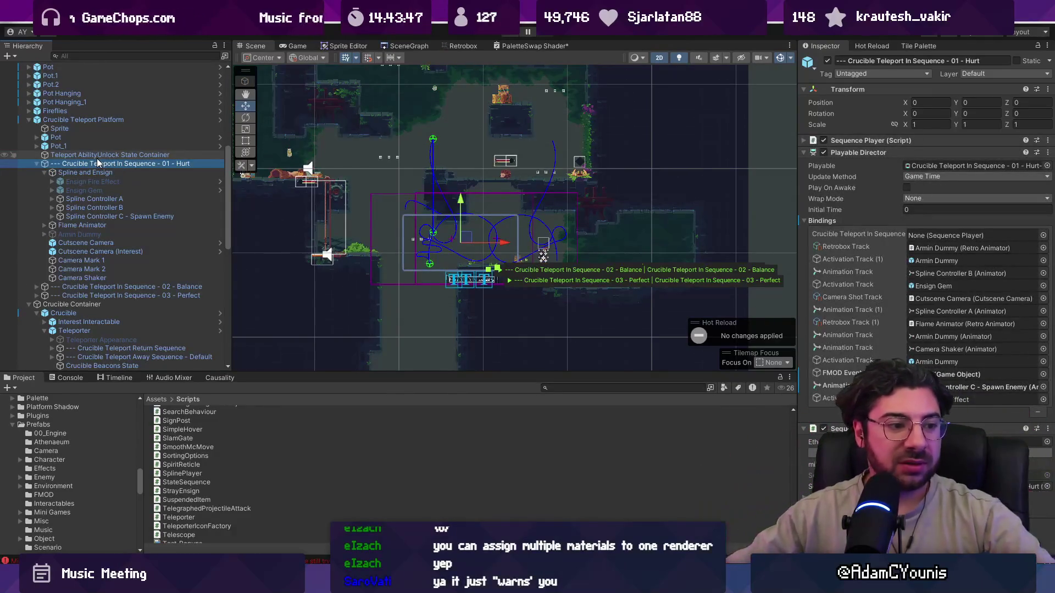
left_click(805, 221)
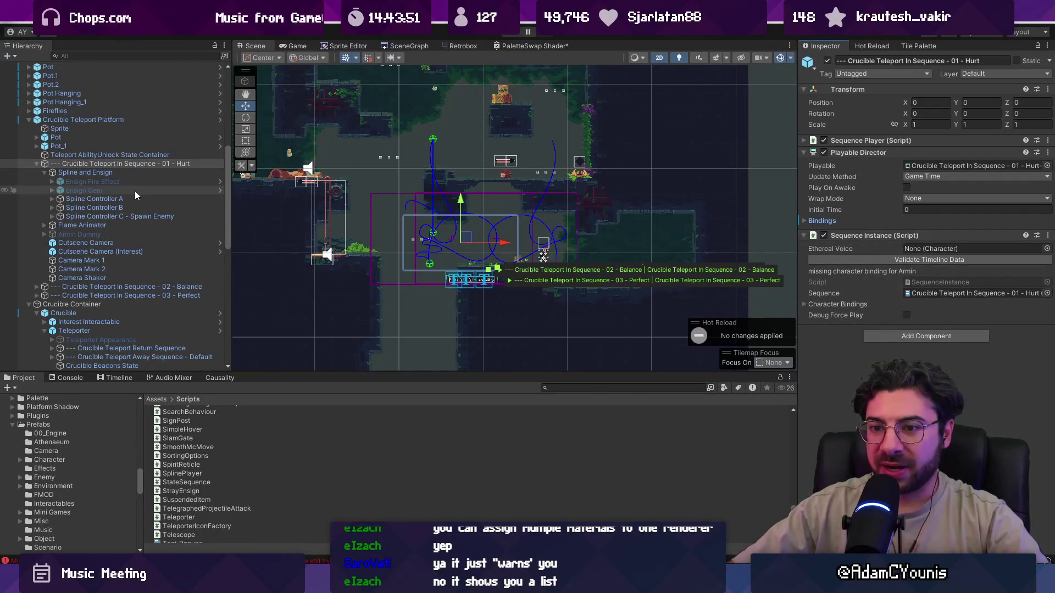
scroll(126, 258, "down", 3)
Inspect the Teleporter object, then select the Hedgehog_1 enemy in the Scene view
left_click(113, 265)
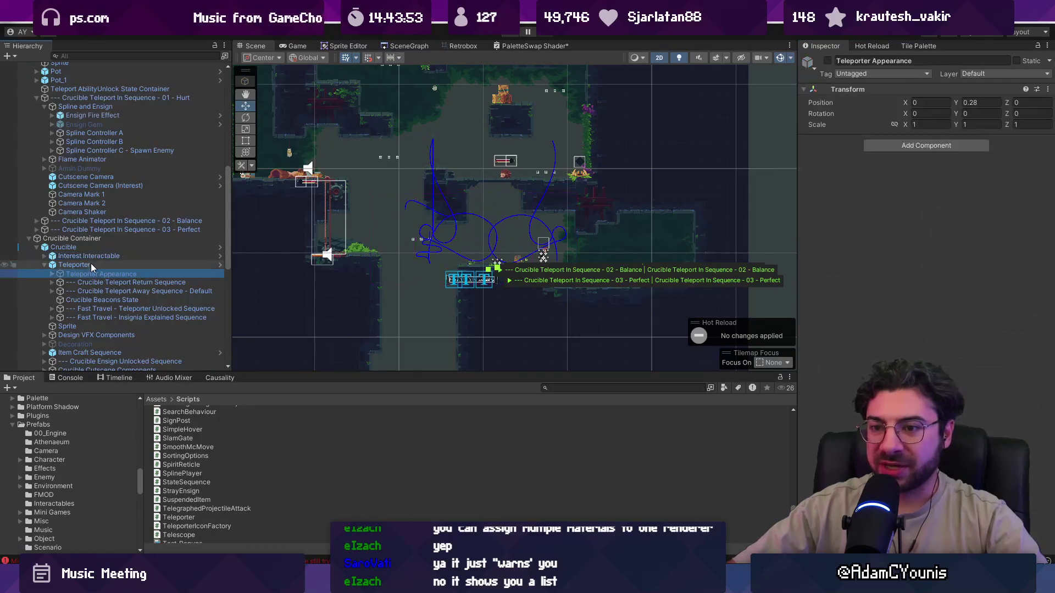
left_click(45, 265)
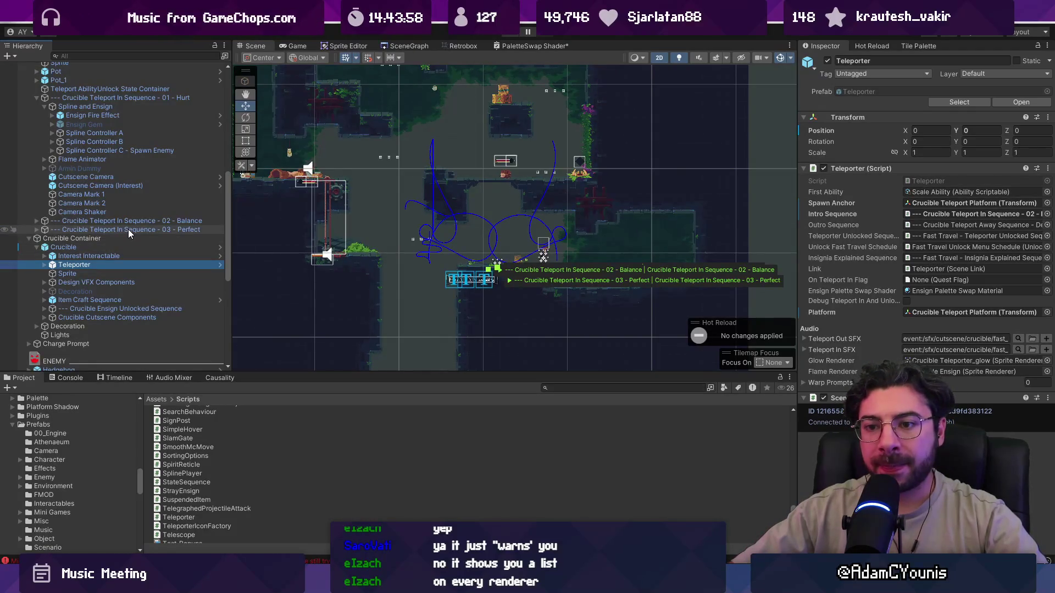
scroll(549, 267, "down", 3)
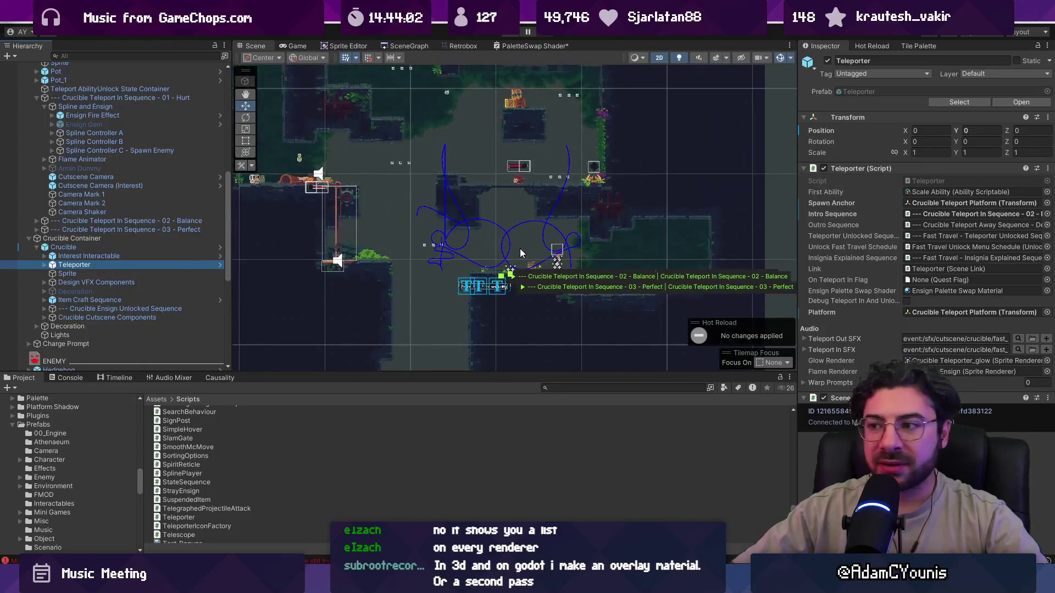
scroll(520, 249, "up", 3)
left_click(511, 149)
Select Hedgehog_1's Sprite child and confirm its Enemy Material uses Enemy Shader 2
scroll(108, 158, "down", 3)
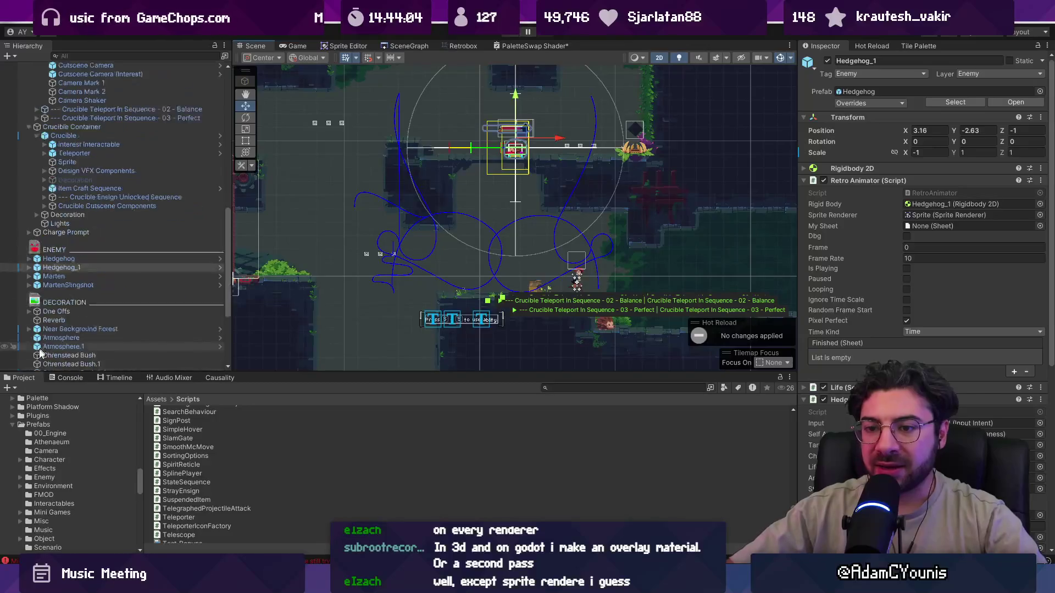
left_click(29, 267)
left_click(50, 277)
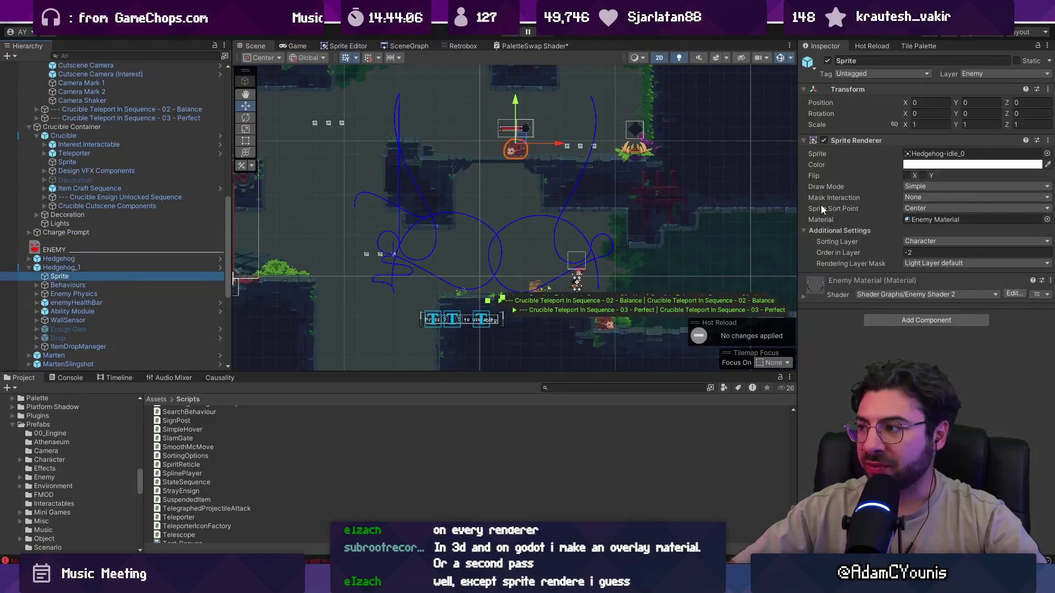
left_click(831, 221)
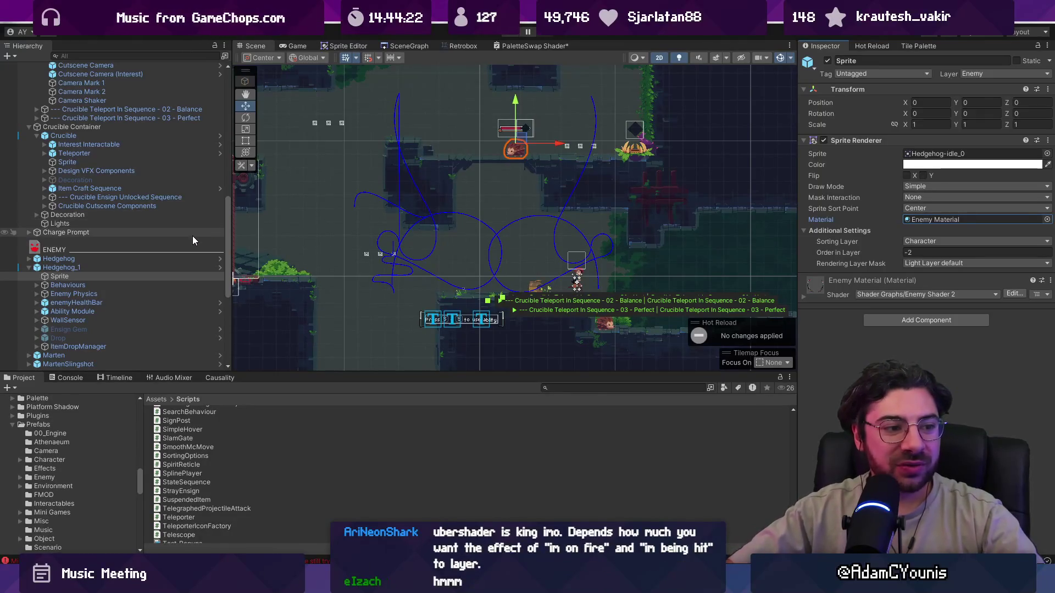
scroll(155, 255, "down", 3)
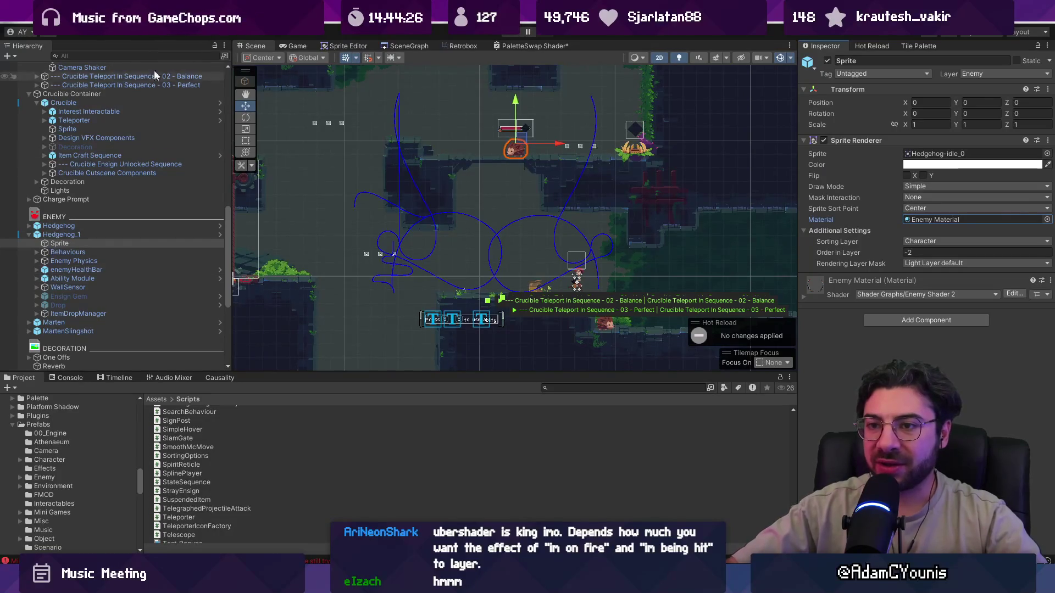
left_click(138, 56)
Filter the Hierarchy by 'ParticleSystem' and show all of Green Twinkles' particle modules in the Inspector
type("Par")
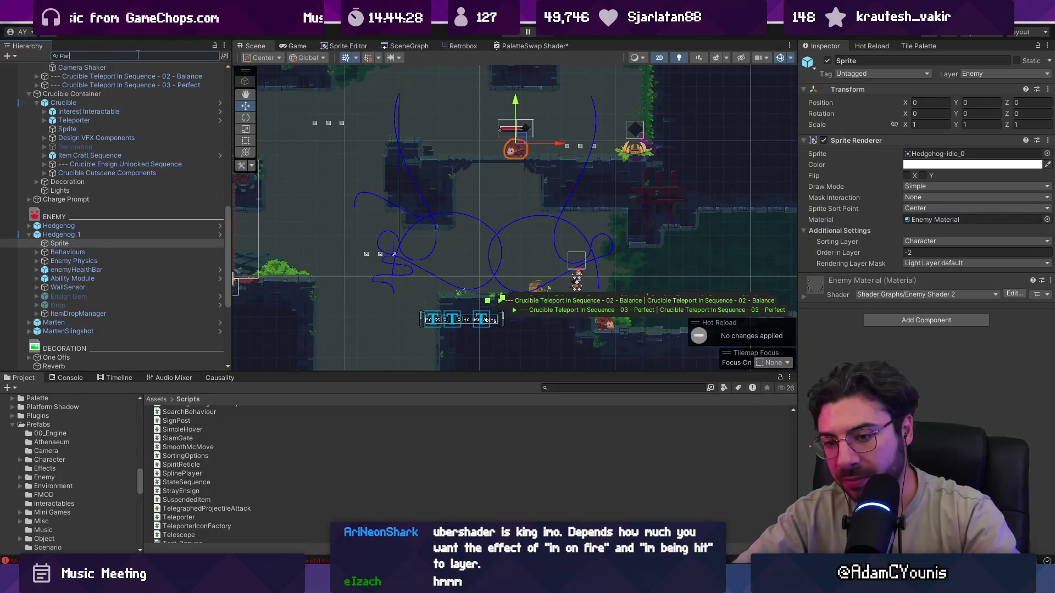
type("ticleSystem")
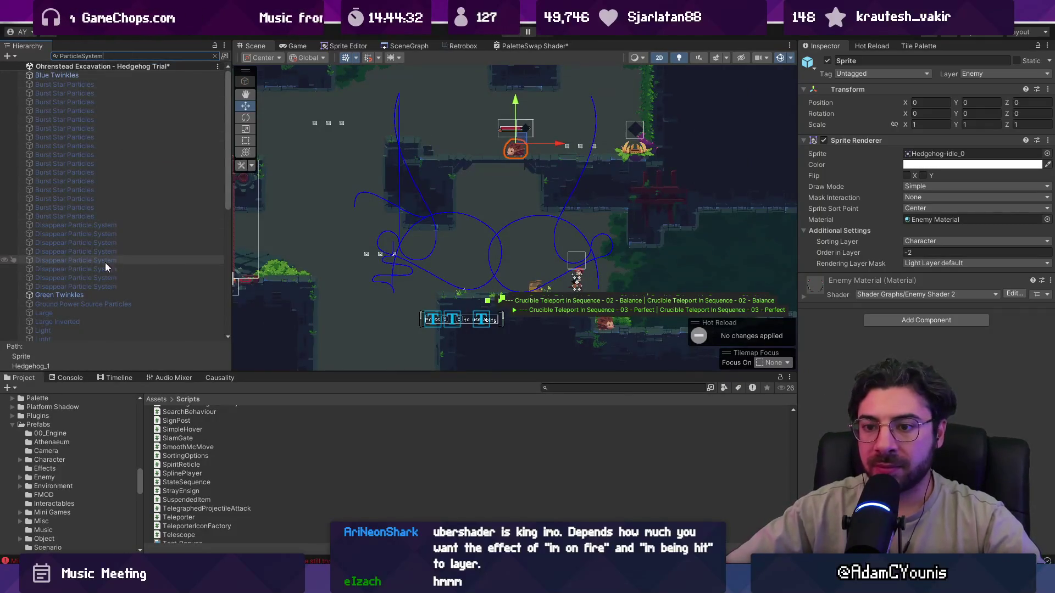
left_click(138, 295)
left_click_drag(867, 288, 811, 489)
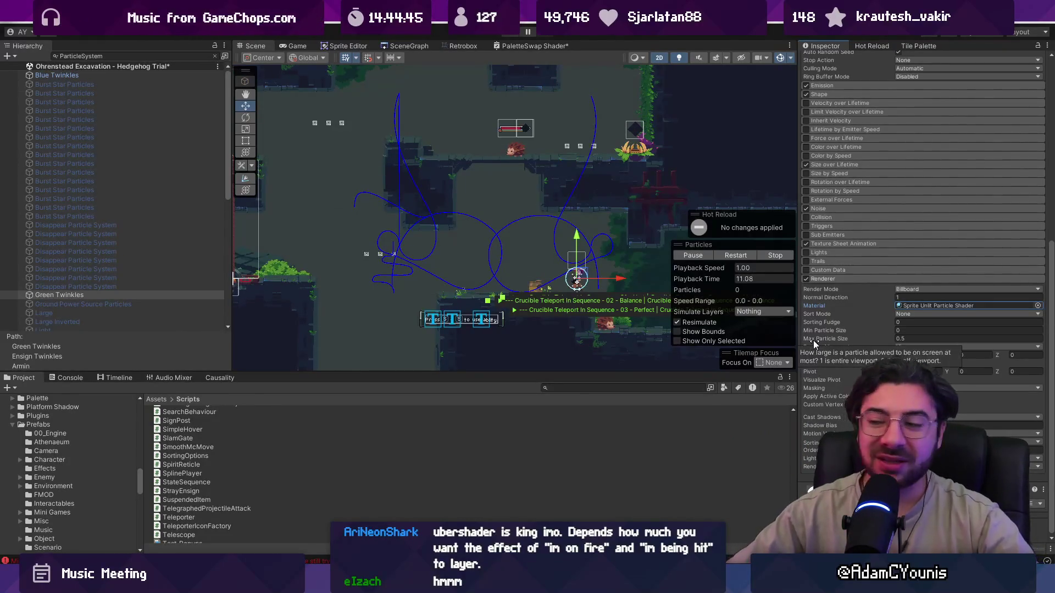
mouse_move(813, 340)
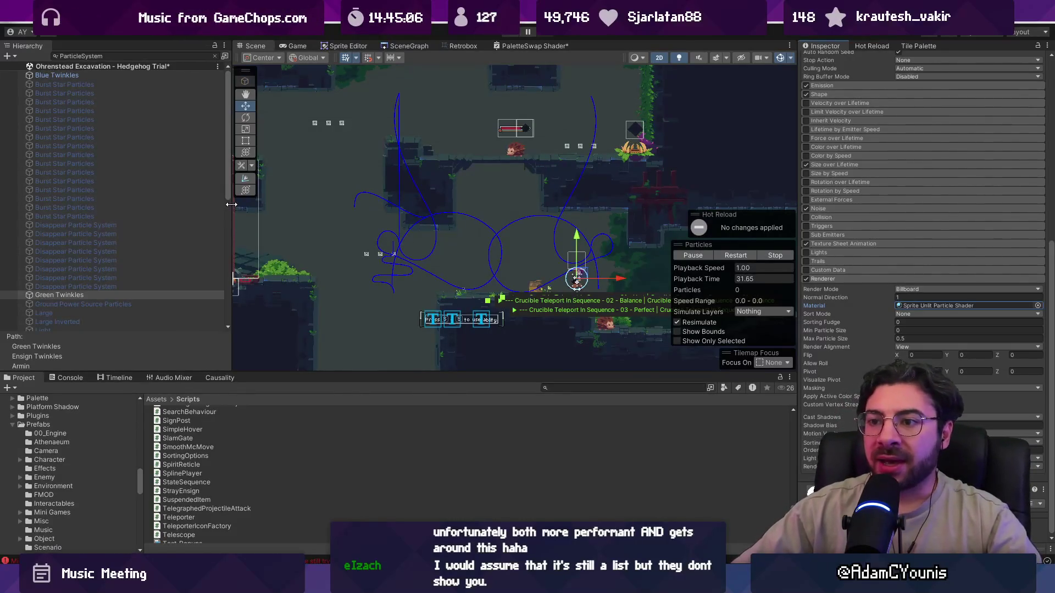
left_click_drag(232, 205, 181, 205)
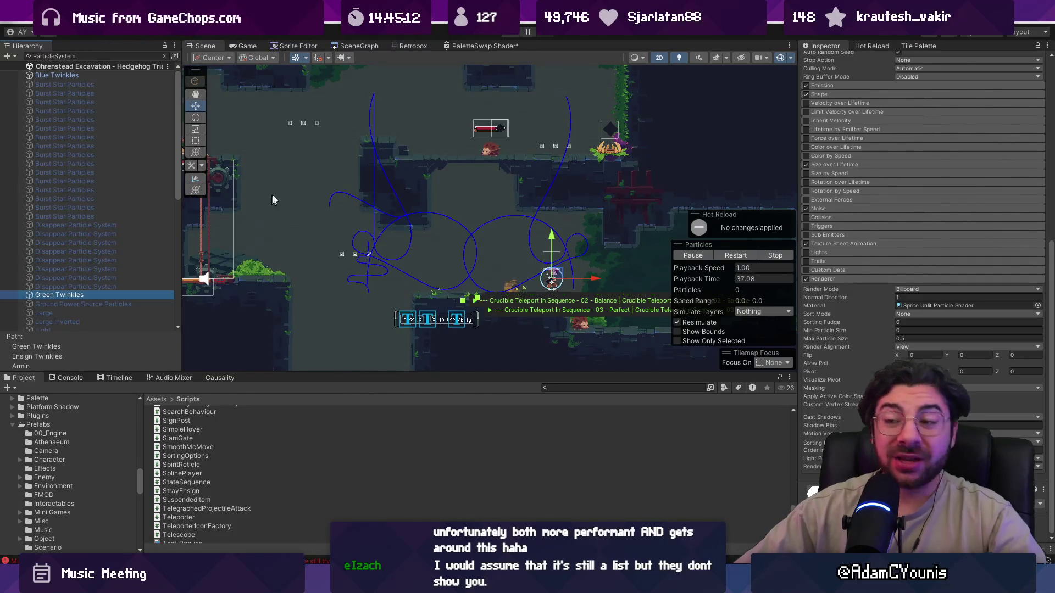
Make the Scene view taller, widen the Inspector, and zoom in on the character
left_click_drag(492, 372, 501, 420)
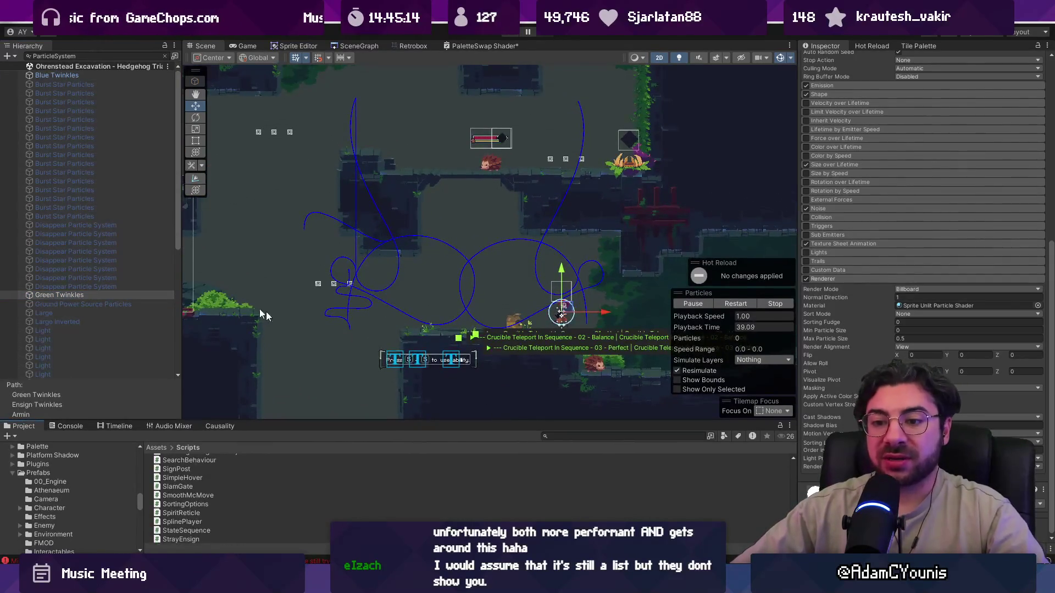
mouse_move(179, 222)
left_mouse_down()
mouse_move(174, 336)
mouse_move(182, 222)
left_mouse_up()
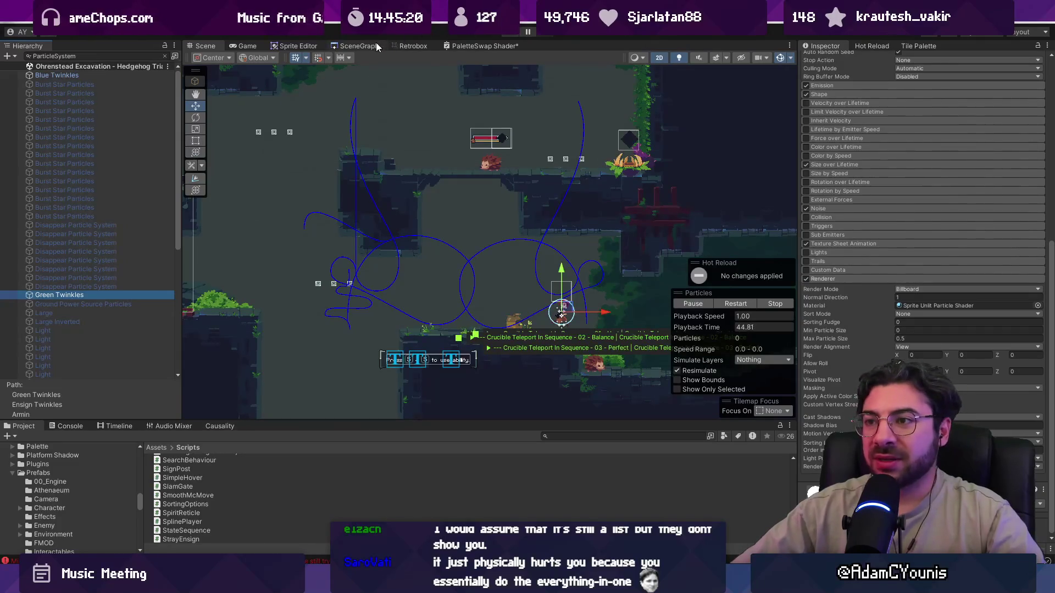
left_click_drag(796, 165, 788, 166)
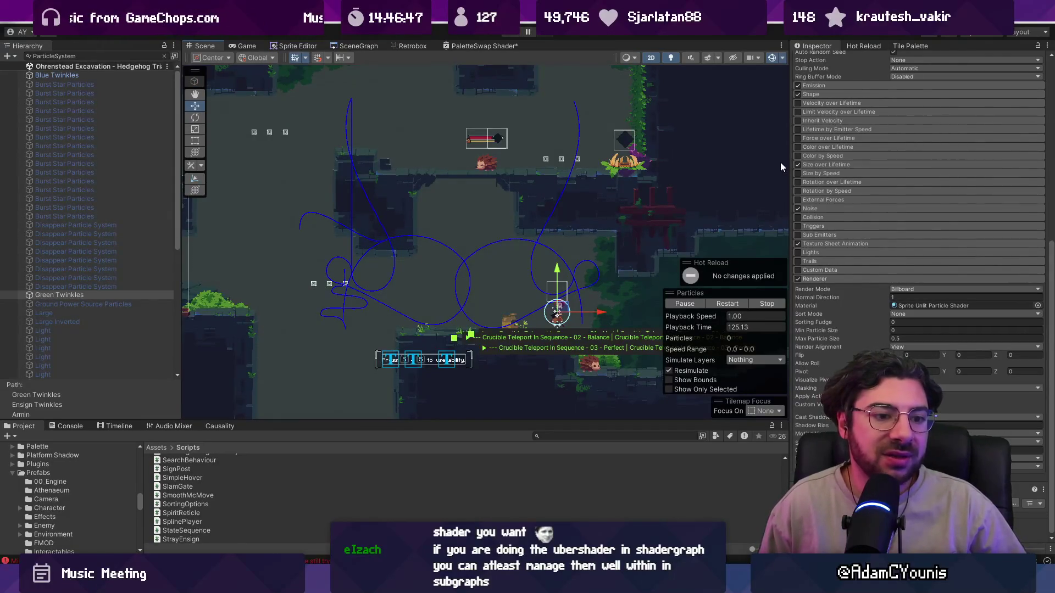
scroll(601, 299, "up", 2)
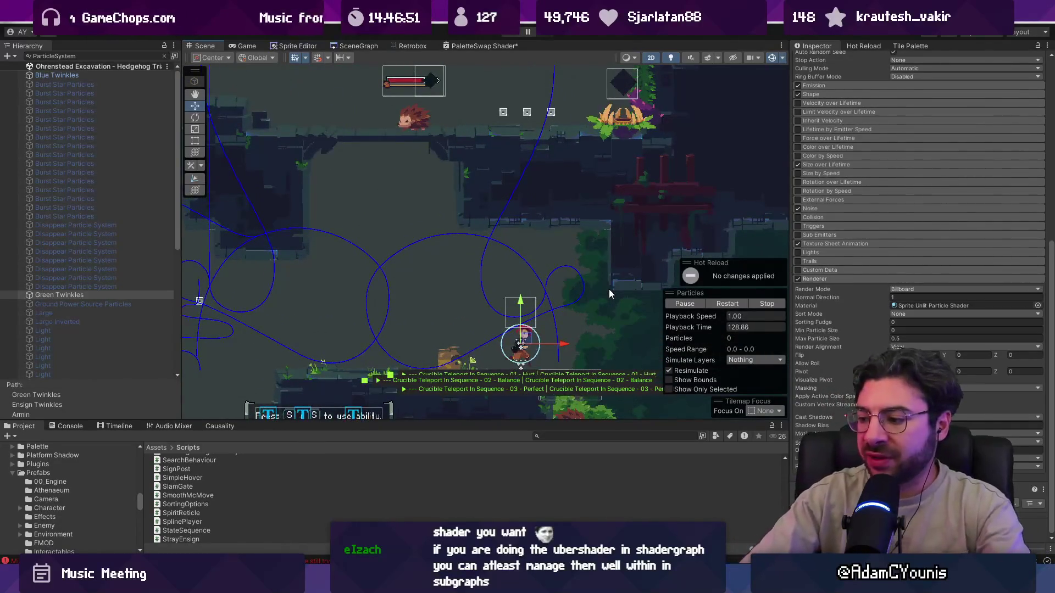
key("alt+Tab")
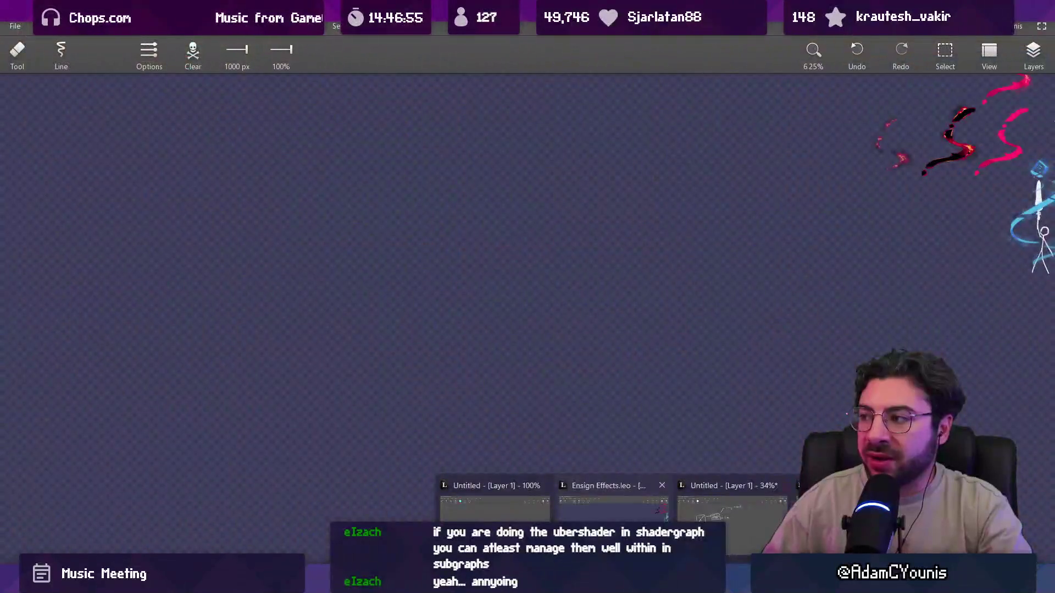
On the Ensign Effects canvas, draw a T label over a 0–1 axis line
left_click(613, 506)
scroll(587, 358, "up", 5)
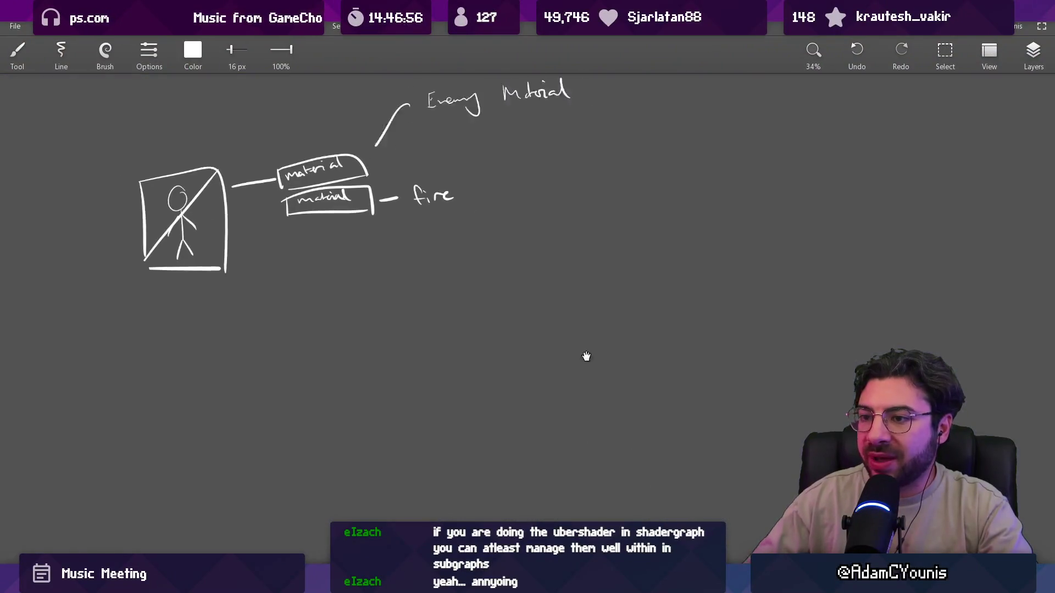
mouse_move(354, 240)
left_mouse_down()
mouse_move(353, 272)
mouse_move(377, 228)
left_mouse_up()
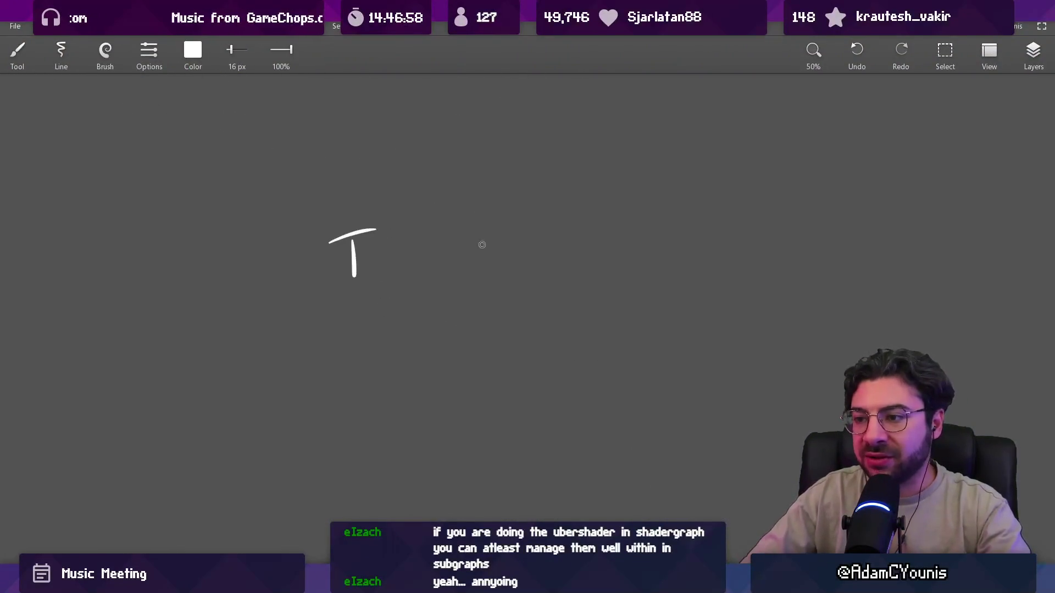
left_click_drag(240, 367, 442, 369)
scroll(443, 327, "down", 2)
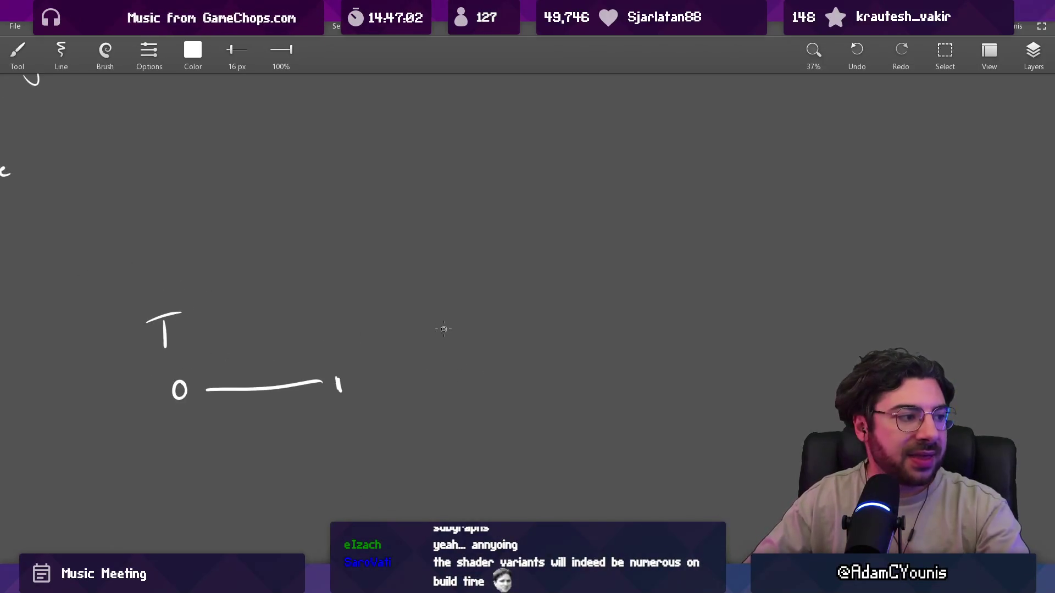
scroll(273, 247, "left", 3)
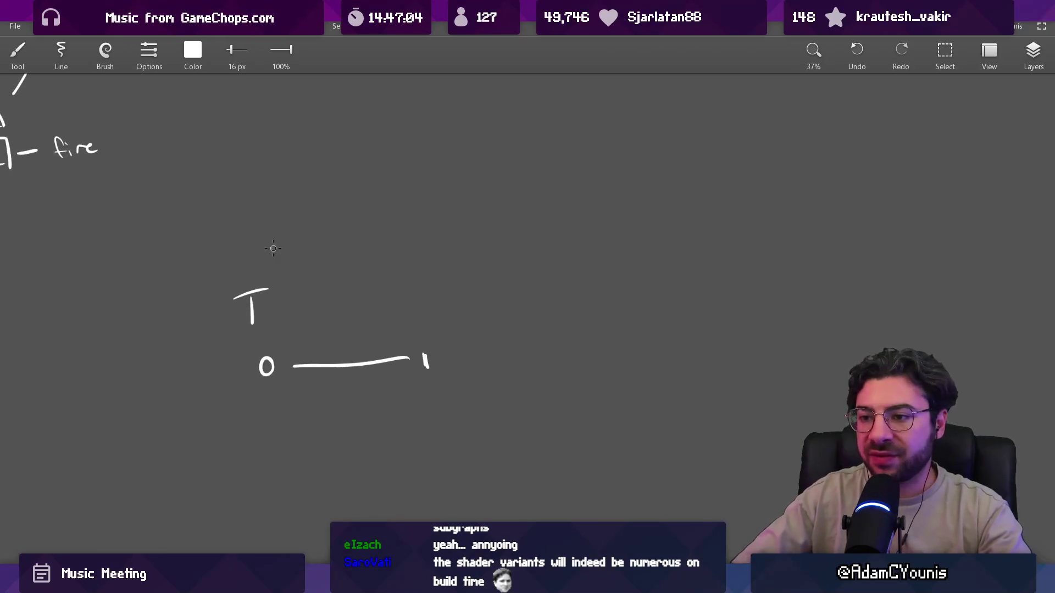
Write 'Colour' above the T and draw a zigzag-hatched bar under it
mouse_move(246, 215)
left_mouse_down()
mouse_move(255, 237)
mouse_move(273, 226)
left_mouse_up()
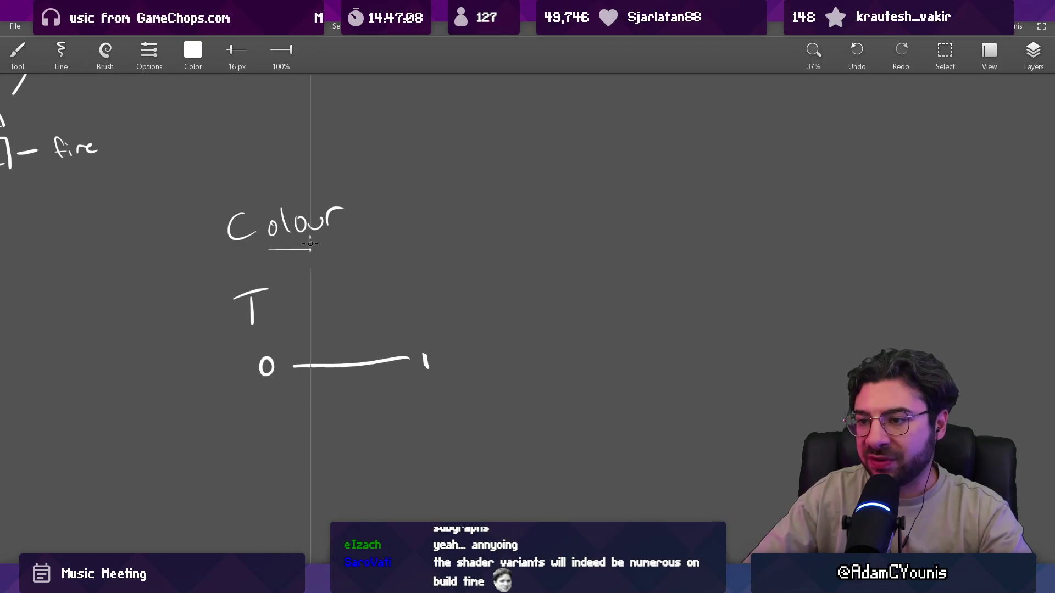
mouse_move(423, 250)
left_mouse_down()
mouse_move(294, 249)
mouse_move(265, 274)
mouse_move(410, 271)
left_mouse_up()
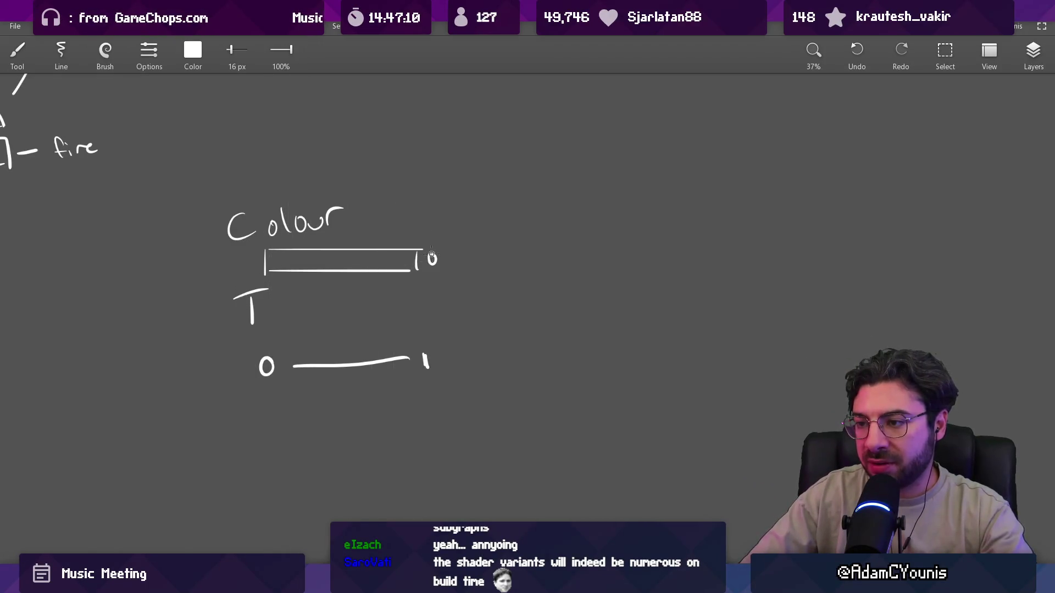
mouse_move(280, 265)
left_mouse_down()
mouse_move(405, 258)
mouse_move(373, 449)
left_mouse_up()
scroll(558, 280, "down", 2)
Draw a rectangular frame right of the notes with a character outline inside
mouse_move(368, 231)
left_mouse_down()
mouse_move(549, 232)
mouse_move(553, 466)
left_mouse_up()
left_click_drag(377, 432, 521, 432)
scroll(444, 374, "up", 2)
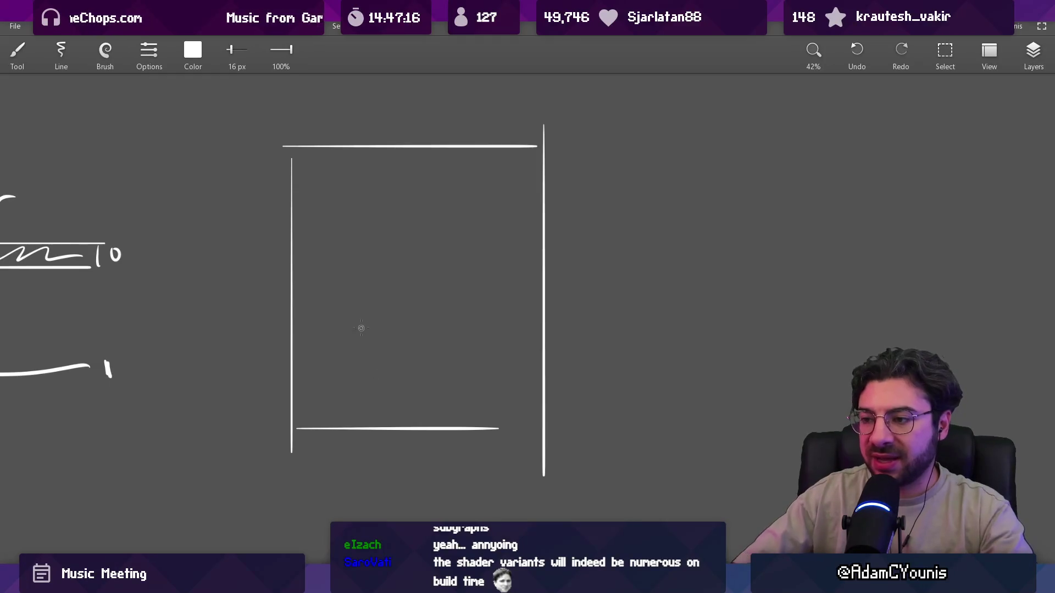
mouse_move(358, 337)
left_mouse_down()
mouse_move(365, 233)
mouse_move(481, 220)
left_mouse_up()
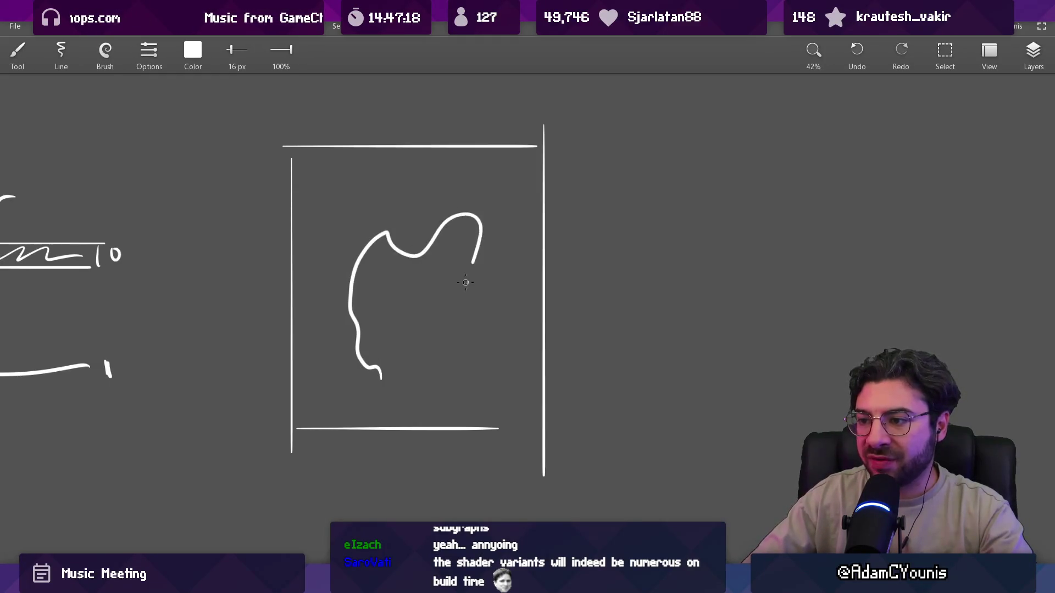
key("ctrl+z")
mouse_move(412, 230)
left_mouse_down()
mouse_move(399, 260)
mouse_move(396, 217)
mouse_move(351, 343)
mouse_move(379, 390)
left_mouse_up()
key("ctrl+z")
key("ctrl+z")
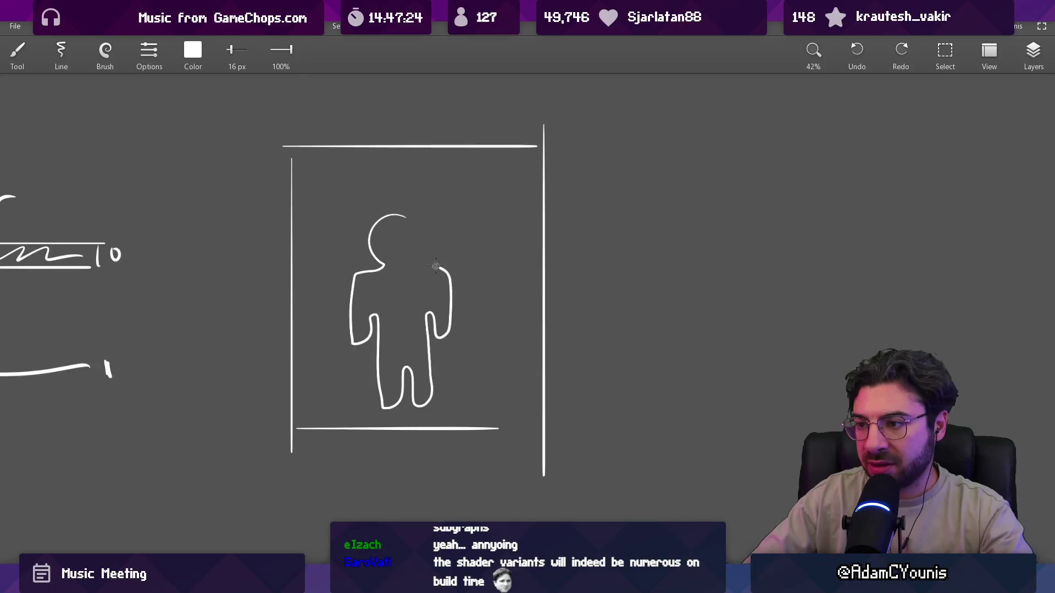
left_click_drag(414, 221, 398, 216)
scroll(410, 302, "up", 1)
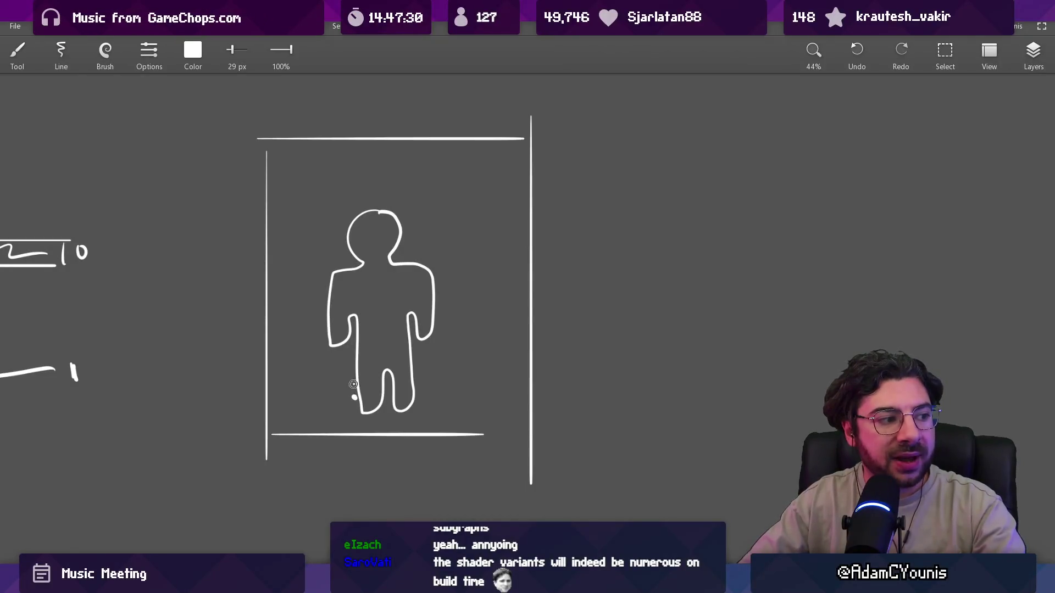
Thicken the figure's legs, arms, head and shoulder outline into wavy flame-like strokes
left_click_drag(355, 380, 321, 306)
mouse_move(349, 261)
left_mouse_down()
mouse_move(357, 197)
mouse_move(398, 212)
mouse_move(406, 259)
mouse_move(443, 308)
mouse_move(414, 325)
mouse_move(417, 402)
left_mouse_up()
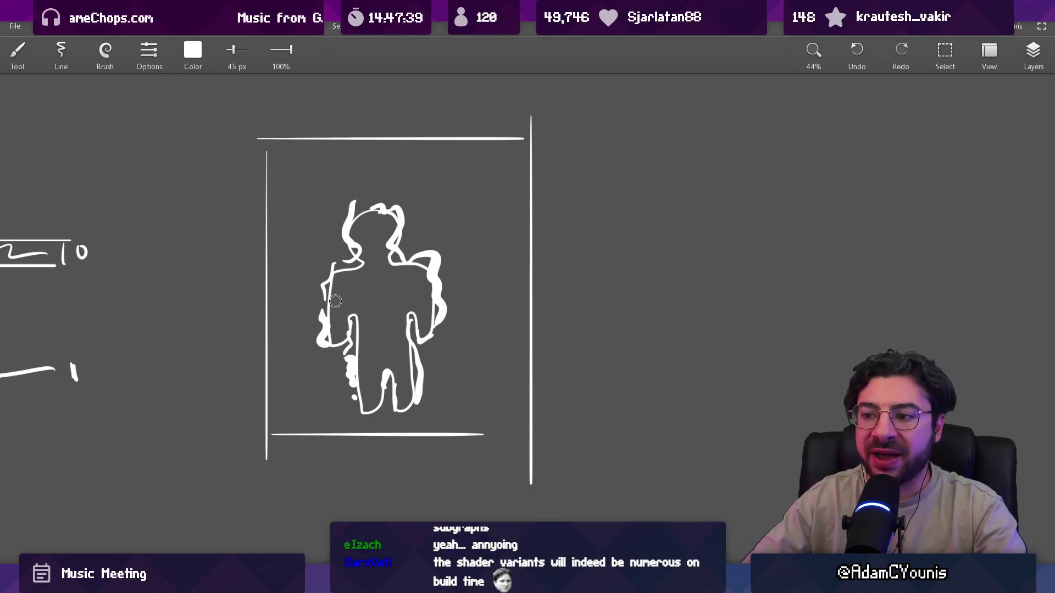
scroll(374, 291, "down", 2)
mouse_move(440, 274)
left_mouse_down()
mouse_move(513, 288)
mouse_move(446, 267)
left_mouse_up()
key("e")
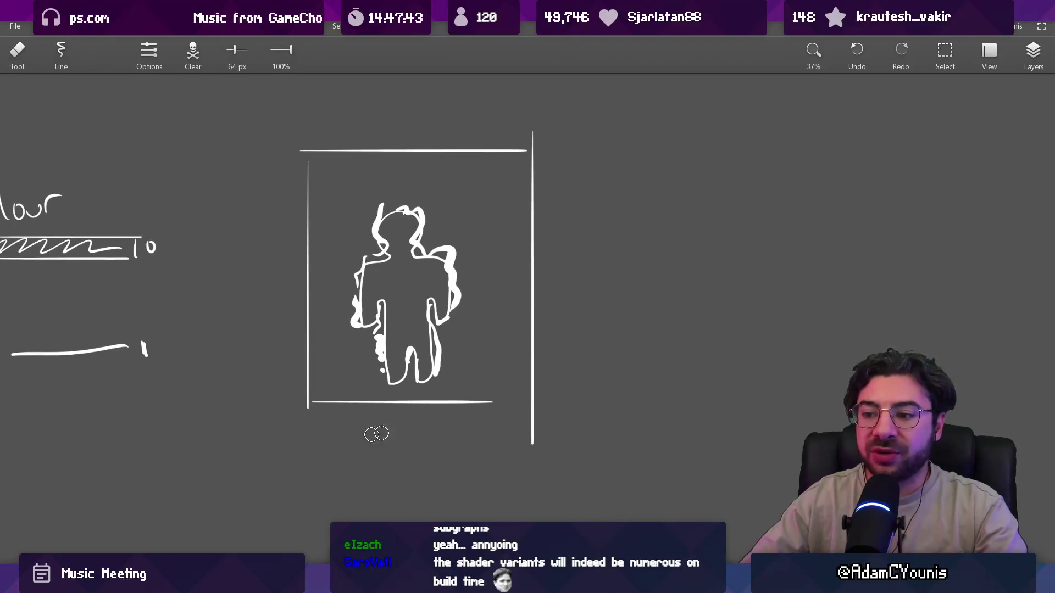
key("b")
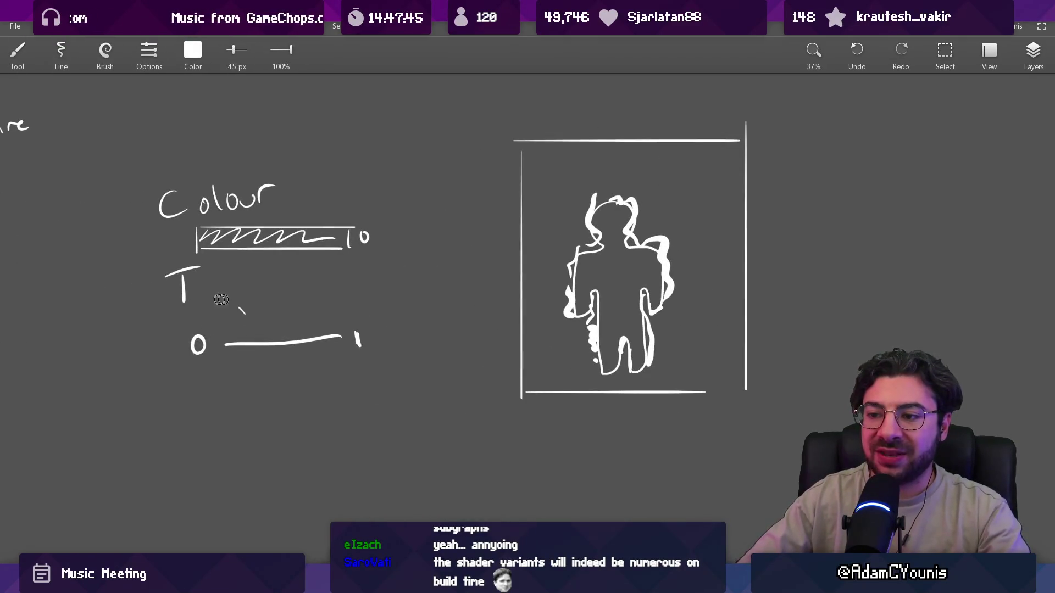
scroll(394, 327, "down", 2)
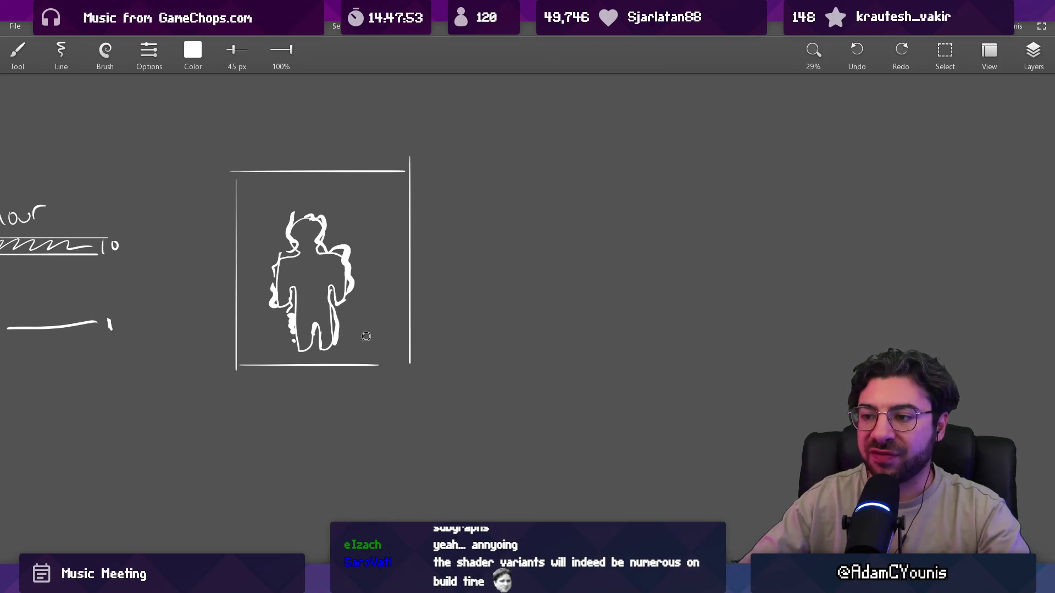
Try vertical and horizontal strokes across the figure, undoing each one
left_click_drag(382, 345, 372, 201)
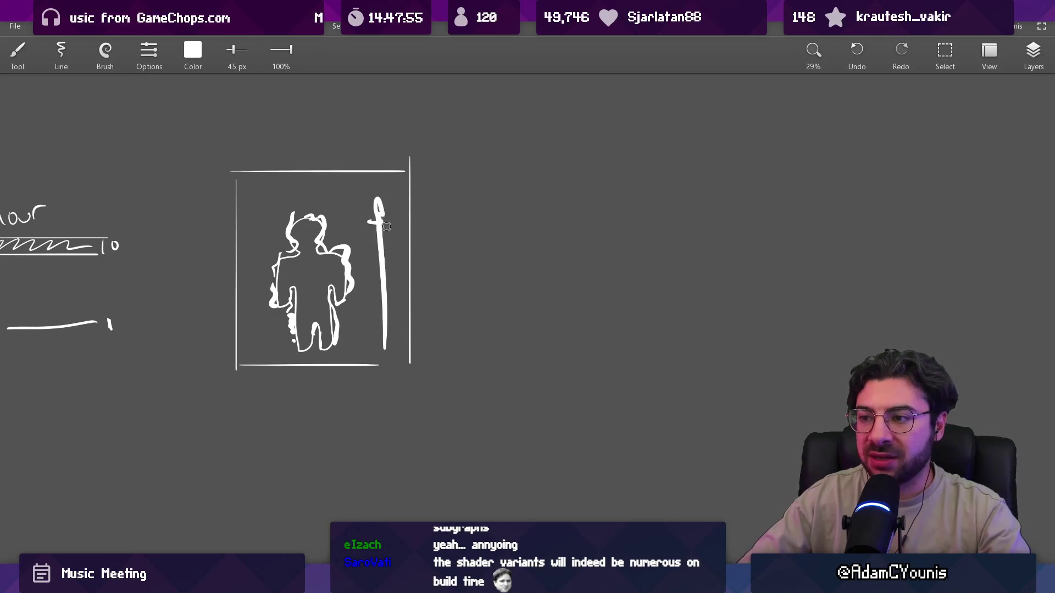
key("ctrl+z")
left_click_drag(492, 301, 372, 318)
key("ctrl+z")
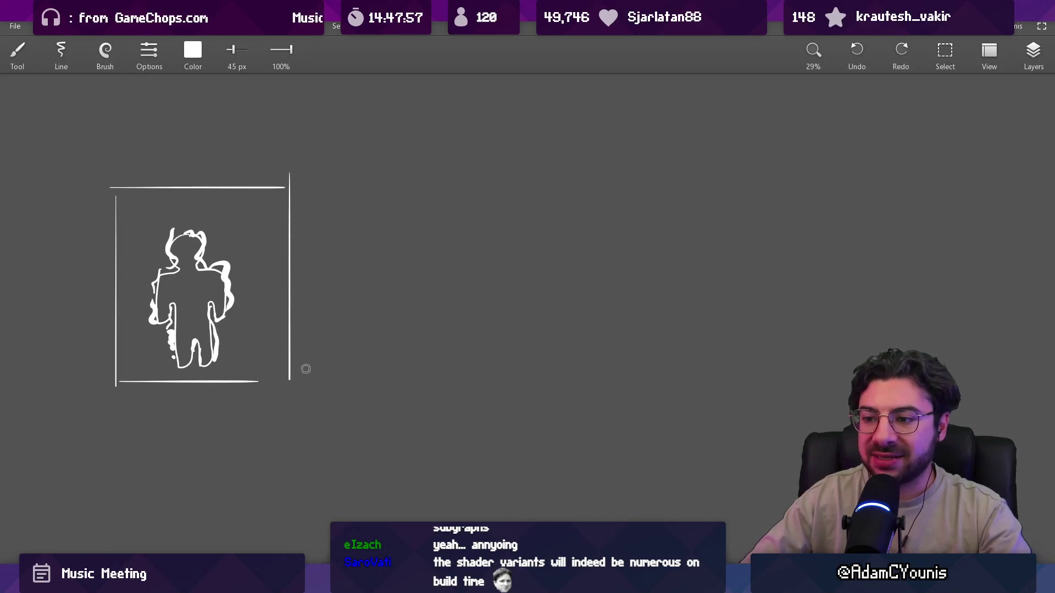
left_click_drag(306, 368, 309, 370)
left_click_drag(151, 350, 252, 347)
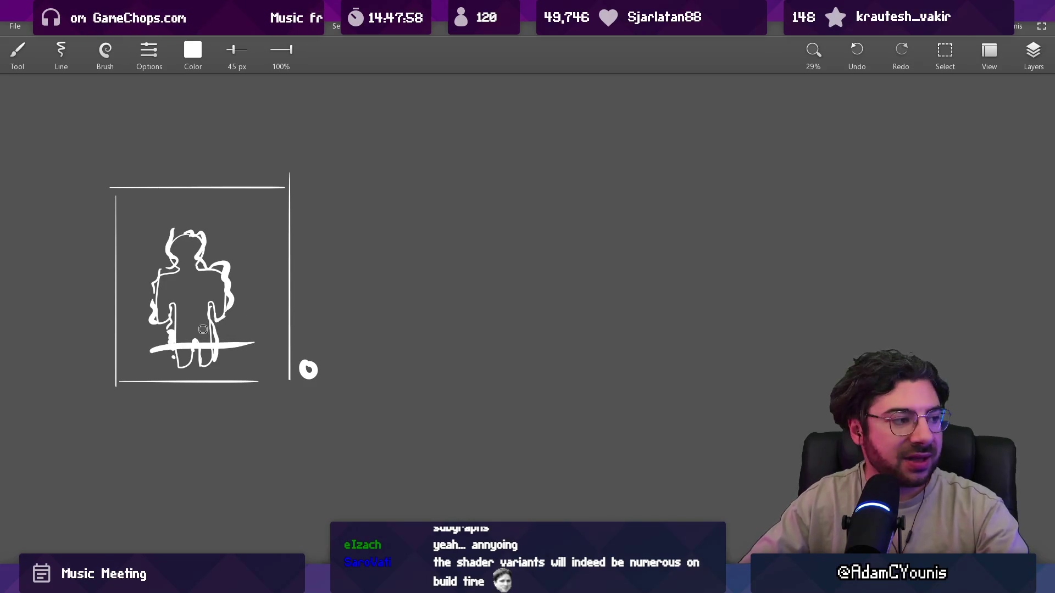
key("ctrl+z")
left_click_drag(149, 348, 254, 342)
key("ctrl+z")
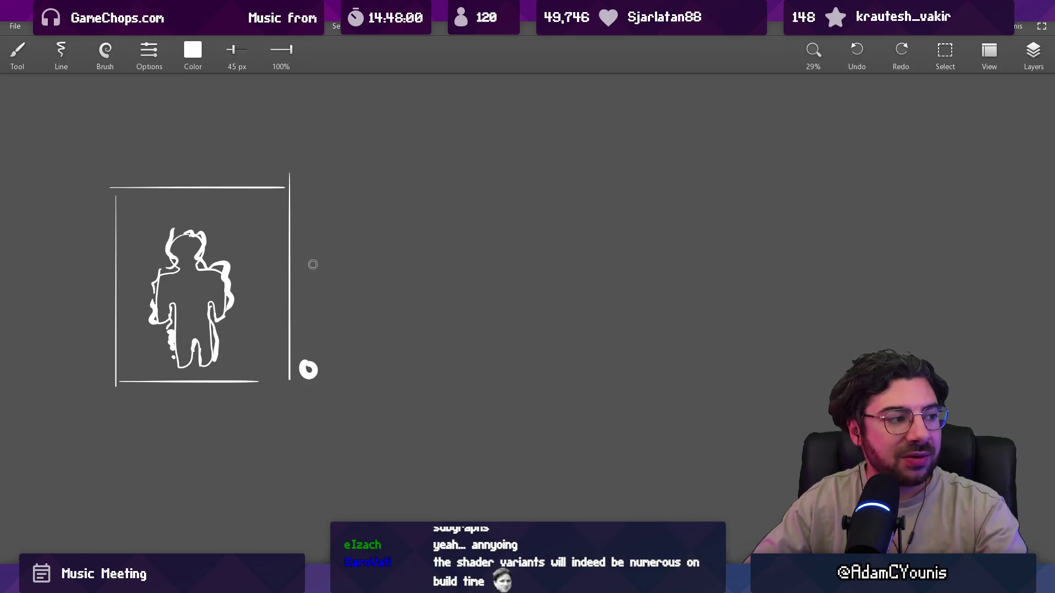
left_click_drag(139, 238, 306, 217)
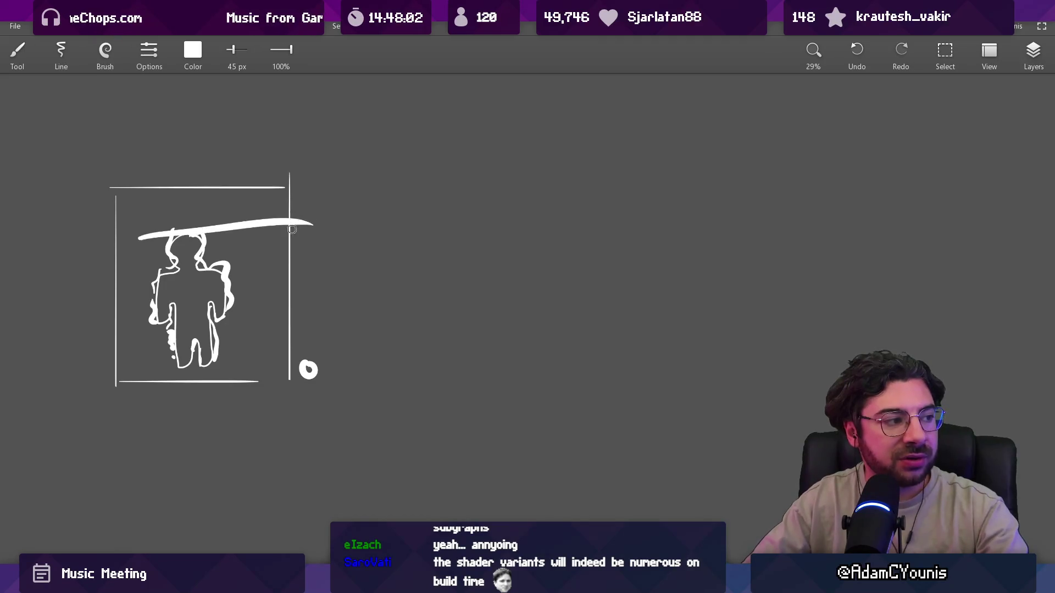
key("ctrl+z")
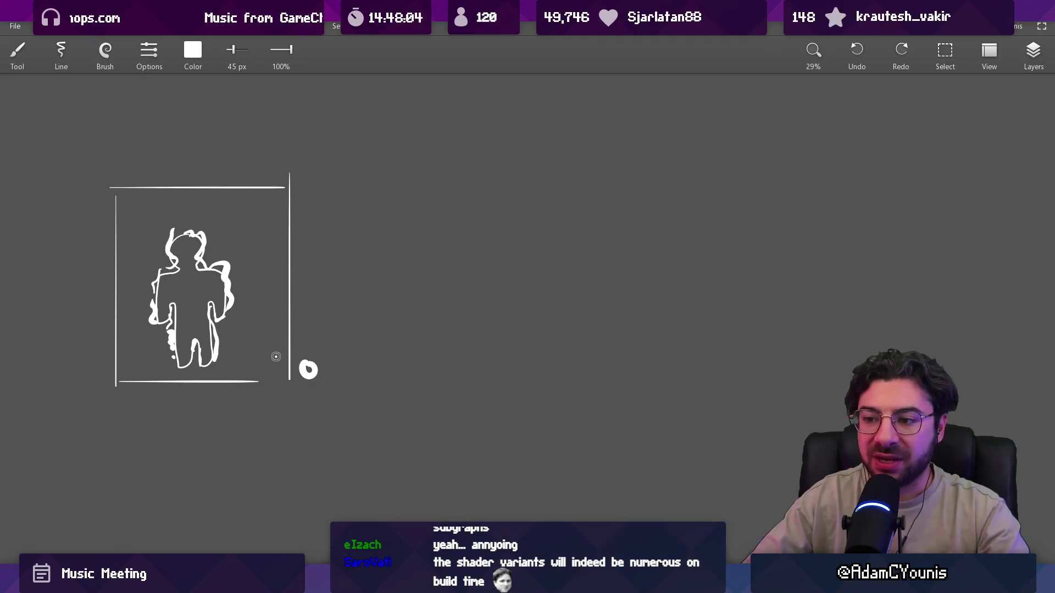
Draw a vertical stroke right of the figure and undo its lasso move to restore its position
mouse_move(279, 354)
left_mouse_down()
mouse_move(276, 303)
mouse_move(264, 390)
mouse_move(289, 297)
mouse_move(241, 442)
mouse_move(237, 162)
left_mouse_up()
key("l")
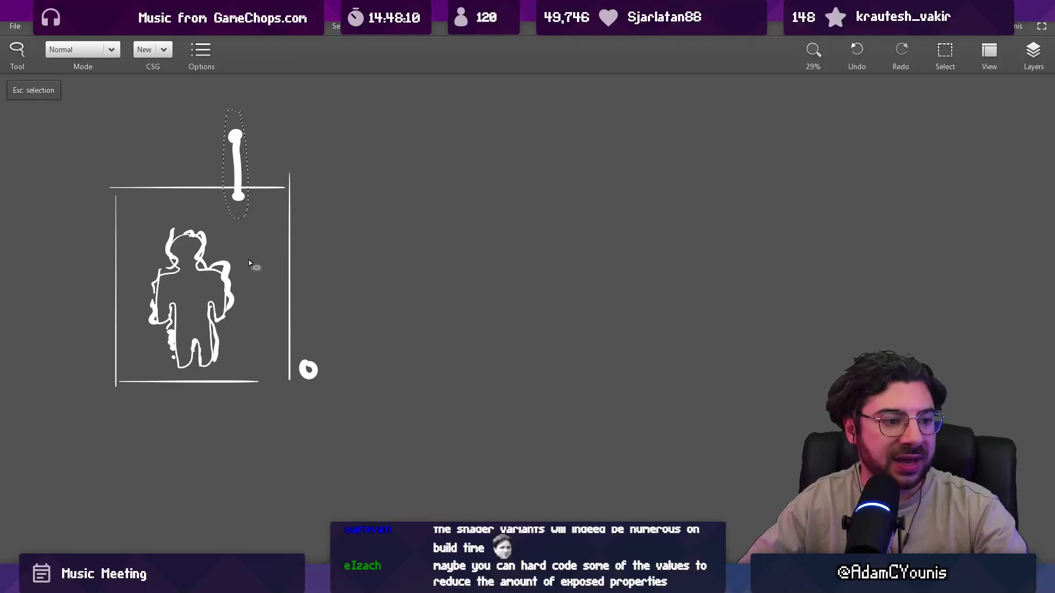
key("Escape")
key("ctrl+z")
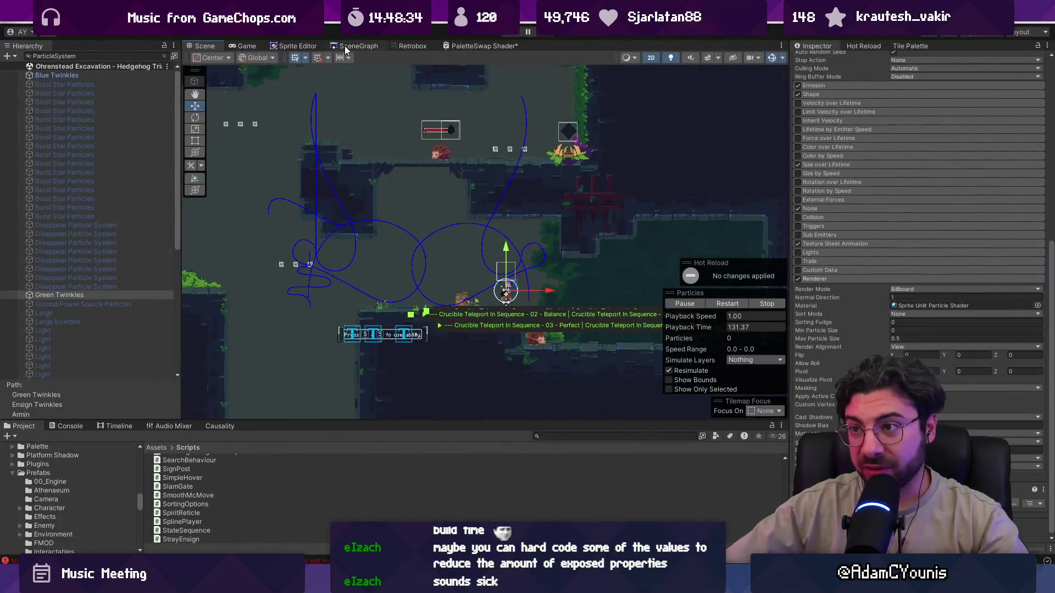
Load Ohrenstead Excavation Entrance from the SceneGraph, saving the current scene, and run it in Play mode
left_click(345, 46)
scroll(438, 223, "up", 5)
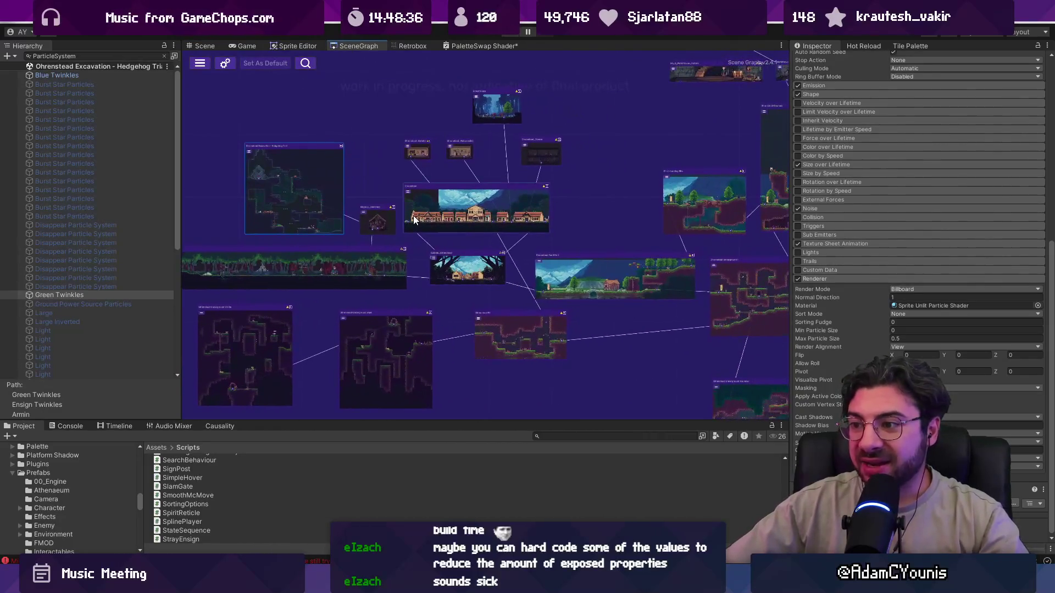
scroll(477, 231, "down", 5)
scroll(358, 233, "up", 5)
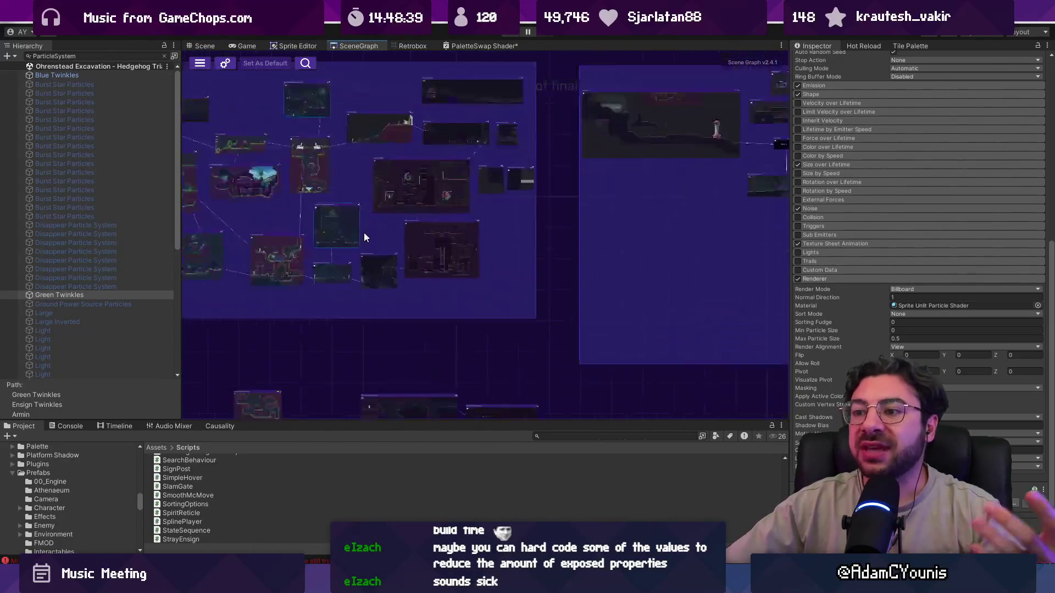
scroll(364, 237, "up", 5)
double_click(359, 365)
left_click(514, 308)
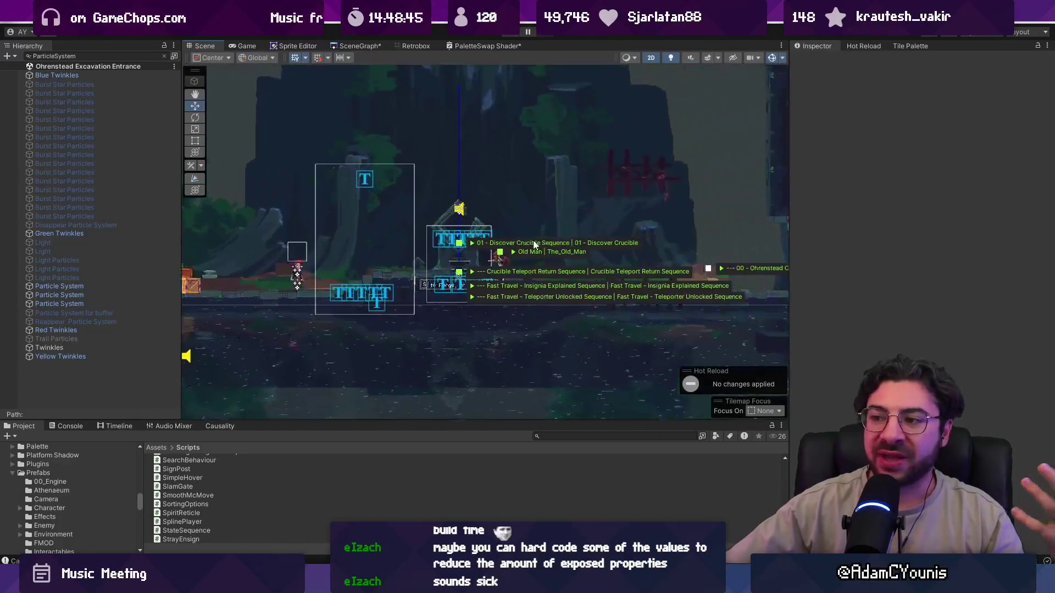
scroll(507, 193, "up", 4)
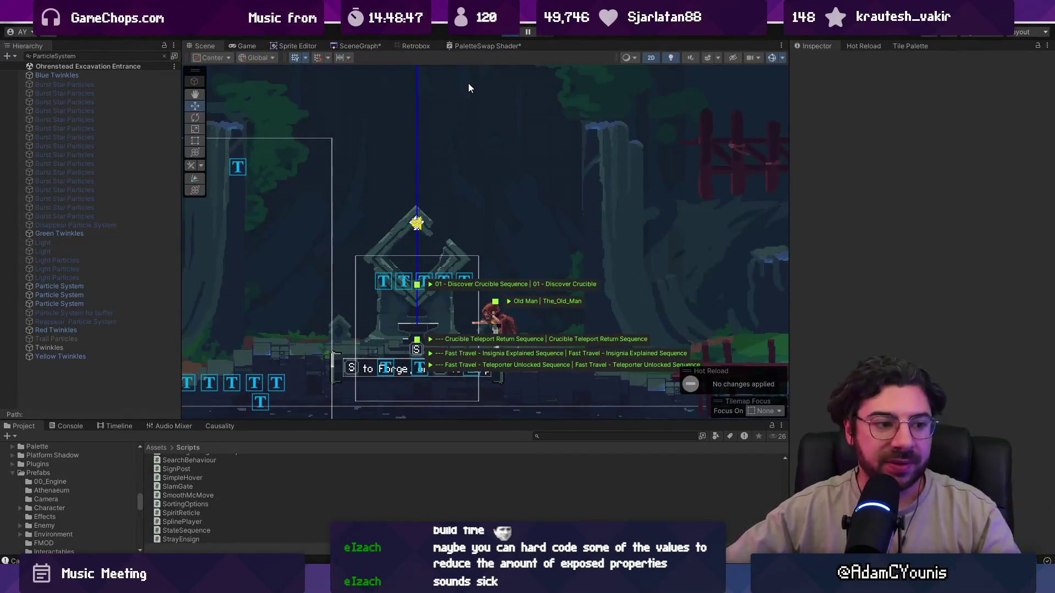
key("ctrl+p")
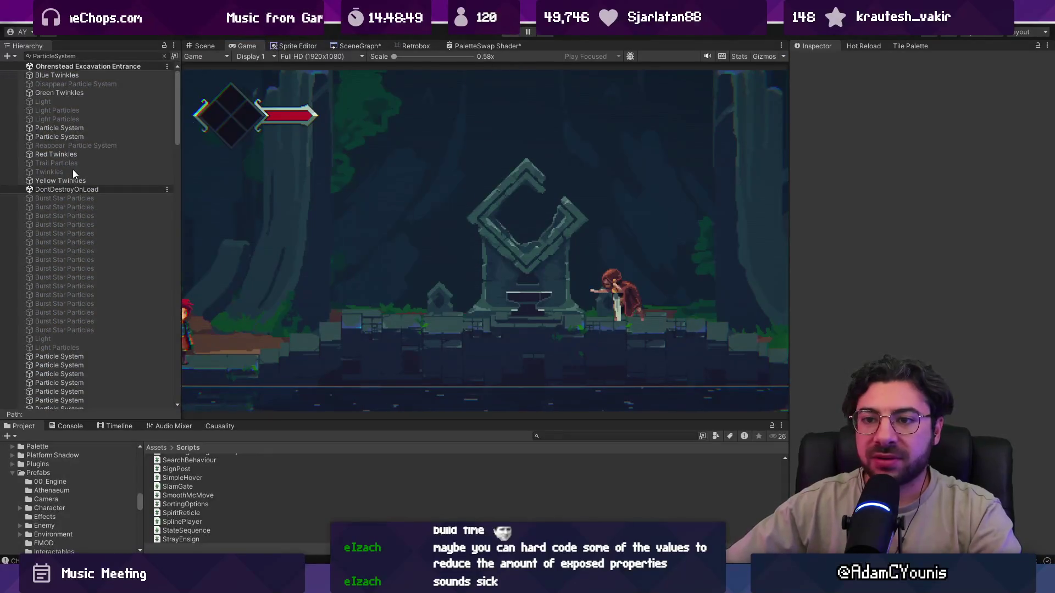
Stop Play and set GameEngine's Progress State to 01 - Demo Updates - Post Athenaeum, then replay
key("ctrl+p")
left_click(164, 56)
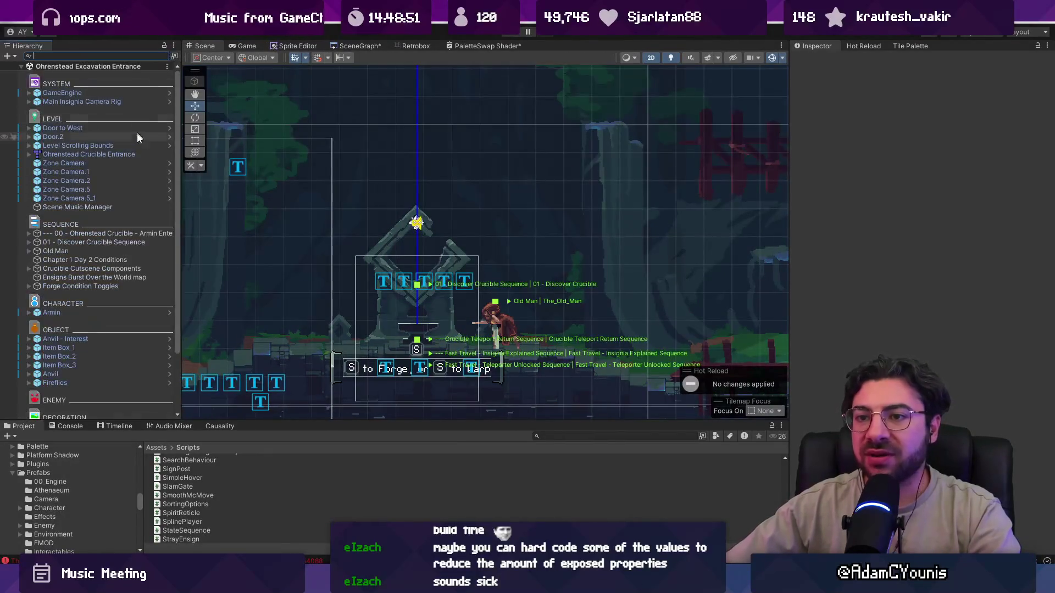
left_click(120, 233)
left_click(123, 242)
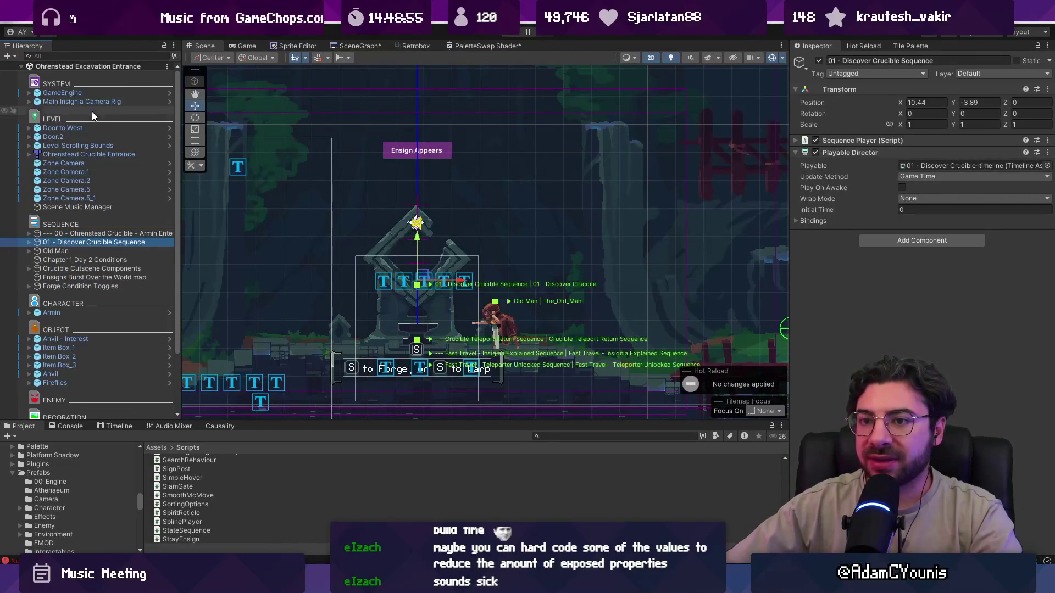
left_click(110, 233)
left_click(110, 93)
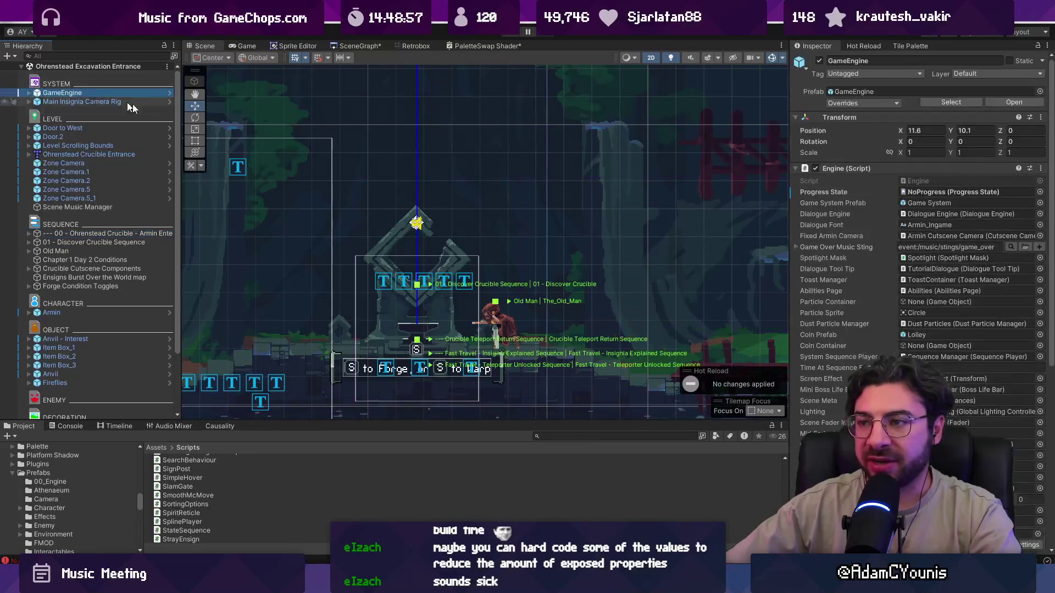
left_click(1039, 191)
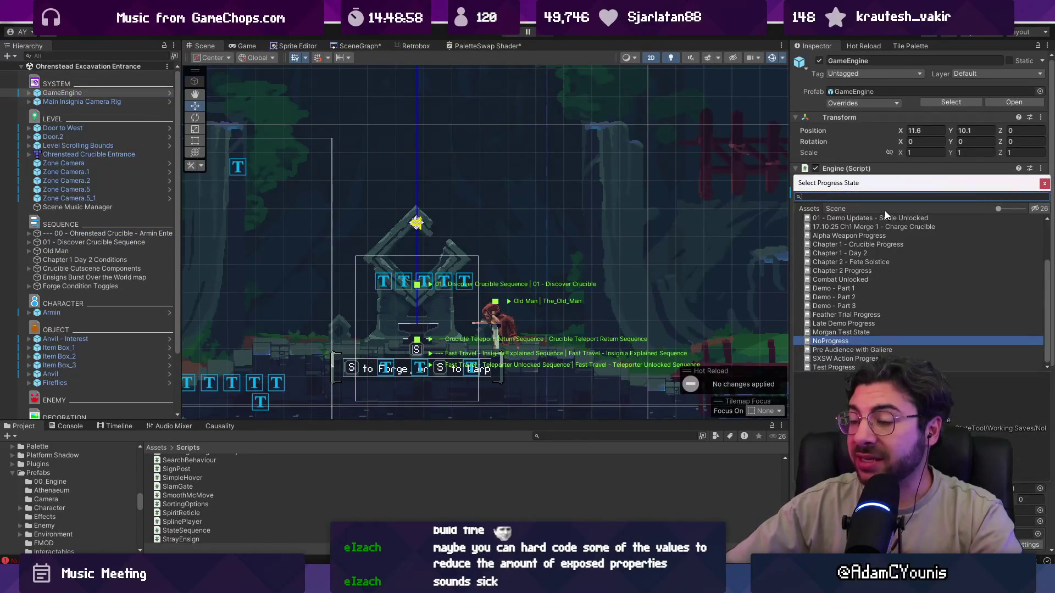
type("athenaeum")
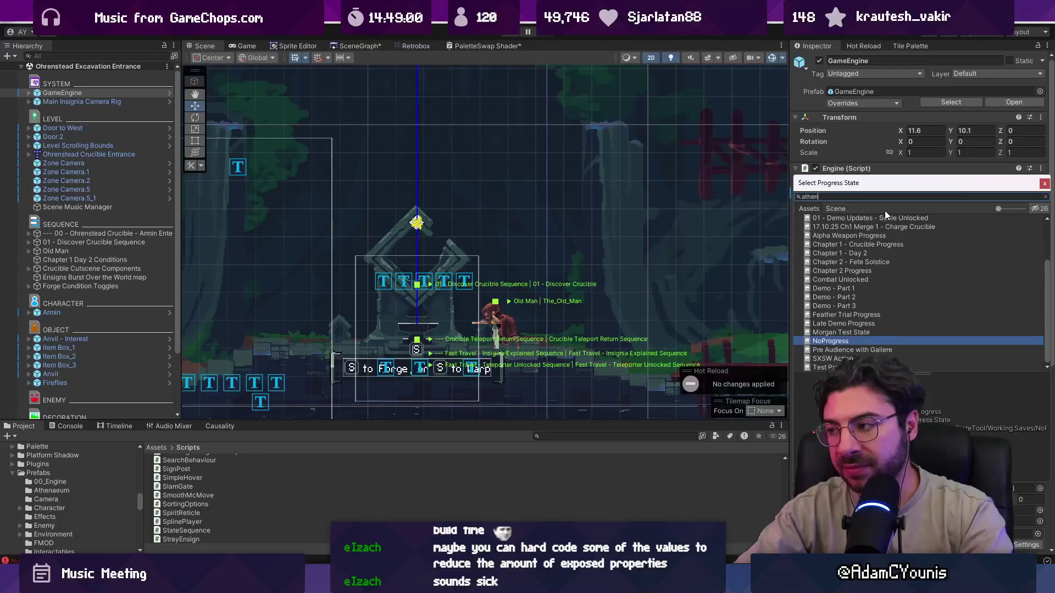
key("Down")
key("Return")
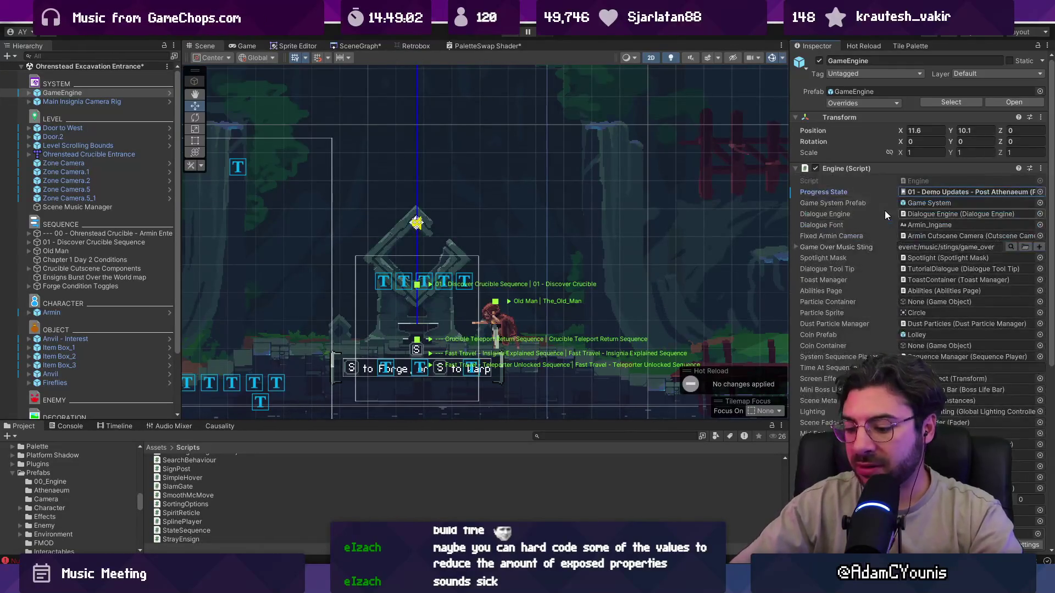
key("ctrl+p")
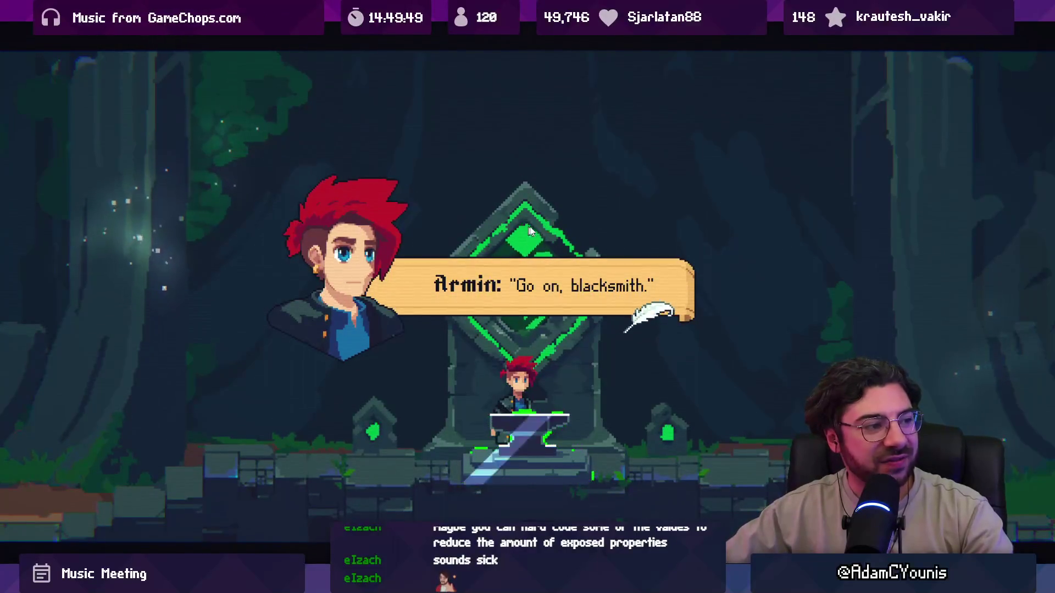
Advance the crucible cutscene dialogue twice, then leave the fullscreen game for the editor
key("space")
key("space")
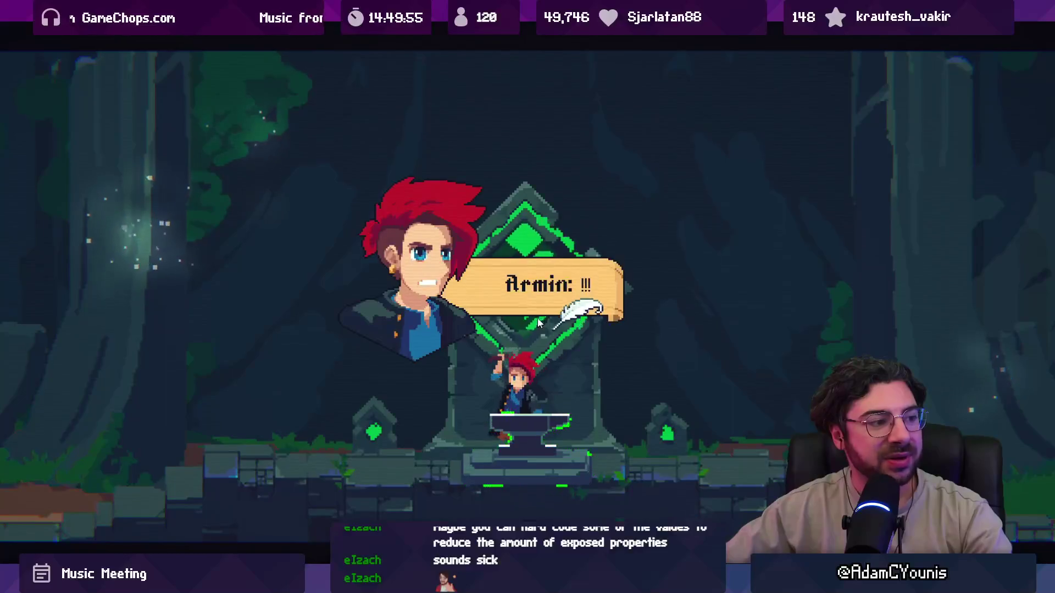
key("space")
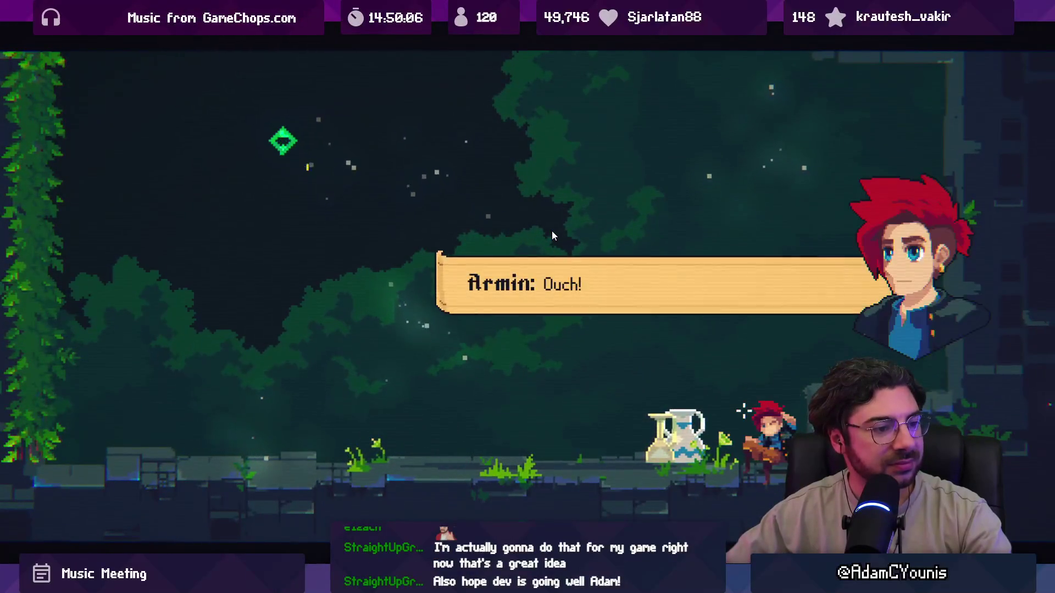
key("ctrl+p")
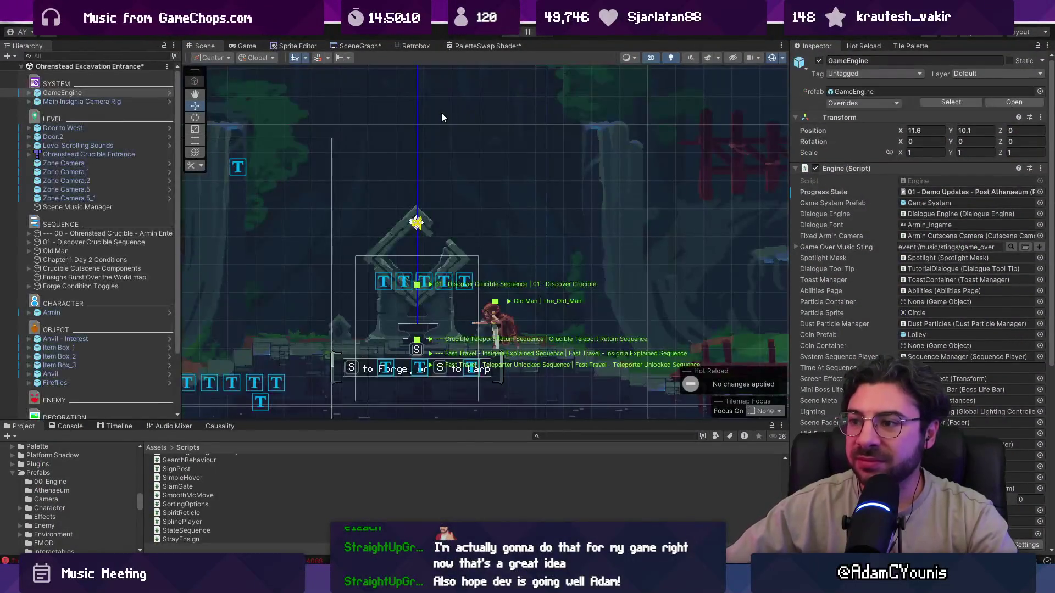
Select Crucible Teleporter_glow, switch it active, and frame it in the Scene view
scroll(387, 247, "up", 2)
left_click(394, 242)
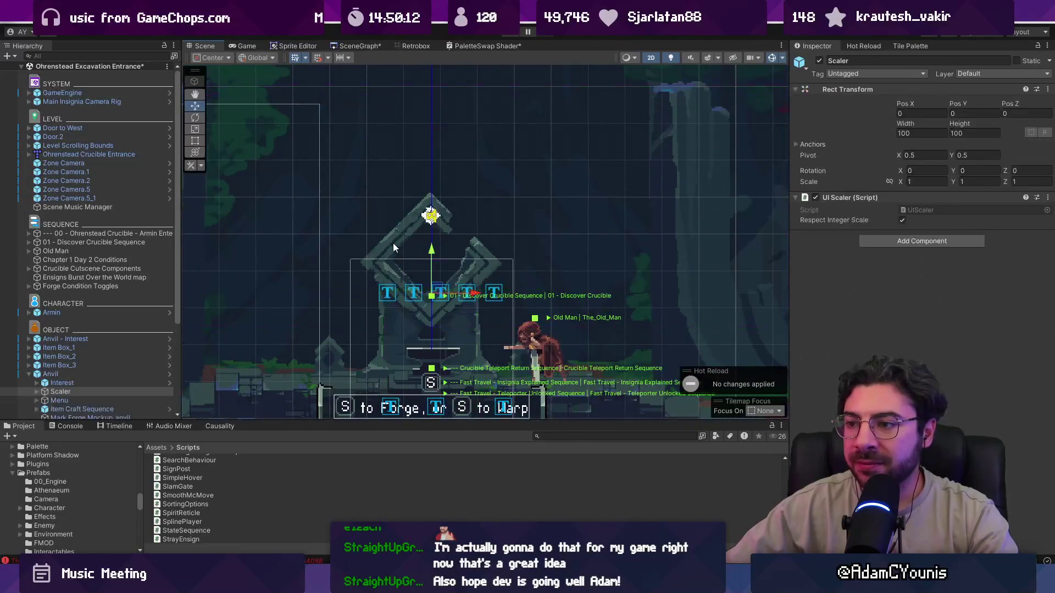
left_click(393, 243)
left_click(91, 265)
left_click(91, 274)
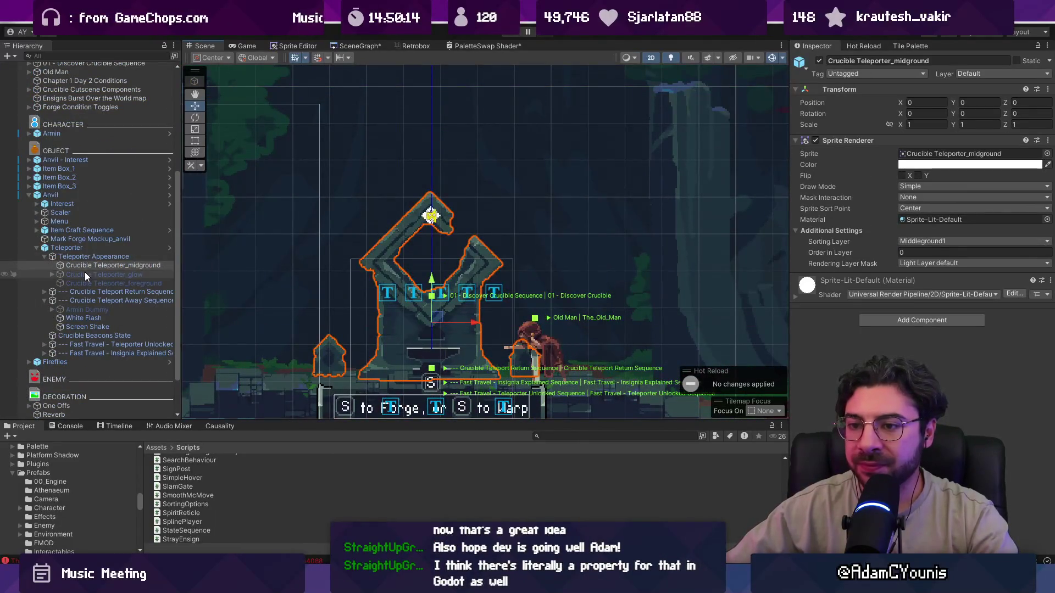
left_click(819, 61)
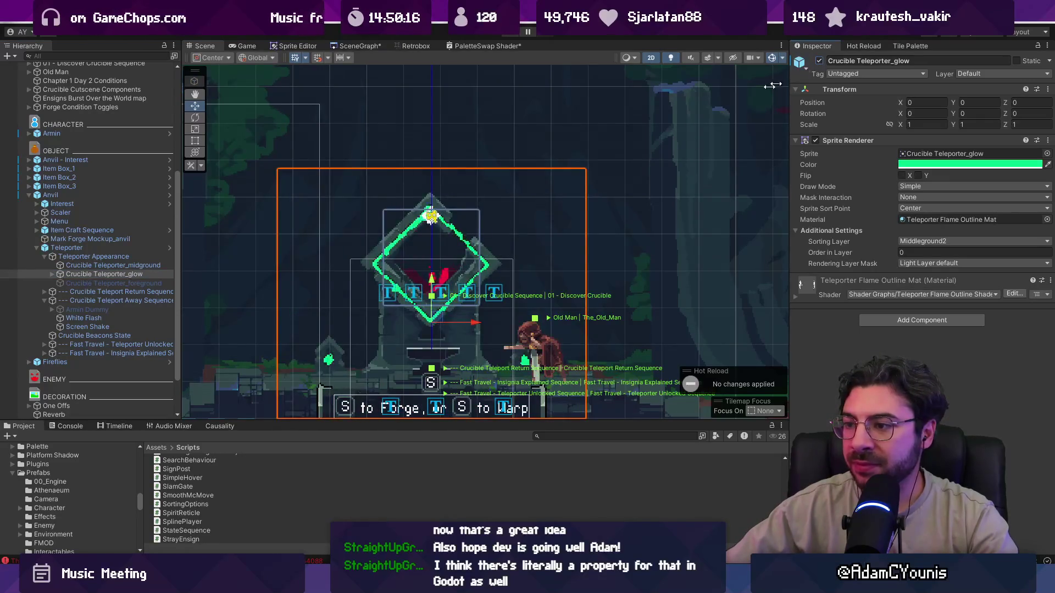
key("f")
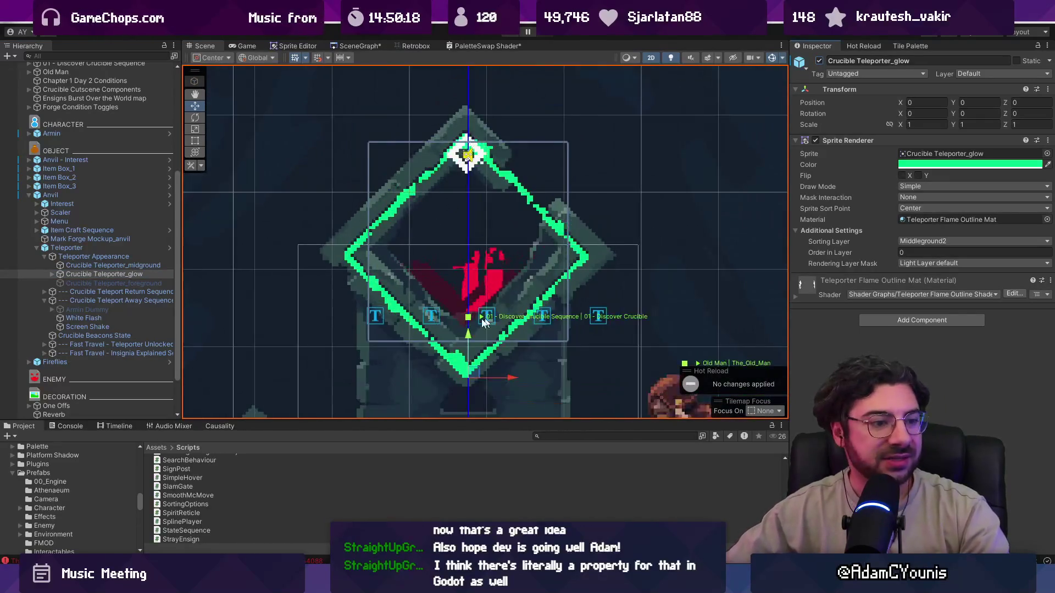
scroll(482, 256, "down", 2)
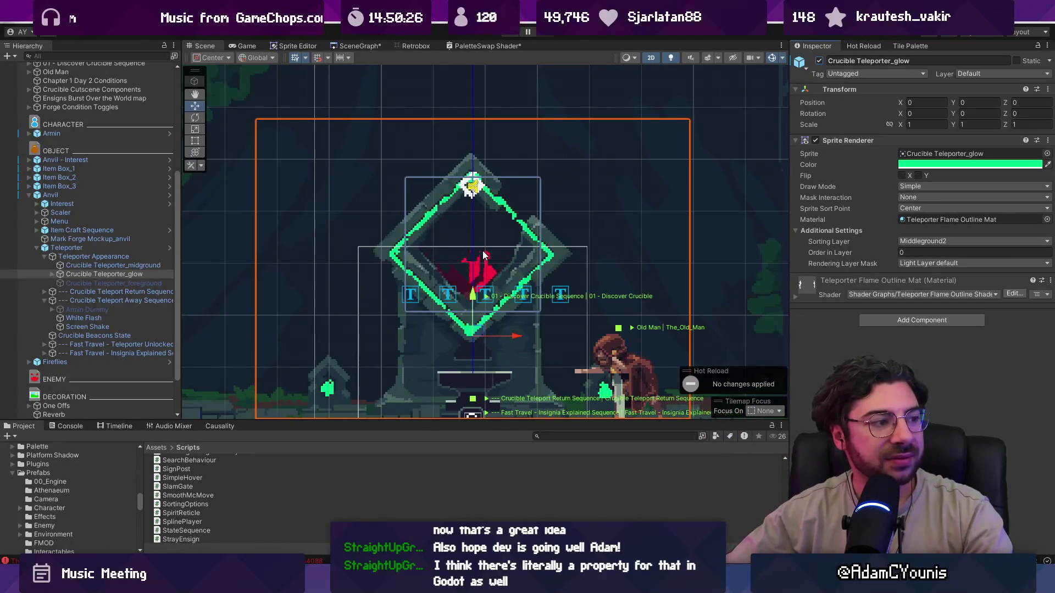
Preview Pixel Particle Unlit in the material picker but keep Teleporter Flame Outline Mat
scroll(462, 210, "up", 3)
scroll(409, 205, "down", 1)
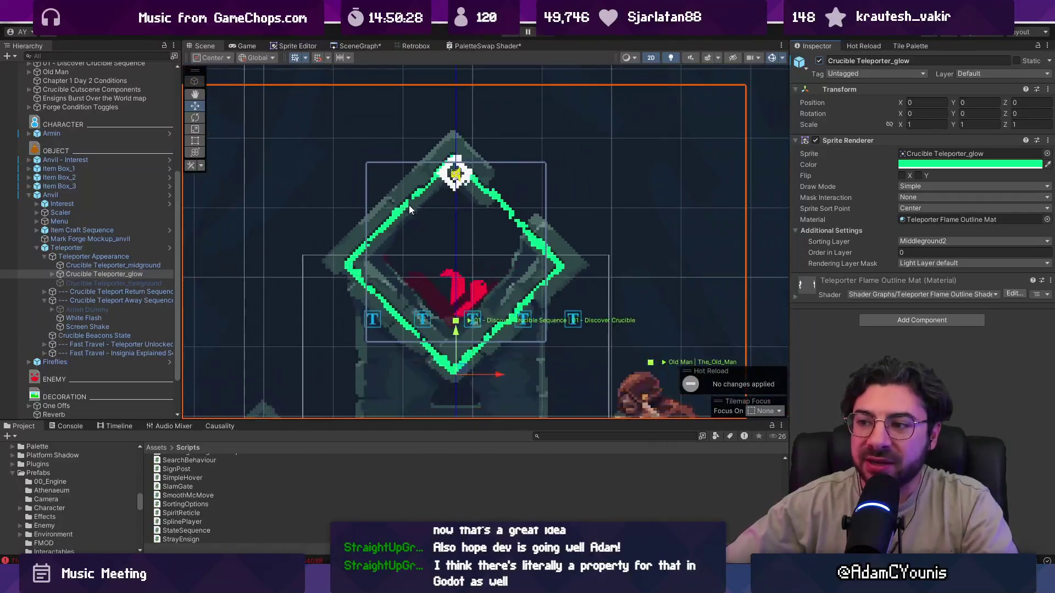
left_click(1045, 220)
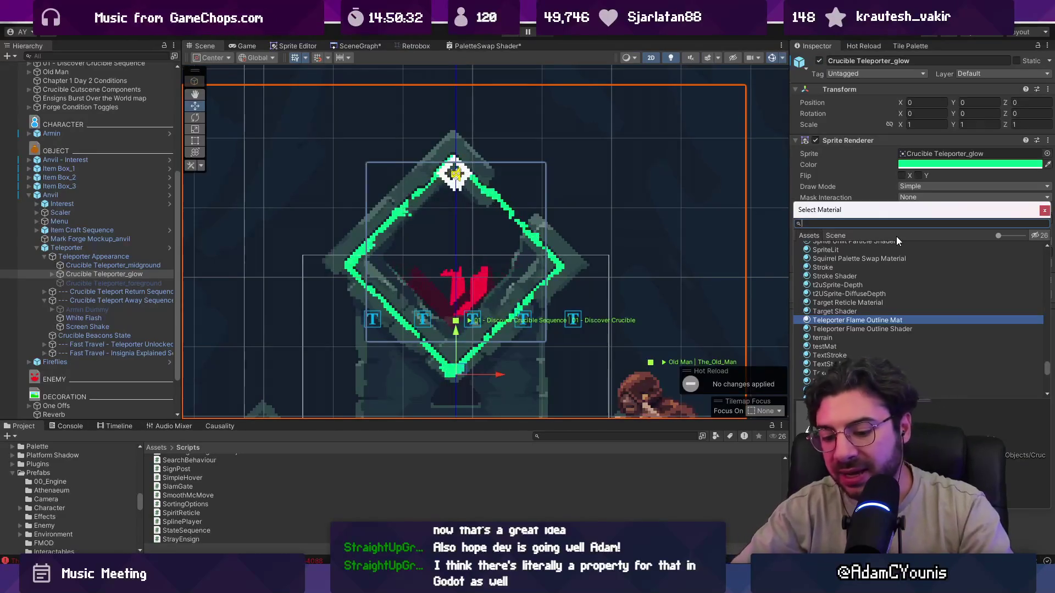
type("lit")
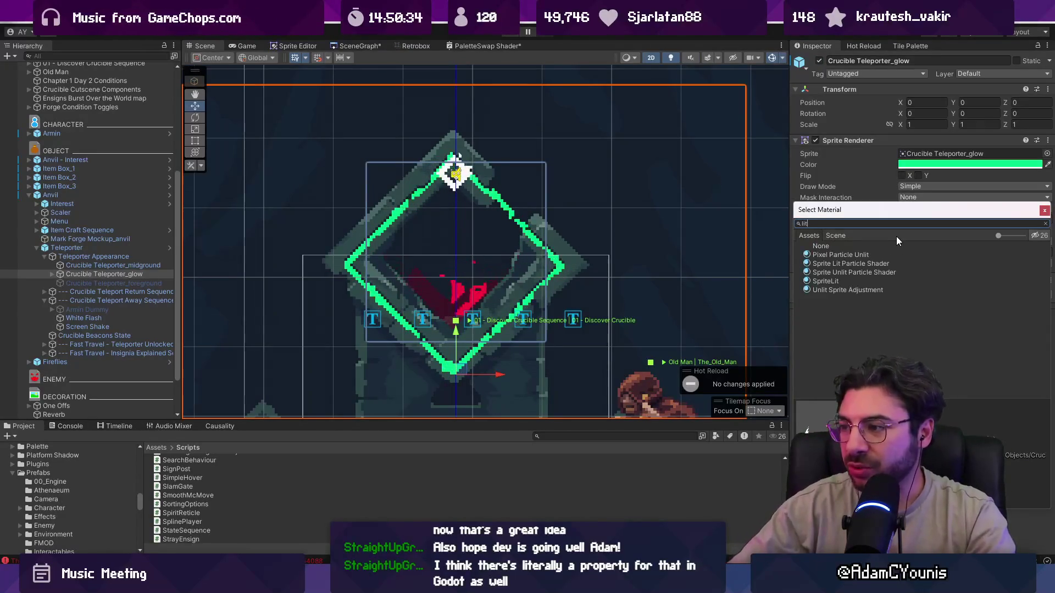
key("Up")
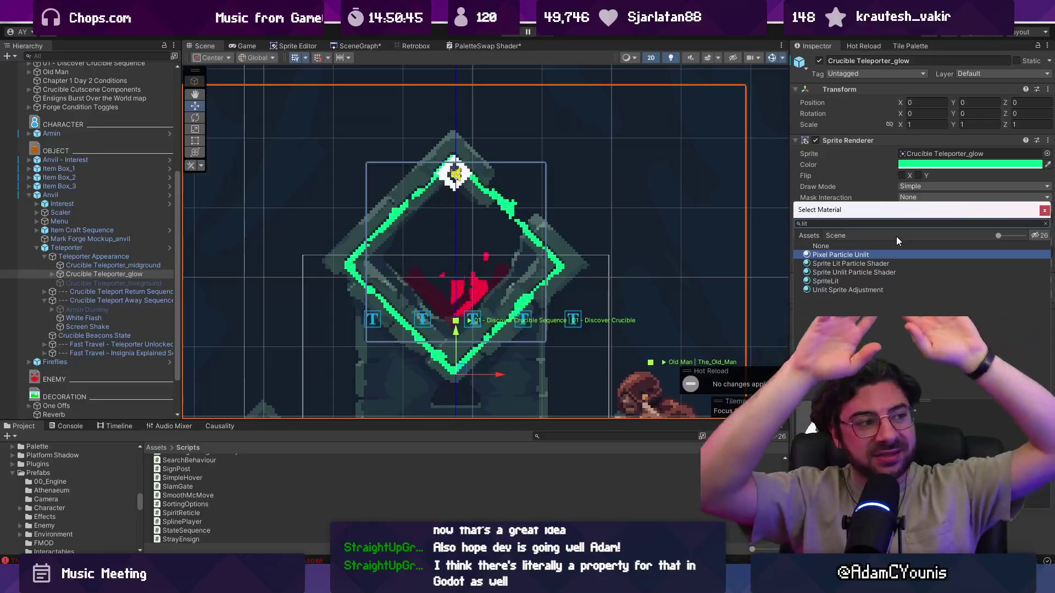
key("Escape")
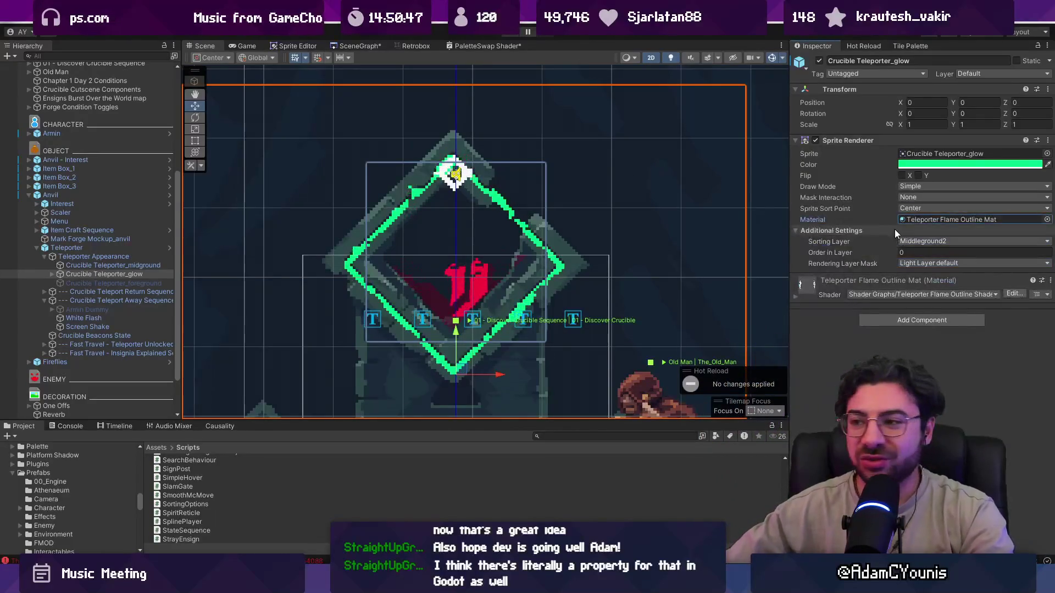
scroll(450, 245, "down", 3)
left_click_drag(467, 244, 443, 200)
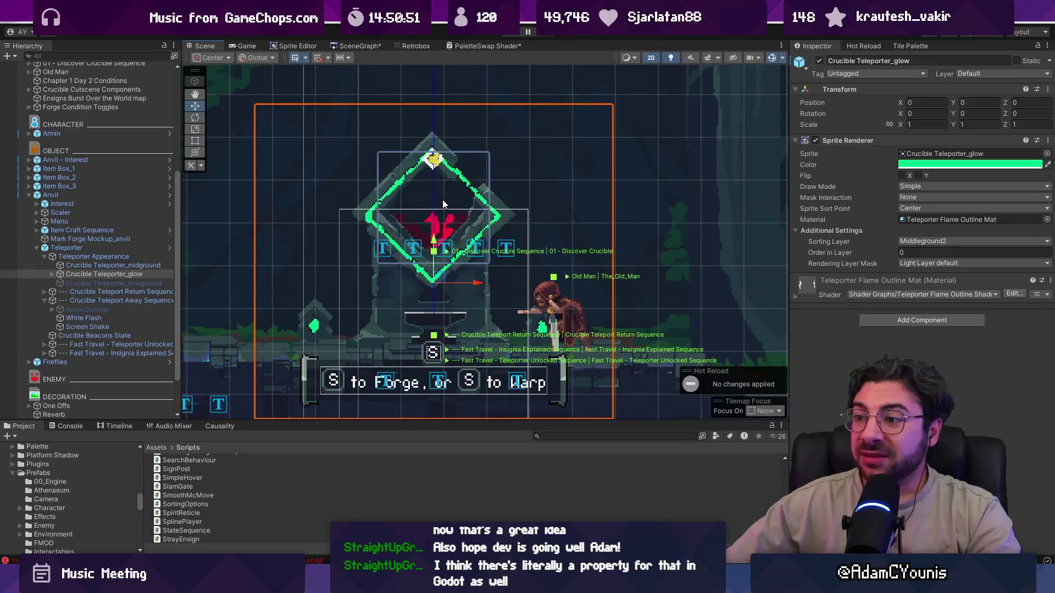
Locate the Anvil Flame object under the anvil and switch it back on
left_click(427, 317)
left_click(423, 321)
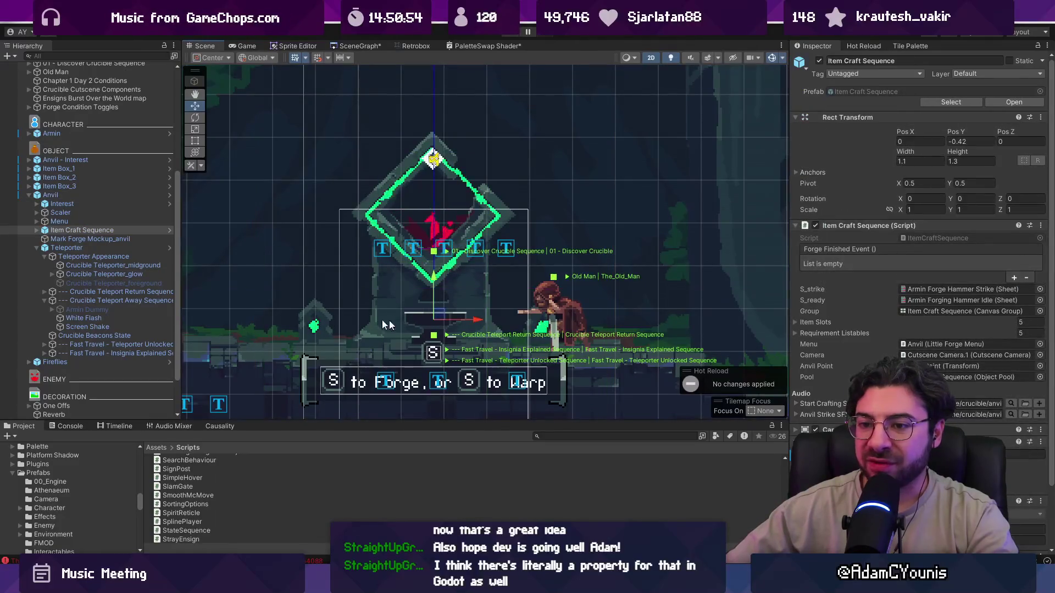
left_click(110, 283)
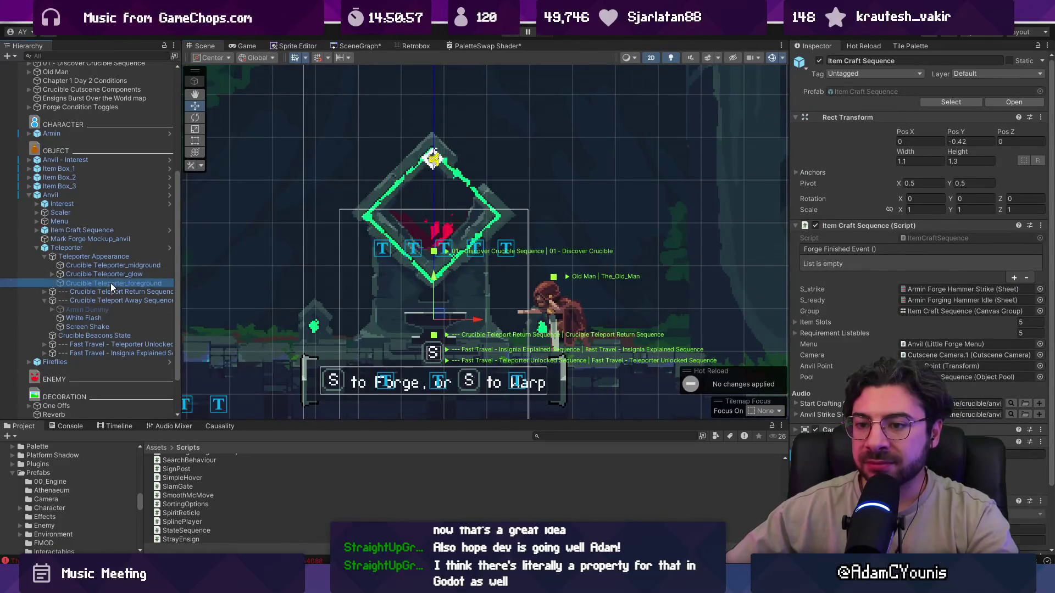
left_click(428, 318)
left_click(429, 317)
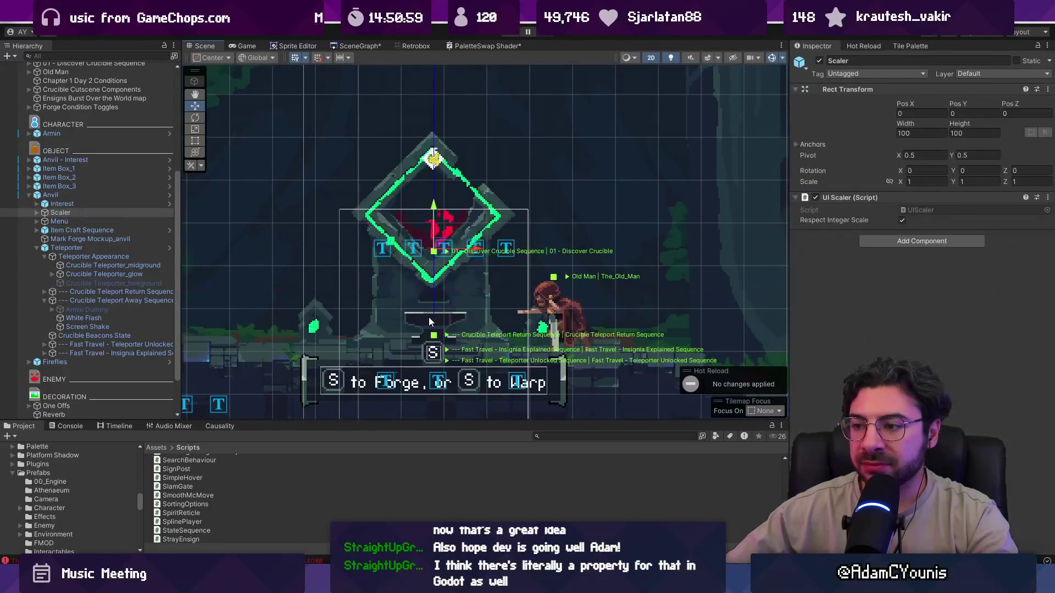
left_click(128, 188)
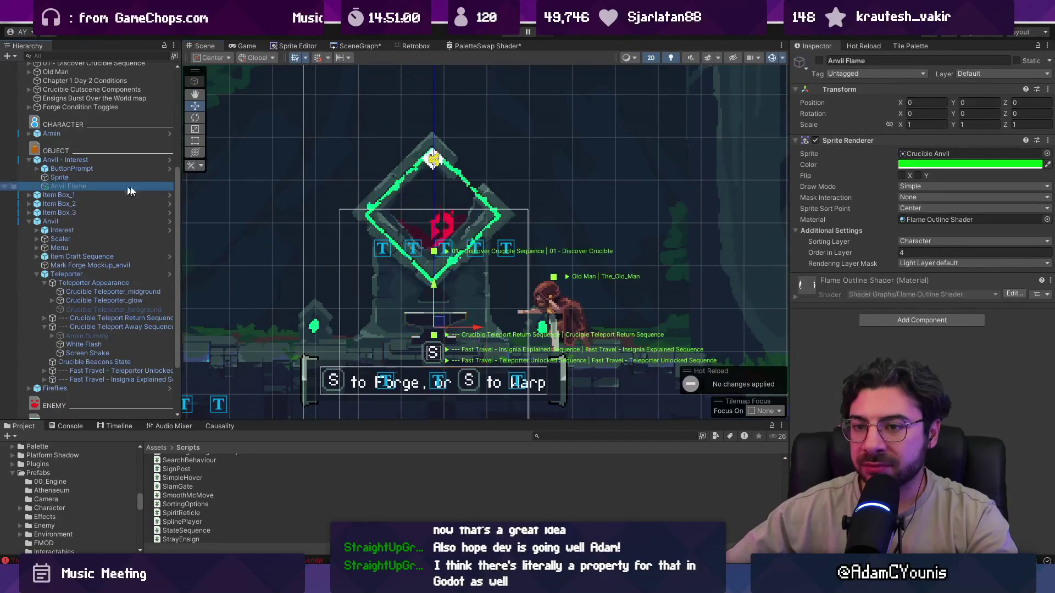
left_click(819, 61)
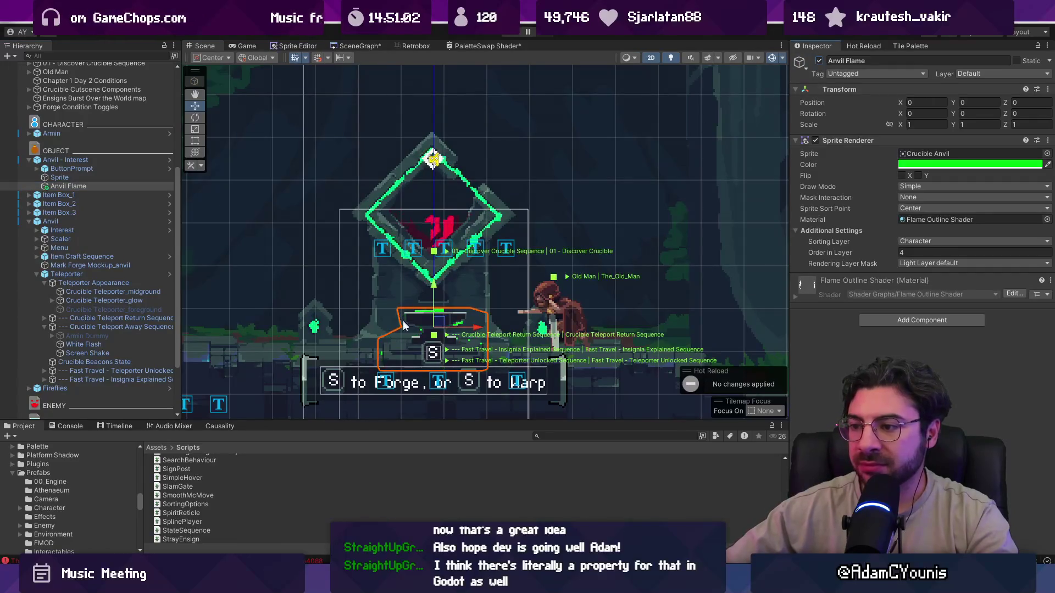
Test-drag the anvil flame, undo the move, and search the Project for 'globby outline'
scroll(392, 390, "up", 2)
left_click_drag(464, 309, 305, 258)
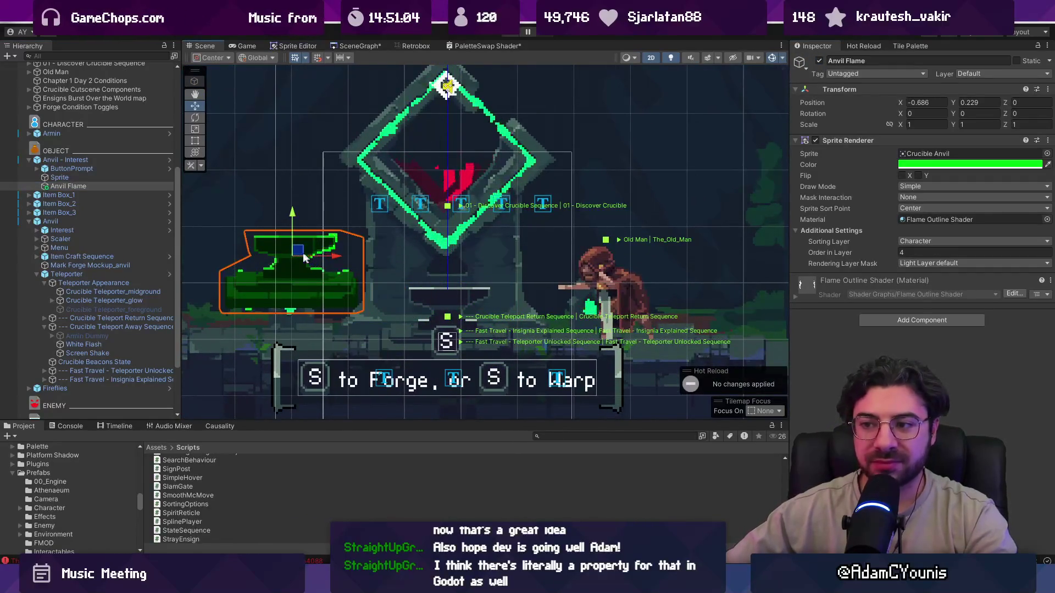
key("ctrl+z")
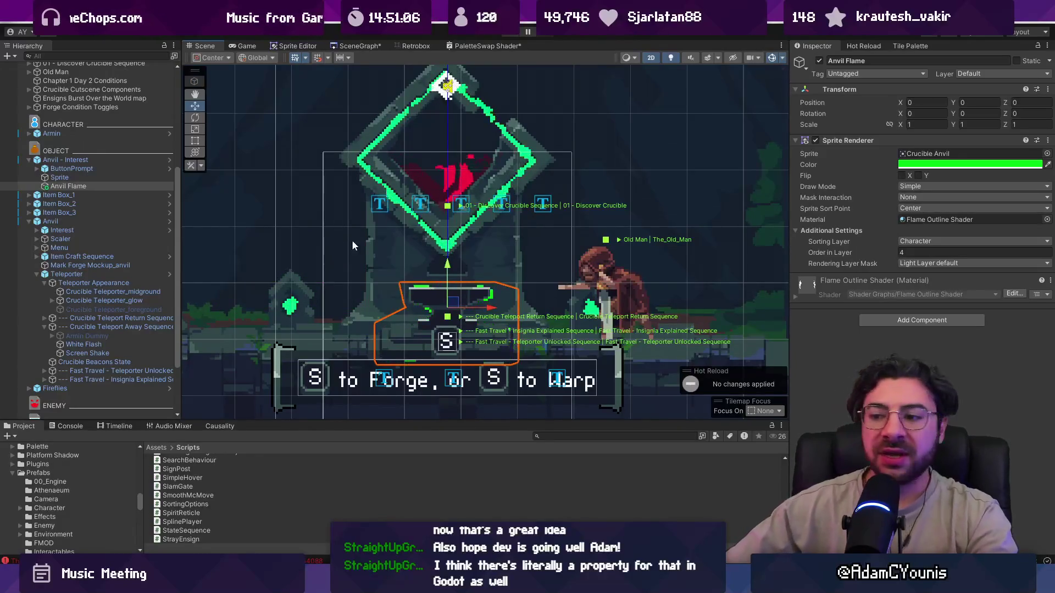
type("globby")
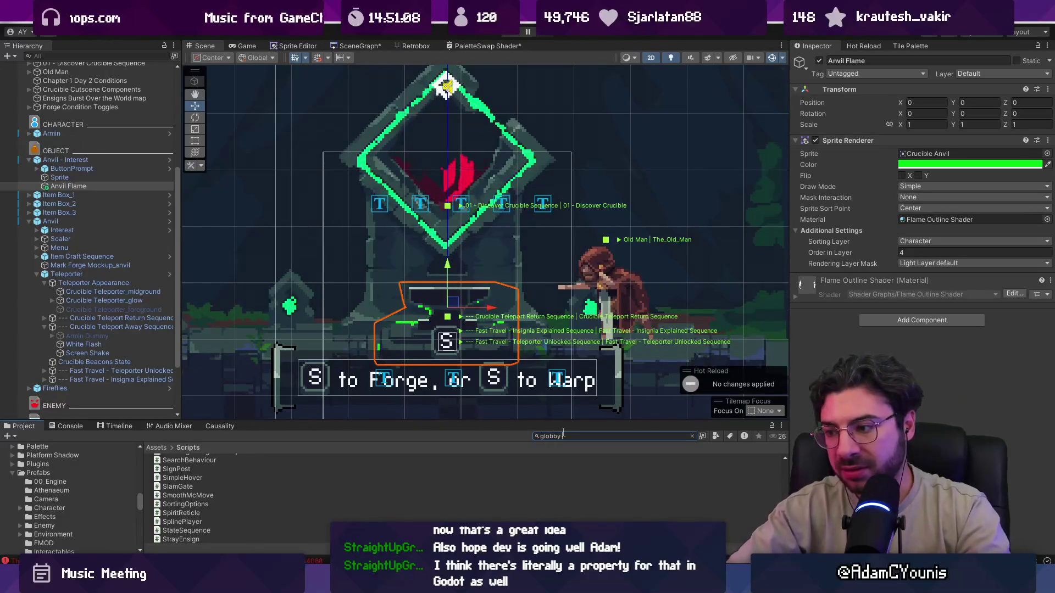
type(" outline")
Open the Globby Outline subgraph, discard PaletteSwap Shader changes, and pan through its nodes
left_click(217, 460)
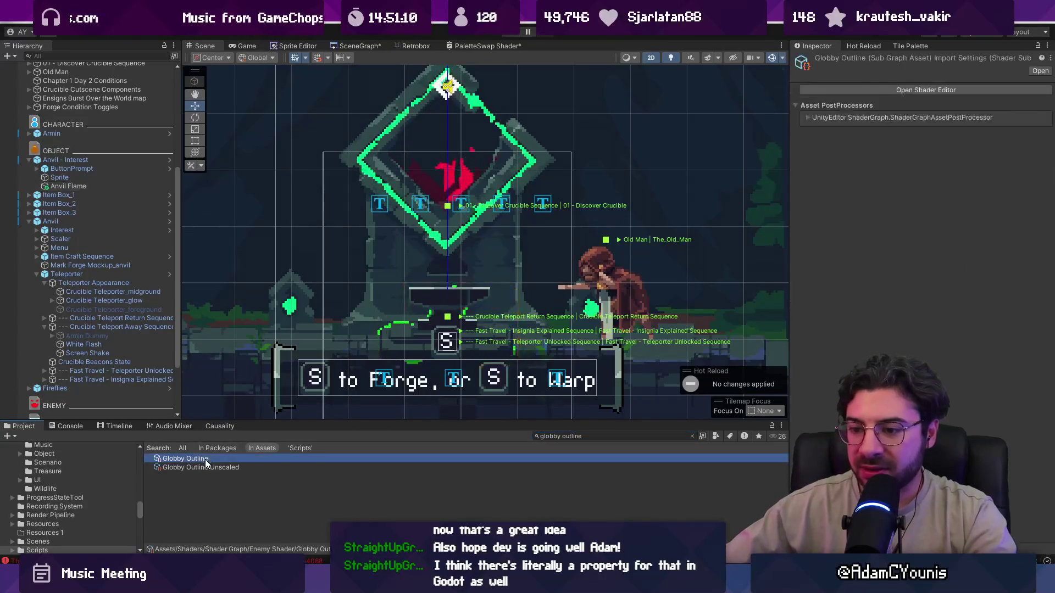
double_click(209, 461)
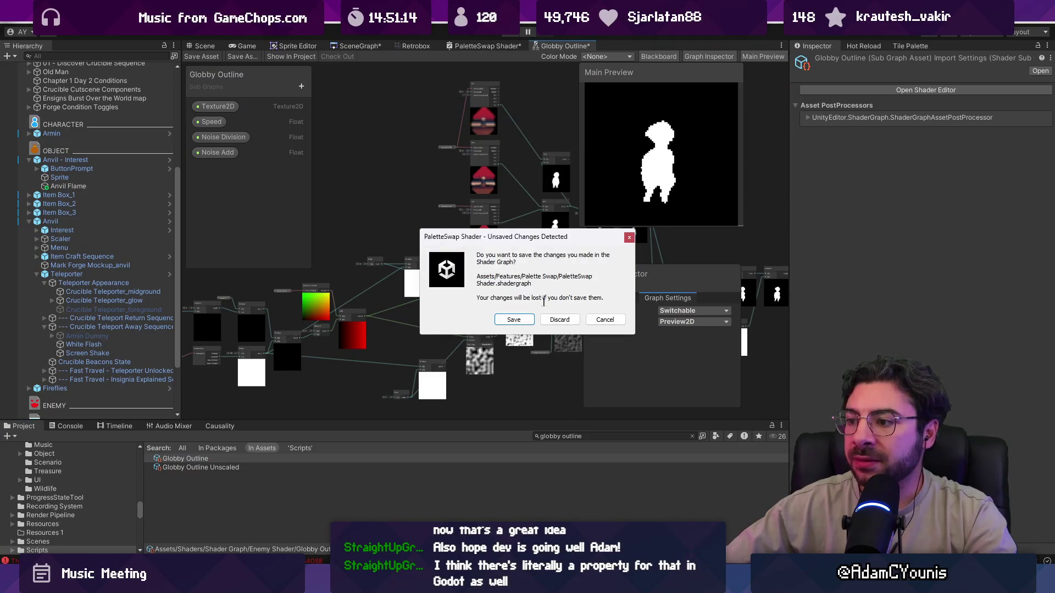
left_click(595, 321)
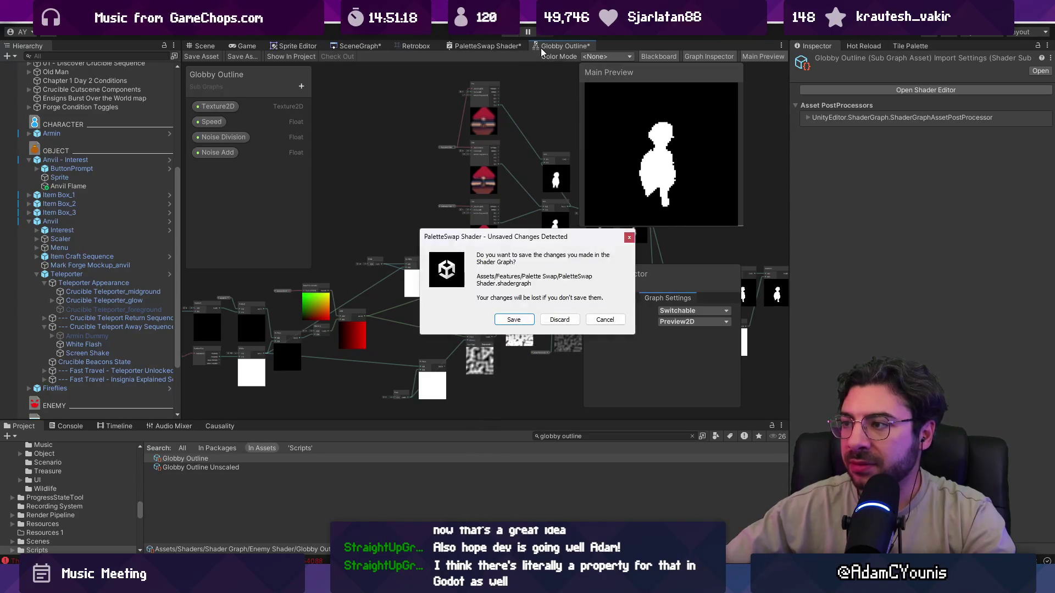
left_click(559, 321)
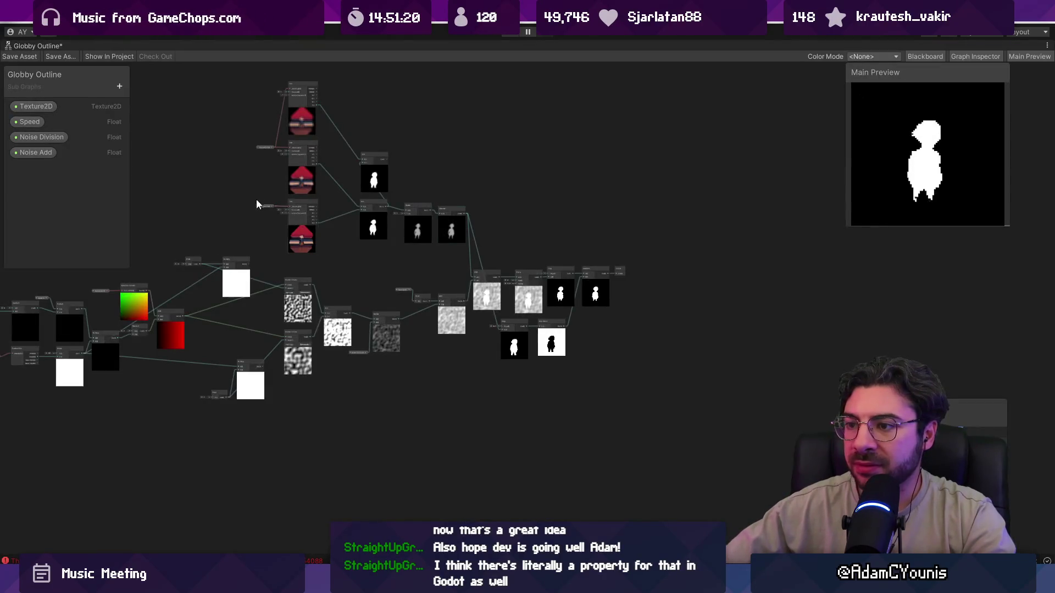
scroll(355, 230, "up", 4)
left_click_drag(478, 230, 380, 233)
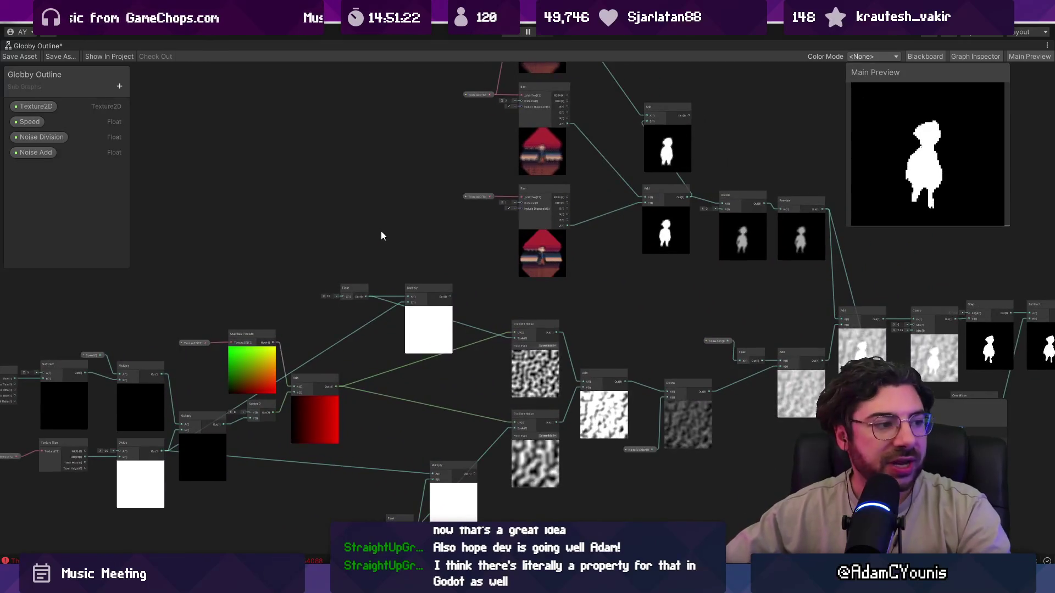
mouse_move(565, 215)
left_mouse_down()
mouse_move(598, 249)
mouse_move(720, 214)
left_mouse_up()
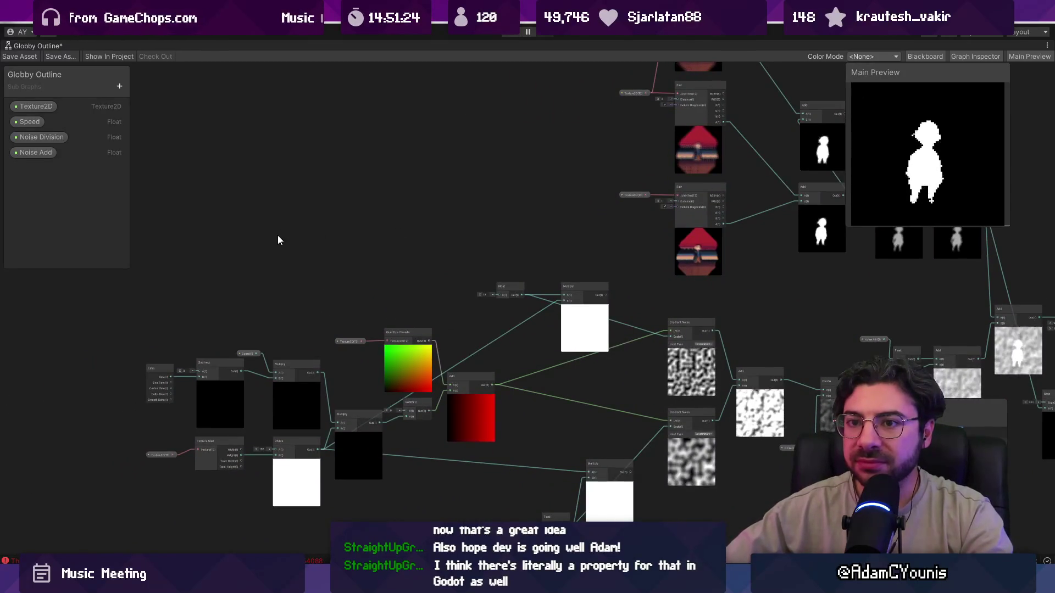
mouse_move(582, 217)
left_mouse_down()
mouse_move(315, 229)
mouse_move(384, 229)
left_mouse_up()
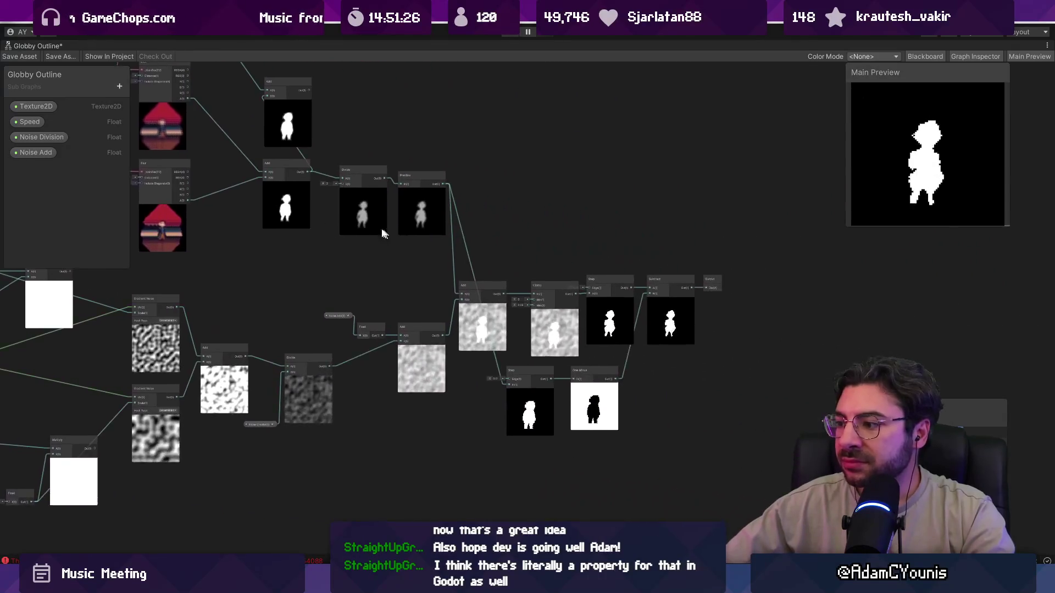
scroll(467, 362, "up", 2)
scroll(459, 367, "down", 6)
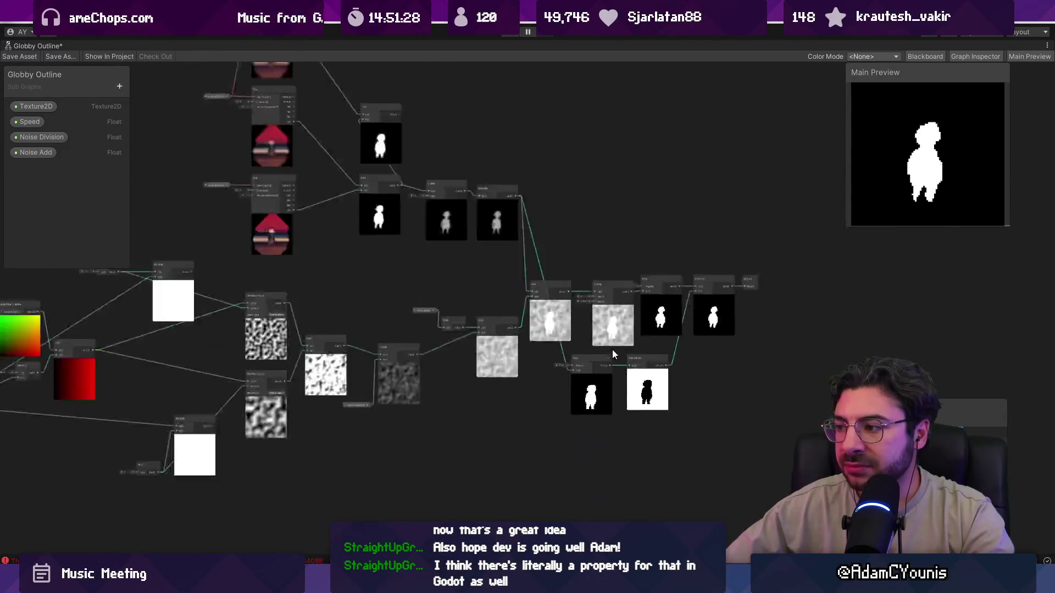
Restore the window layout and close the Globby Outline graph tab
double_click(35, 45)
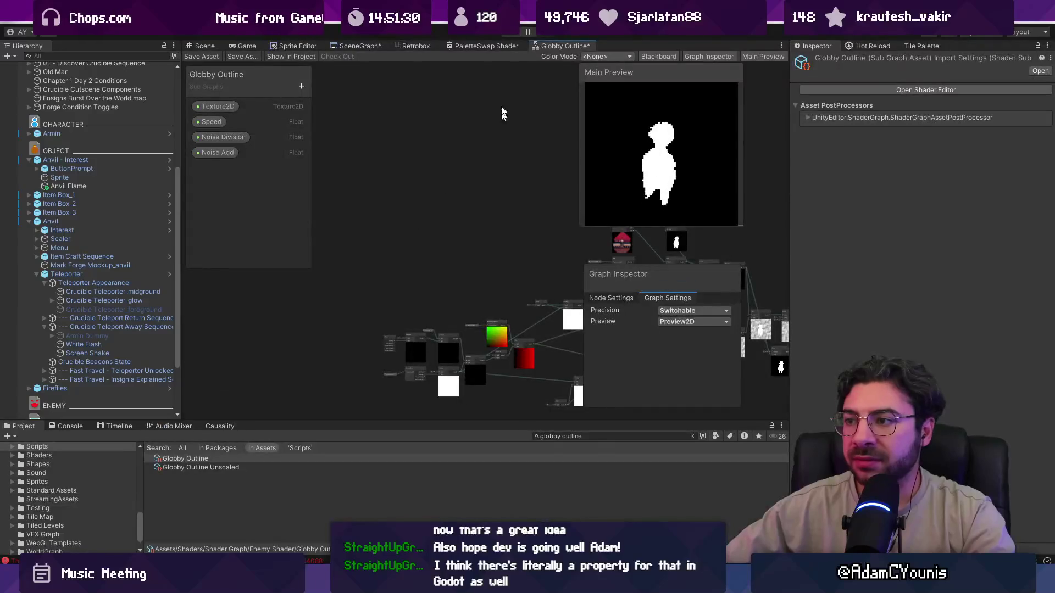
right_click(558, 45)
left_click(573, 64)
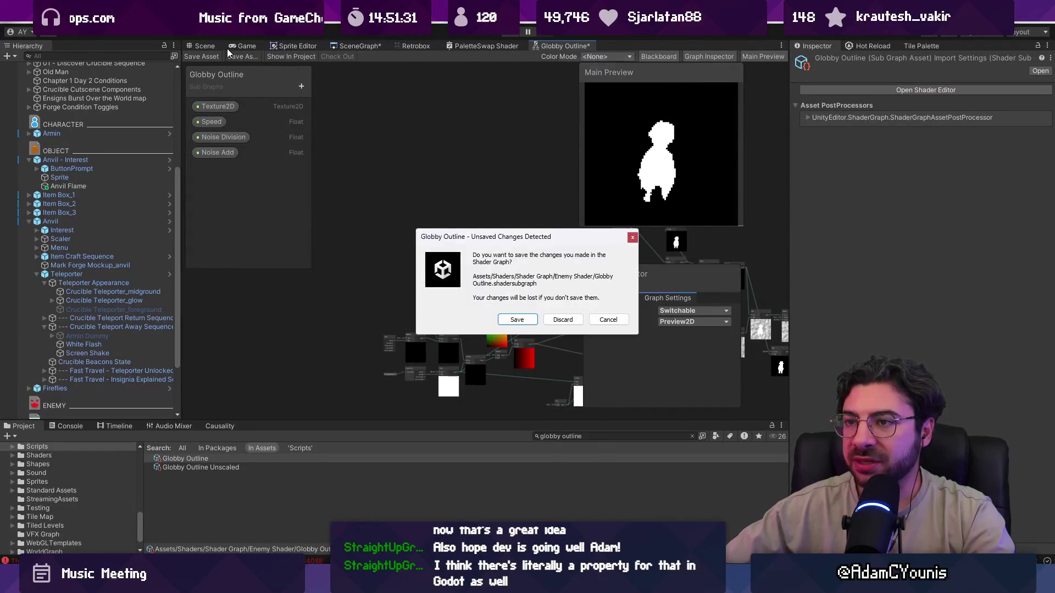
left_click(547, 321)
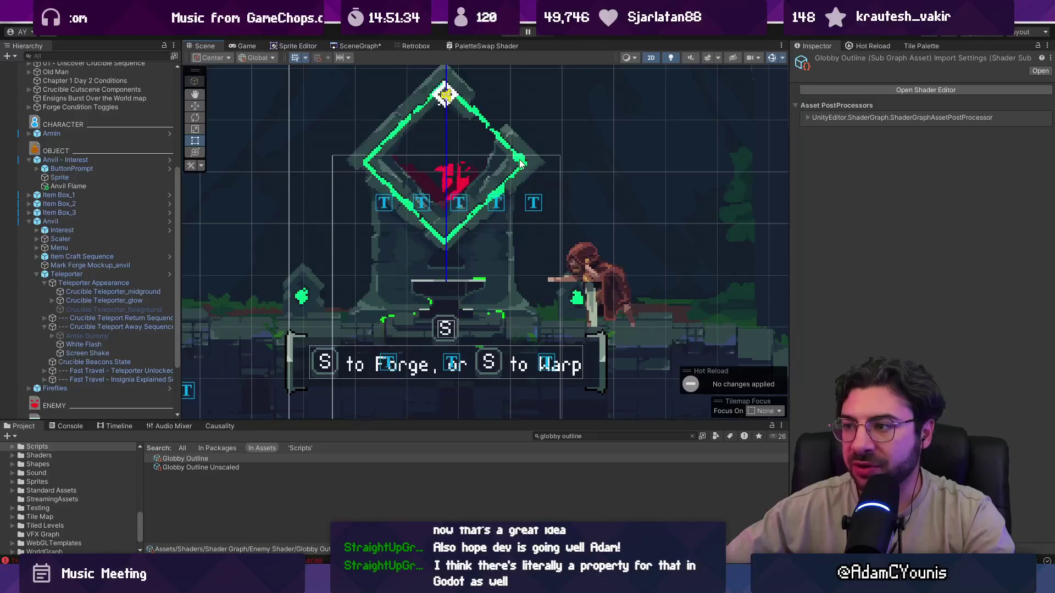
Cycle through the overlapping level objects down to the Atmosphere background
left_click(520, 162)
left_click(518, 161)
left_click(516, 159)
left_click(515, 158)
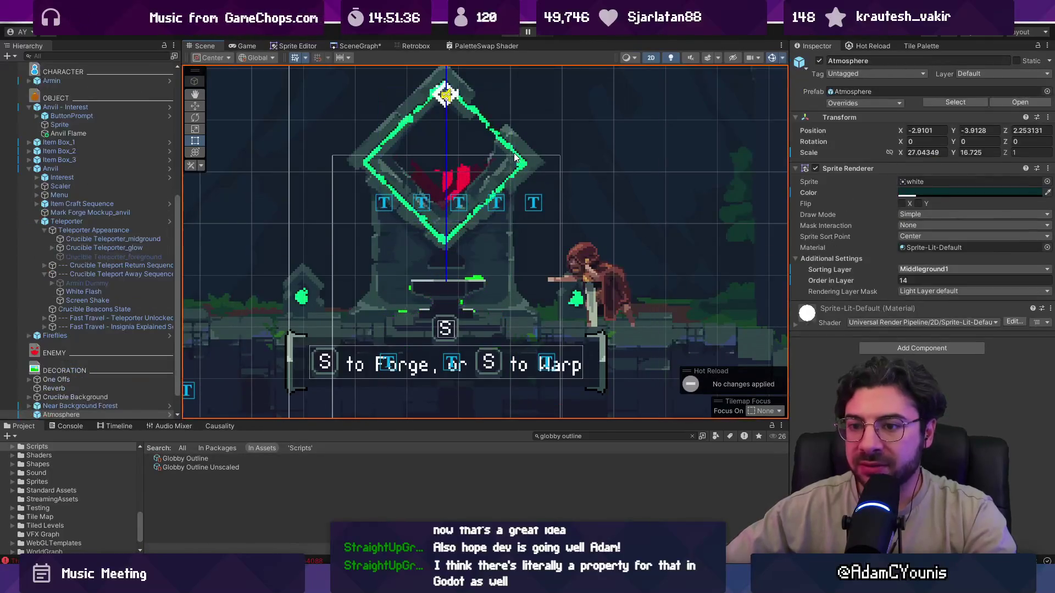
Filter the Hierarchy for 'glow', select Crucible Teleporter_glow, and search assets for 'ensign fire'
left_click(103, 56)
type("glow")
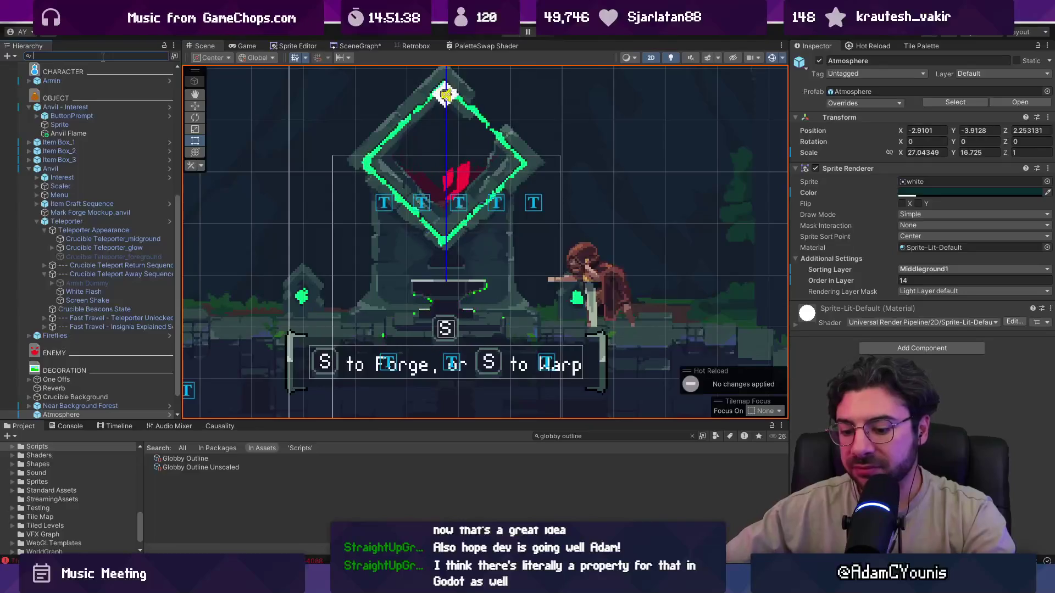
left_click(123, 75)
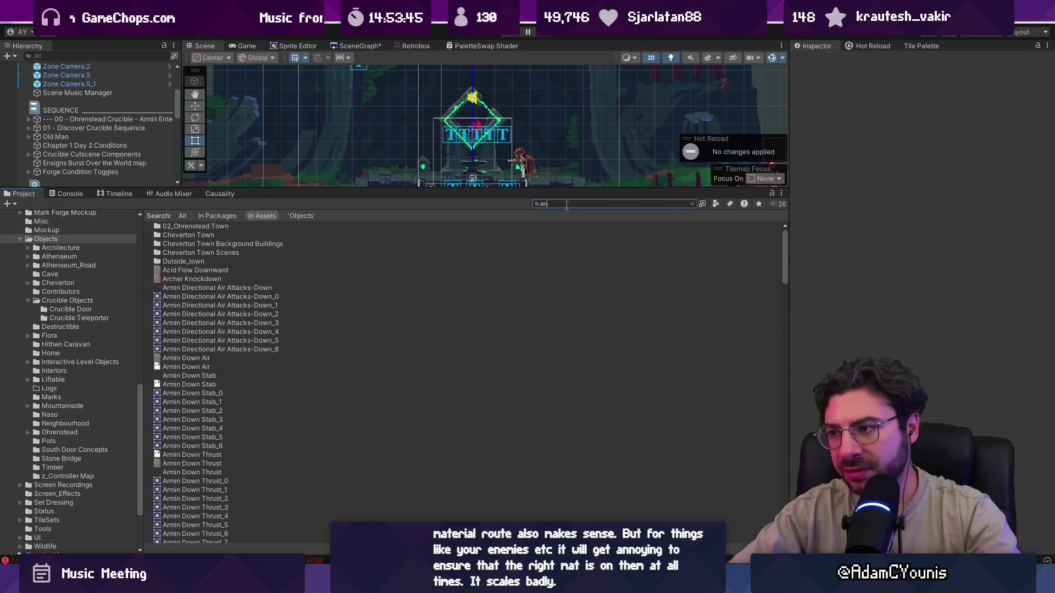
key("BackSpace")
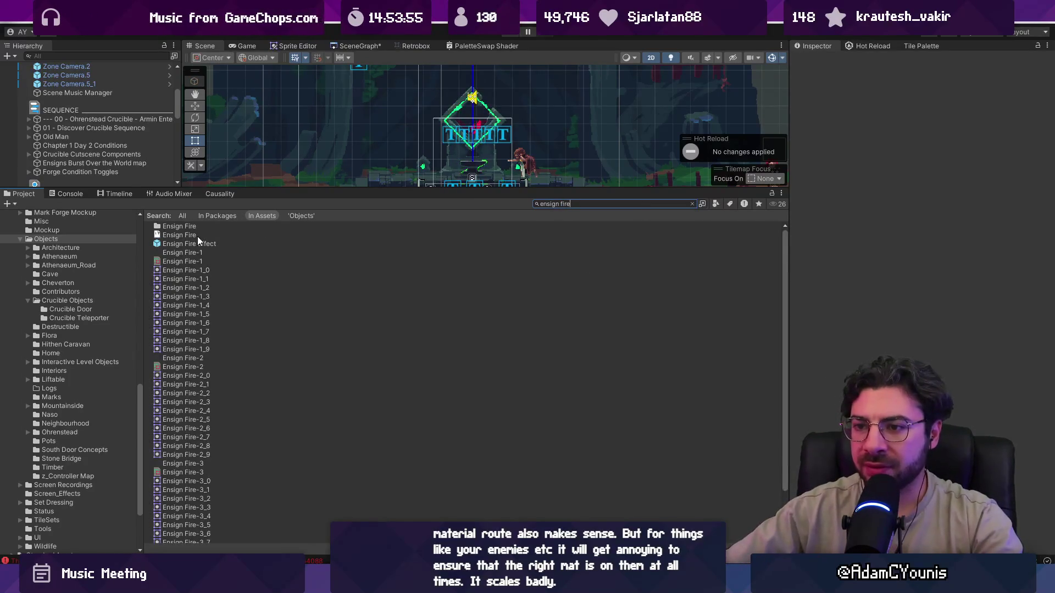
Open the Ensign Fire folder and create a material named 'Ensign Fire Material'
double_click(186, 225)
right_click(236, 225)
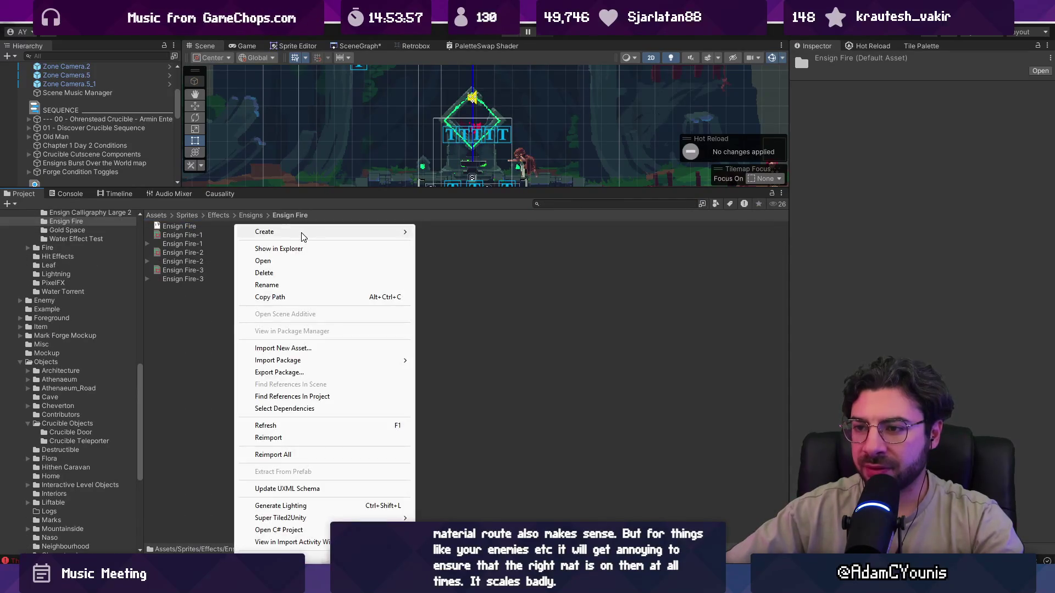
mouse_move(302, 236)
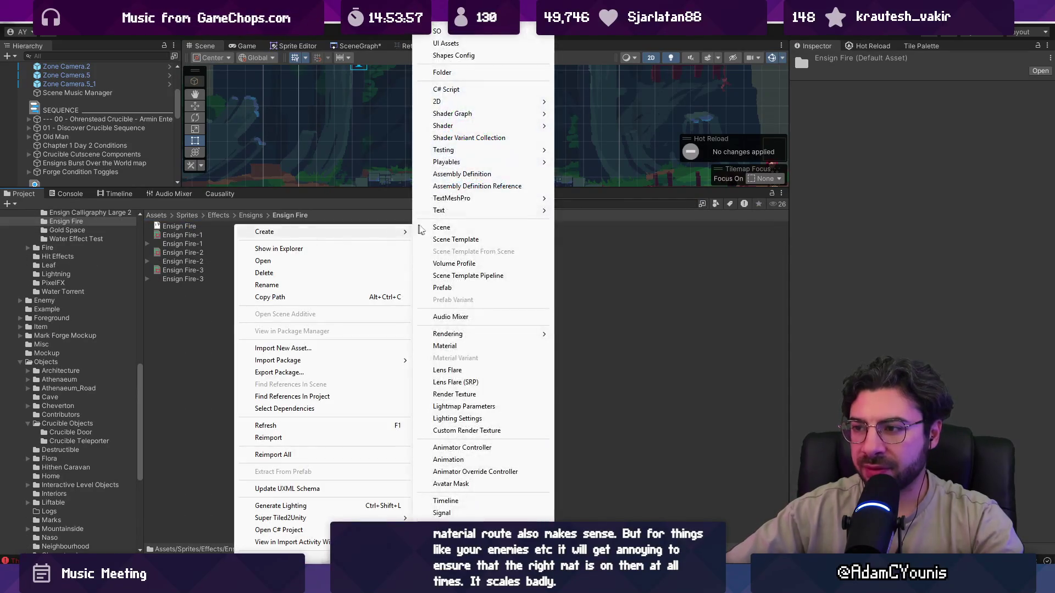
left_click(484, 345)
type("Ensign Fire Material")
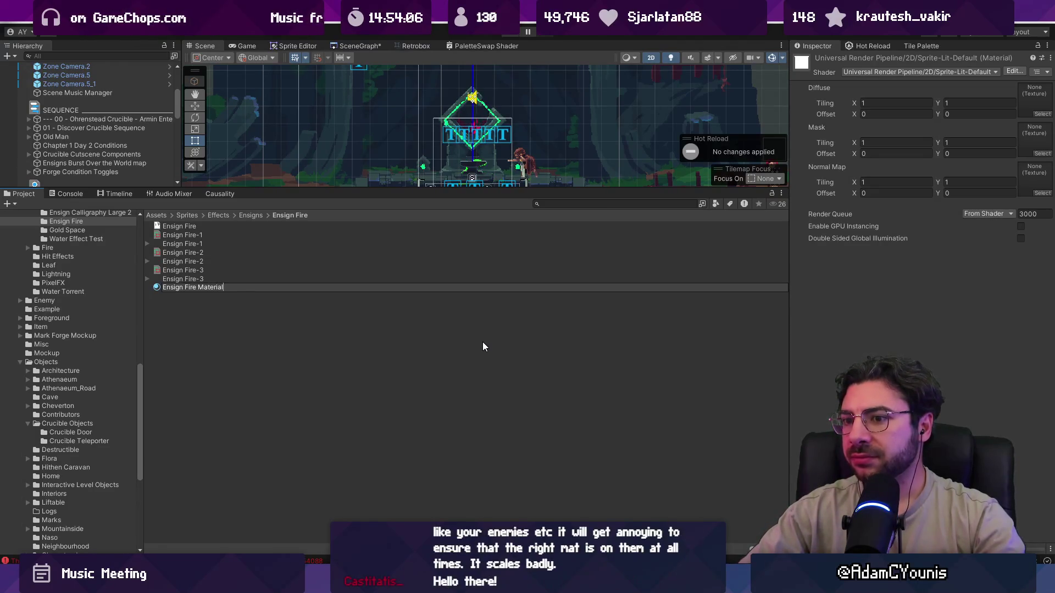
key("Return")
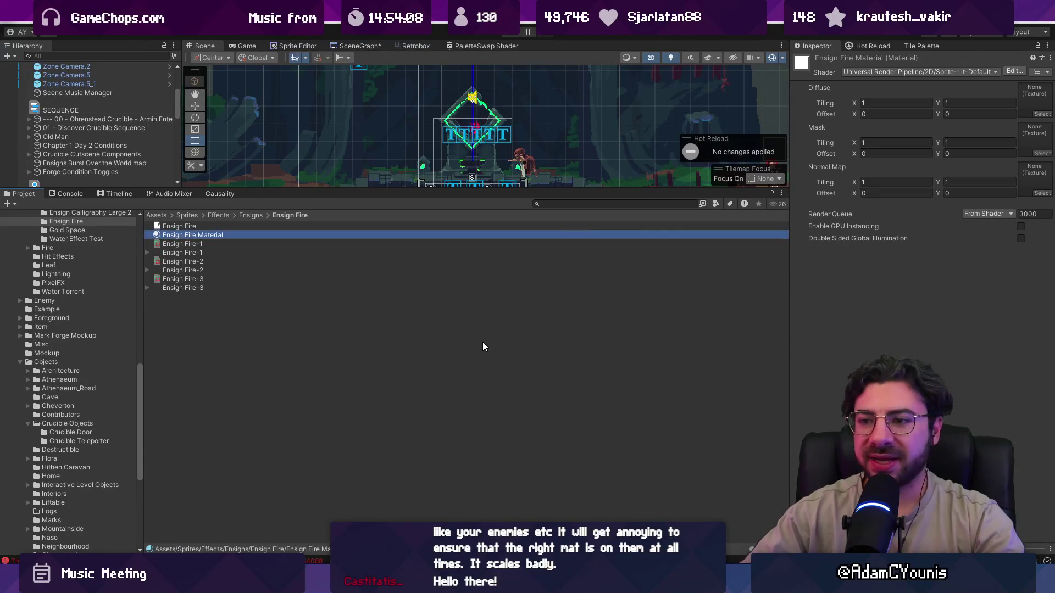
Create a URP Sprite Unlit Shader Graph in the Ensign Fire folder
right_click(215, 226)
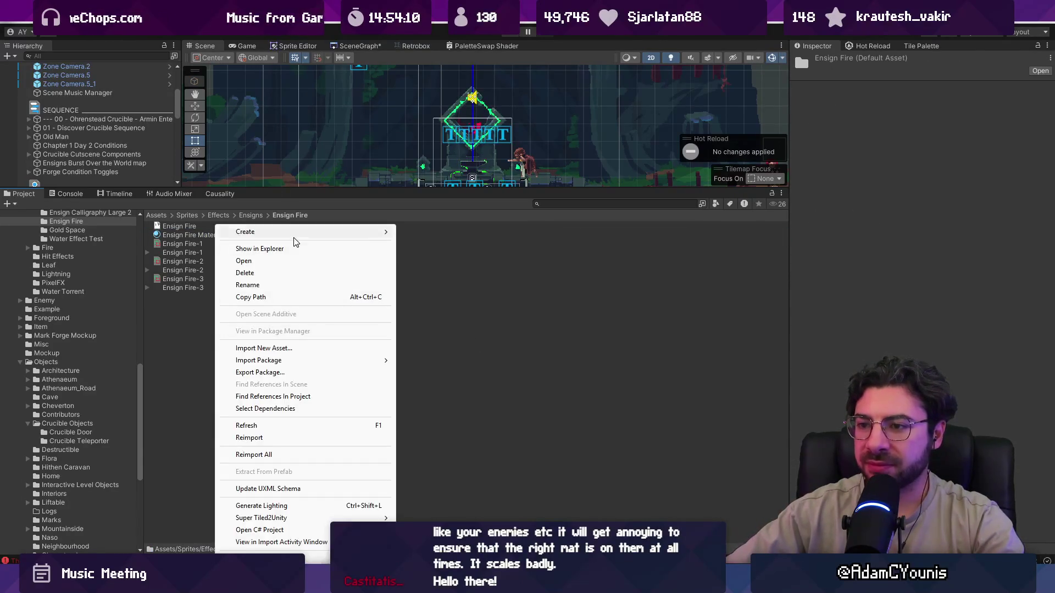
mouse_move(295, 234)
mouse_move(493, 333)
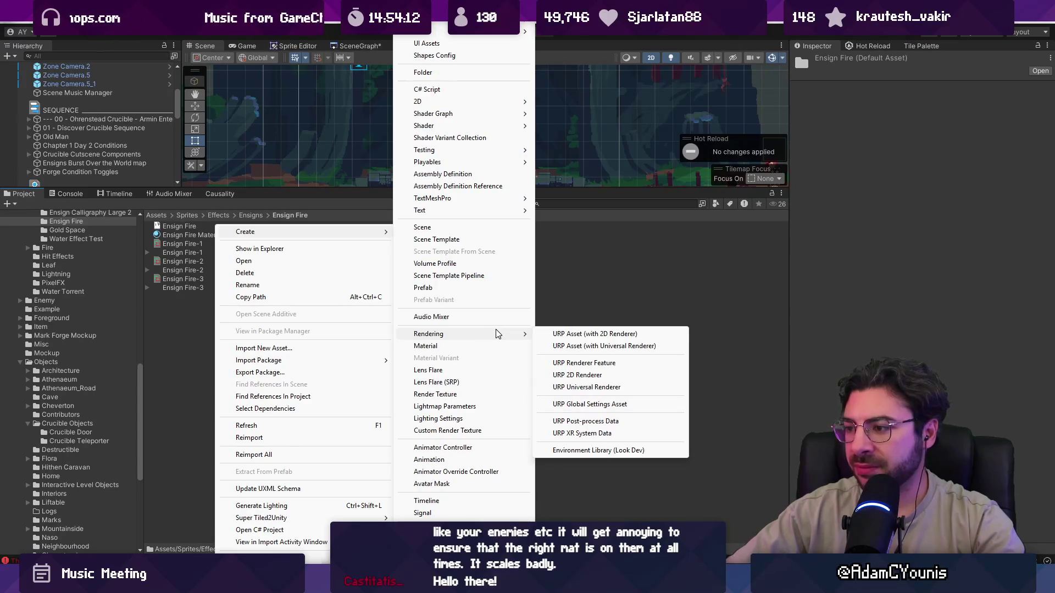
mouse_move(494, 114)
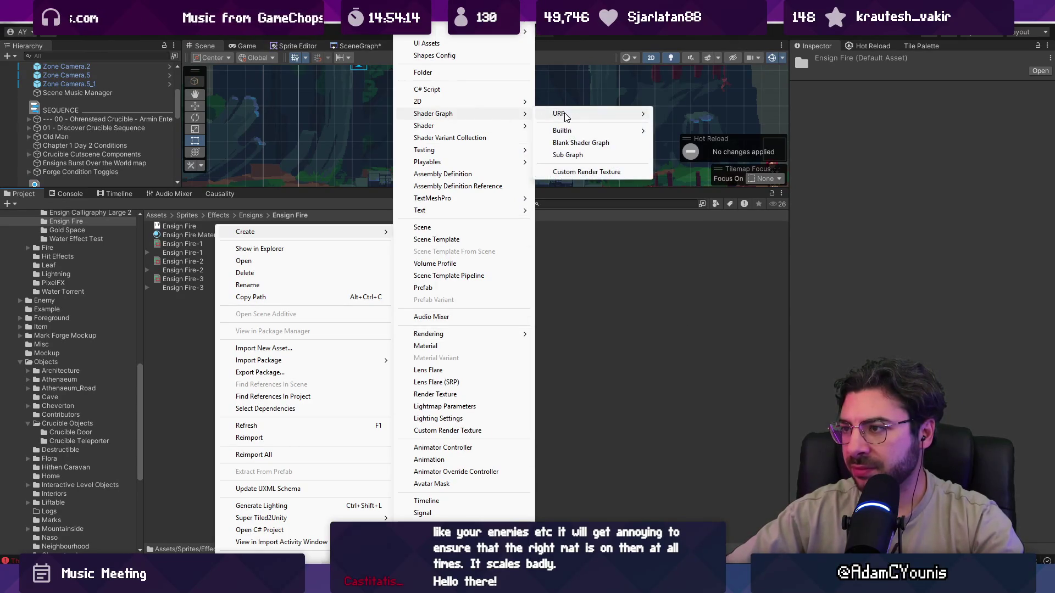
mouse_move(565, 115)
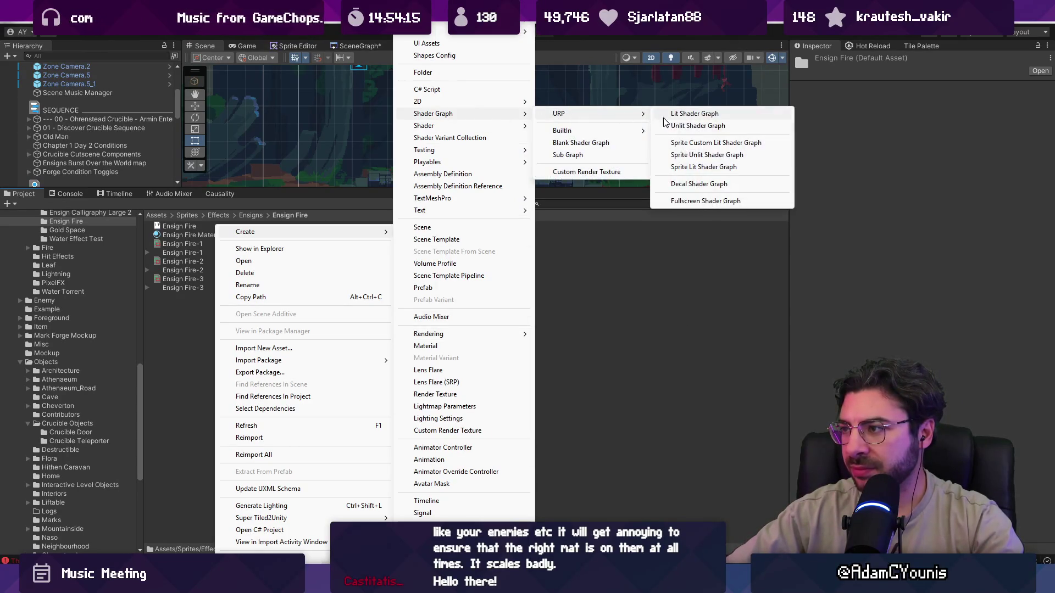
left_click(714, 155)
Name the new shader graph 'Ensign Engulf Shader'
type("Ensign Fire")
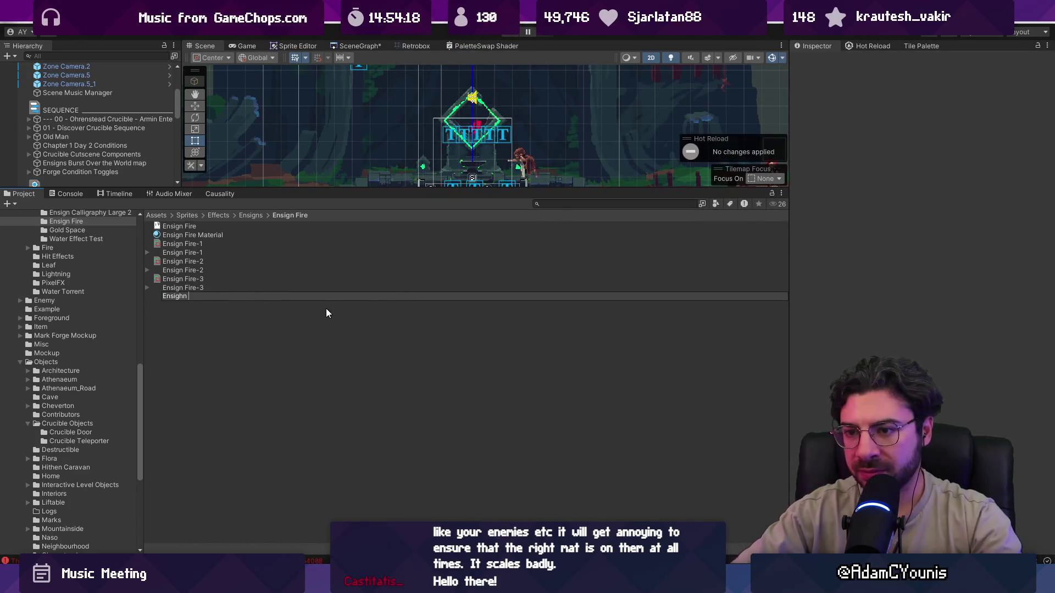
type("der")
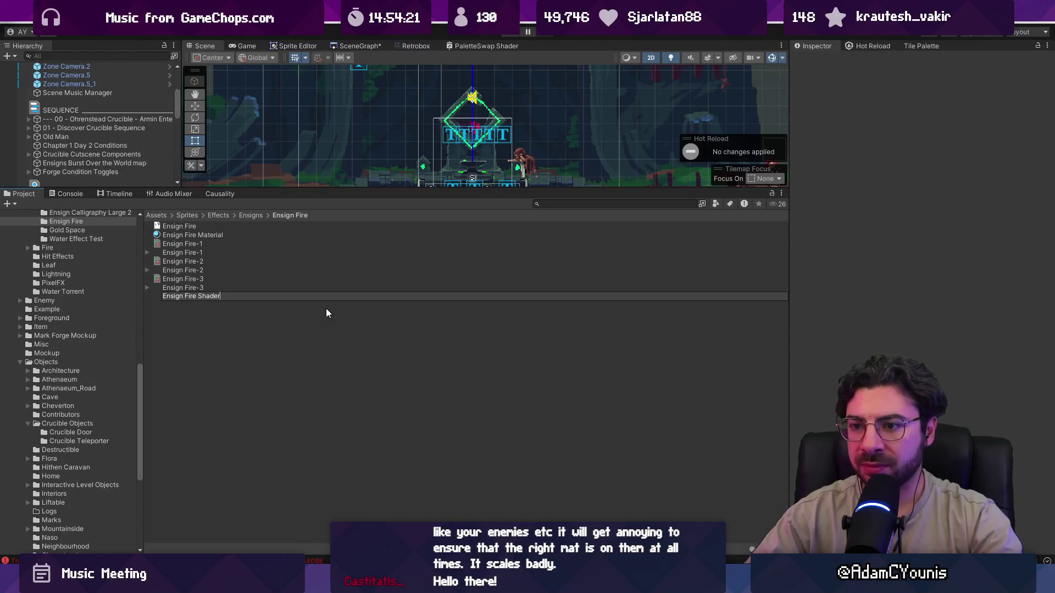
key("ctrl+shift+Left")
key("Left")
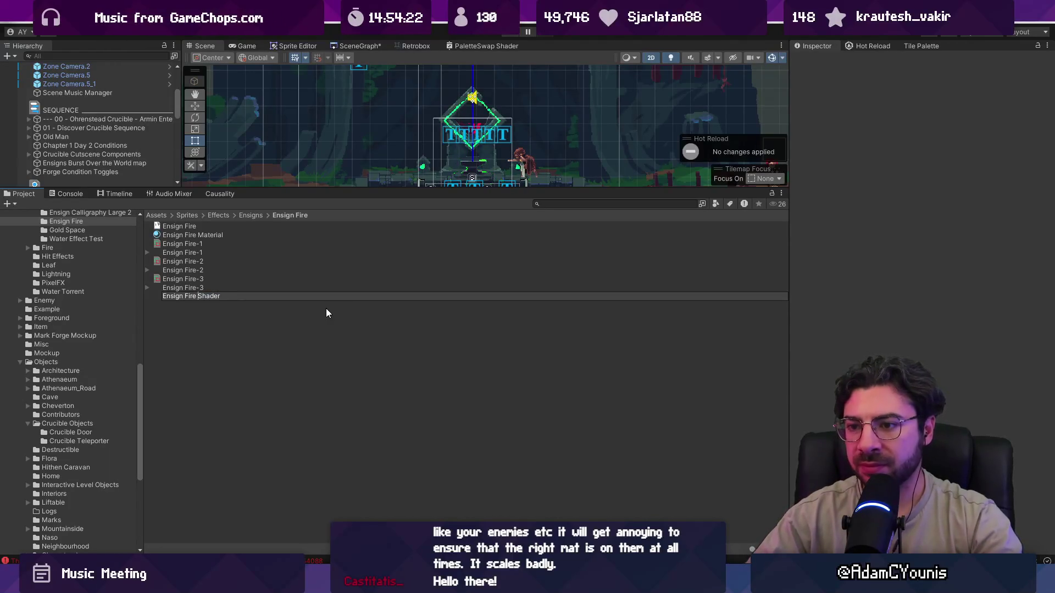
key("ctrl+shift+Left")
type("Engulf")
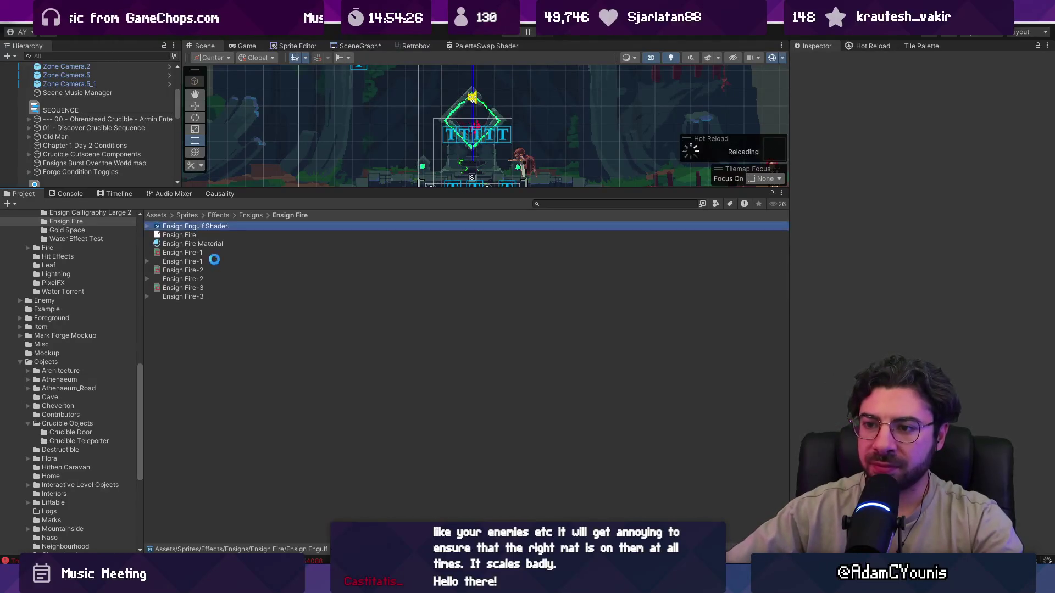
Commit the shader name and rename Ensign Fire Material to 'Ensign Engulf Material'
left_click_drag(193, 244, 200, 228)
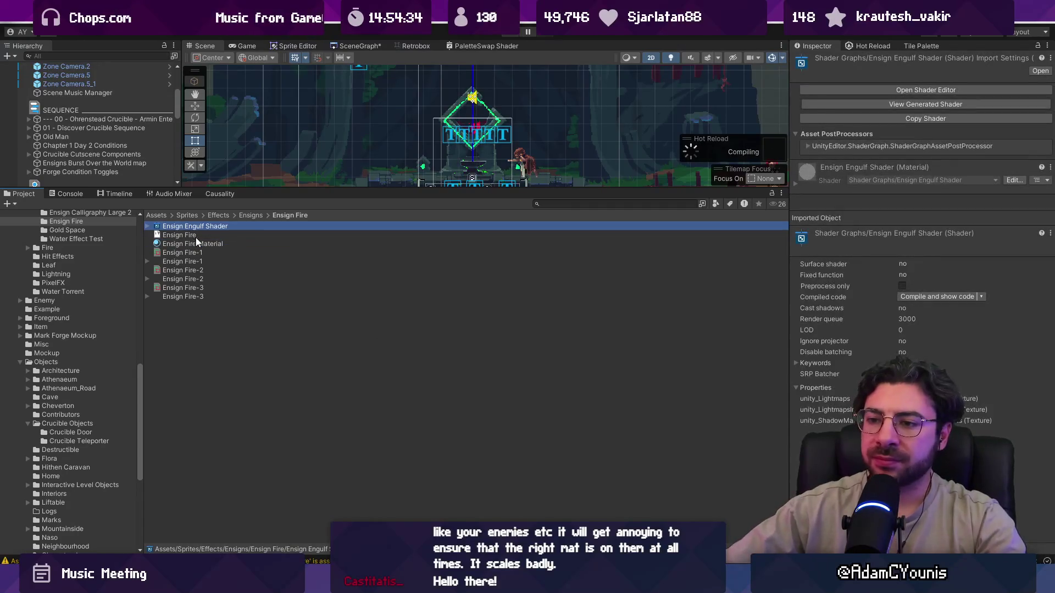
left_click(195, 242)
left_click(235, 239)
type("Engulf")
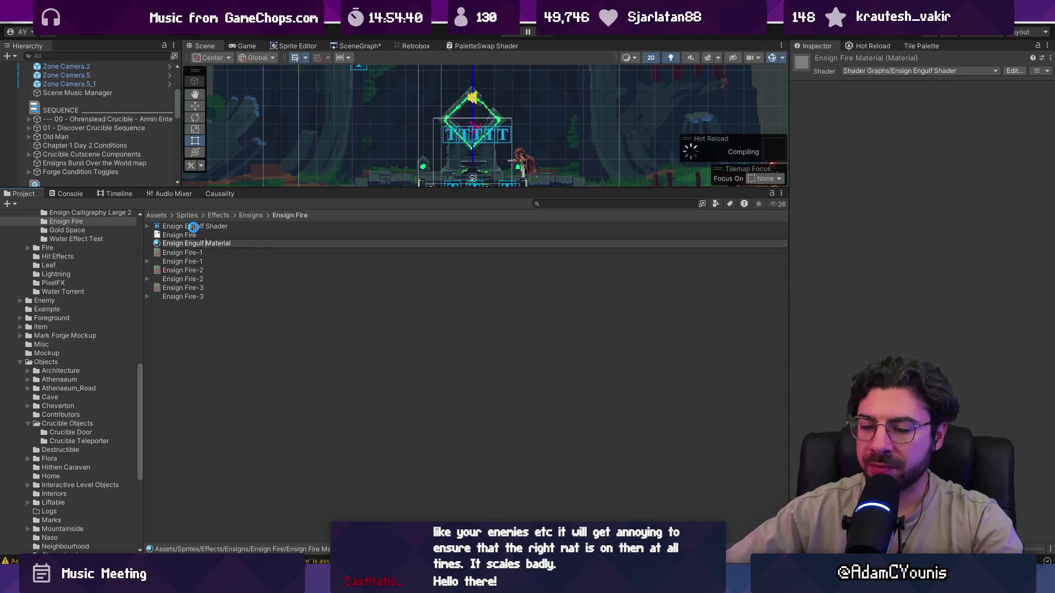
key("Return")
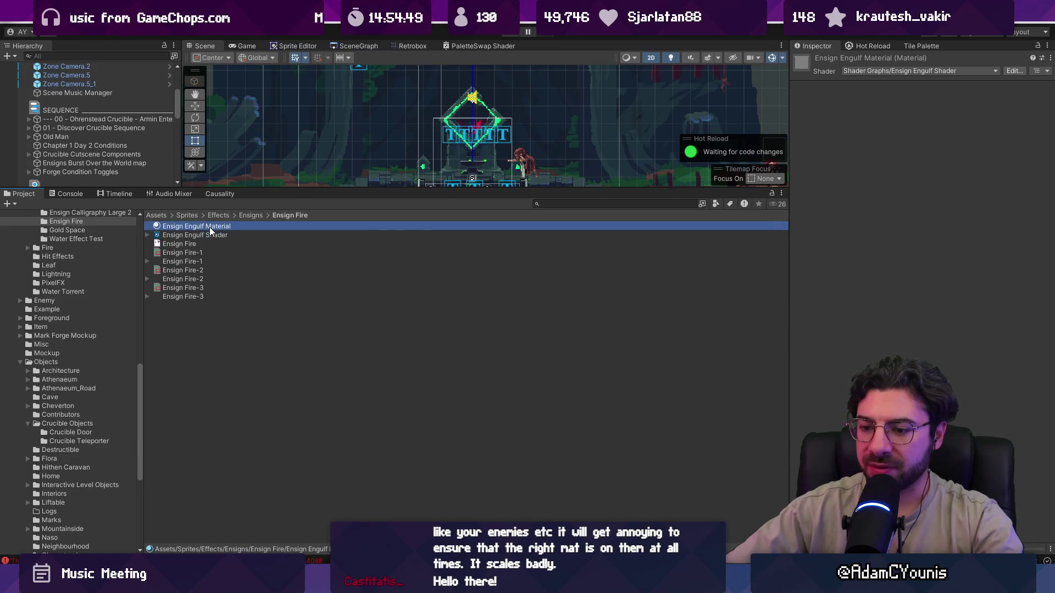
Open Ensign Engulf Shader and paste the copied outline nodes into its graph
left_click(211, 235)
double_click(210, 235)
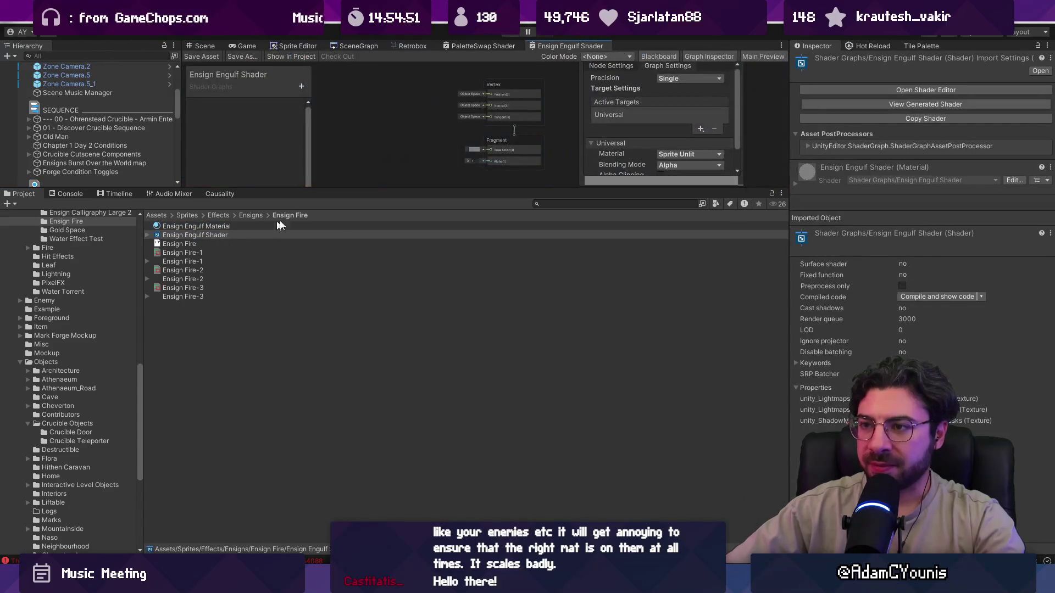
right_click(394, 217)
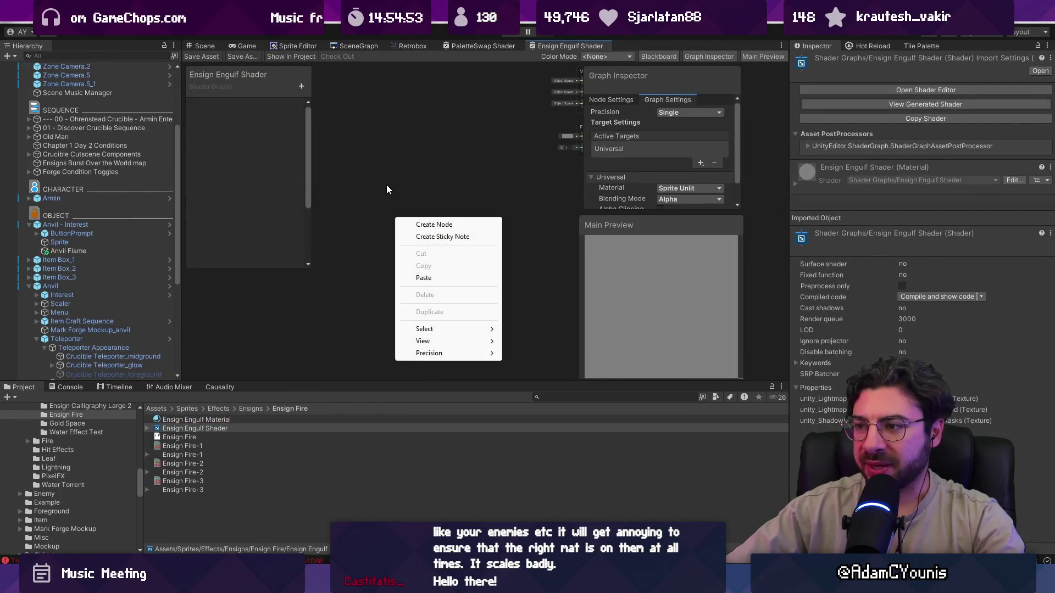
left_click(386, 185)
key("ctrl+v")
Maximize the graph editor and wire the Union output into Fragment Base Color
double_click(560, 45)
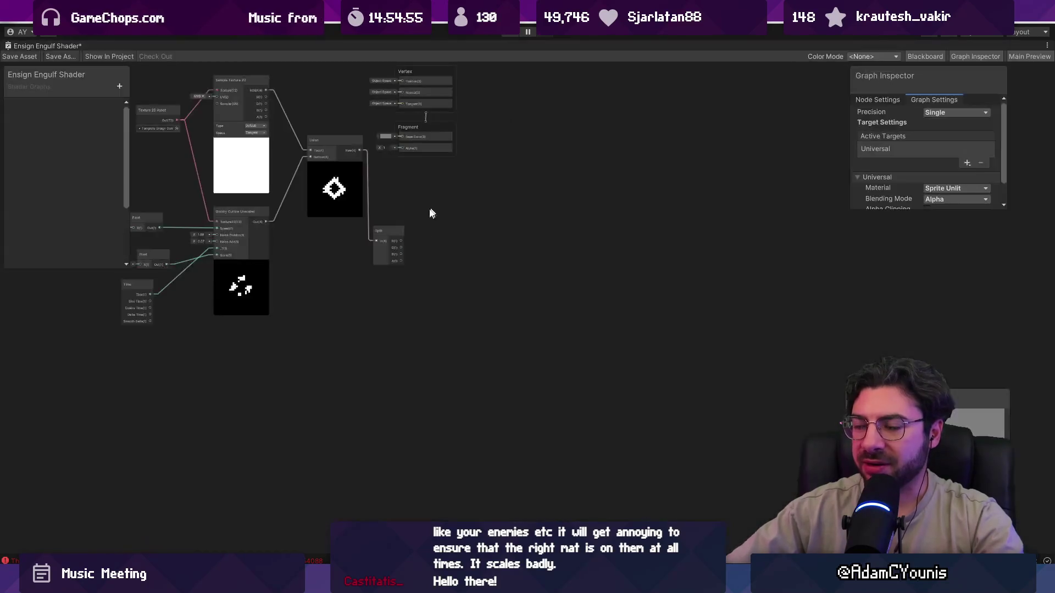
scroll(500, 343, "up", 3)
mouse_move(605, 234)
left_mouse_down()
mouse_move(660, 254)
mouse_move(631, 329)
left_mouse_up()
scroll(599, 394, "up", 3)
scroll(495, 396, "down", 2)
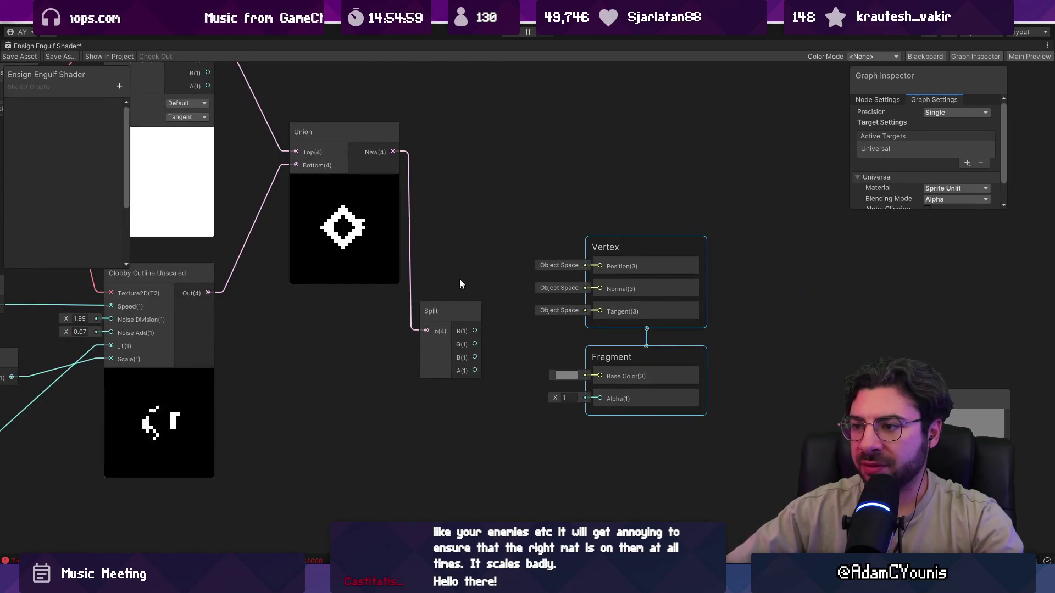
mouse_move(395, 151)
left_mouse_down()
mouse_move(546, 344)
mouse_move(589, 371)
left_mouse_up()
Delete the unused Split node and recentre the graph view around the nodes
left_click(451, 302)
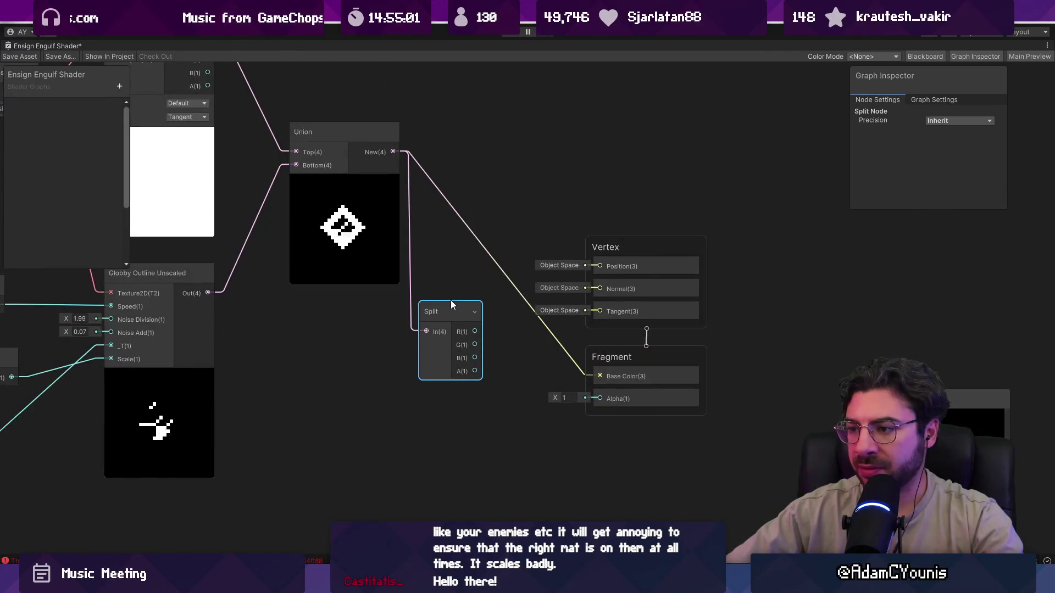
key("Delete")
scroll(551, 342, "down", 3)
scroll(429, 374, "up", 3)
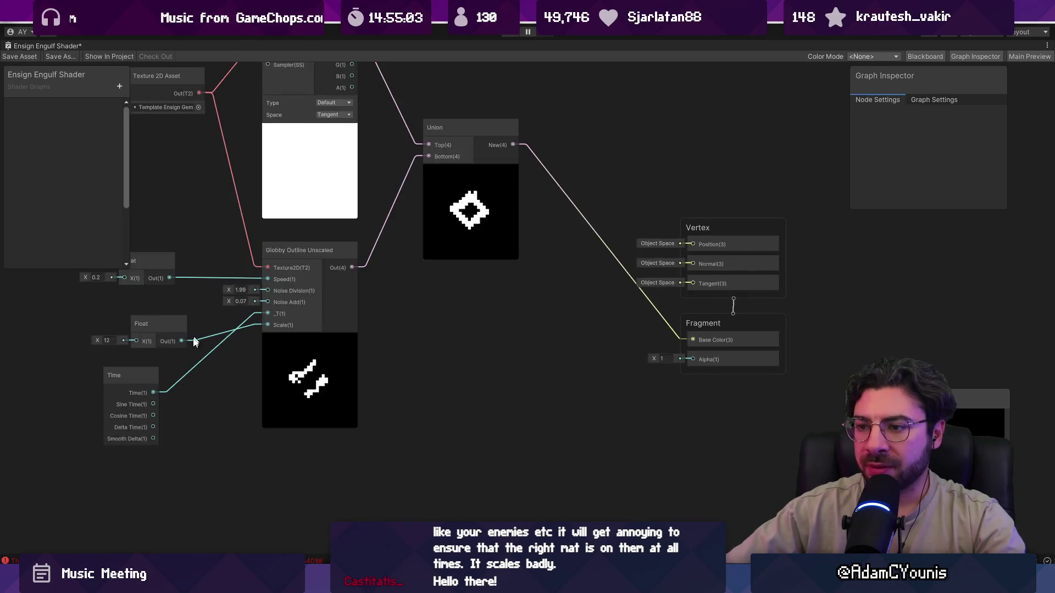
left_click(176, 372)
left_click_drag(418, 269, 476, 321)
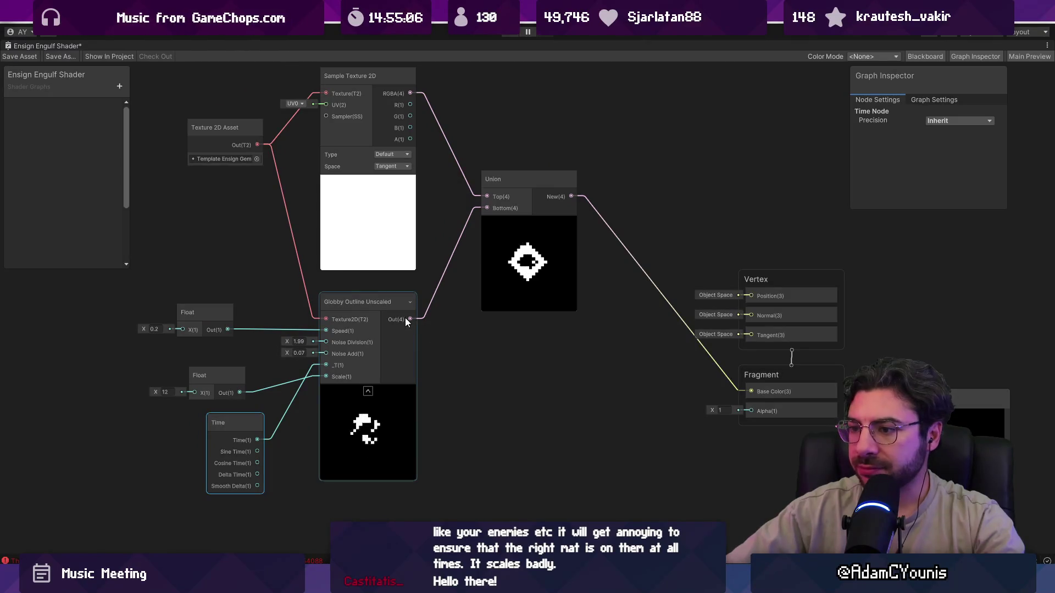
Add a Split node fed by the Globby Outline output
left_click_drag(410, 319, 474, 341)
type("spl")
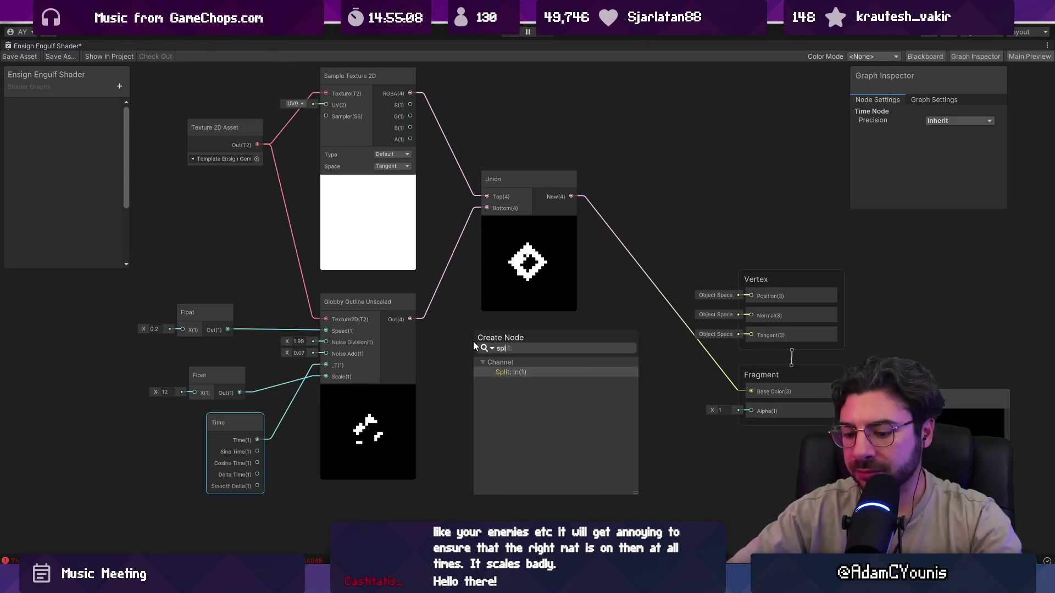
key("Up")
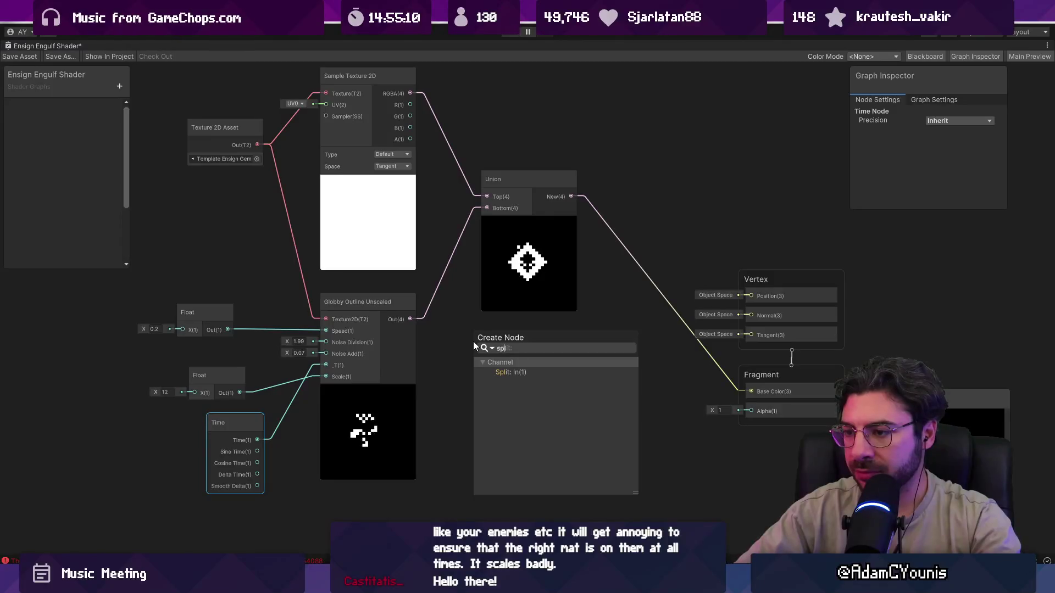
key("Down")
key("Return")
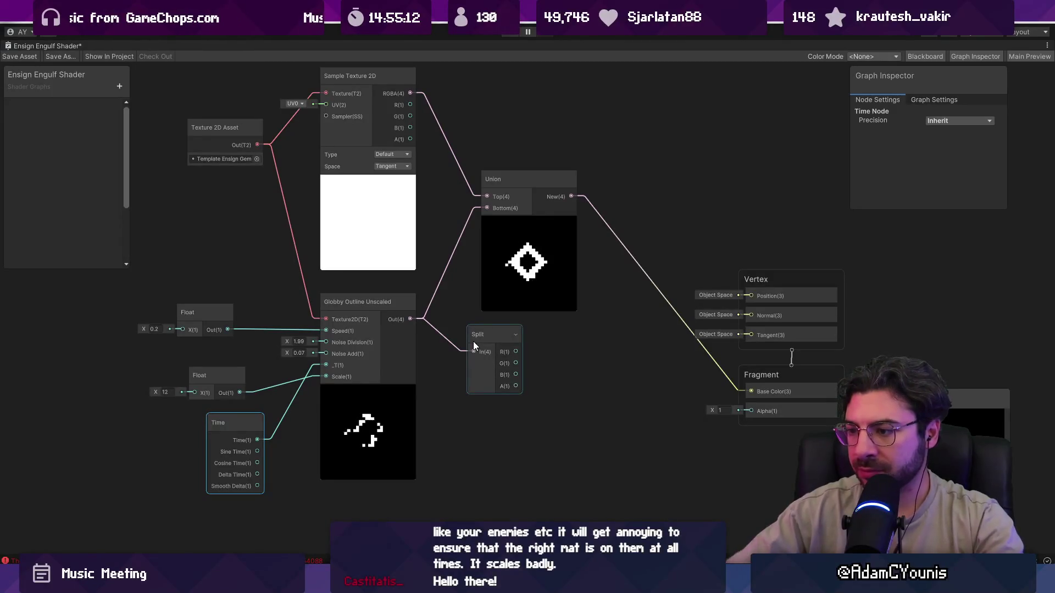
mouse_move(519, 385)
left_mouse_down()
mouse_move(599, 390)
mouse_move(556, 381)
left_mouse_up()
key("Escape")
Split the Union output and wire its alpha (A) channel into Fragment Alpha
left_click_drag(572, 196, 605, 235)
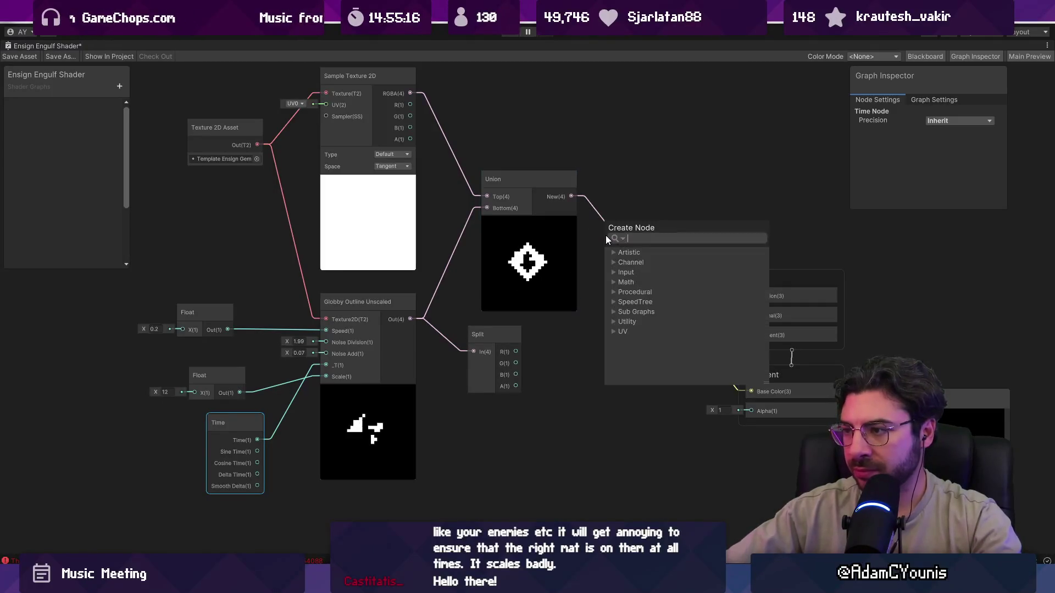
type("split")
key("Return")
left_click_drag(646, 276, 757, 409)
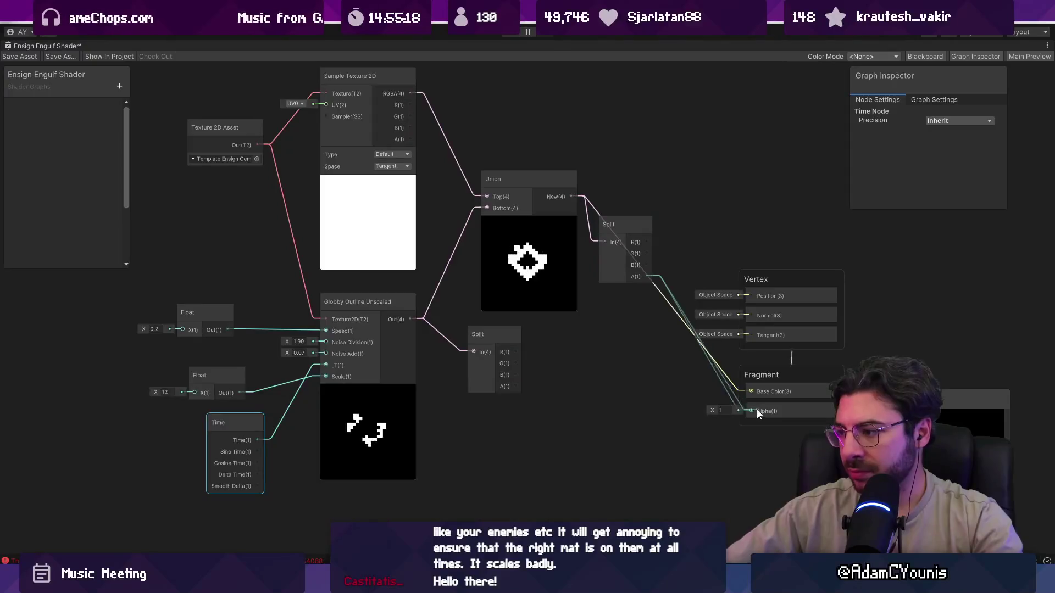
Rearrange the Split nodes and Vertex/Fragment stack, then fit the graph in view
left_click_drag(606, 276, 623, 200)
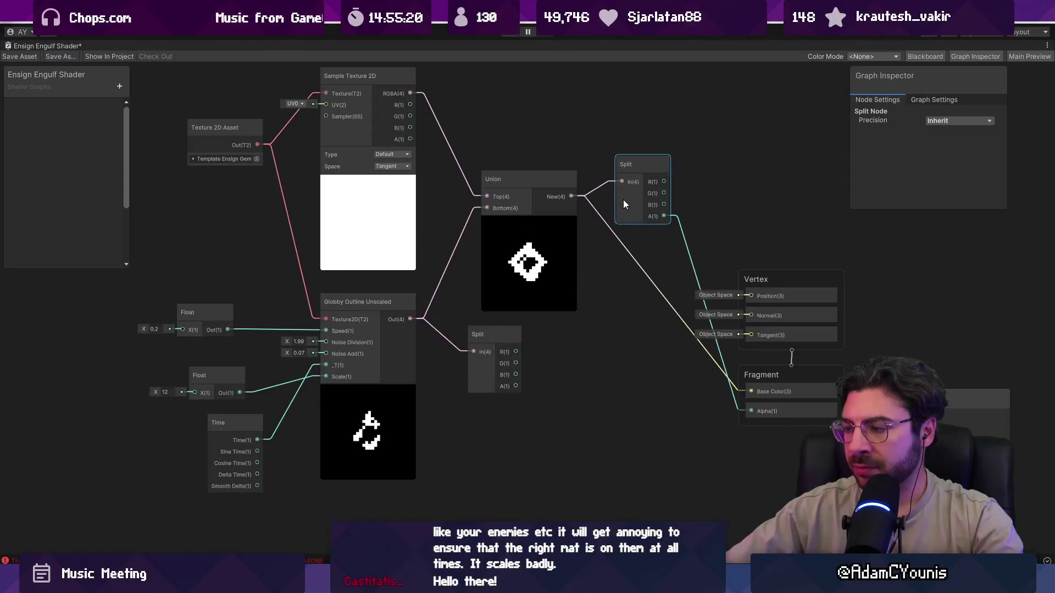
left_click(694, 451)
left_click_drag(657, 391, 639, 350)
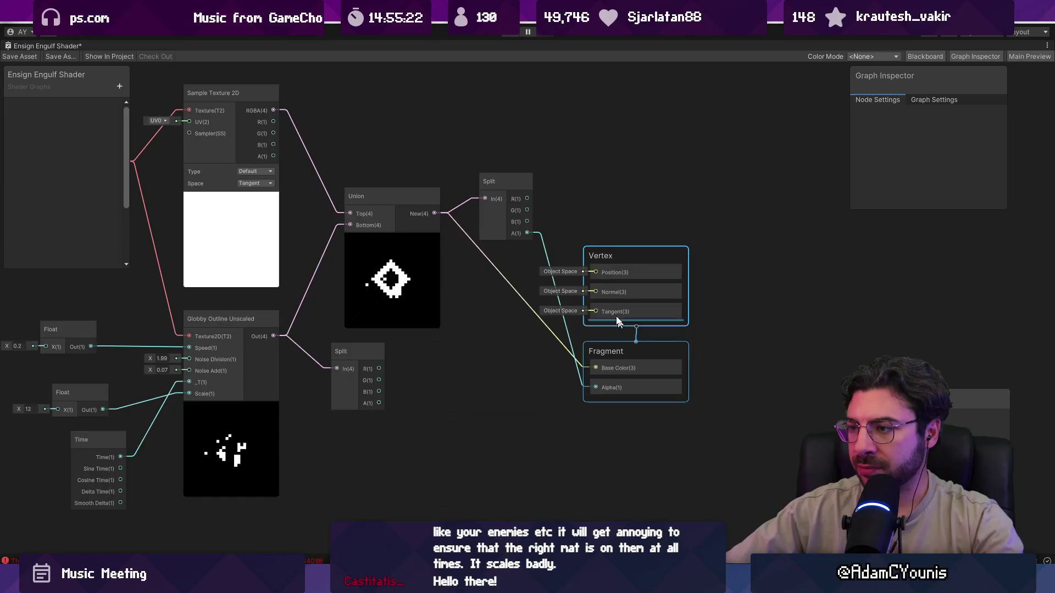
mouse_move(516, 181)
left_mouse_down()
mouse_move(501, 246)
mouse_move(506, 354)
left_mouse_up()
key("a")
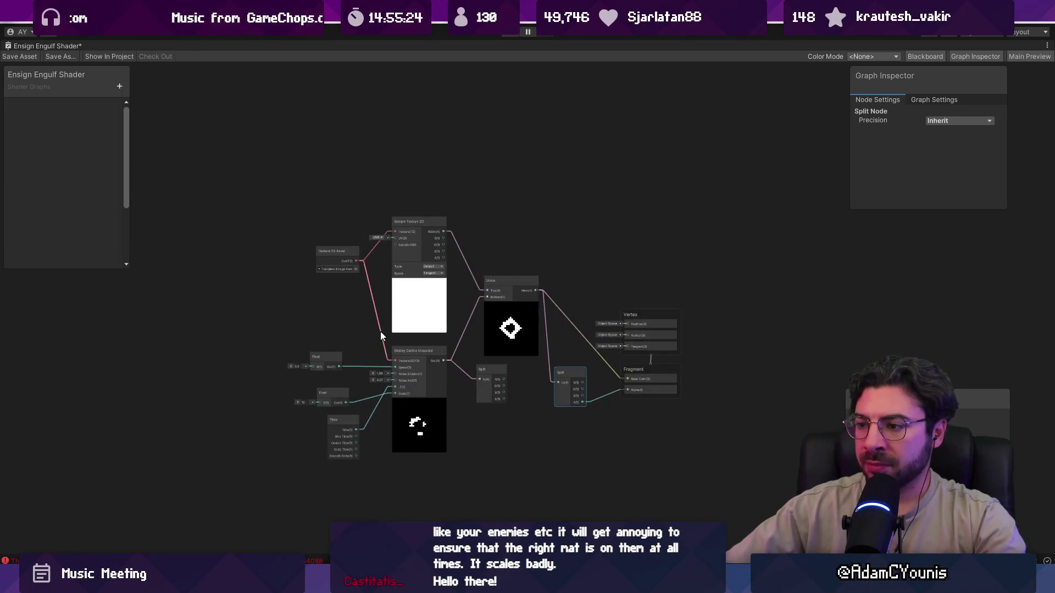
left_click(334, 421)
scroll(338, 425, "up", 3)
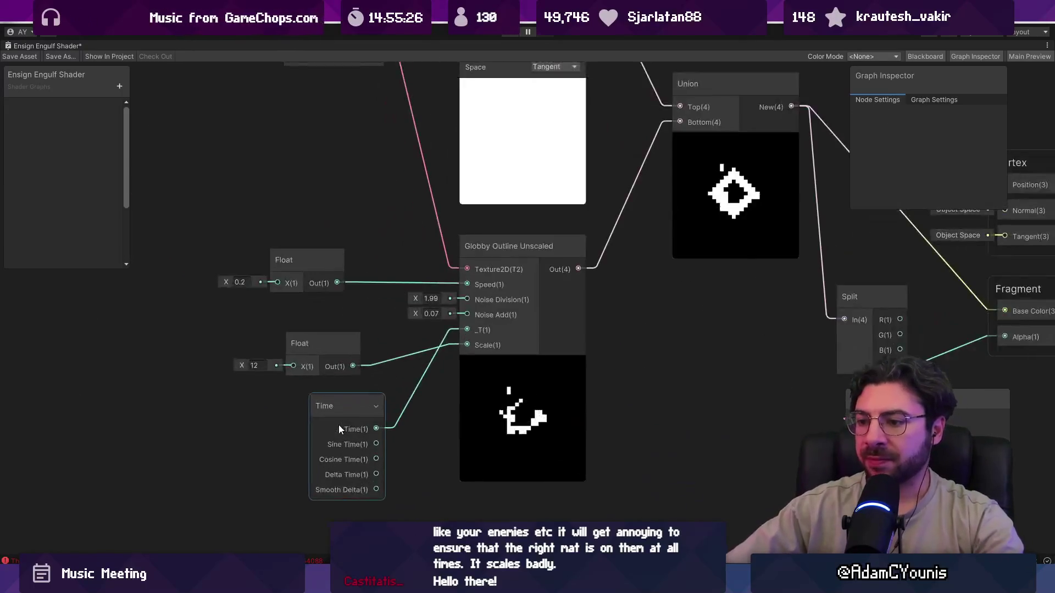
key("a")
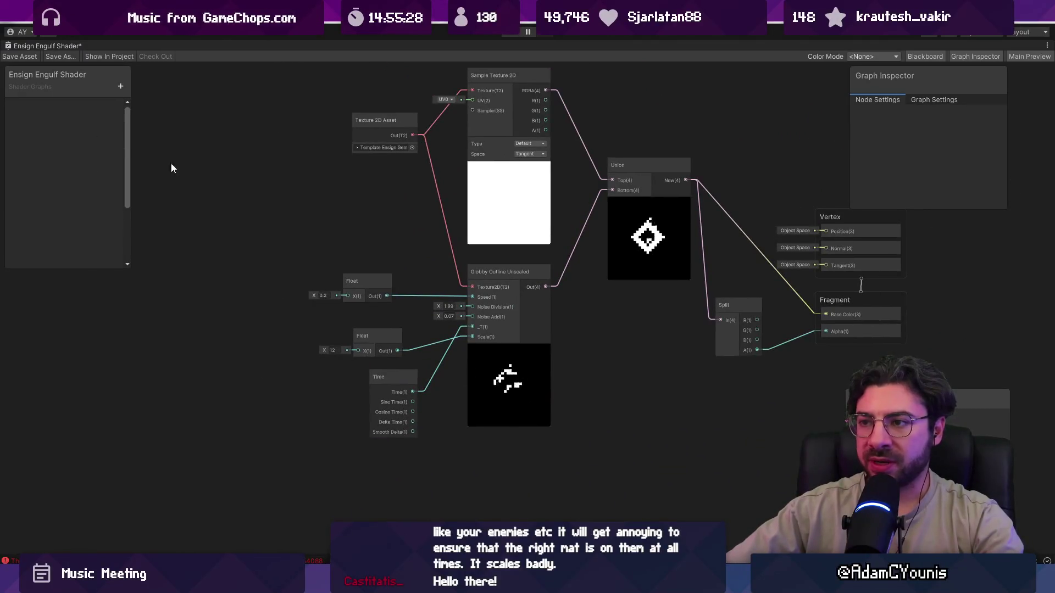
mouse_move(194, 193)
left_mouse_down()
mouse_move(269, 217)
mouse_move(170, 179)
left_mouse_up()
Add a new Float property to the Ensign Engulf Shader blackboard
left_click(120, 87)
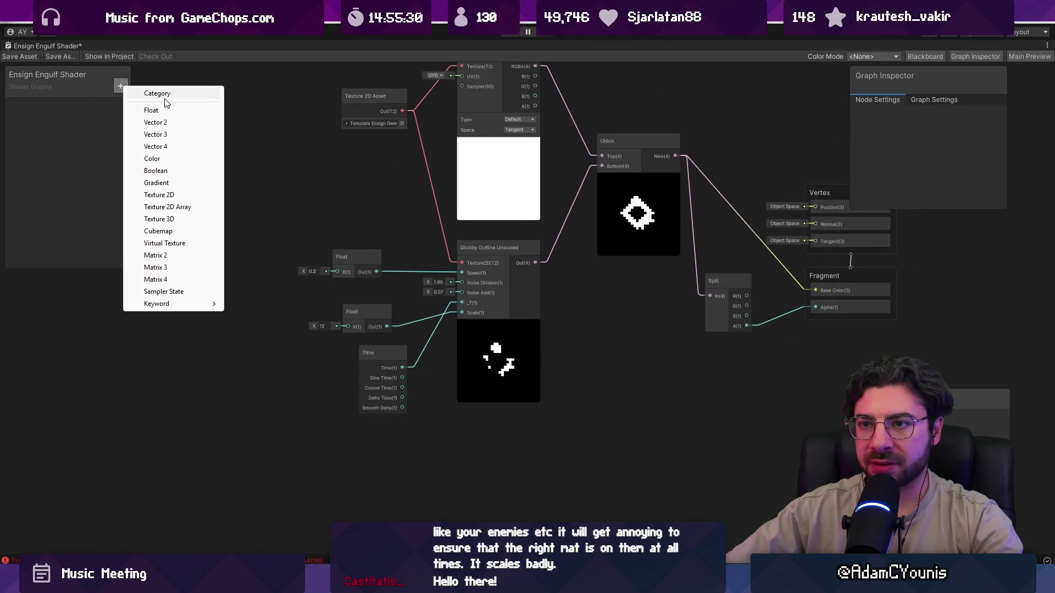
left_click(172, 112)
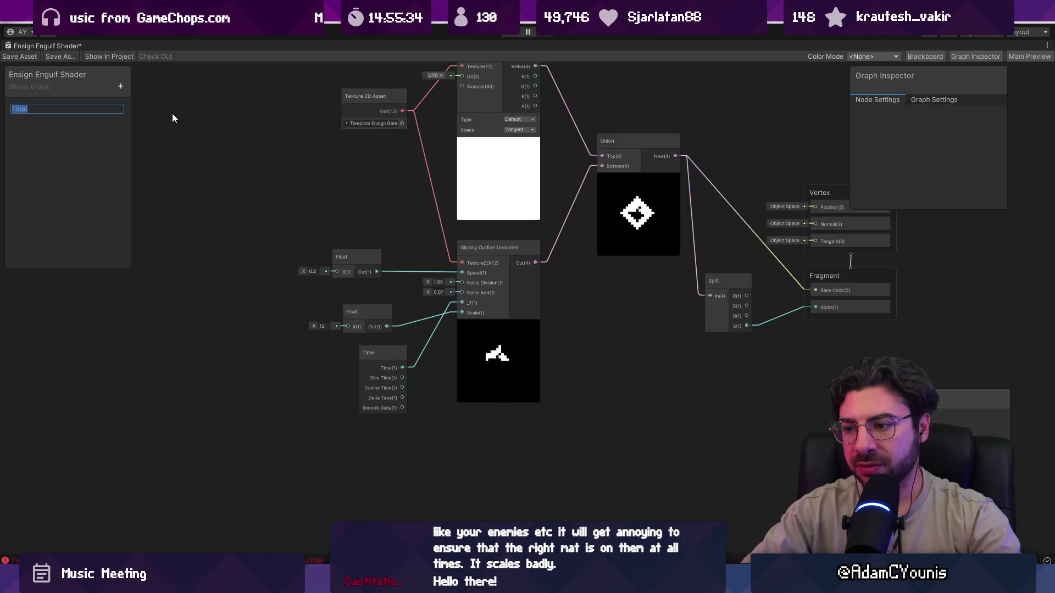
scroll(324, 367, "up", 1)
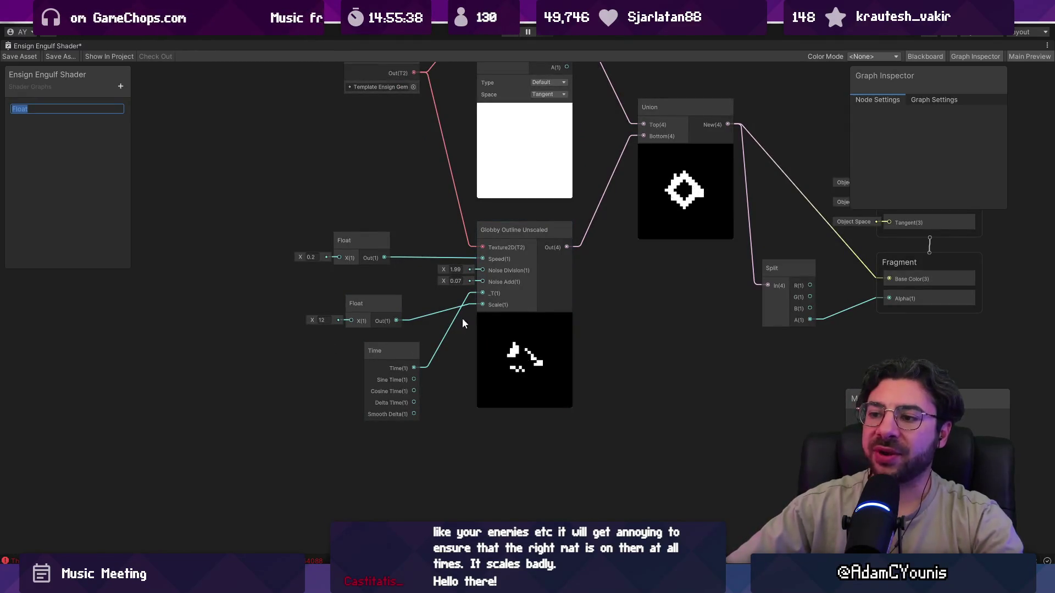
left_click(500, 334)
double_click(500, 330)
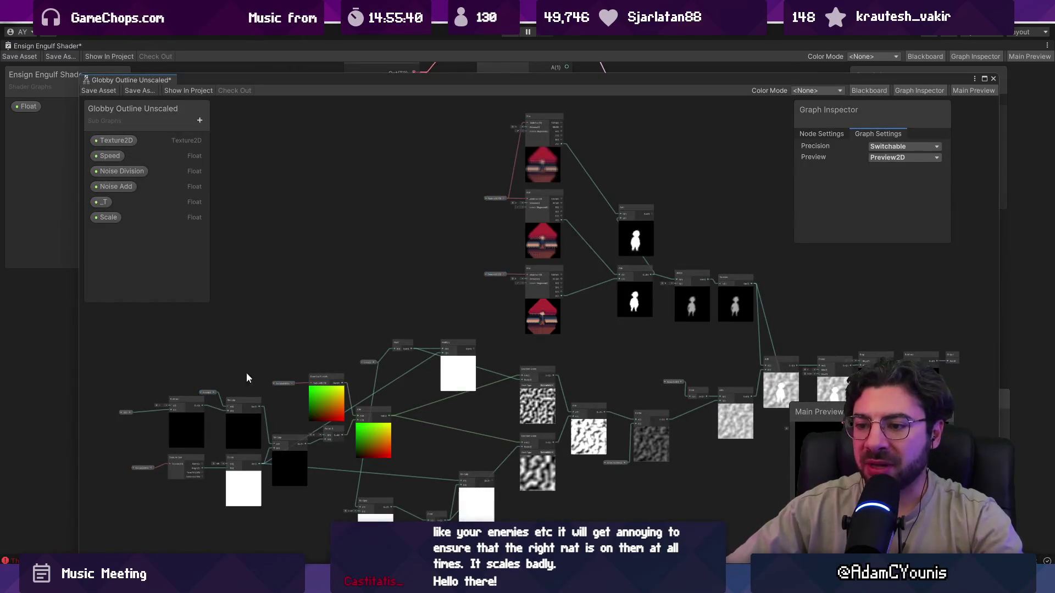
scroll(303, 355, "up", 5)
scroll(362, 264, "down", 3)
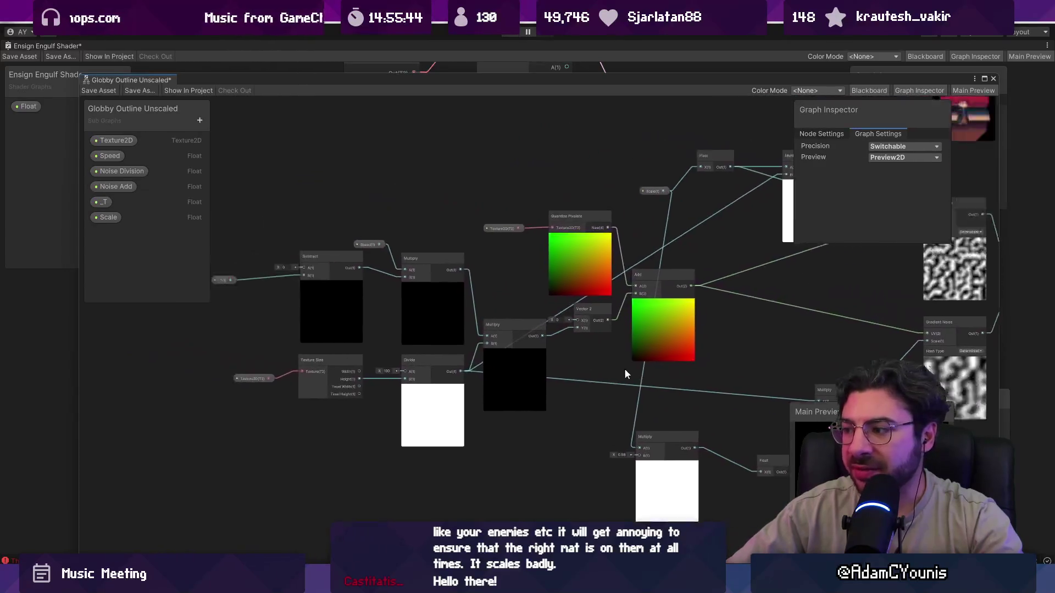
scroll(391, 287, "up", 4)
left_click_drag(317, 298, 393, 299)
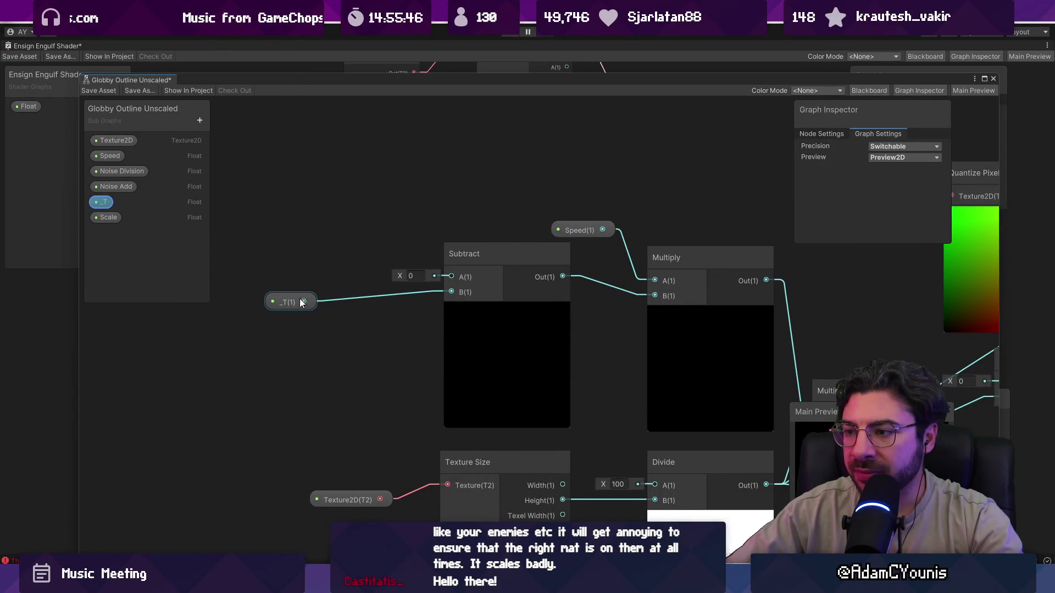
scroll(477, 338, "down", 8)
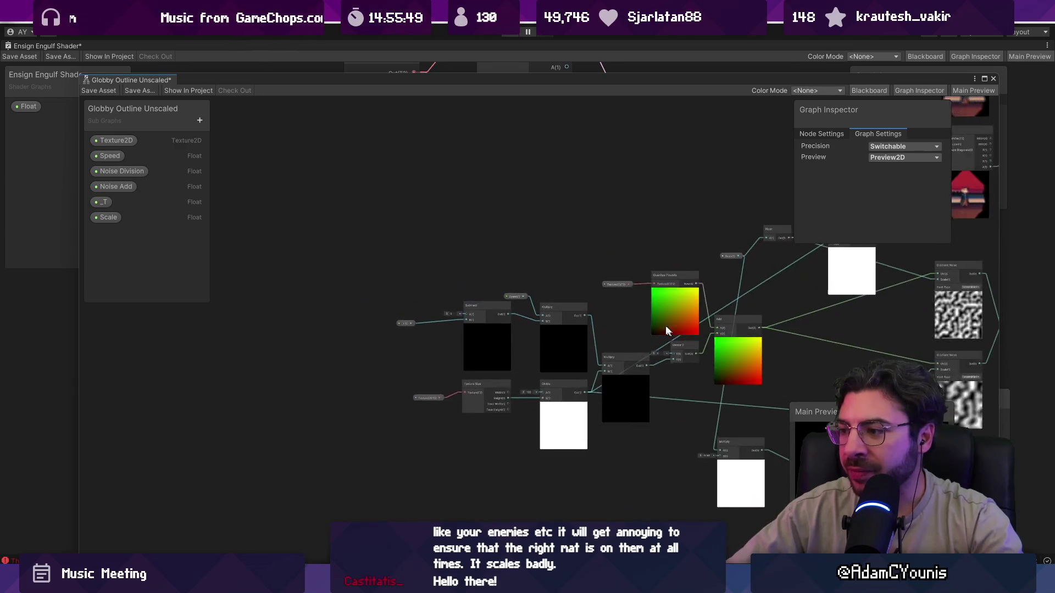
mouse_move(215, 291)
left_mouse_down()
mouse_move(202, 374)
mouse_move(683, 377)
left_mouse_up()
scroll(482, 348, "up", 5)
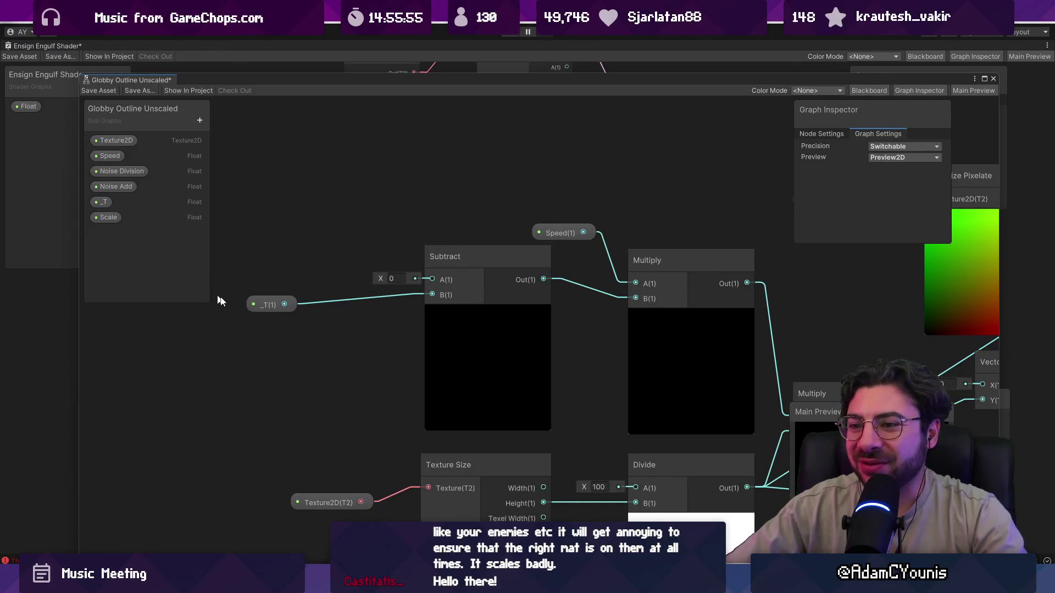
scroll(266, 311, "down", 8)
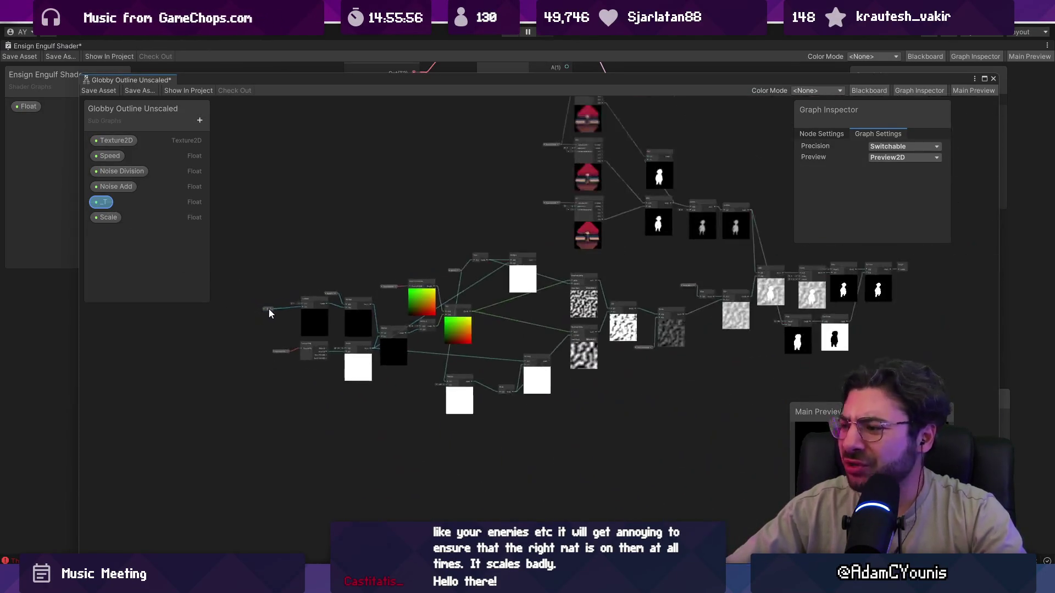
left_click(993, 79)
left_click(562, 320)
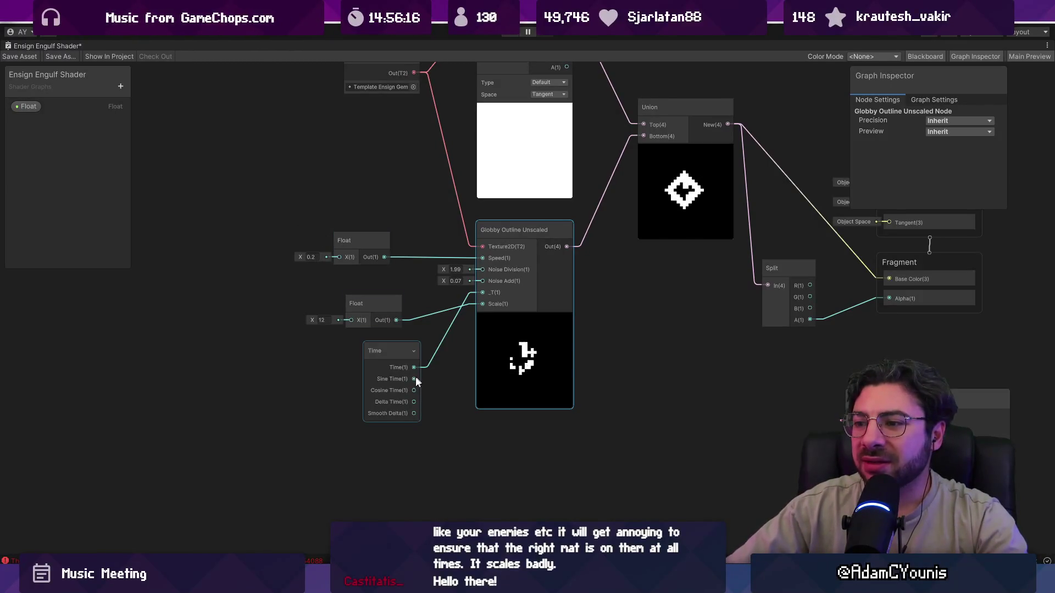
Set the Float property's reference name to _In
left_click_drag(388, 356, 399, 373)
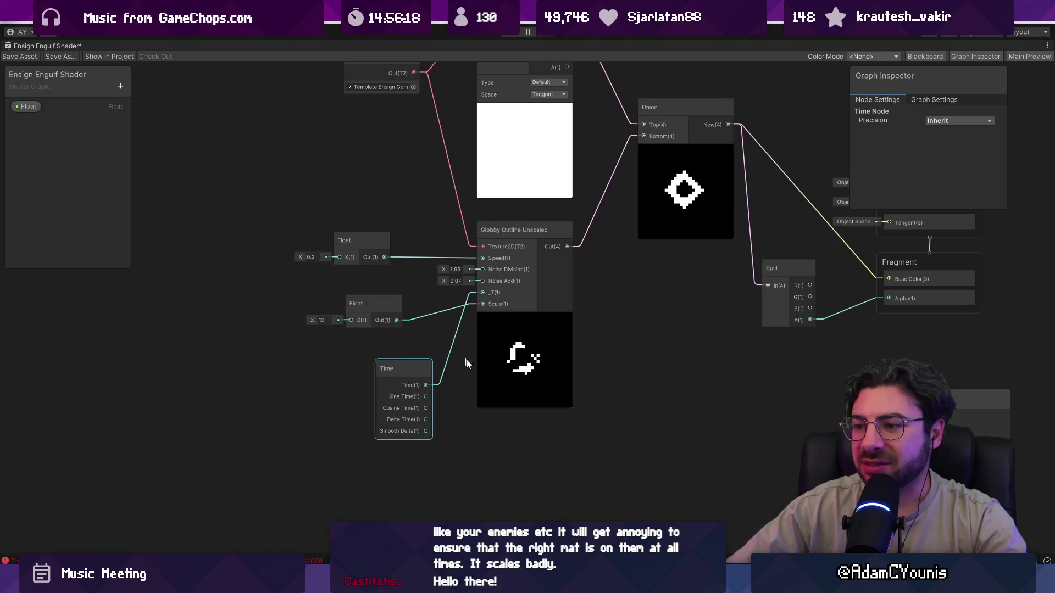
left_click(37, 107)
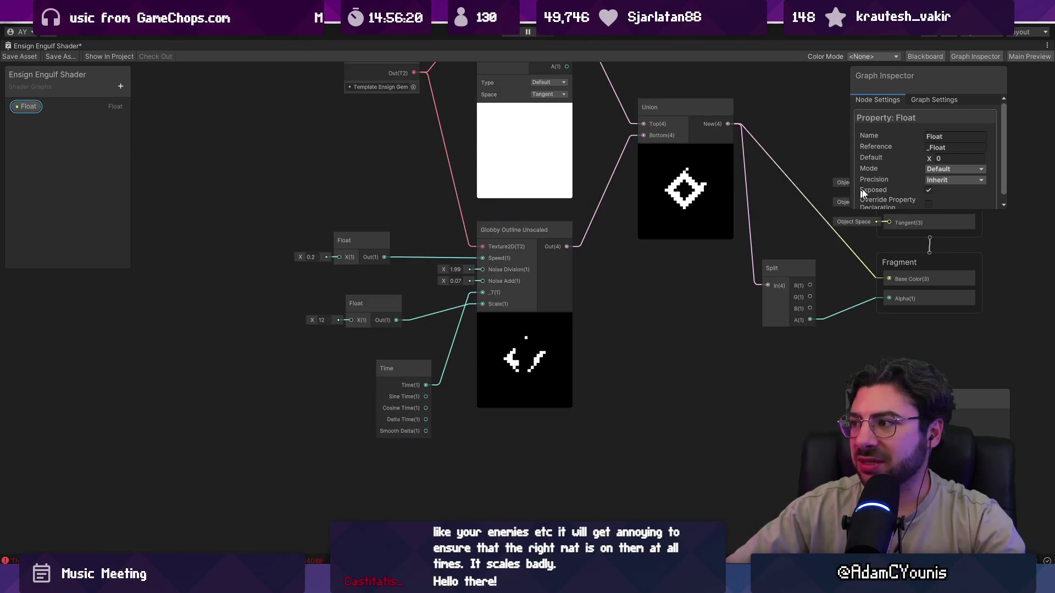
left_click(966, 147)
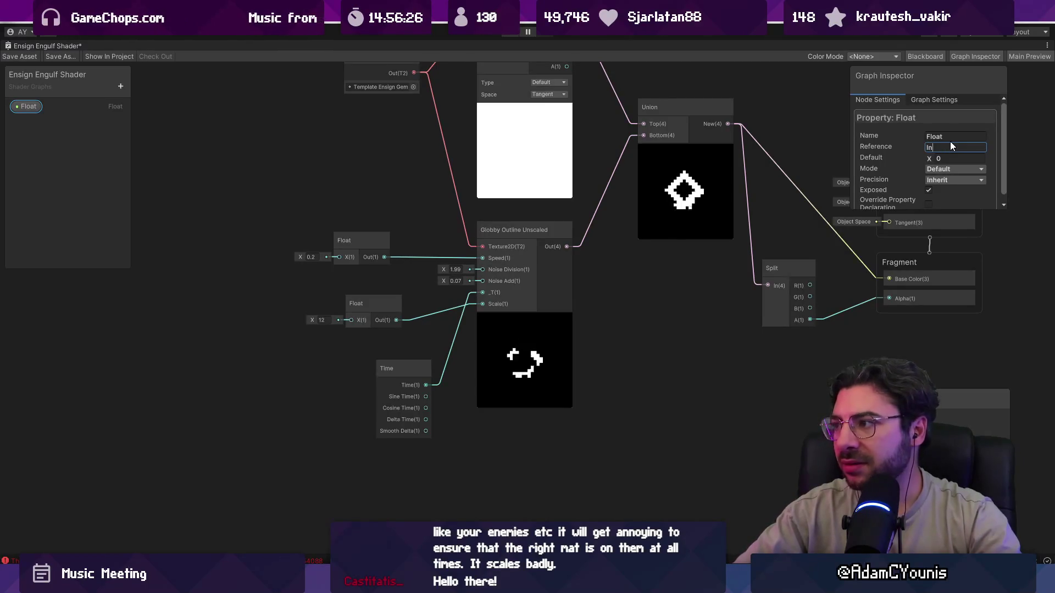
type("_In")
key("Return")
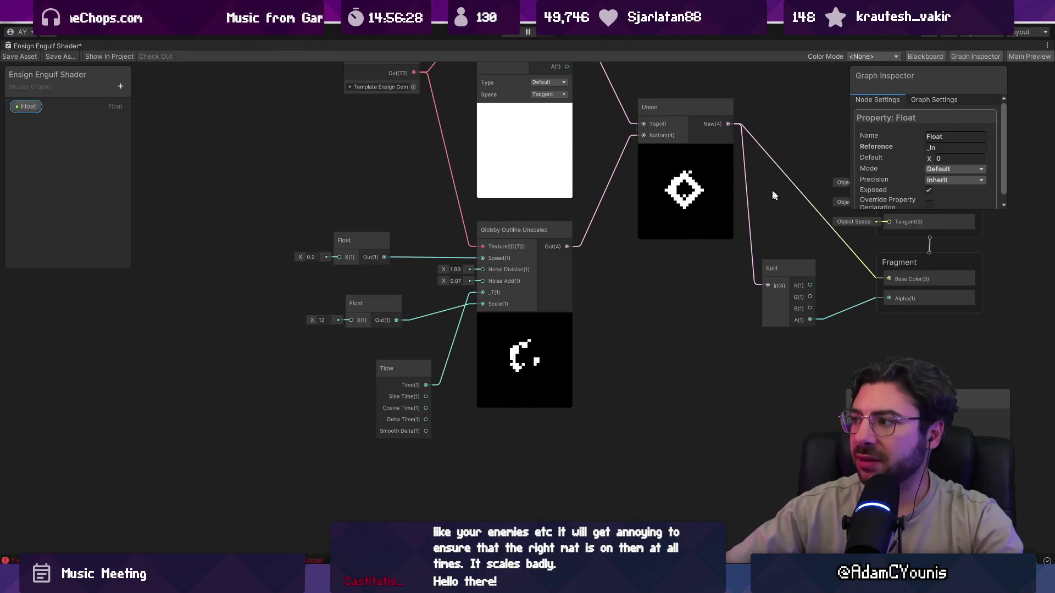
Rename the property to In, duplicate it, and name the copy Out
double_click(30, 112)
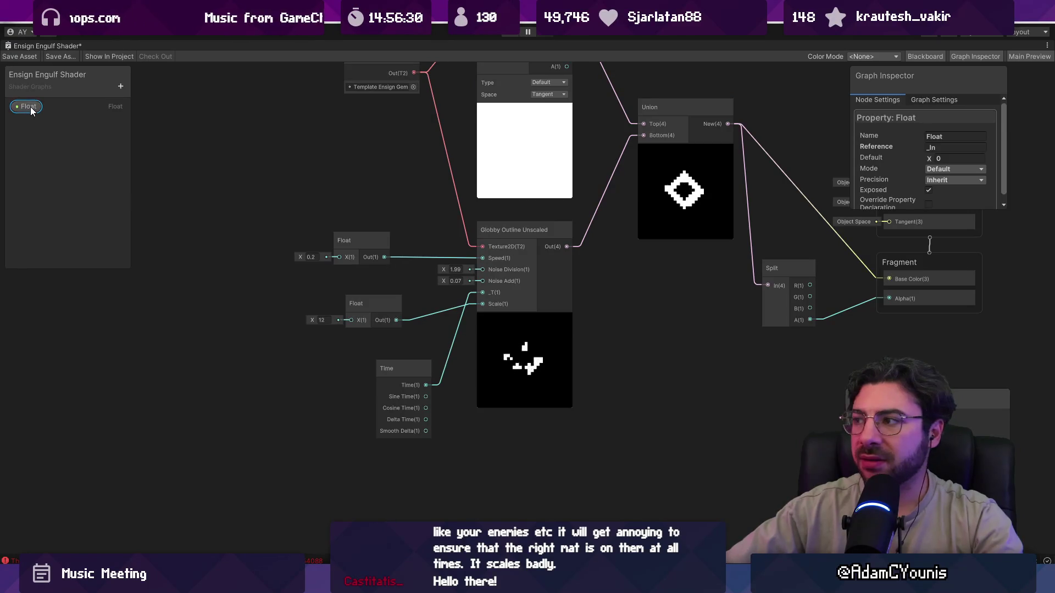
type("In")
key("Return")
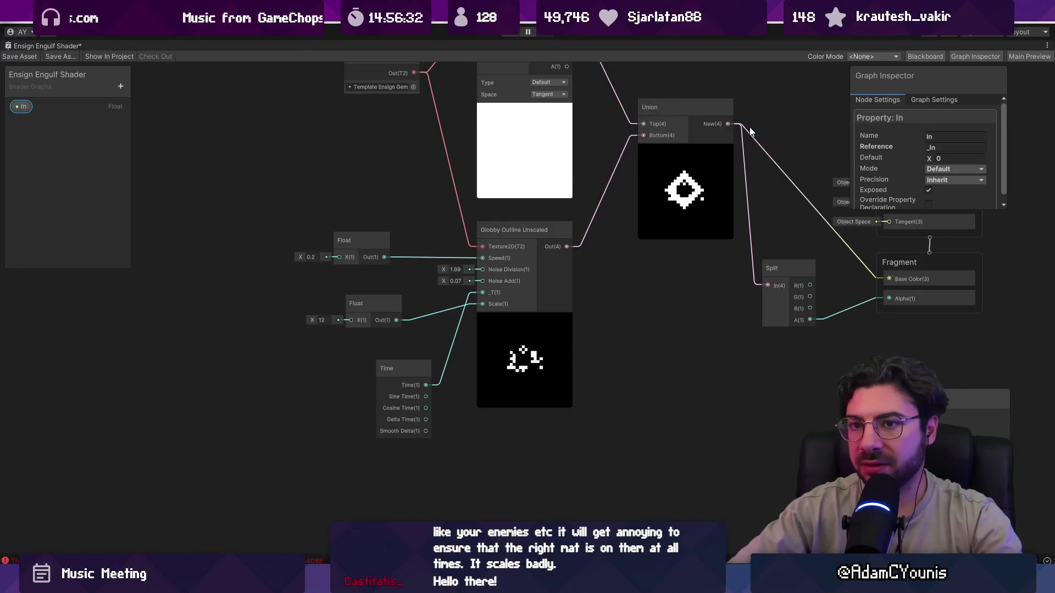
key("ctrl+d")
double_click(28, 123)
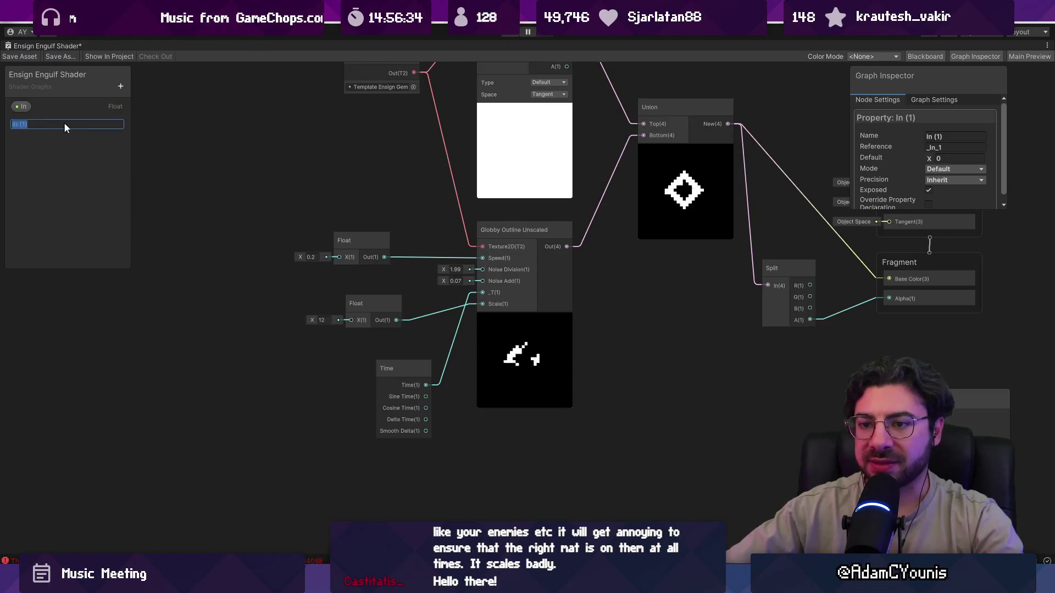
type("Out")
key("Return")
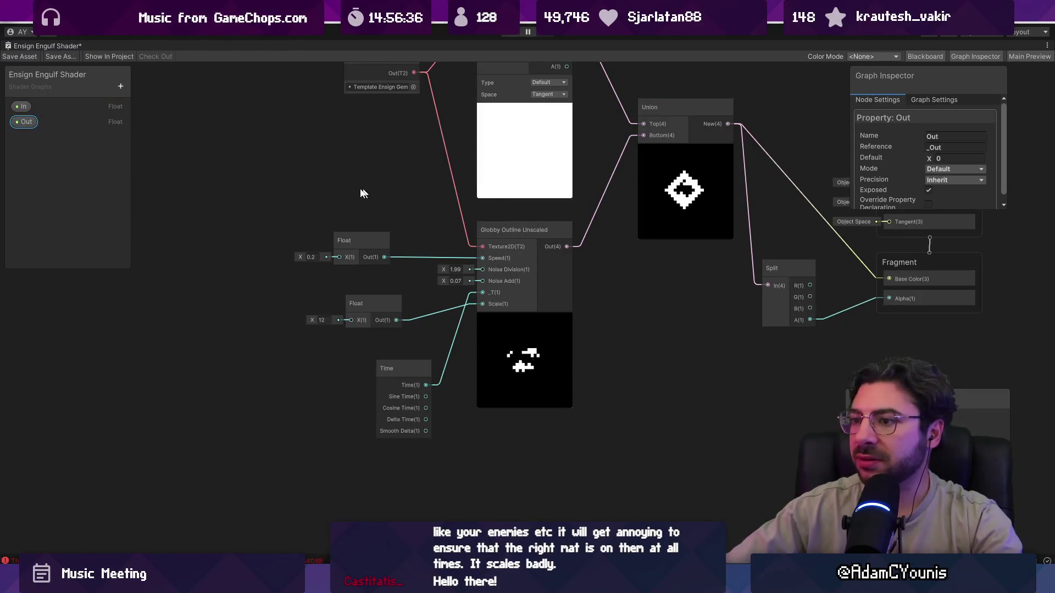
Place the In and Out property nodes on the graph, In above Out
left_click_drag(22, 106, 290, 173)
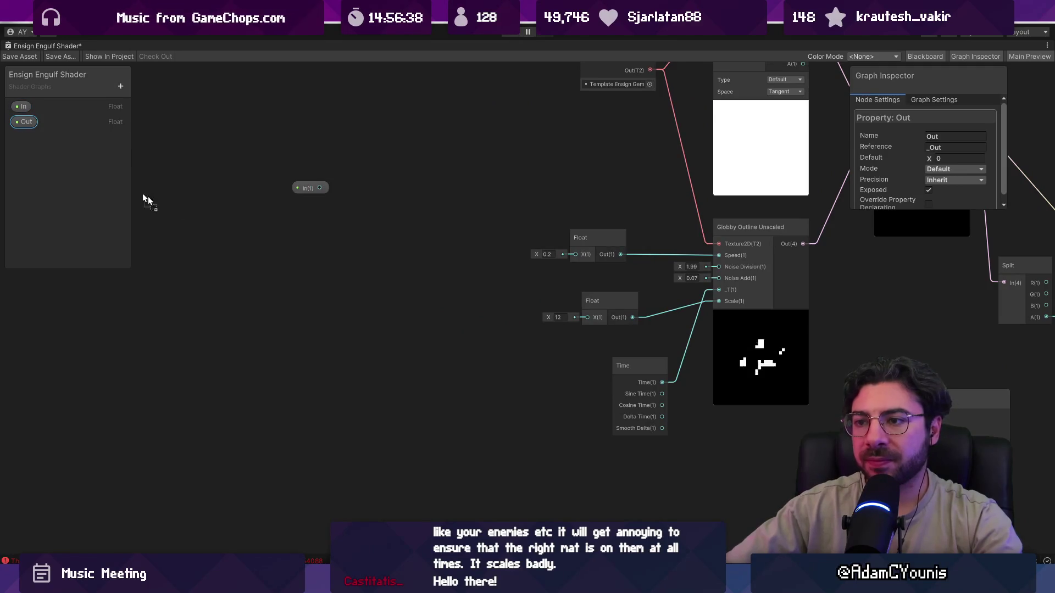
left_click_drag(27, 122, 295, 241)
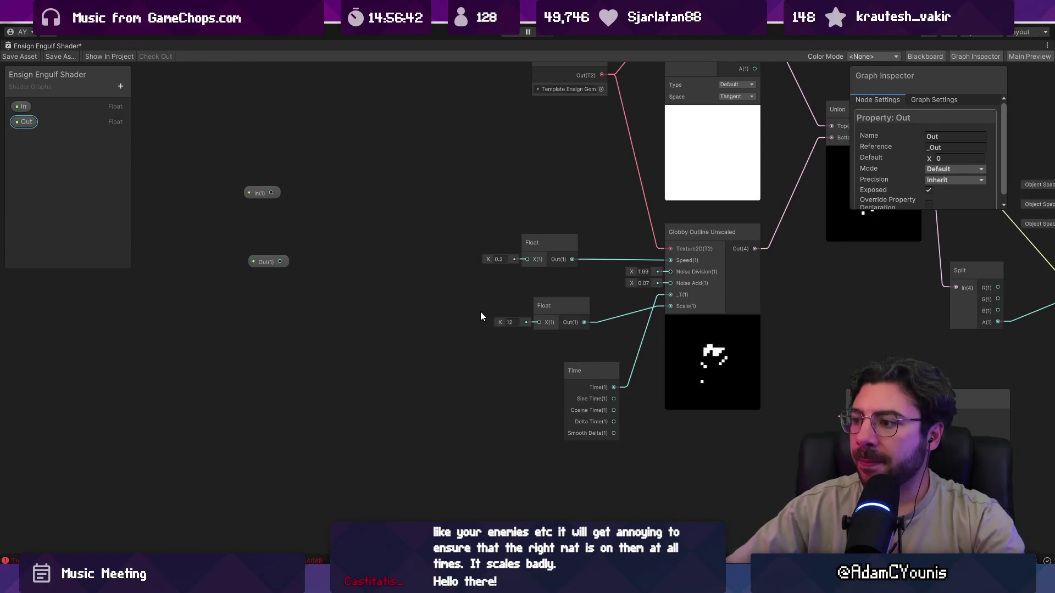
left_click_drag(431, 288, 295, 318)
scroll(304, 316, "down", 2)
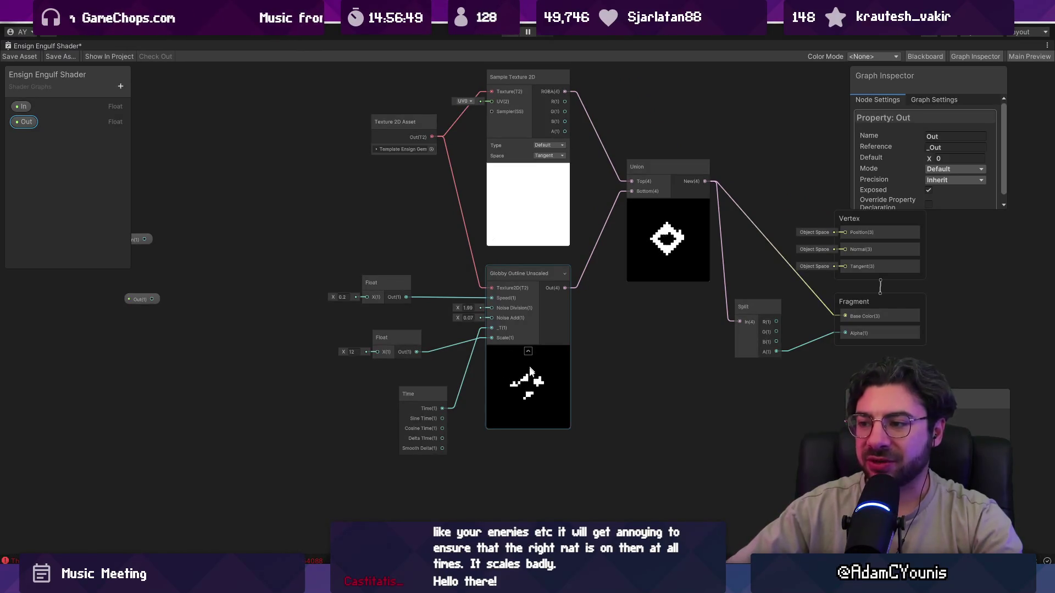
Open the Globby Outline Unscaled sub-graph and enlarge its window
left_click(536, 287)
scroll(536, 286, "up", 4)
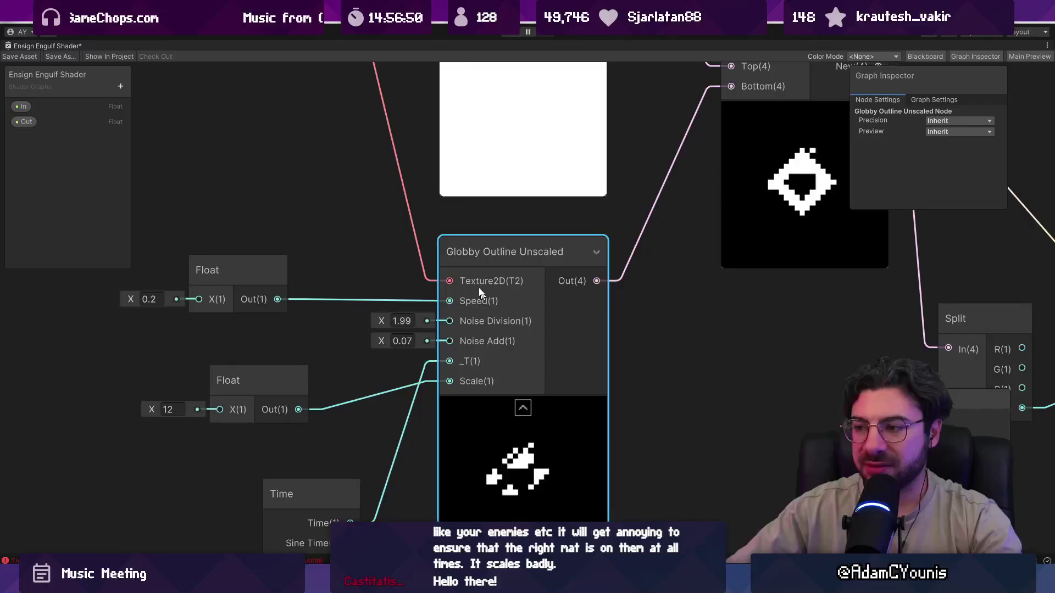
scroll(500, 254, "down", 2)
double_click(504, 252)
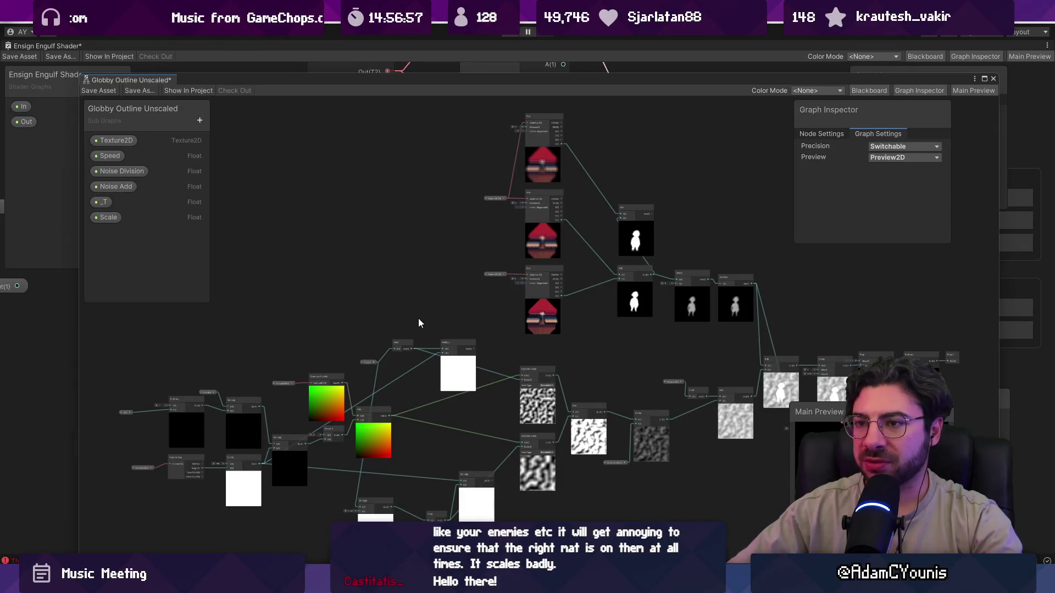
left_click_drag(335, 81, 336, 65)
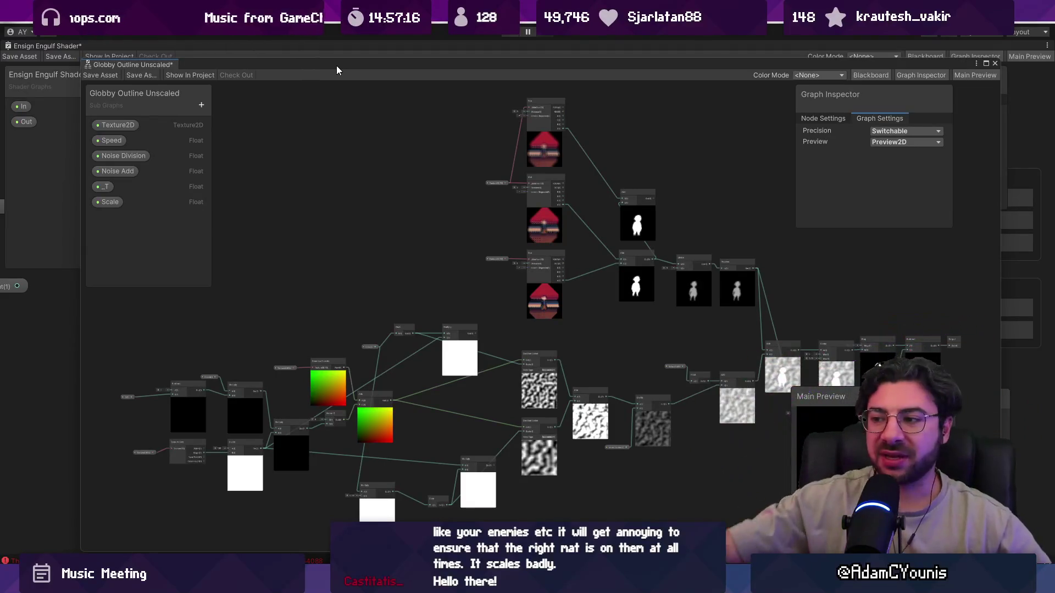
left_click_drag(414, 195, 379, 177)
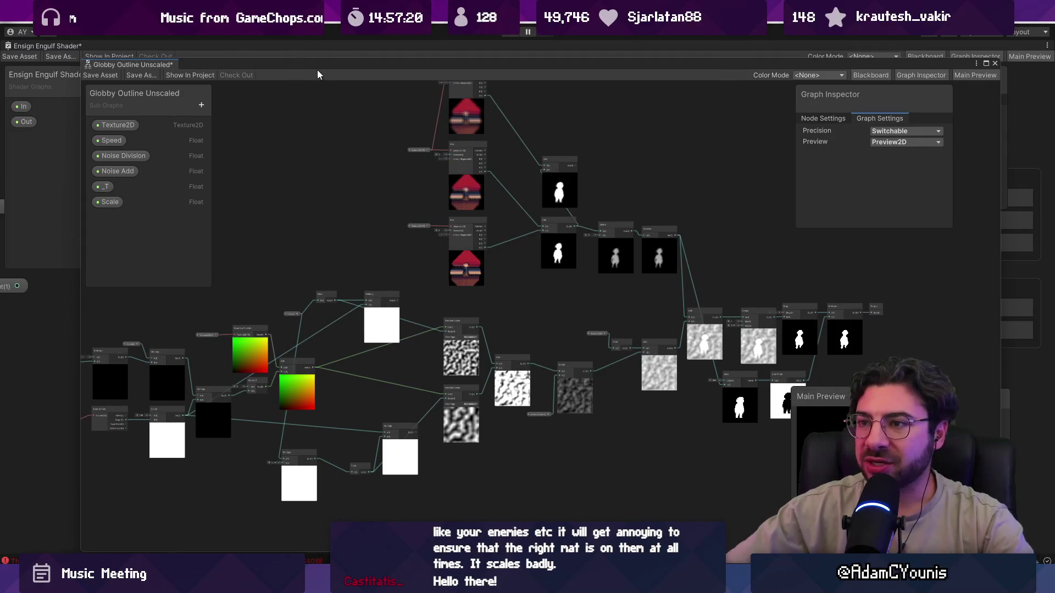
left_click_drag(276, 61, 279, 45)
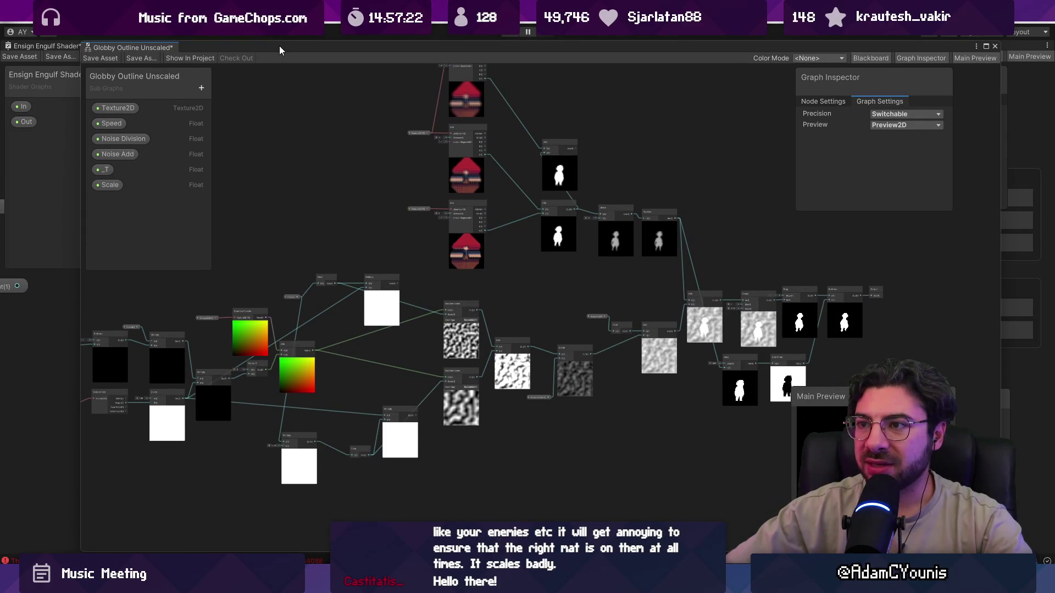
Review the Clamp, Step, Subtract and Output nodes and the _T property, then close the sub-graph
mouse_move(381, 297)
left_mouse_down()
mouse_move(477, 213)
mouse_move(503, 288)
left_mouse_up()
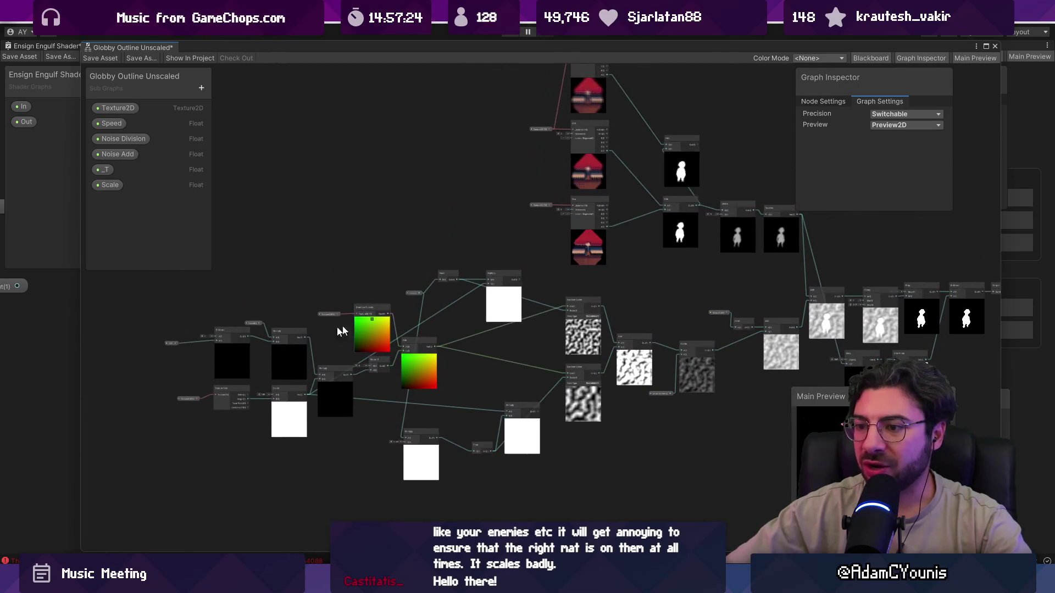
scroll(198, 377, "up", 5)
scroll(235, 360, "up", 3)
scroll(242, 362, "down", 7)
left_click_drag(412, 338, 360, 388)
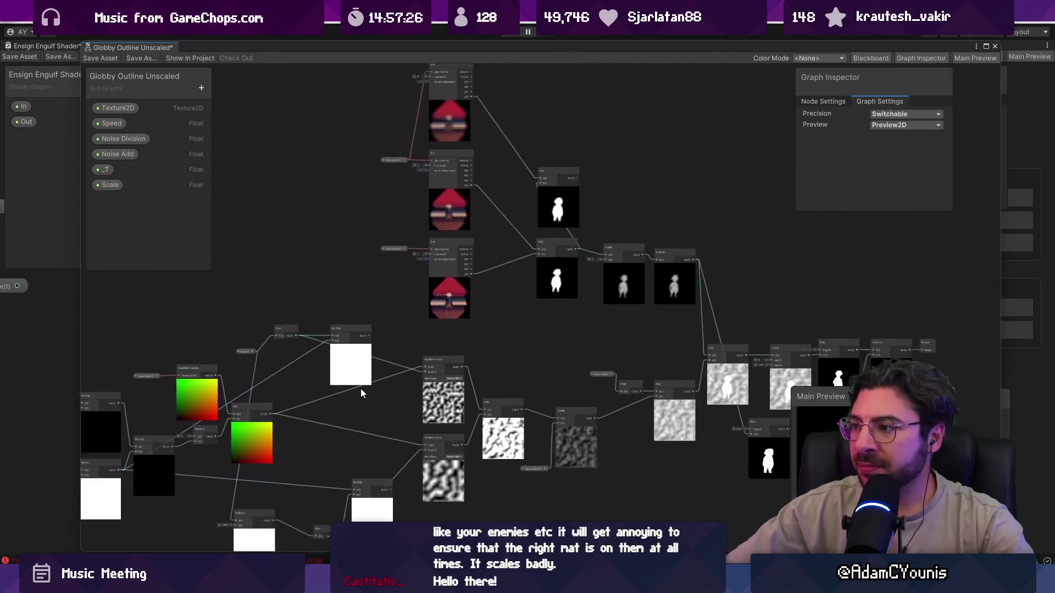
scroll(617, 384, "up", 6)
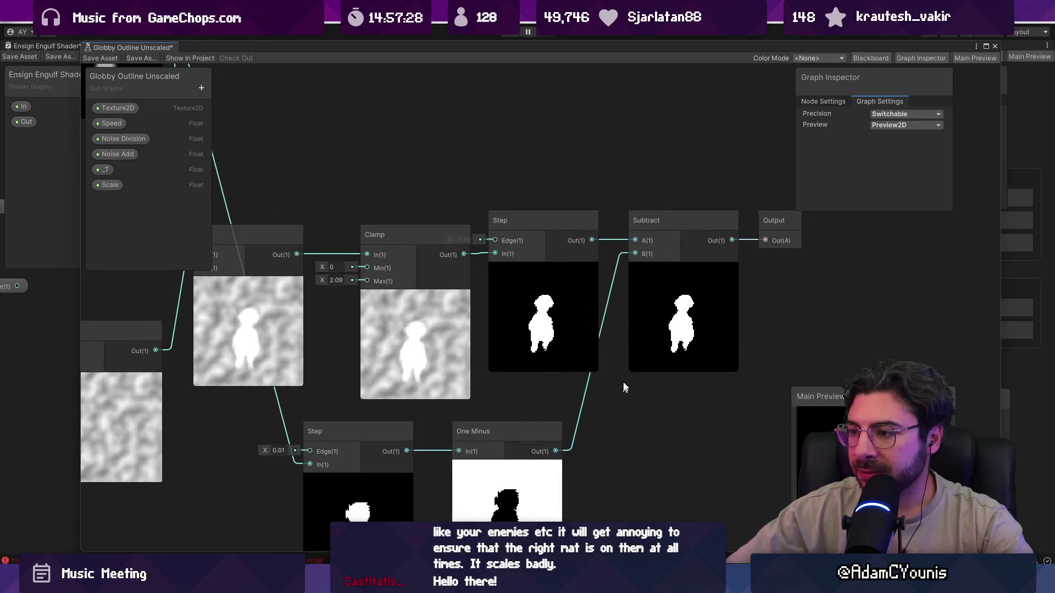
scroll(624, 388, "down", 6)
left_click(107, 169)
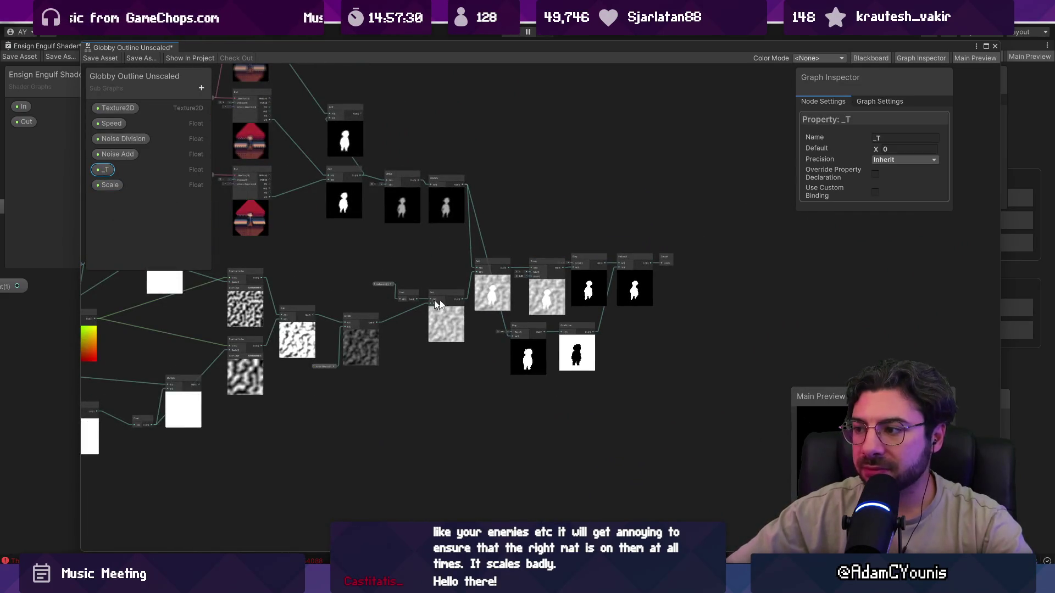
scroll(601, 334, "up", 5)
scroll(358, 334, "down", 4)
scroll(556, 284, "up", 5)
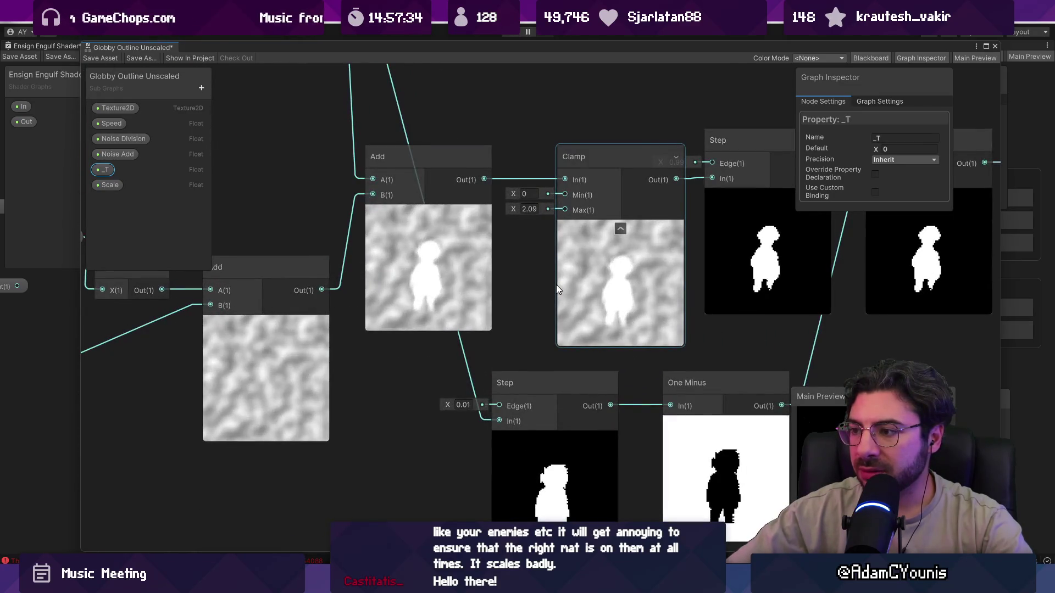
scroll(556, 284, "down", 4)
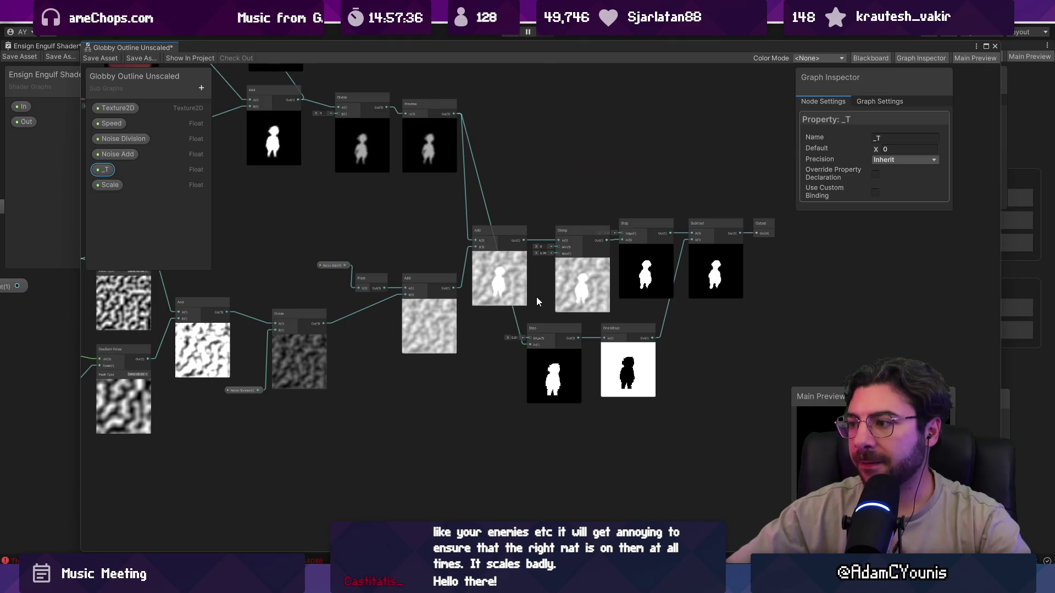
scroll(754, 241, "up", 5)
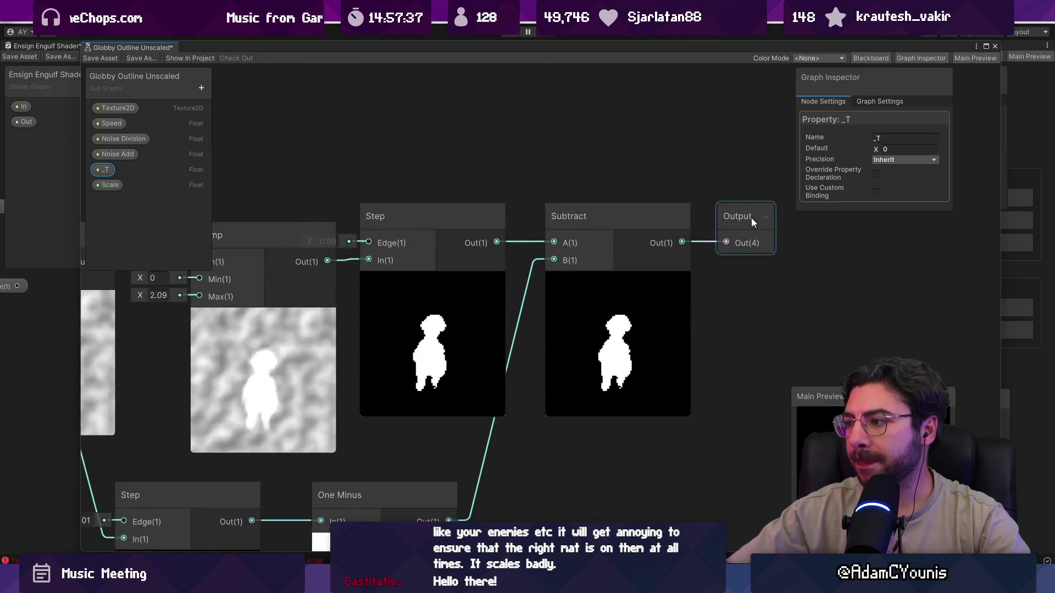
left_click(994, 46)
Move the In and Out property nodes up and to the right
scroll(562, 319, "down", 3)
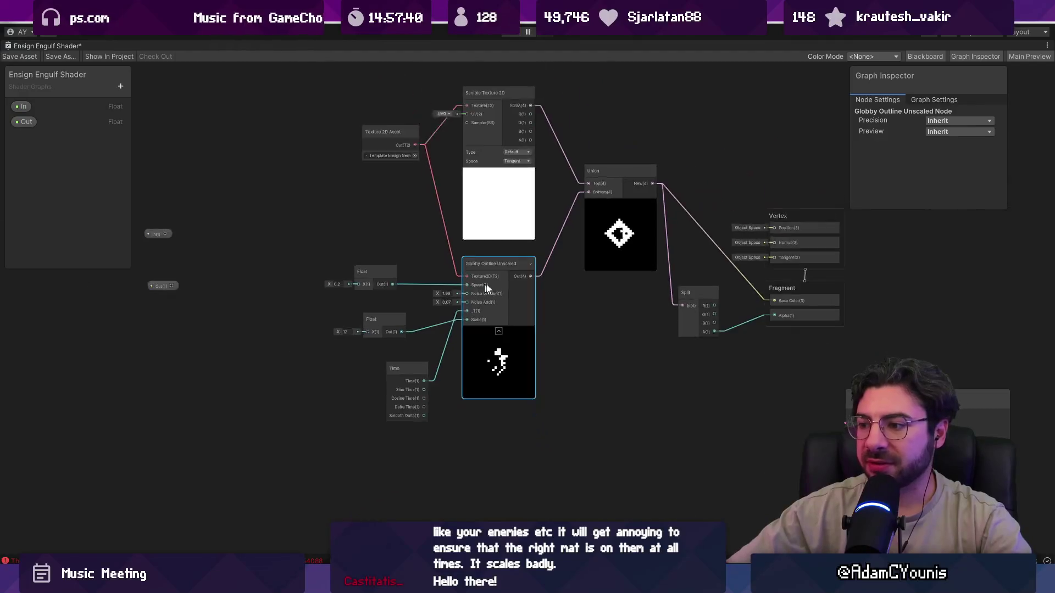
scroll(578, 306, "up", 1)
left_click_drag(193, 274, 239, 249)
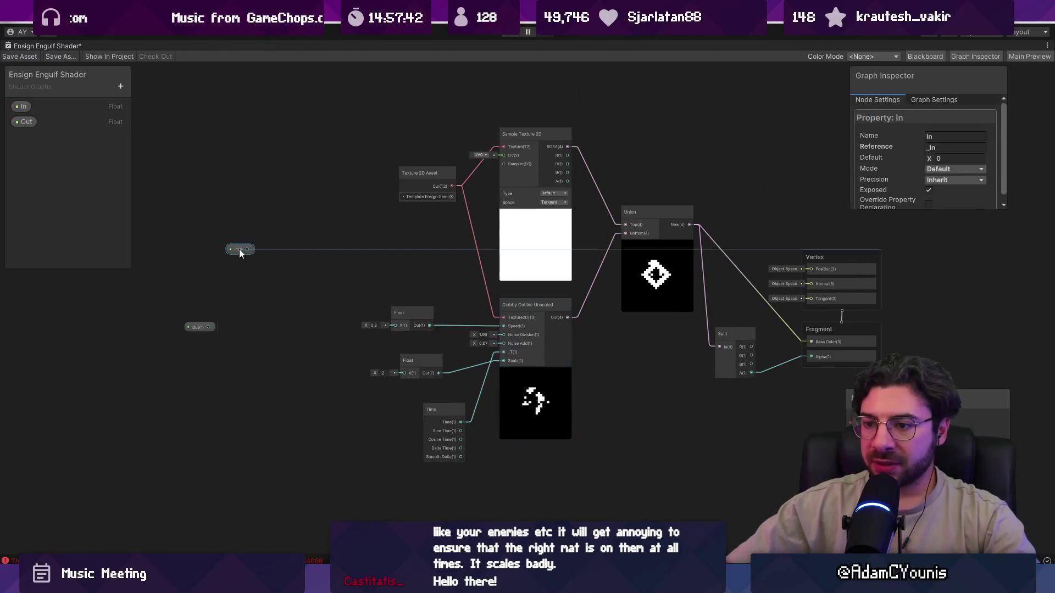
left_click_drag(192, 327, 233, 292)
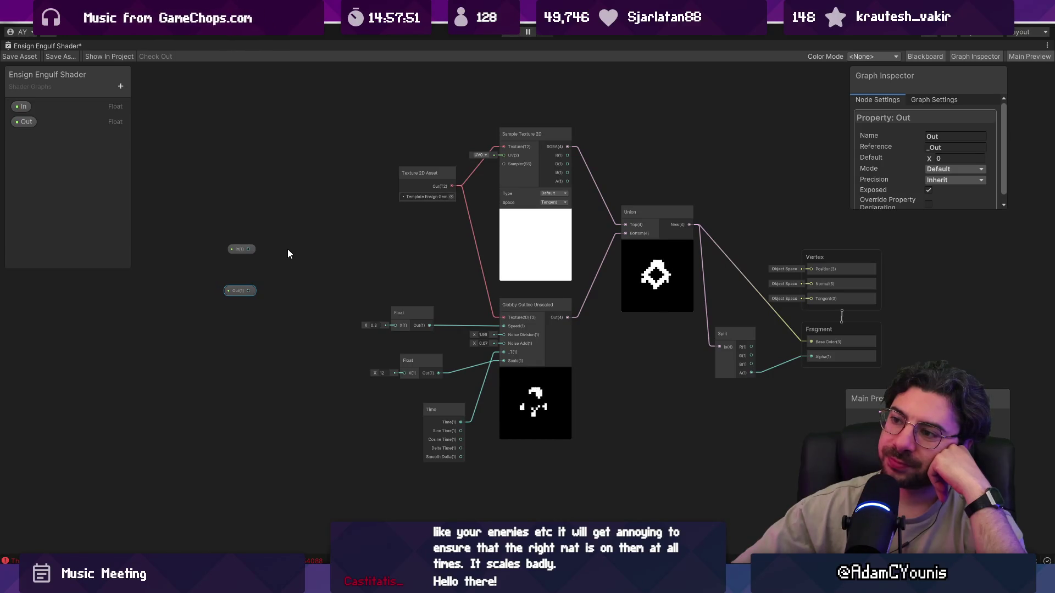
scroll(429, 187, "up", 5)
scroll(433, 207, "down", 4)
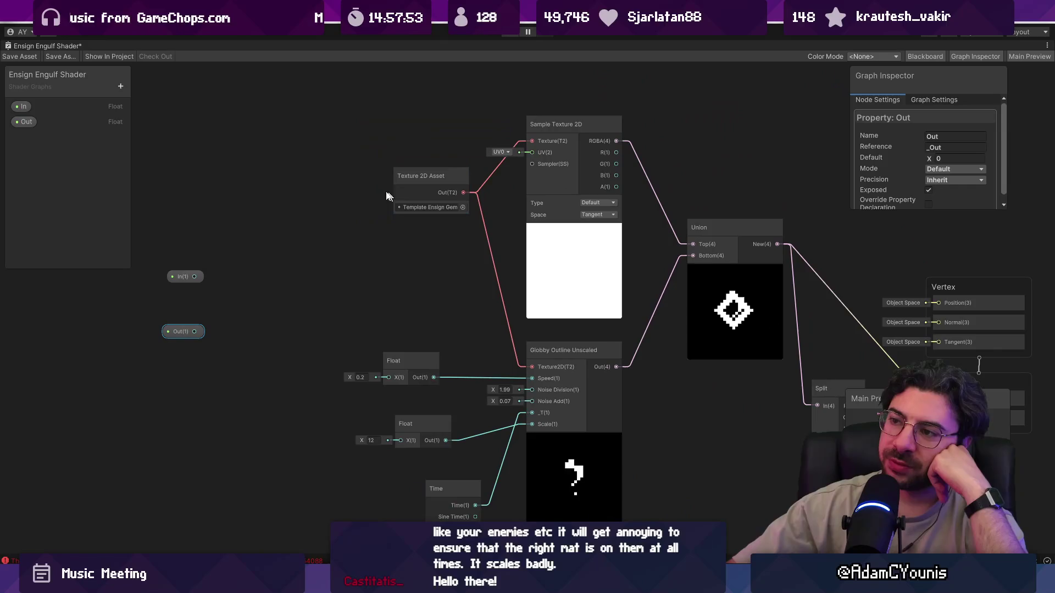
right_click(314, 174)
left_click(335, 180)
key("Escape")
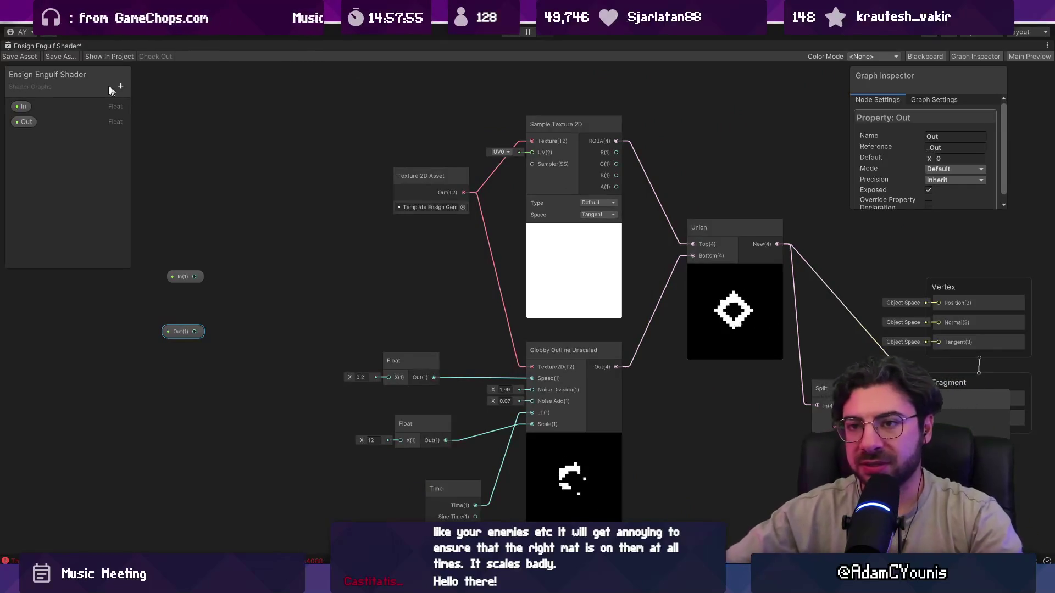
Add a Texture2D property named _MainTex and wire it into Sample Texture 2D's Texture input
left_click(121, 86)
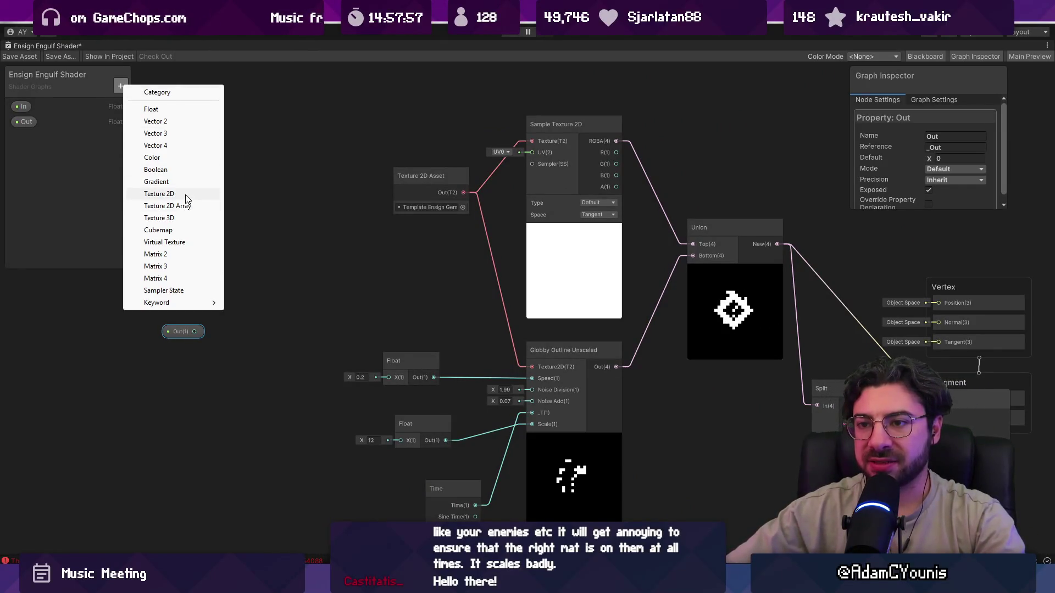
left_click(161, 193)
type("_MainTex")
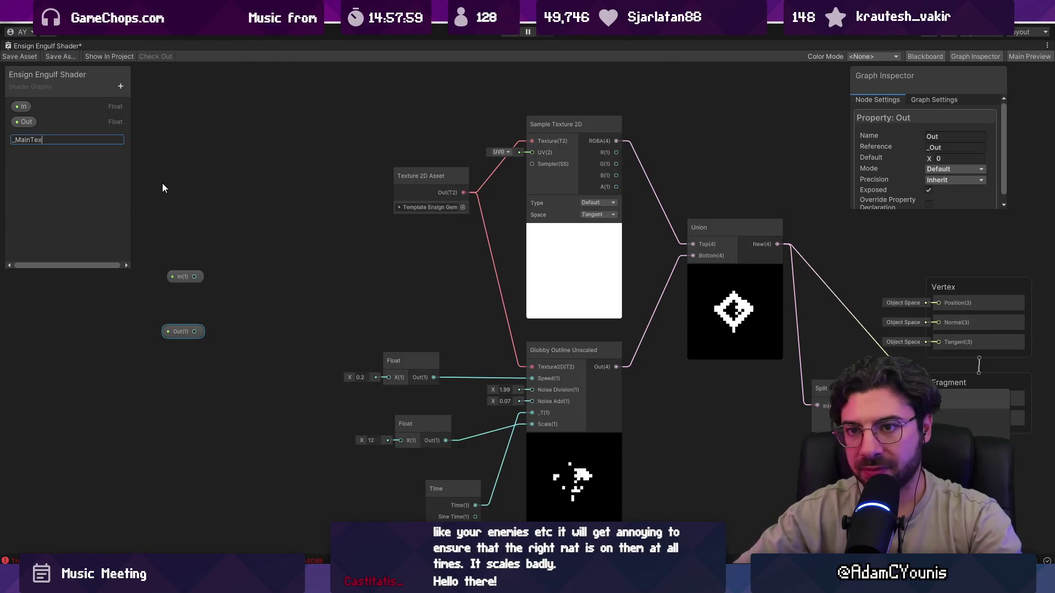
key("Return")
mouse_move(33, 137)
left_mouse_down()
mouse_move(313, 219)
mouse_move(384, 207)
mouse_move(531, 143)
left_mouse_up()
Replace the Texture 2D Asset node with a second Sample Texture 2D node
left_click(406, 189)
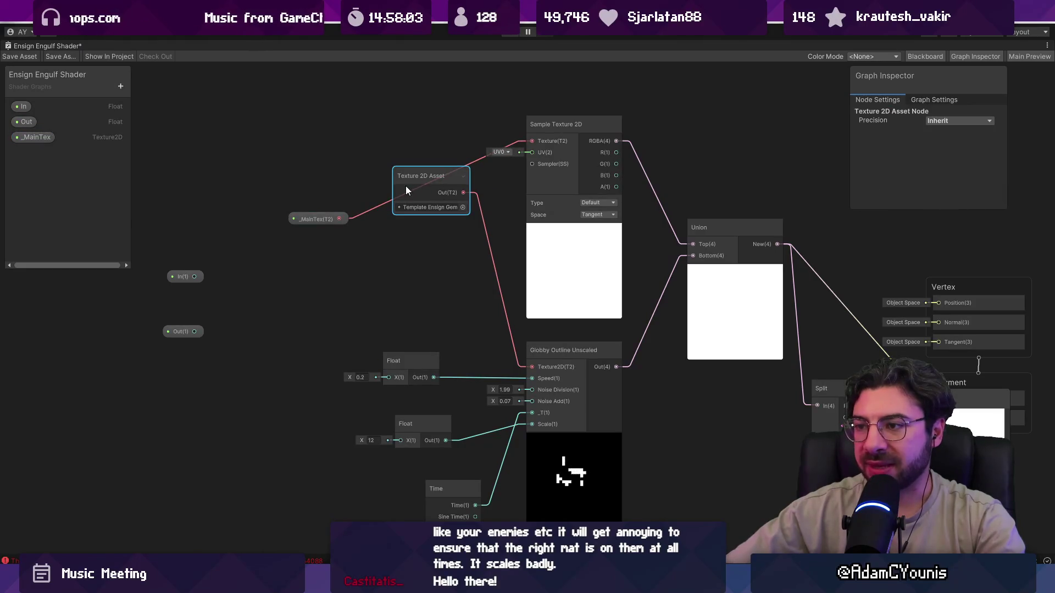
key("Delete")
right_click(401, 183)
left_click(398, 180)
type("samoplke")
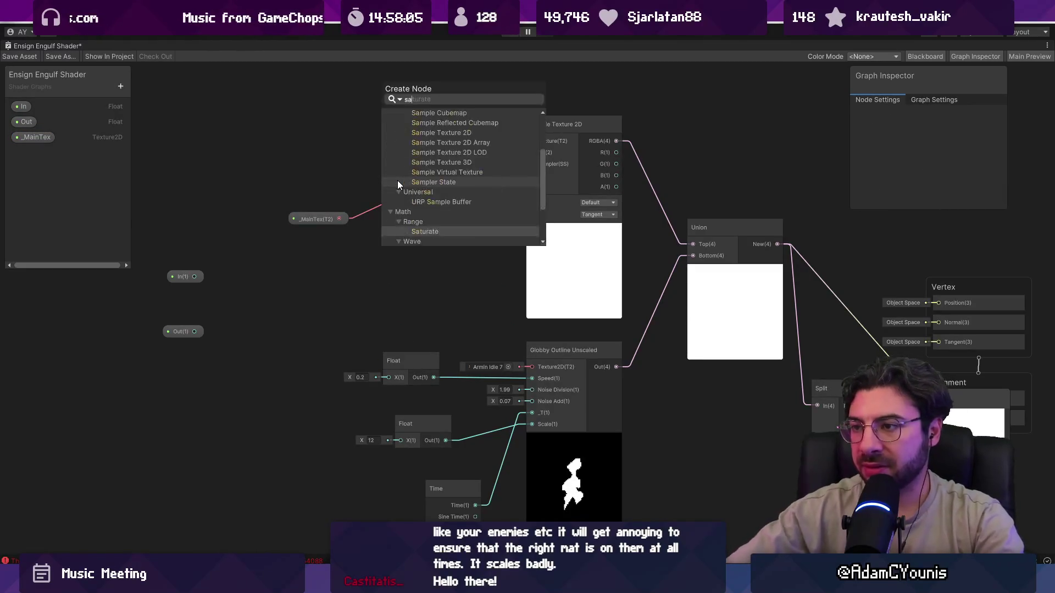
key("BackSpace")
key("BackSpace")
key("BackSpace")
type("pletex")
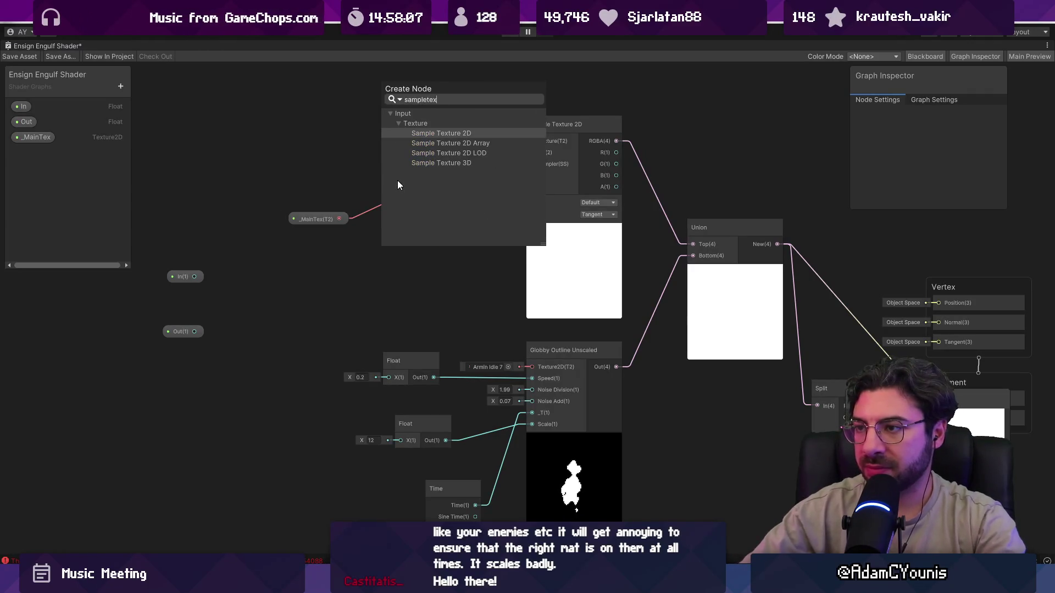
key("Return")
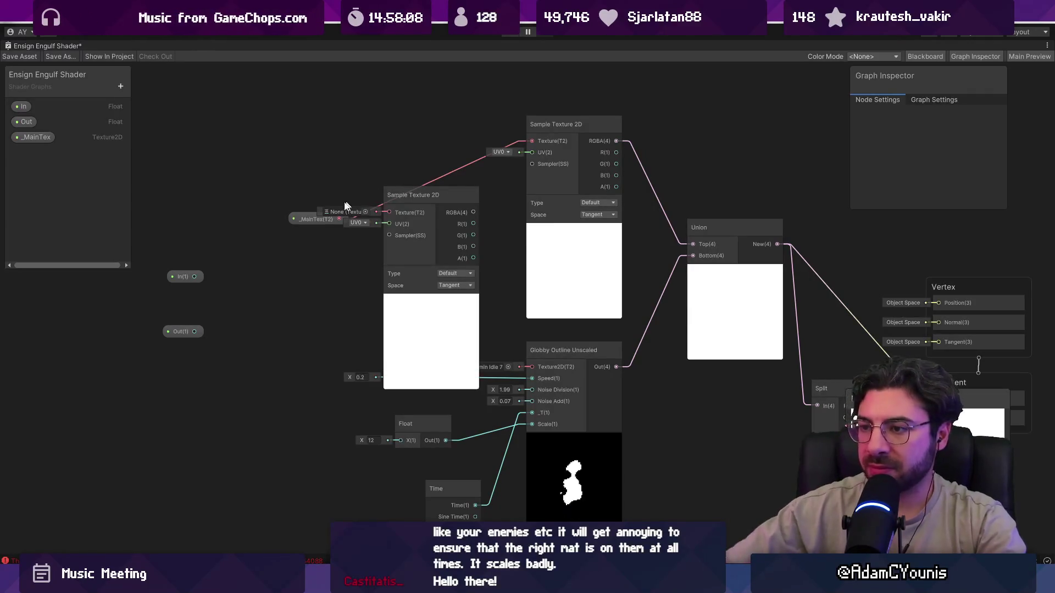
Try wiring _MainTex into Globby Outline's Texture2D input, undo it, and select _MainTex
mouse_move(317, 220)
left_mouse_down()
mouse_move(276, 187)
mouse_move(388, 212)
left_mouse_up()
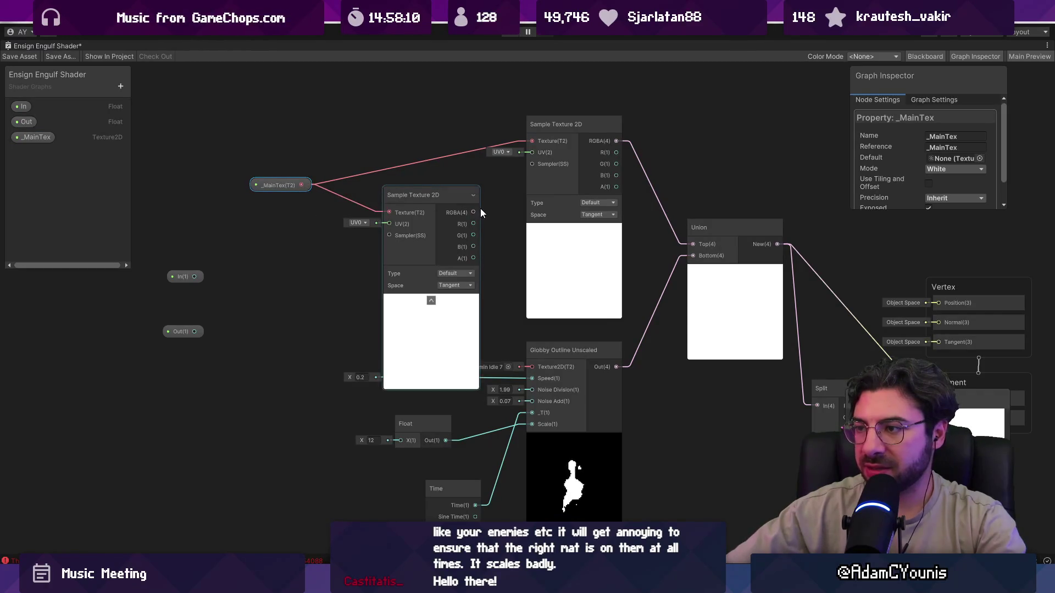
left_click(431, 201)
key("Delete")
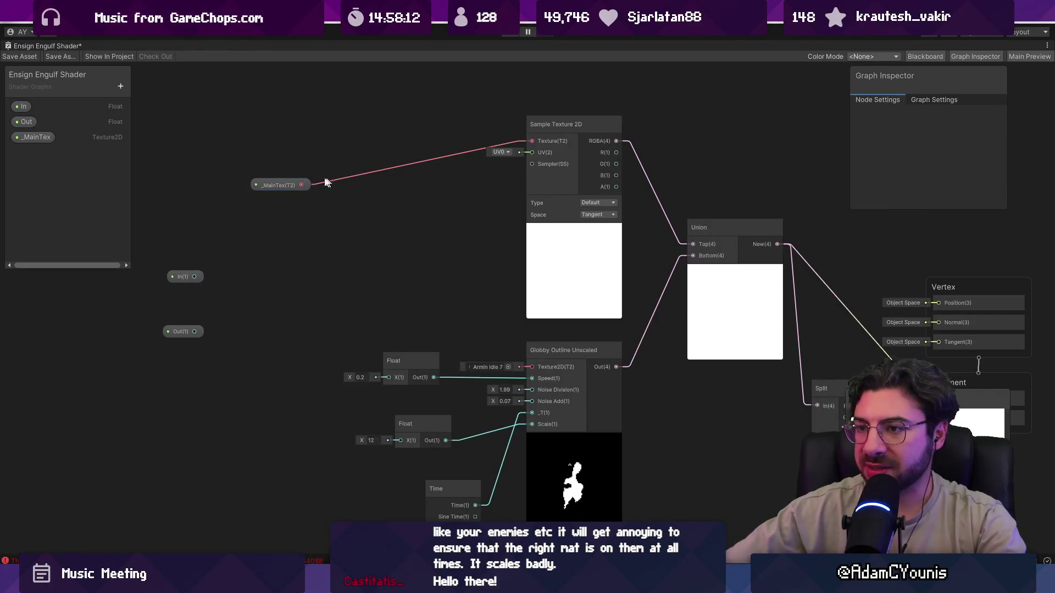
mouse_move(302, 184)
left_mouse_down()
mouse_move(427, 266)
mouse_move(532, 367)
left_mouse_up()
left_click_drag(252, 188, 404, 231)
key("ctrl+z")
key("ctrl+z")
key("ctrl+z")
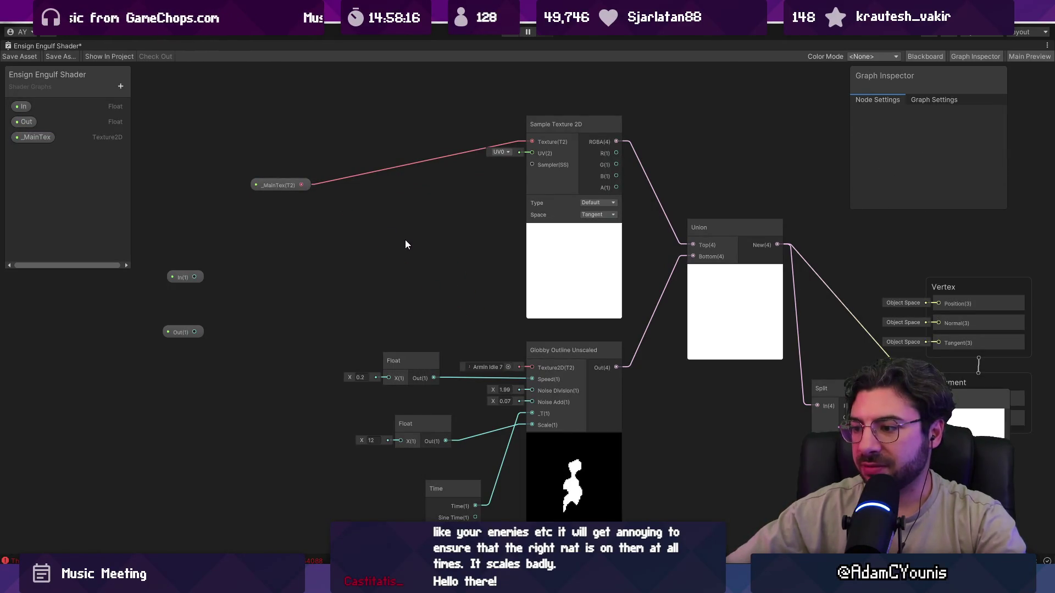
left_click(277, 185)
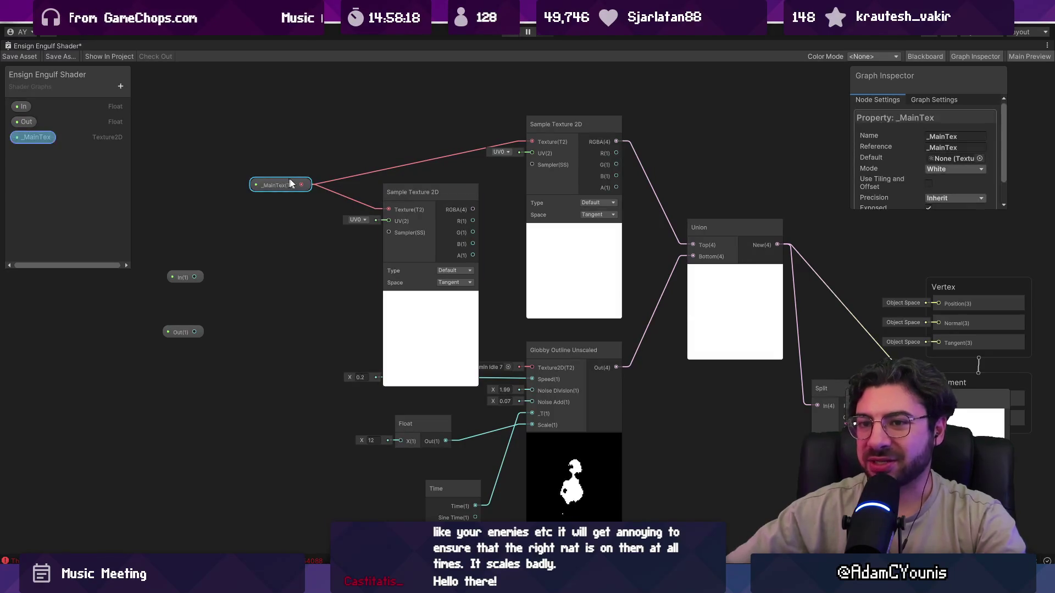
Set the _MainTex default texture to Armin Idle 7-Prop
left_click(980, 158)
type("armin idle")
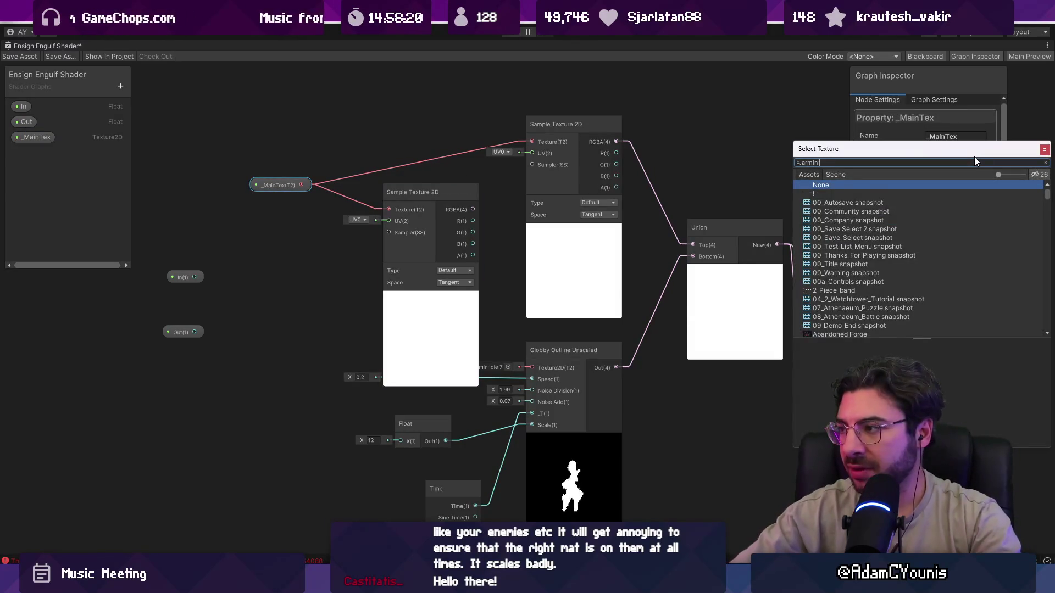
key("Down")
key("Down")
key("Down")
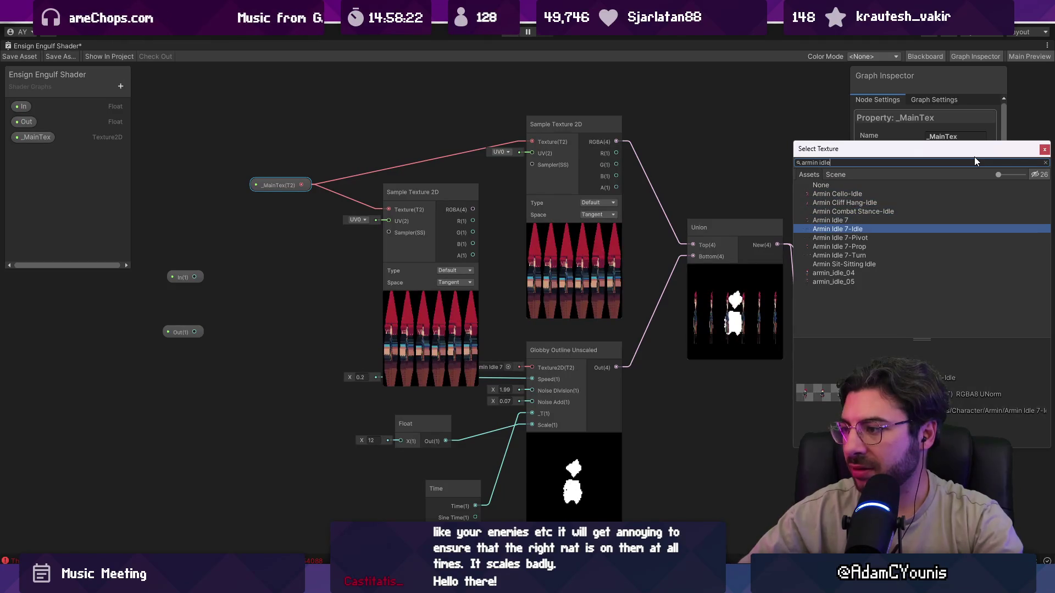
key("Up")
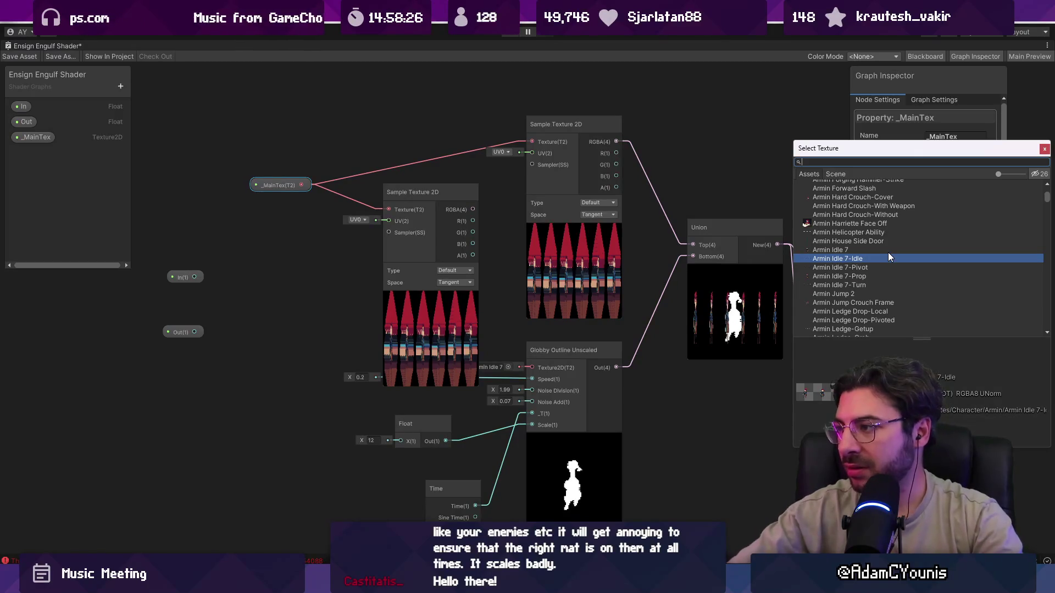
type("idle")
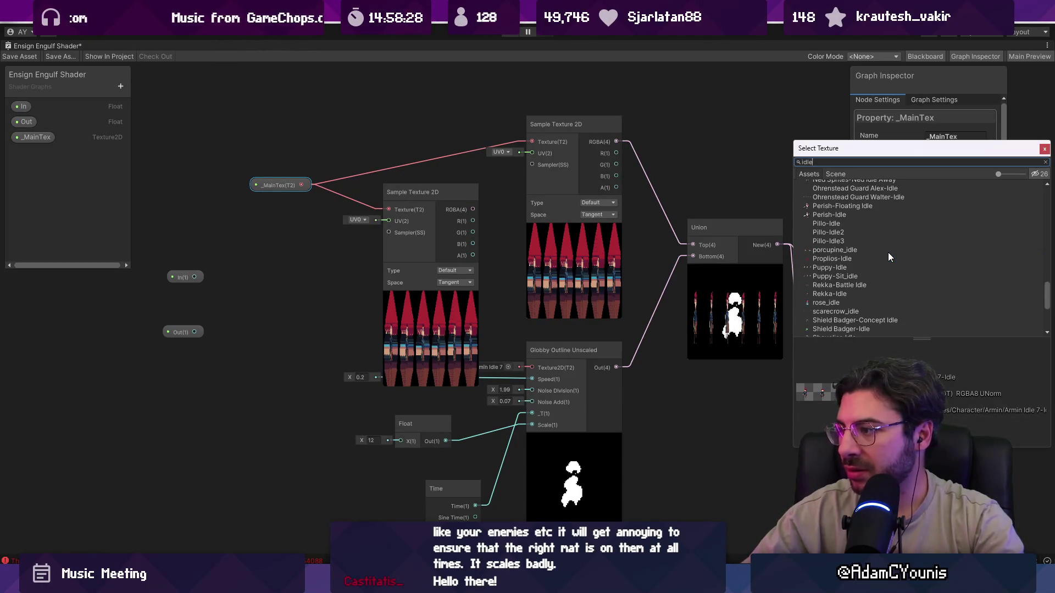
key("Home")
type("armin")
key("Down")
key("Down")
key("Down")
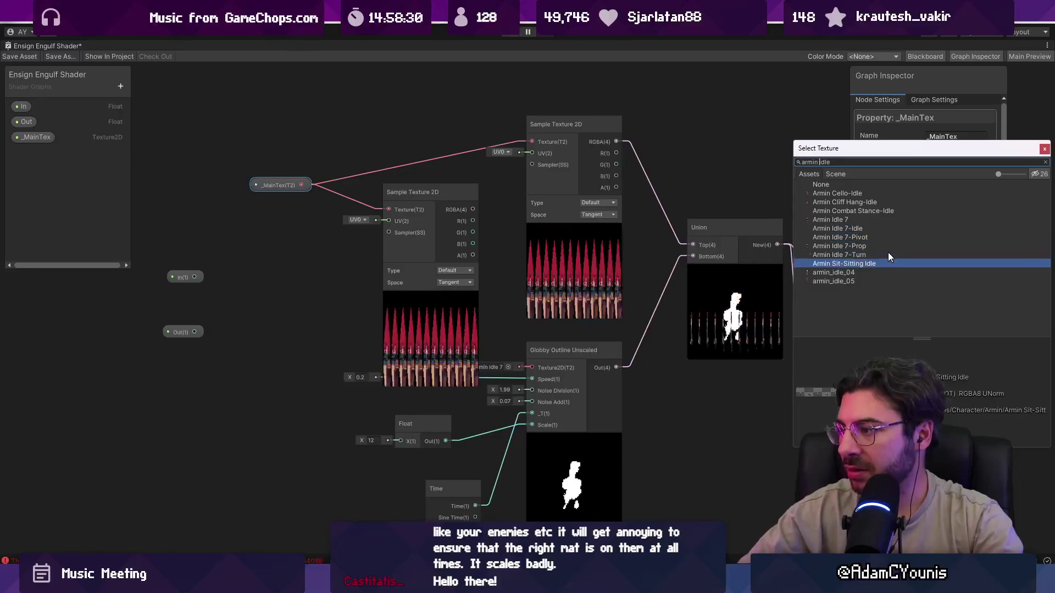
key("Up")
key("Up")
key("Up")
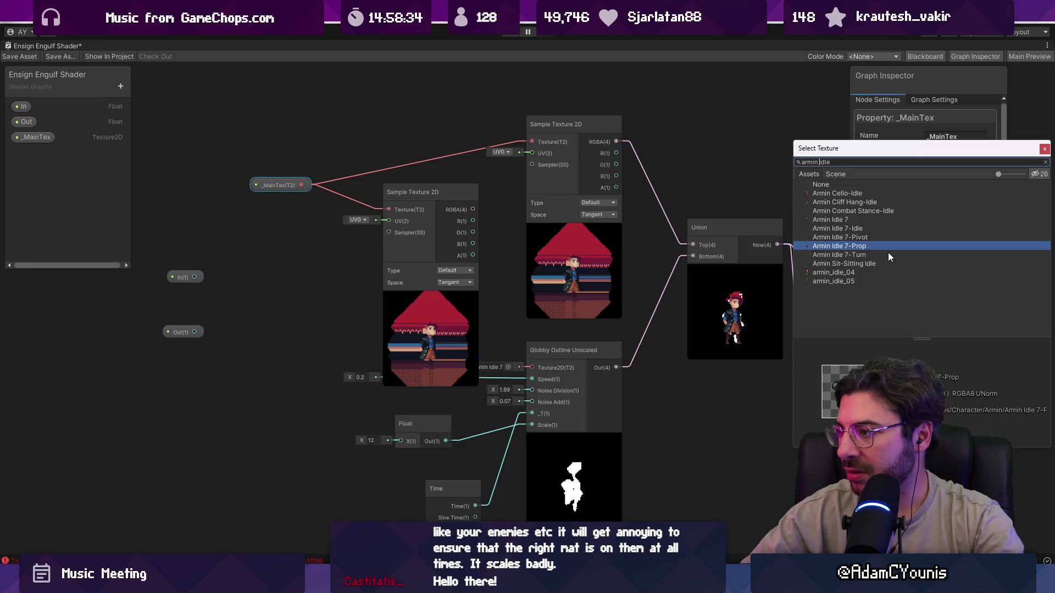
key("Return")
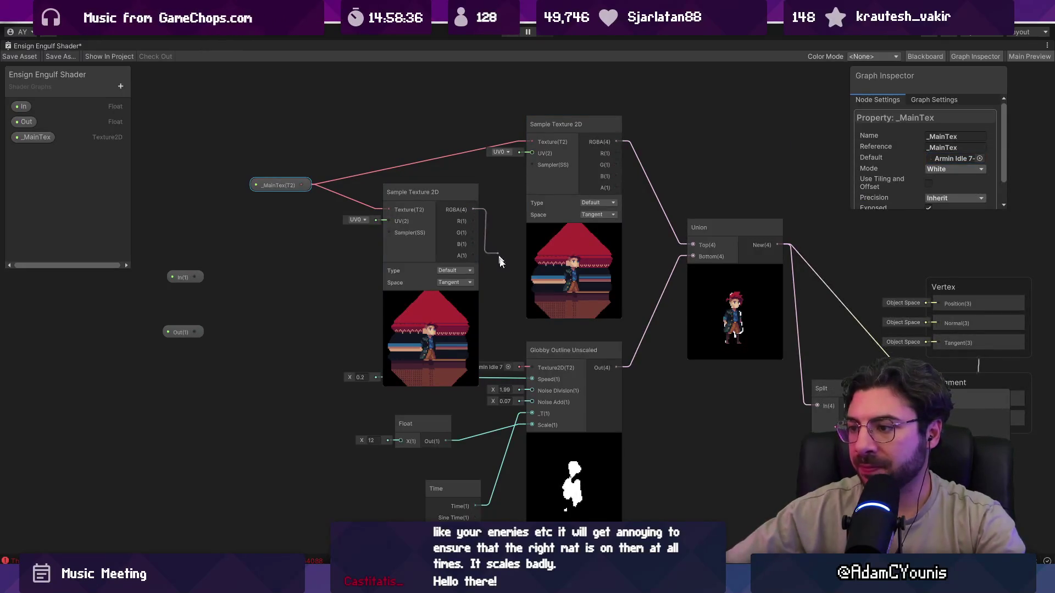
Connect _MainTex to Globby Outline's Texture2D input and delete the middle Sample Texture 2D node
key("space")
mouse_move(301, 185)
left_mouse_down()
mouse_move(376, 228)
mouse_move(530, 367)
left_mouse_up()
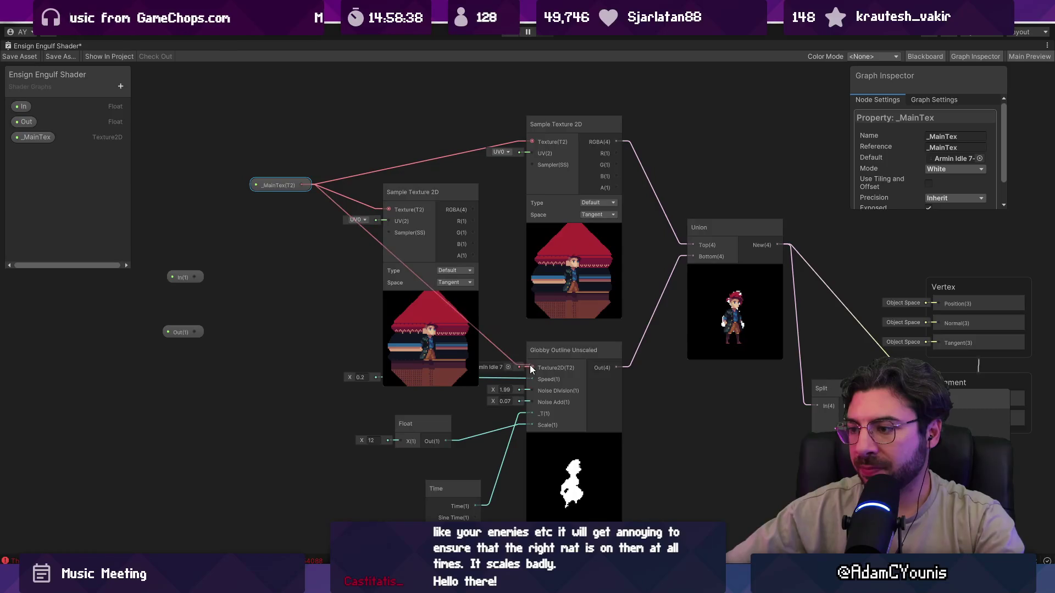
left_click(443, 191)
key("Delete")
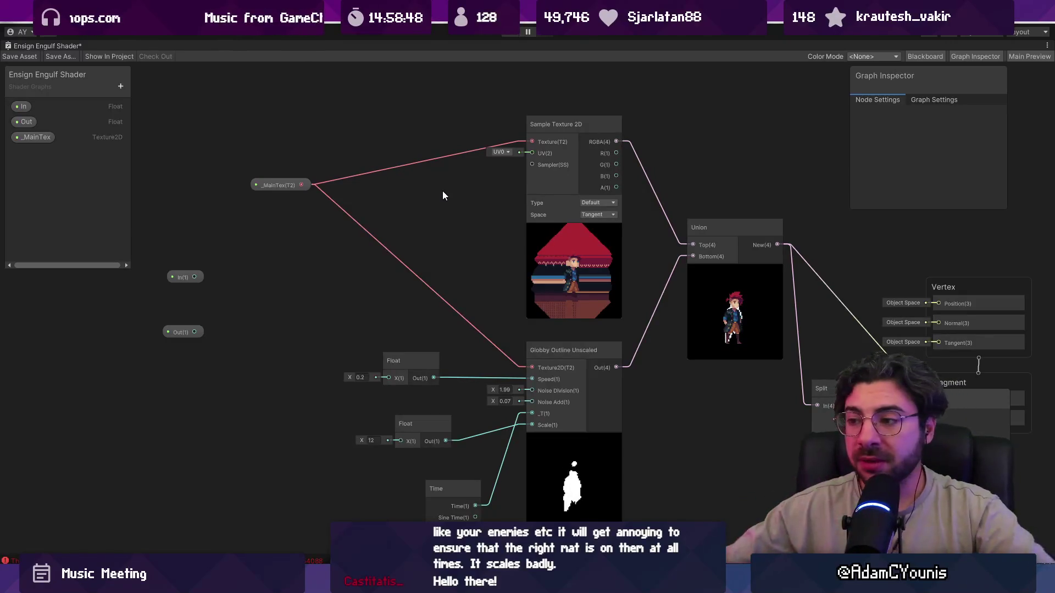
Collapse the top Sample Texture 2D node's preview
left_click_drag(473, 295, 483, 274)
left_click(583, 203)
left_click(583, 207)
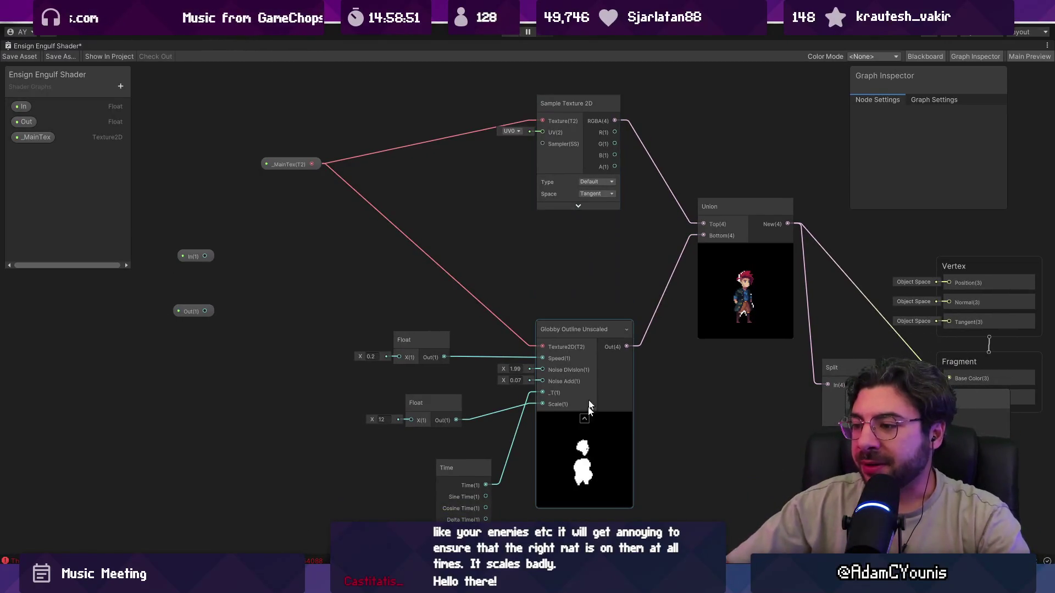
scroll(685, 315, "up", 5)
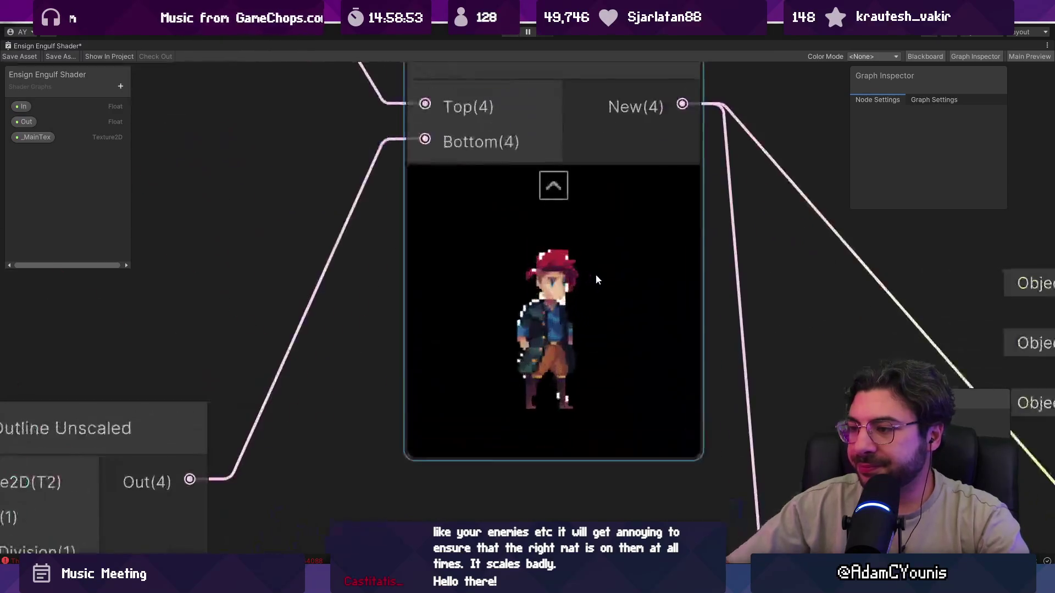
scroll(588, 282, "down", 7)
Select the _MainTex node, then open the Globby Outline Unscaled subgraph
left_click(277, 208)
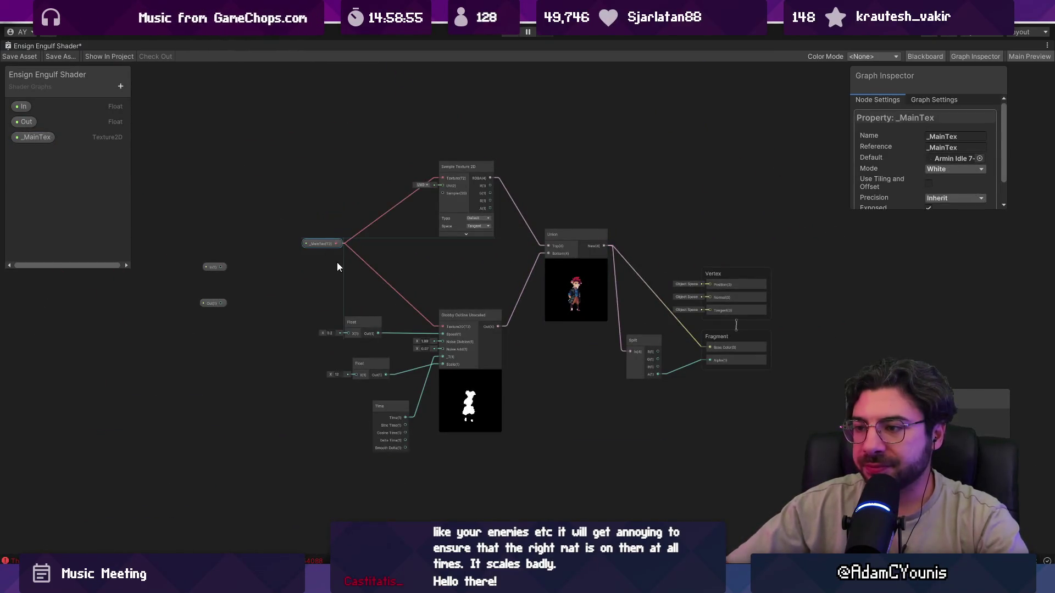
scroll(467, 254, "up", 3)
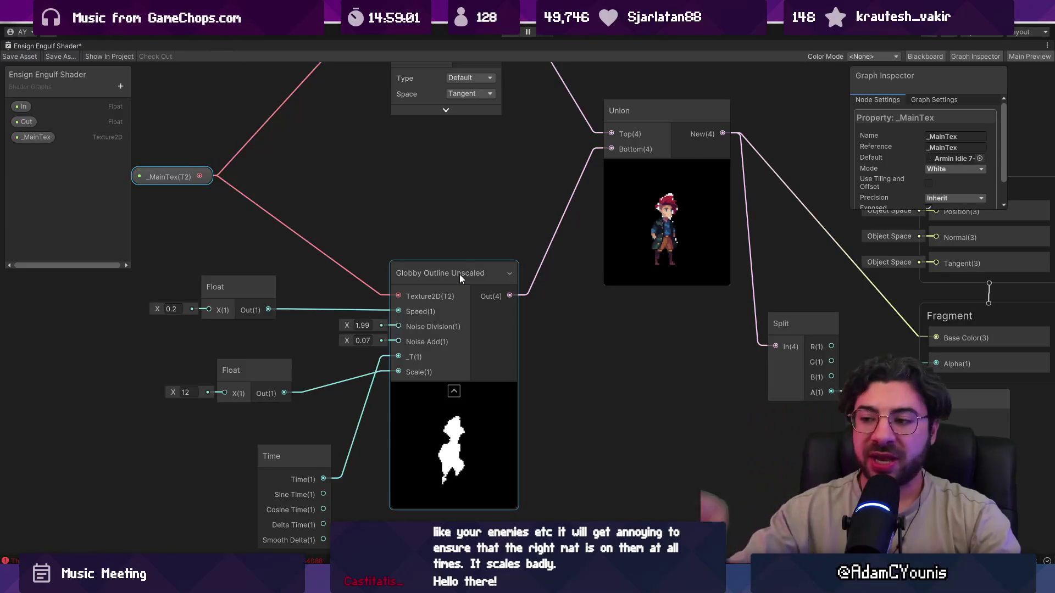
scroll(456, 344, "down", 4)
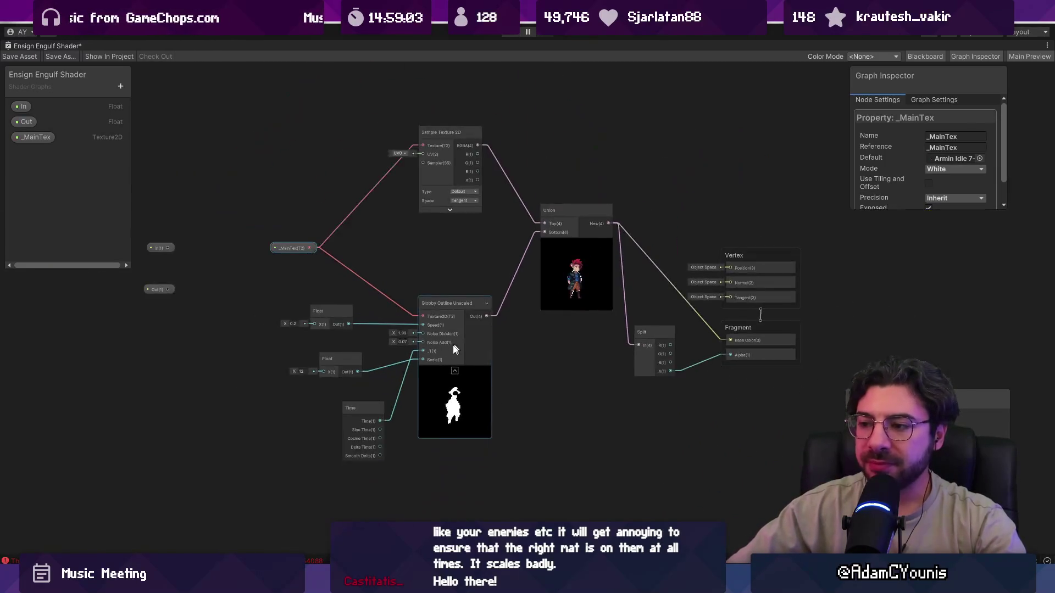
scroll(456, 396, "up", 6)
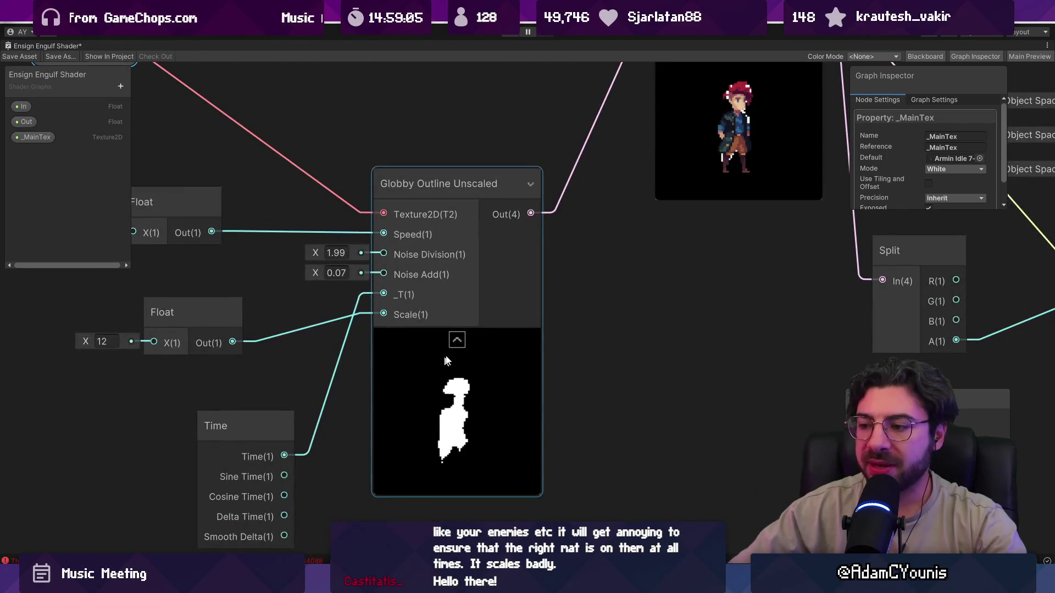
scroll(457, 400, "down", 5)
double_click(437, 287)
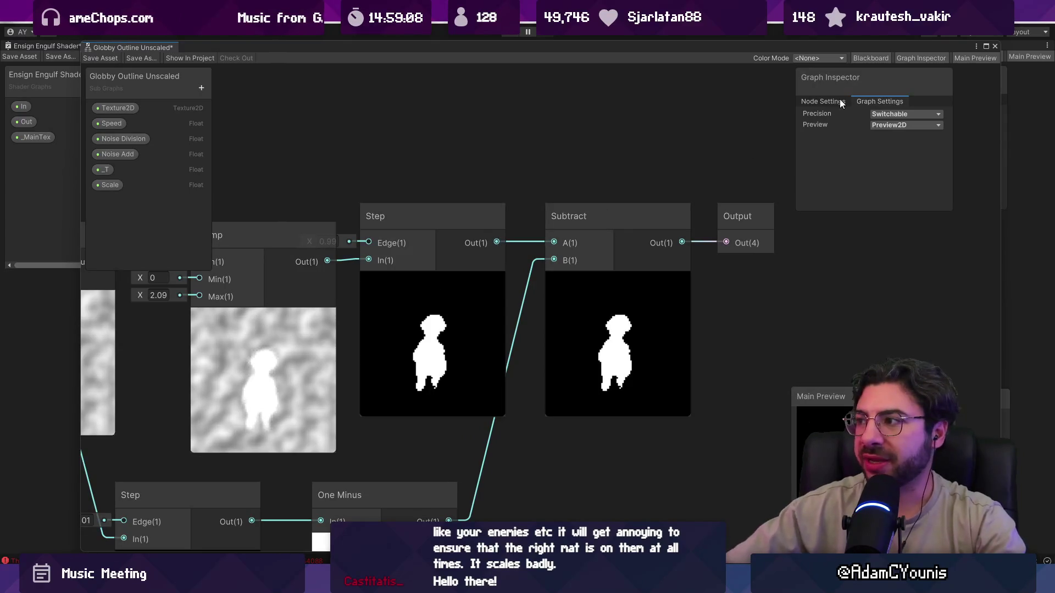
Close the Globby Outline Unscaled subgraph tab and dismiss the unsaved-changes prompt
scroll(604, 160, "down", 5)
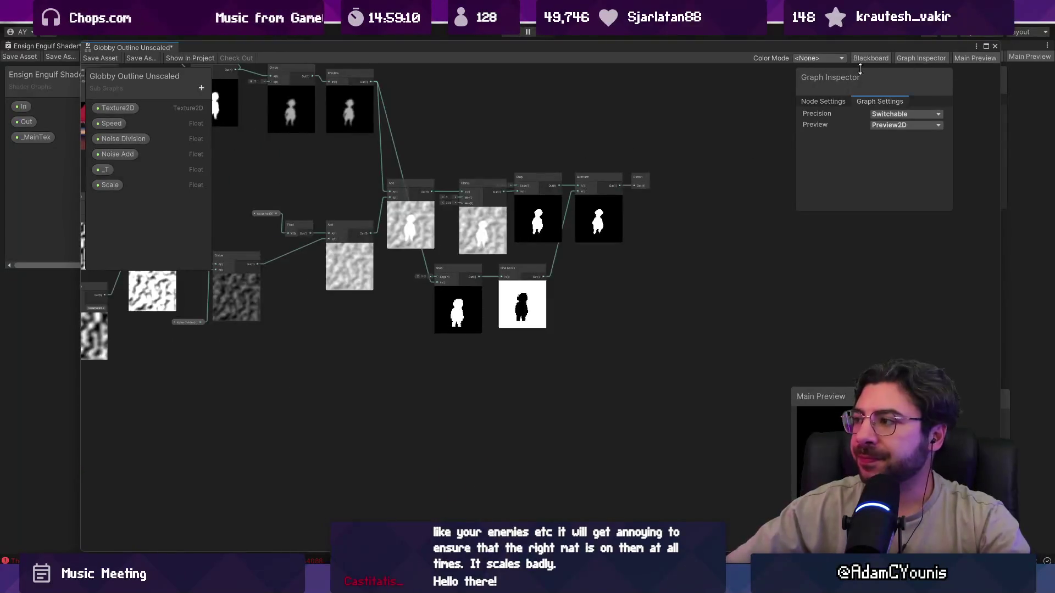
right_click(164, 48)
left_click(233, 69)
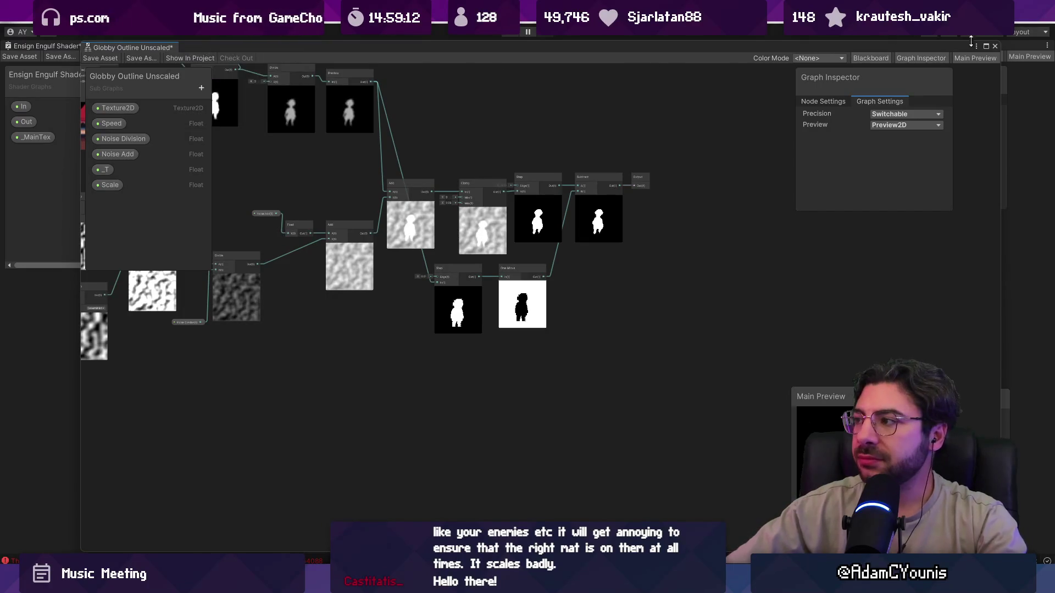
left_click(515, 318)
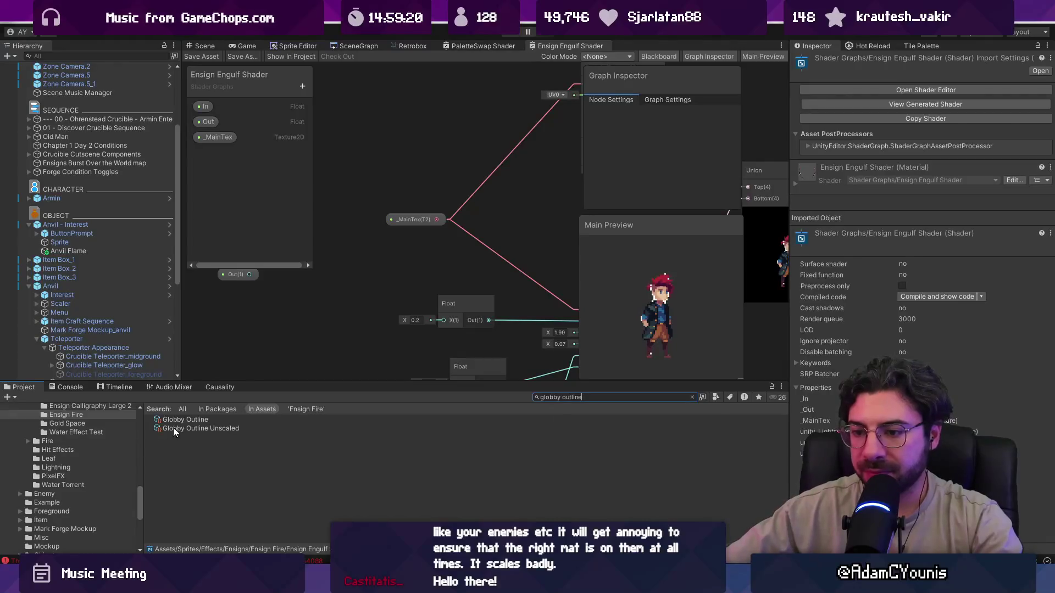
Rename Globby Outline and Globby Outline Unscaled to Flame Outline and Flame Outline Unscaled
left_click(232, 421)
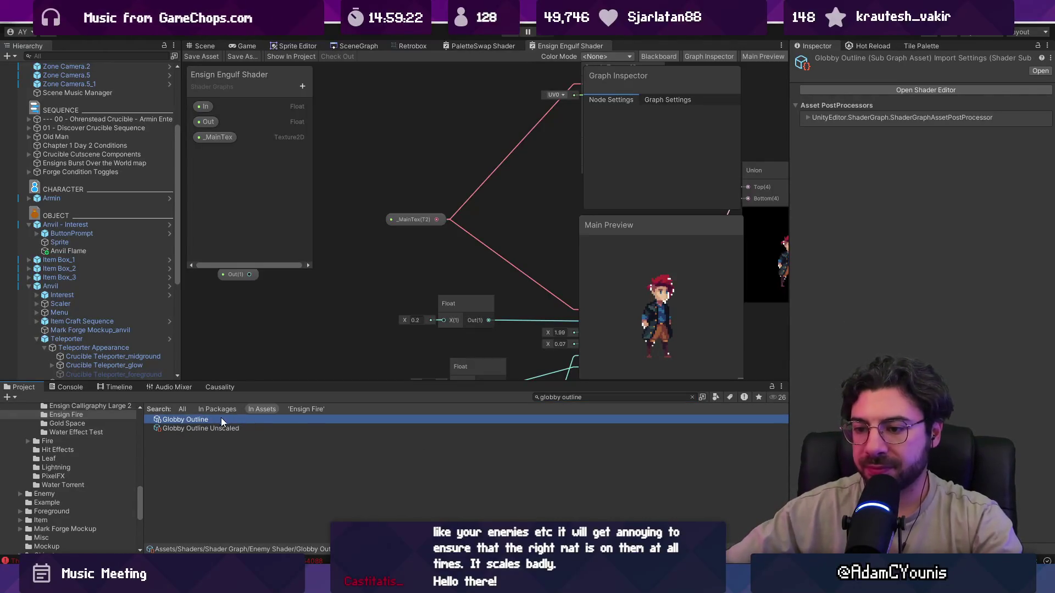
left_click(221, 418)
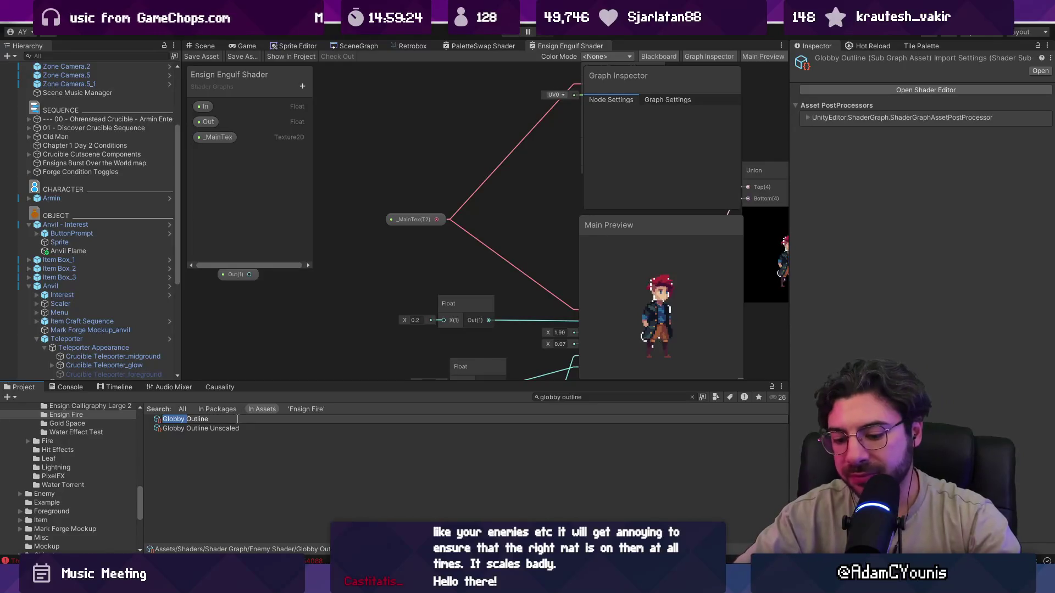
type("Flame")
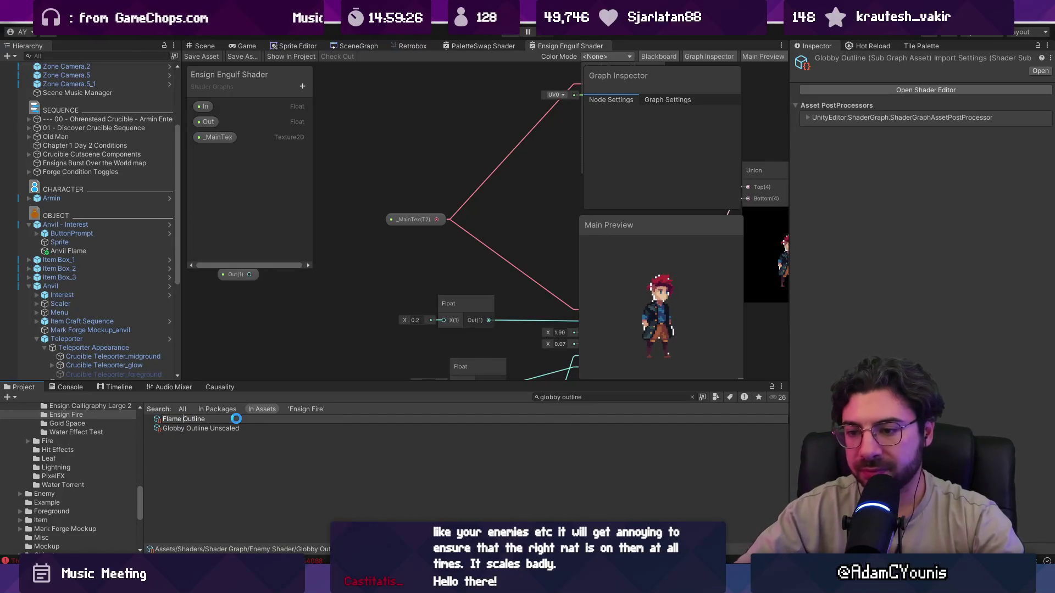
key("Return")
left_click(193, 421)
left_click(193, 419)
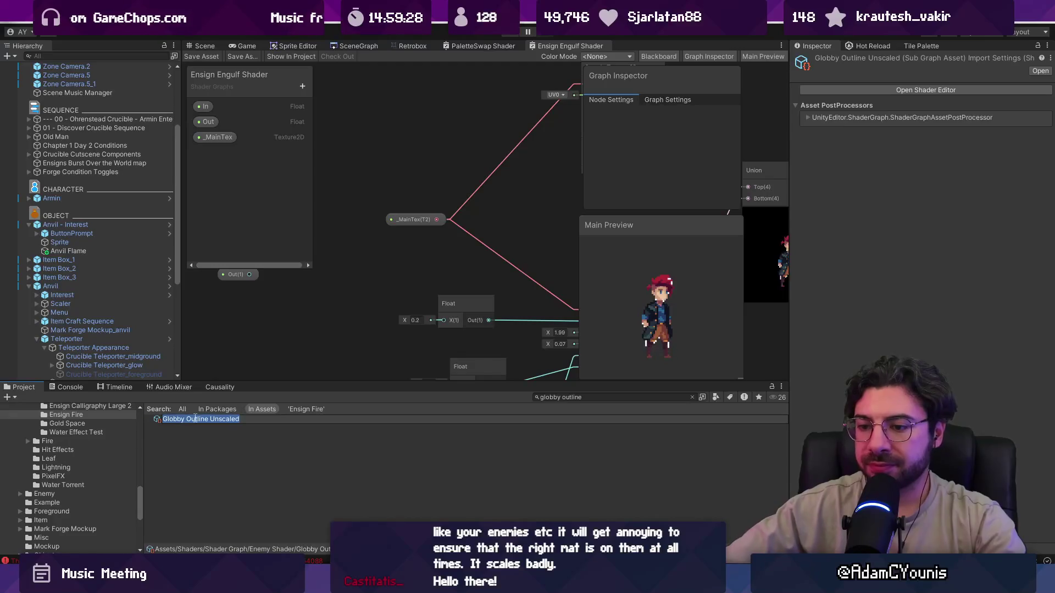
type("Flame")
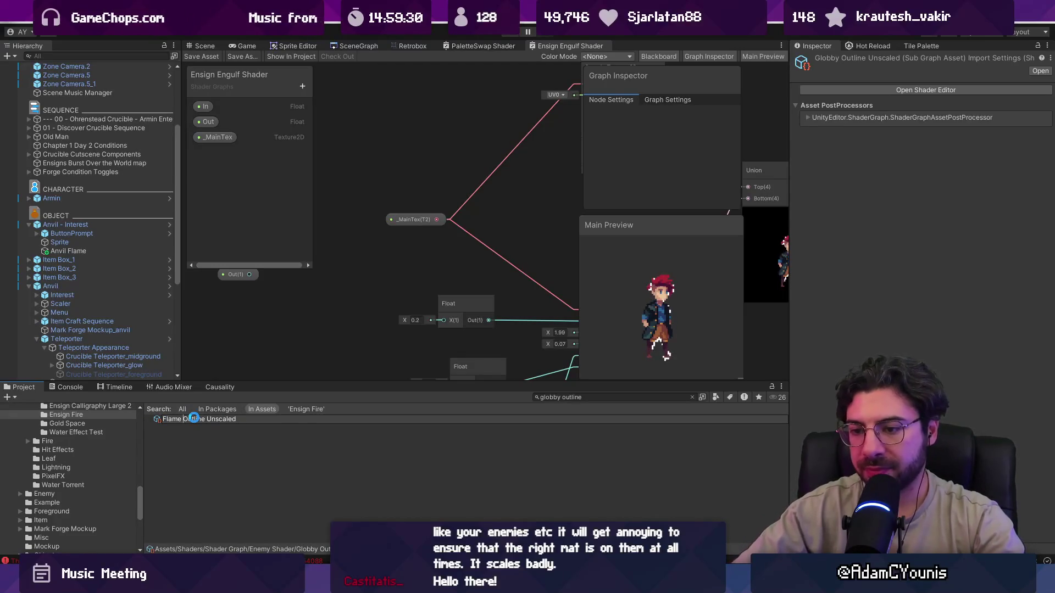
key("Return")
Search the Project panel for 'flame outline', select Flame Outline Unscaled, then clear the search
left_click(575, 395)
type("flame outline")
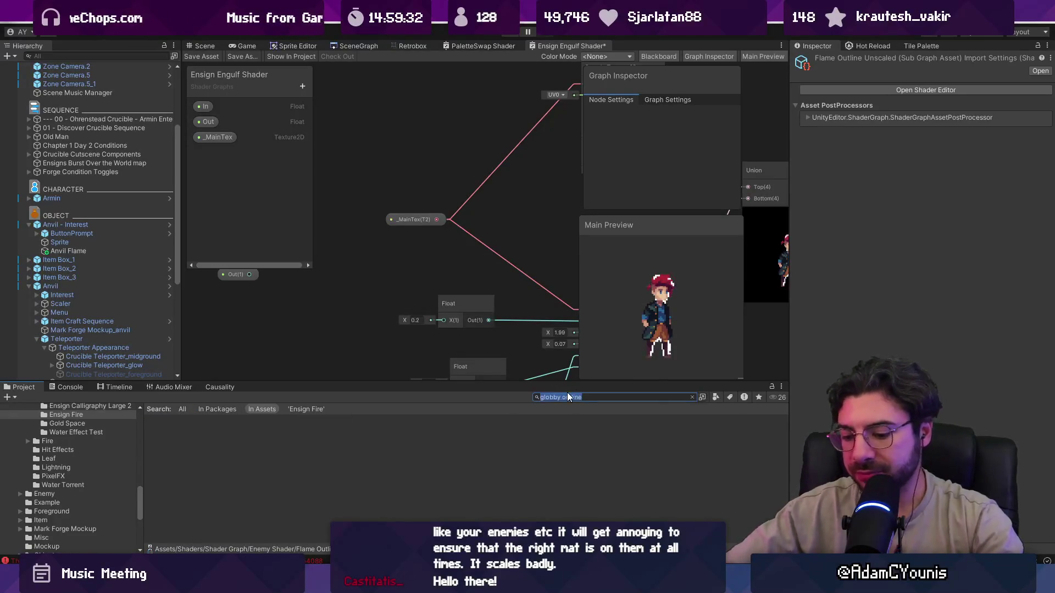
left_click(568, 397)
type("g")
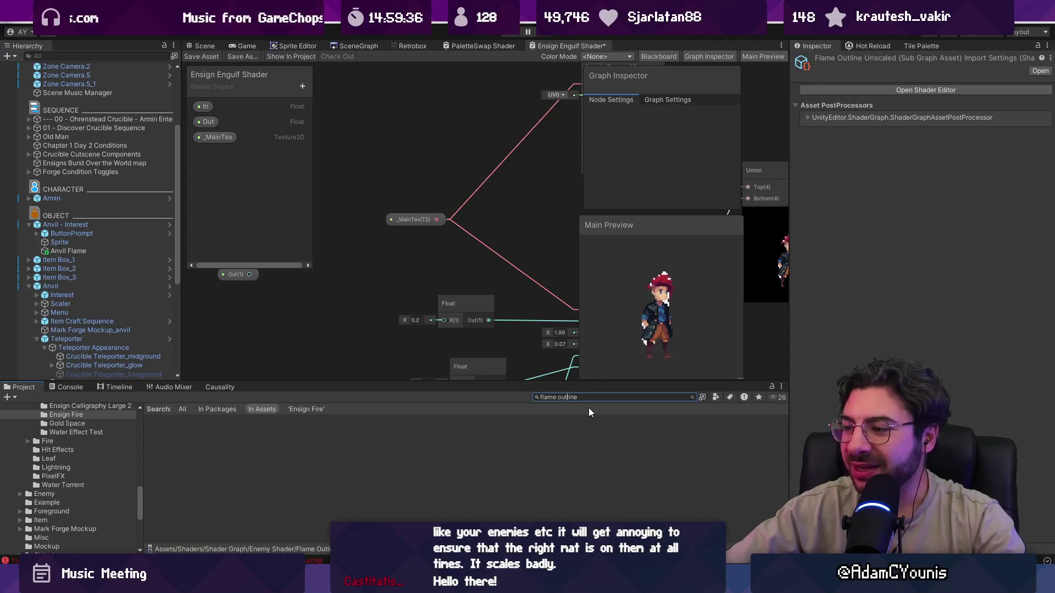
key("BackSpace")
left_click(238, 446)
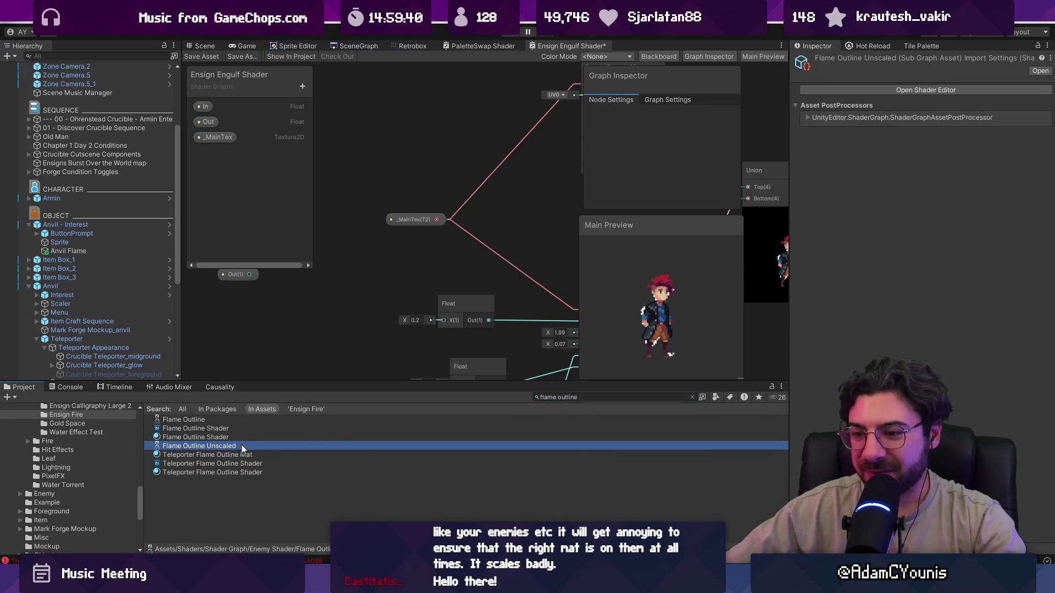
left_click(684, 397)
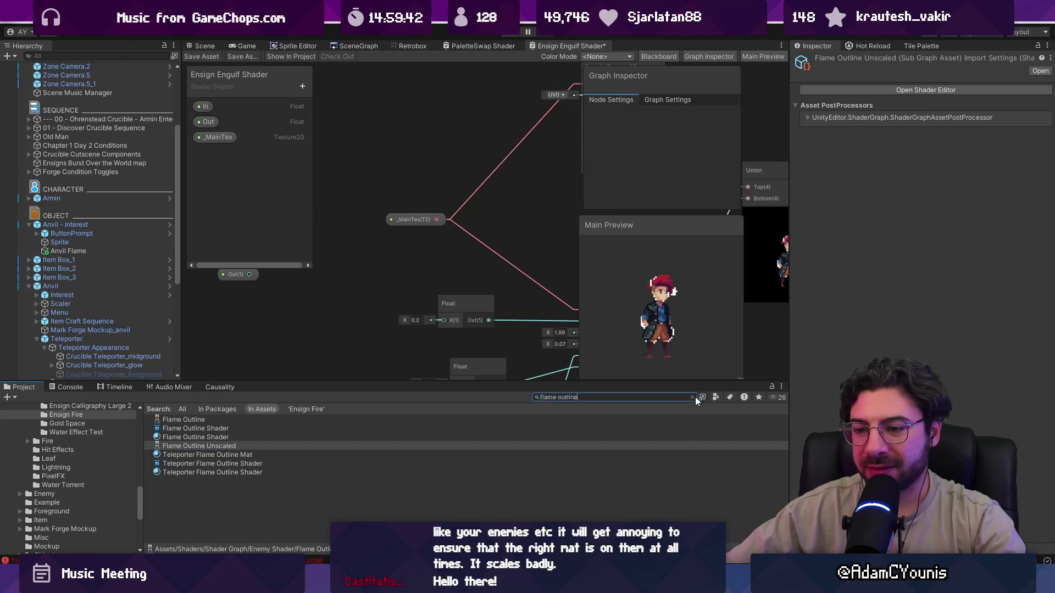
left_click(692, 397)
Duplicate the Flame Outline Unscaled sub graph and rename the copy 'Flame Engulf'
key("Up")
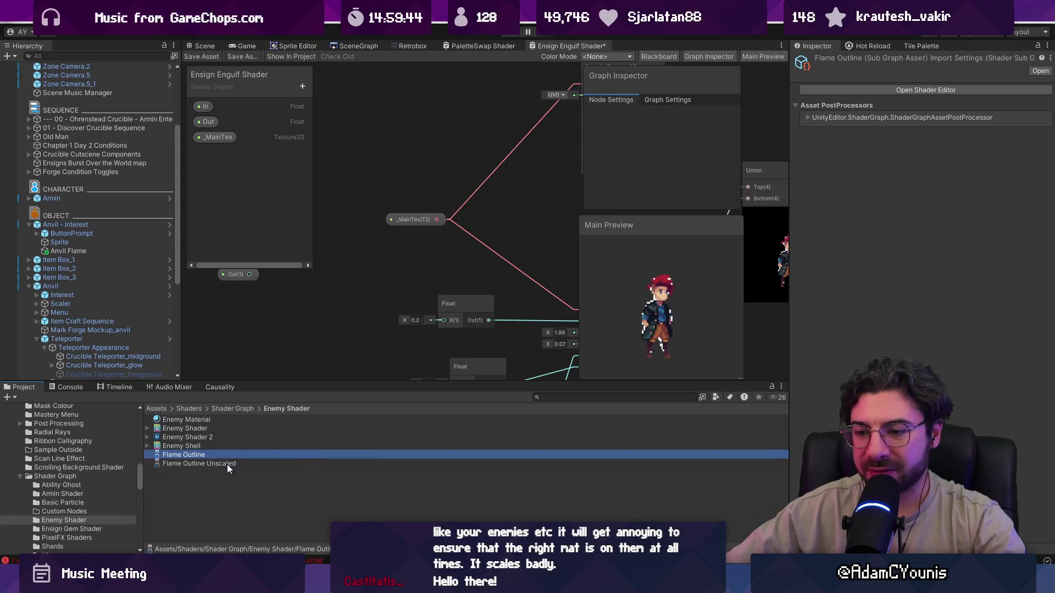
left_click(227, 464)
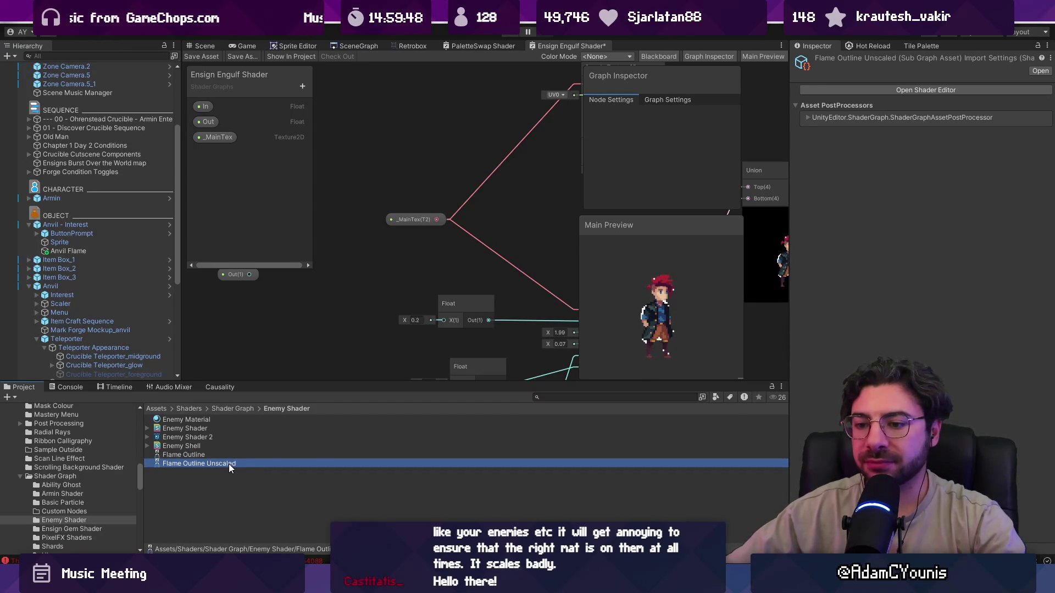
key("ctrl+d")
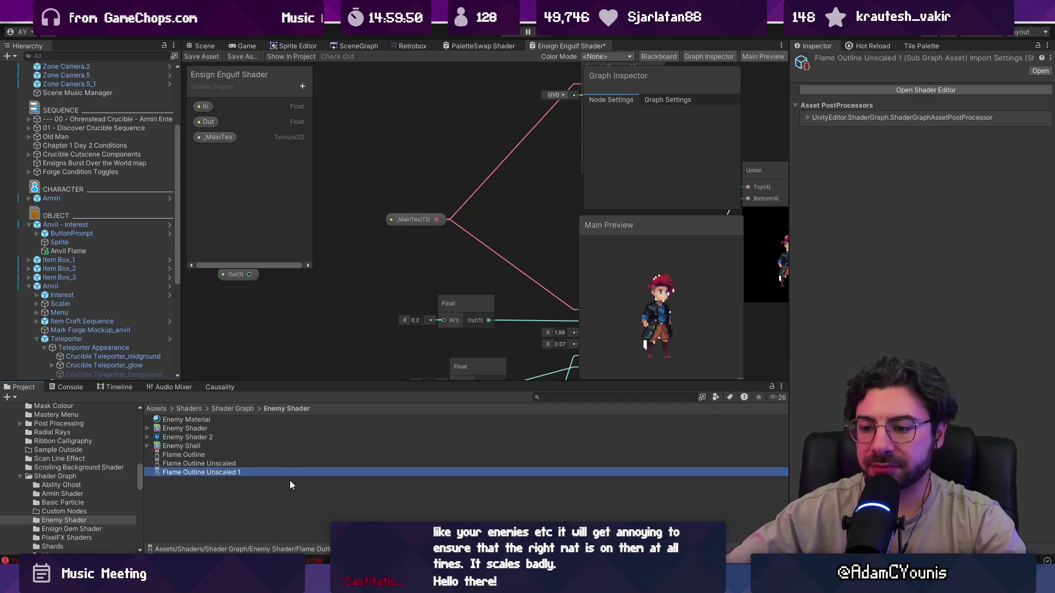
left_click(239, 470)
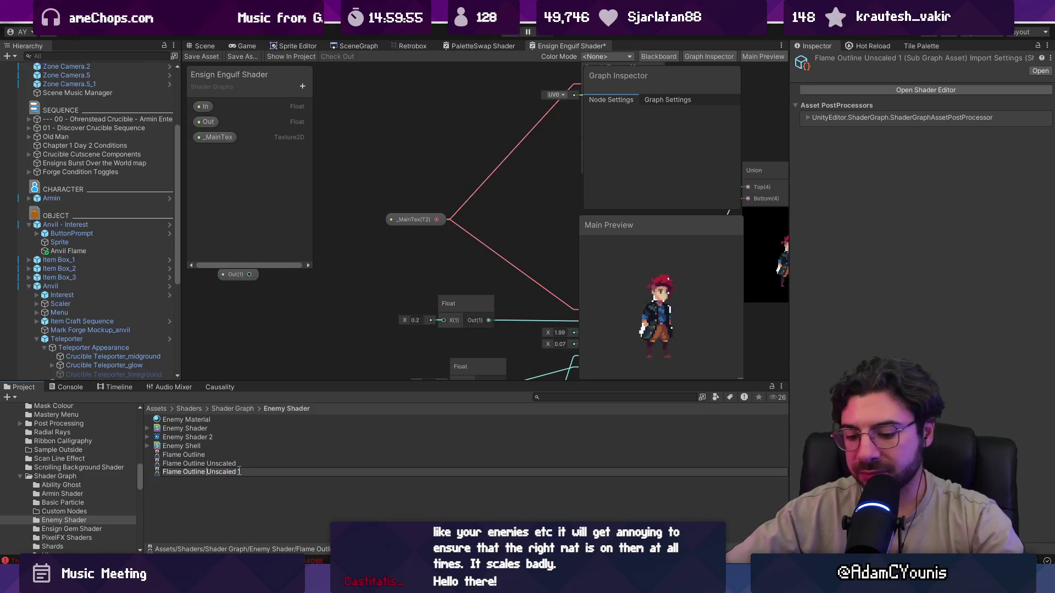
type("Engulf")
key("BackSpace")
key("BackSpace")
type("Engulfable")
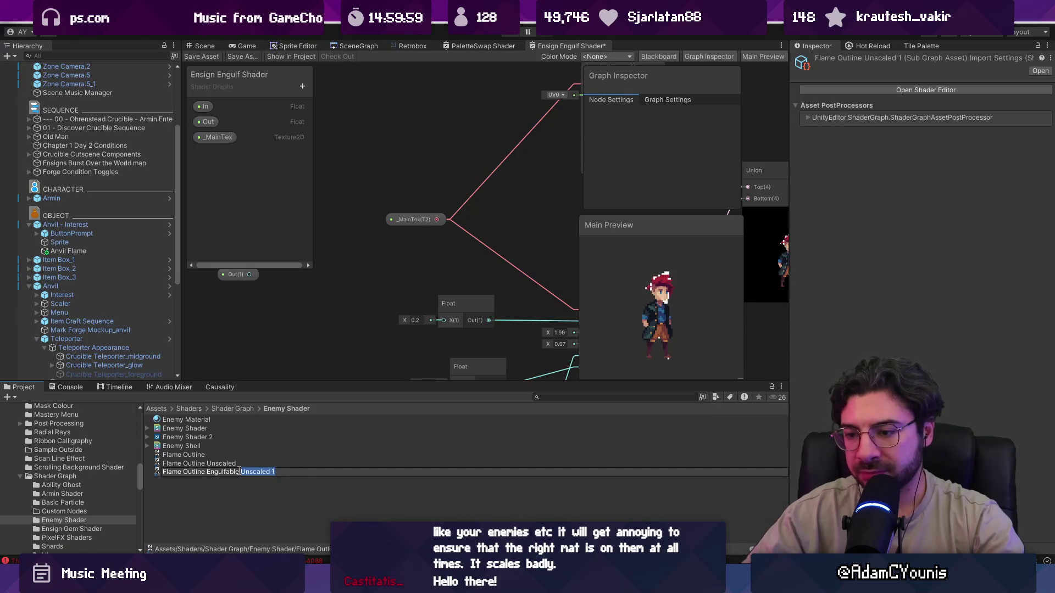
key("Delete")
double_click(240, 471)
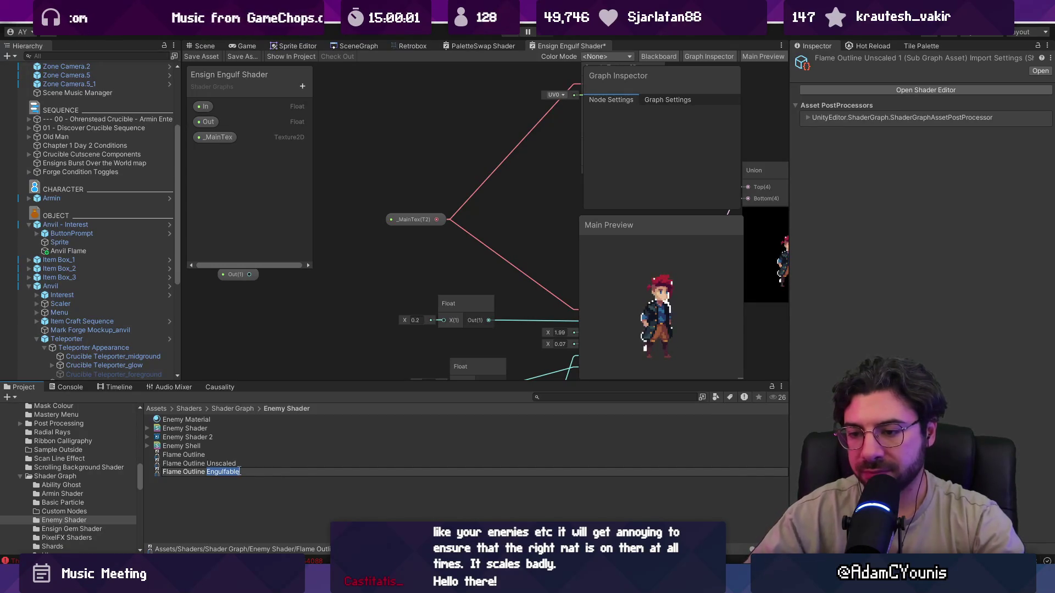
key("ctrl+a")
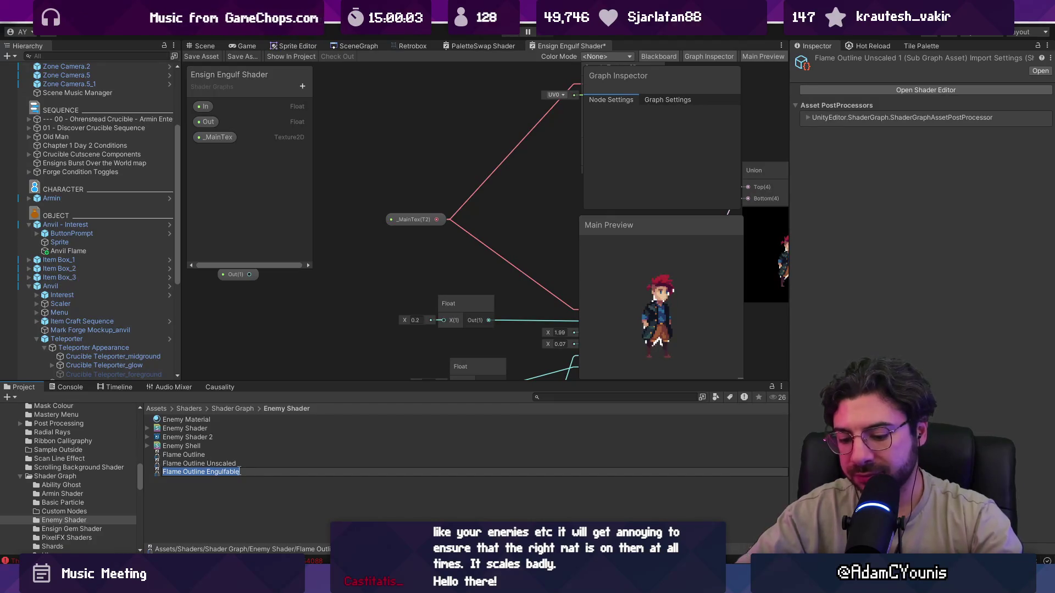
type("Flame Enguld")
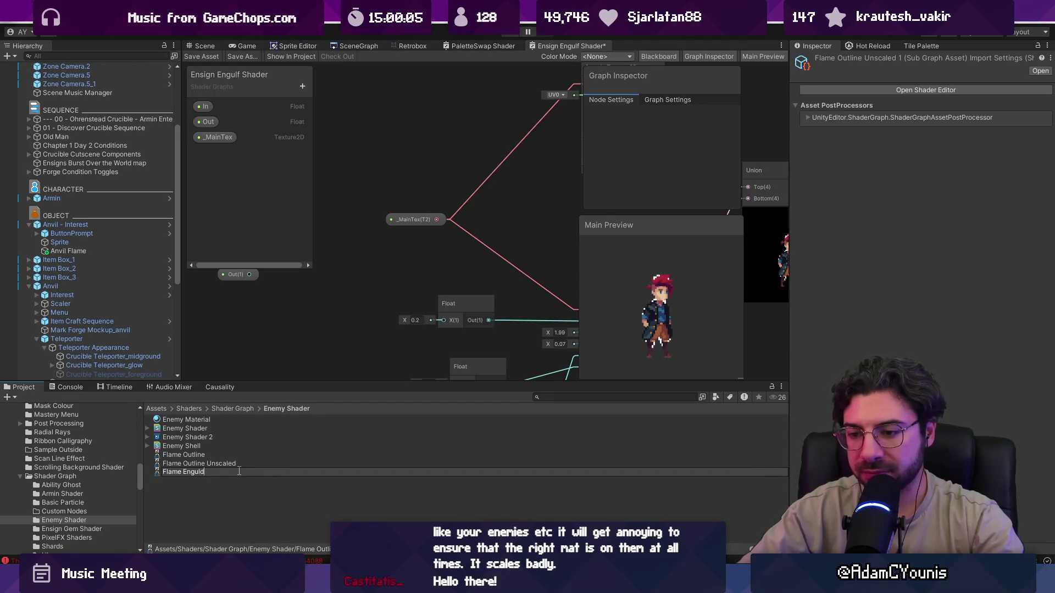
key("Return")
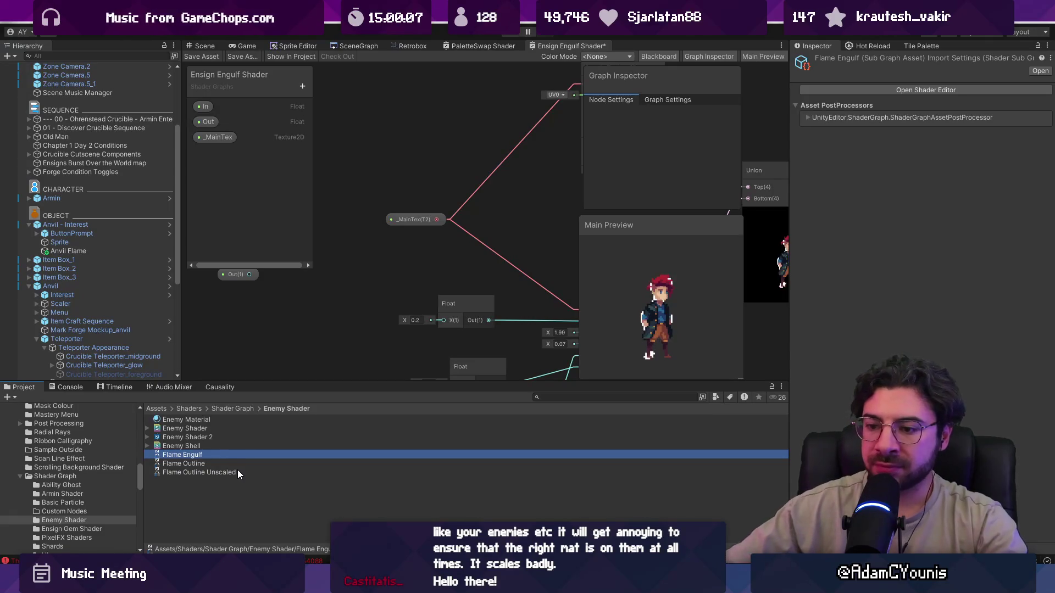
Close the other open shader graphs without saving, returning to the Ensign Engulf graph
double_click(182, 455)
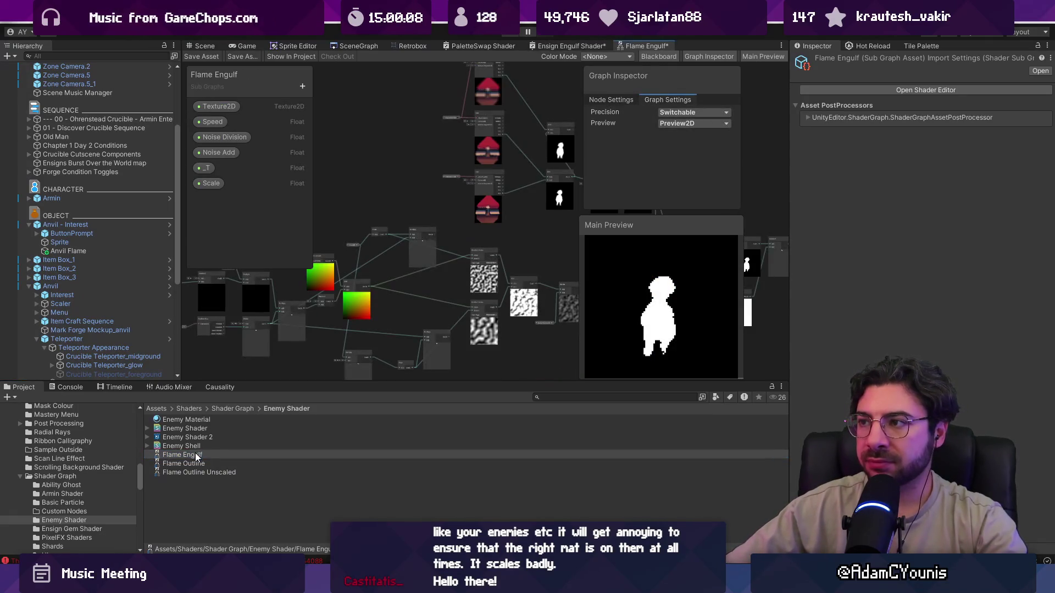
right_click(575, 44)
left_click(530, 71)
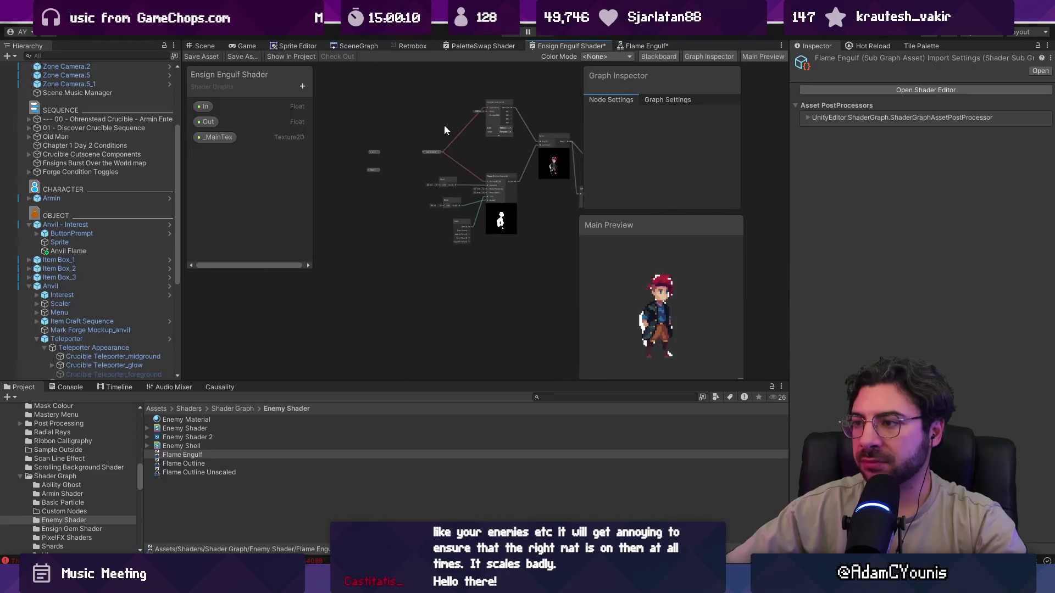
left_click(643, 46)
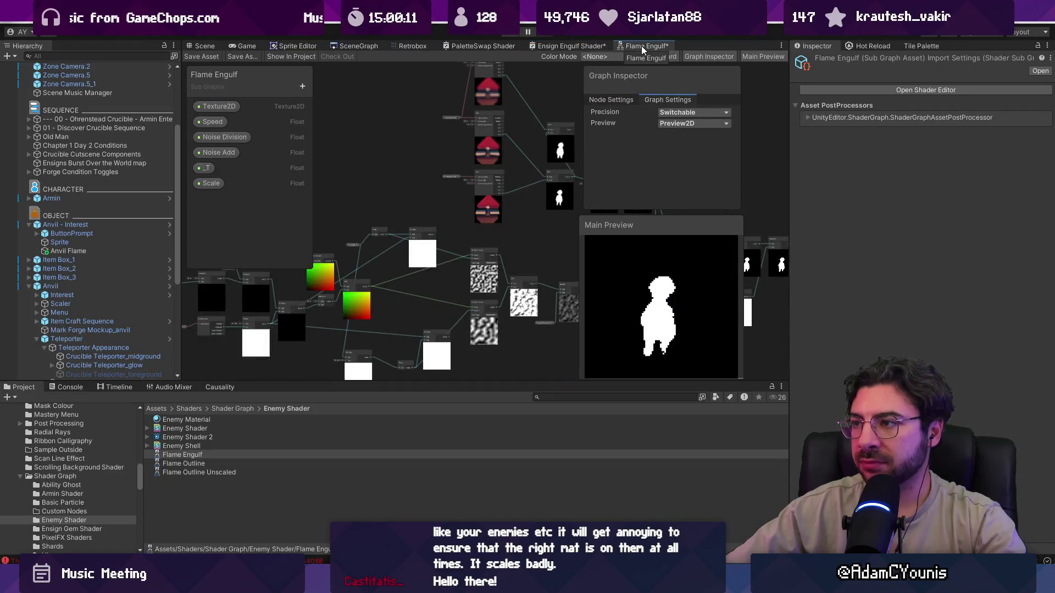
left_click(484, 47)
left_click(563, 45)
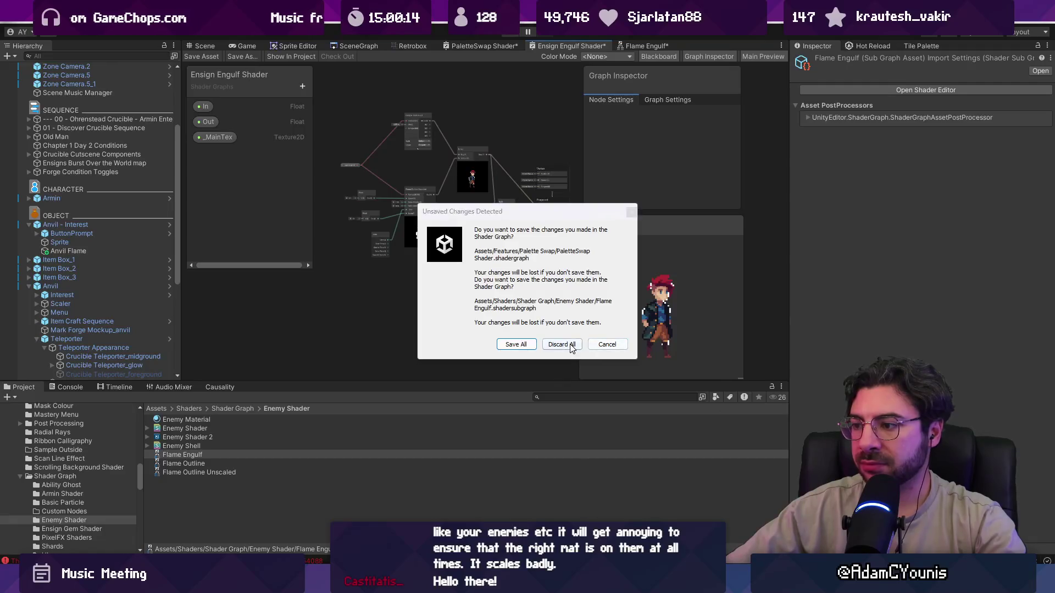
left_click(572, 346)
Add a Flame Engulf node and place it near the Split node
key("space")
type("e")
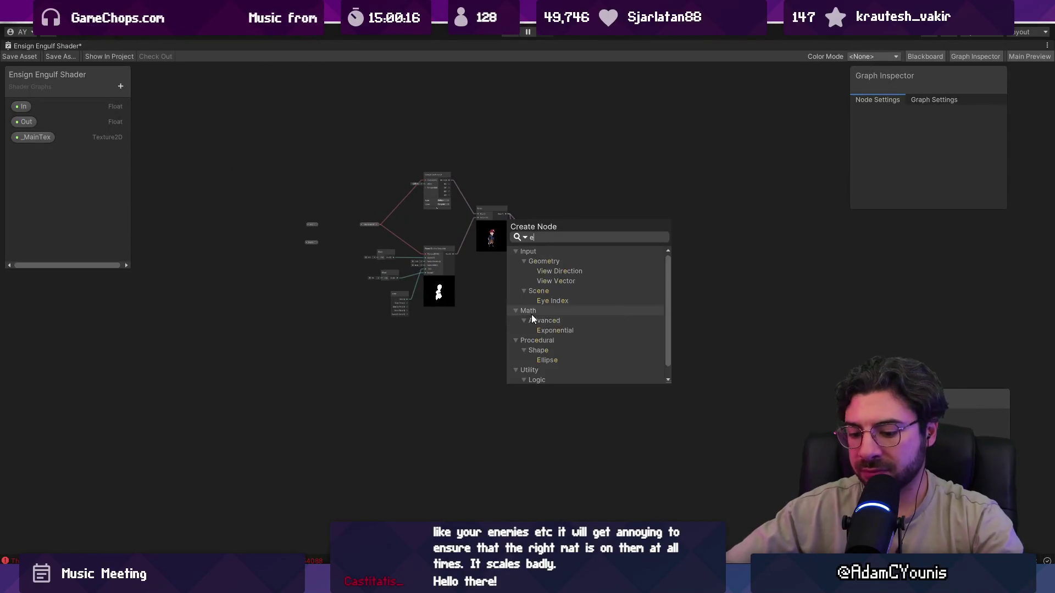
type(" Engulf")
key("Return")
scroll(505, 323, "up", 5)
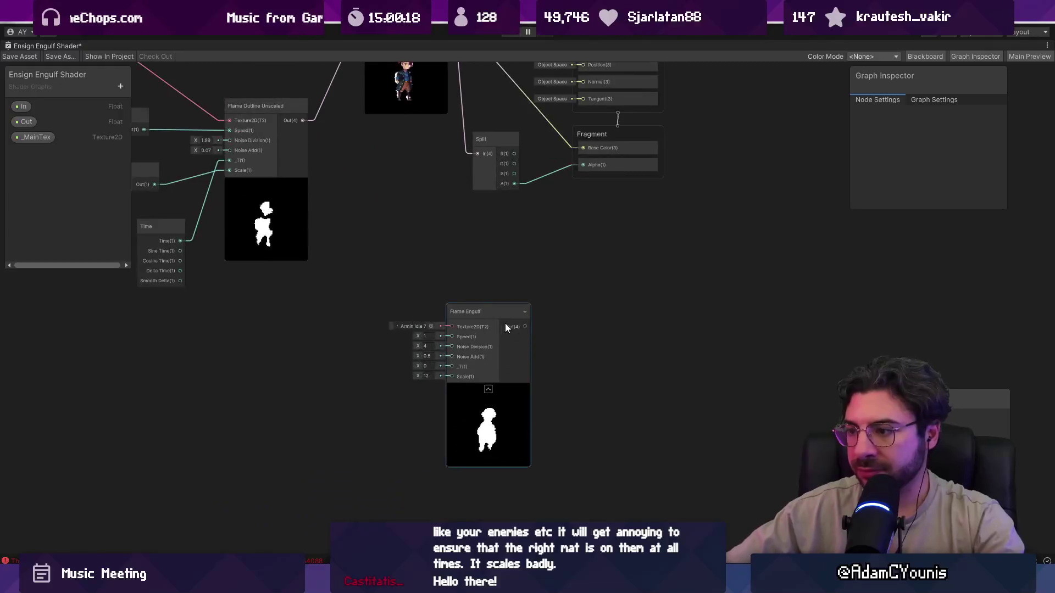
mouse_move(505, 323)
left_mouse_down()
mouse_move(369, 213)
mouse_move(443, 308)
mouse_move(476, 321)
mouse_move(466, 320)
left_mouse_up()
Wire _MainTex to Texture2D, 0.2 to Speed, 12 to Scale and Time to _T on Flame Engulf
scroll(369, 213, "down", 3)
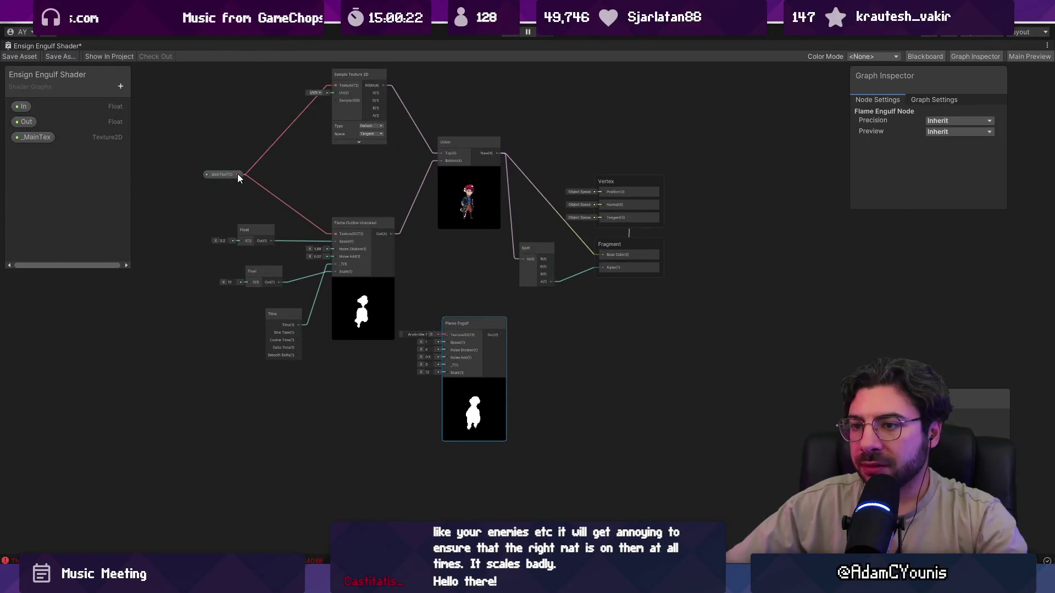
mouse_move(237, 174)
left_mouse_down()
mouse_move(446, 334)
mouse_move(431, 269)
left_mouse_up()
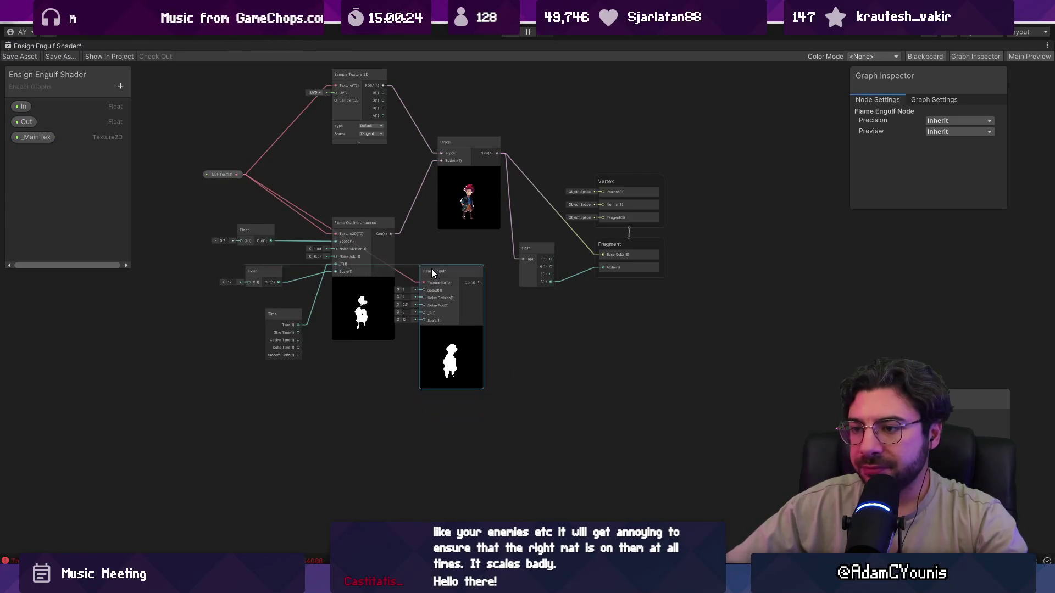
scroll(280, 240, "up", 3)
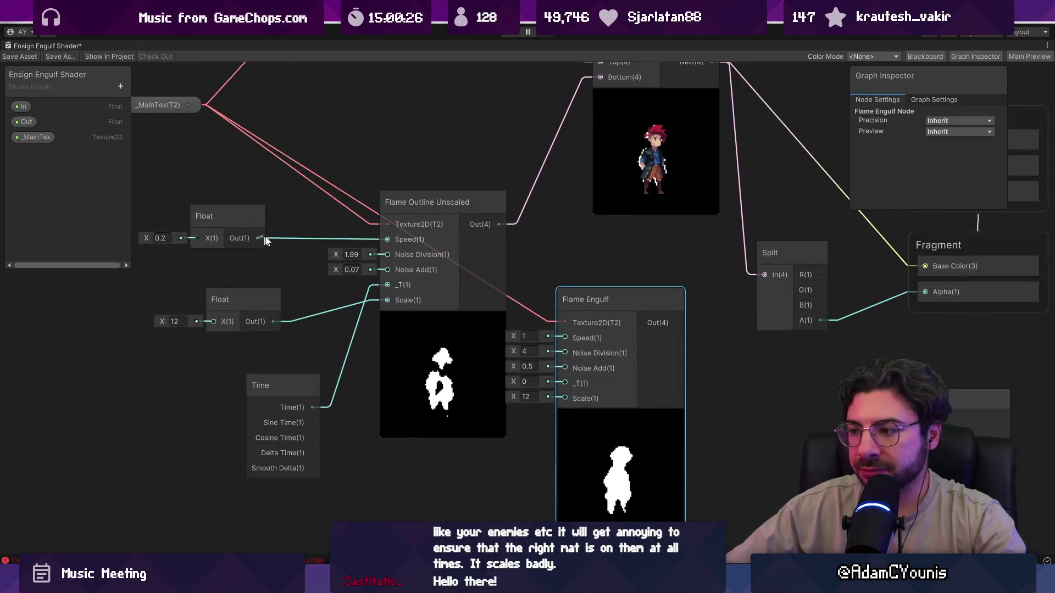
left_click_drag(263, 239, 565, 338)
mouse_move(274, 321)
left_mouse_down()
mouse_move(359, 332)
mouse_move(549, 393)
mouse_move(553, 404)
mouse_move(565, 399)
left_mouse_up()
left_click_drag(312, 408, 565, 383)
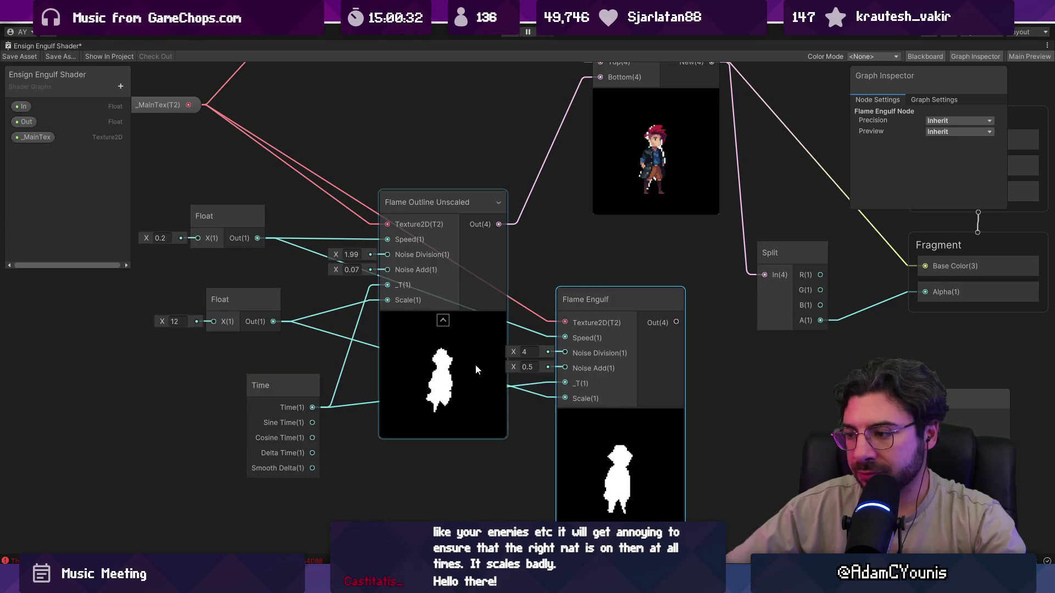
Set Flame Engulf's Noise Division to 1.99 and Noise Add to 0.07
left_click(470, 355)
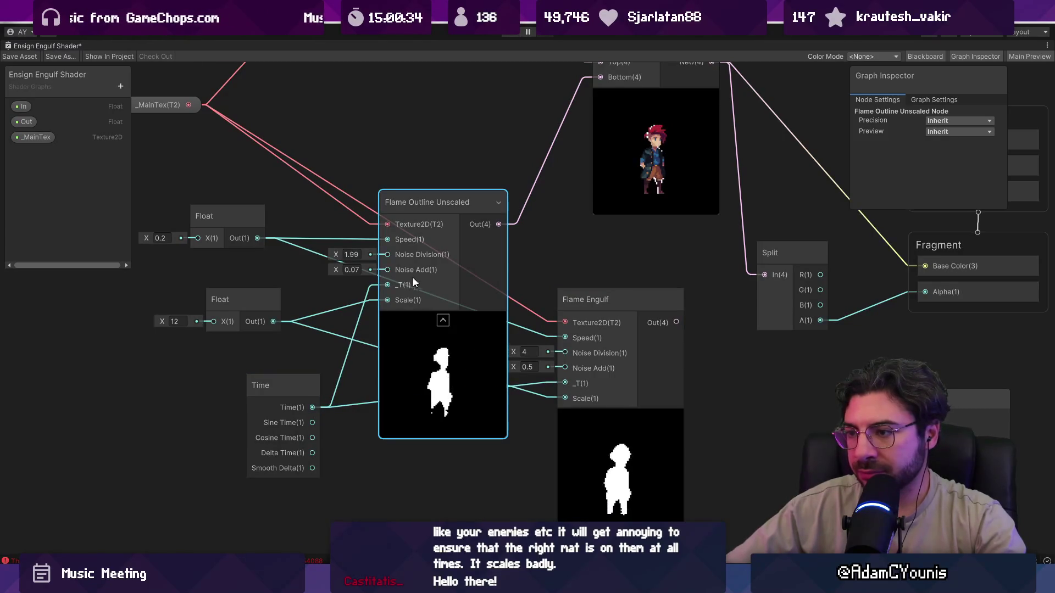
left_click(527, 352)
type("1.99")
left_click(354, 269)
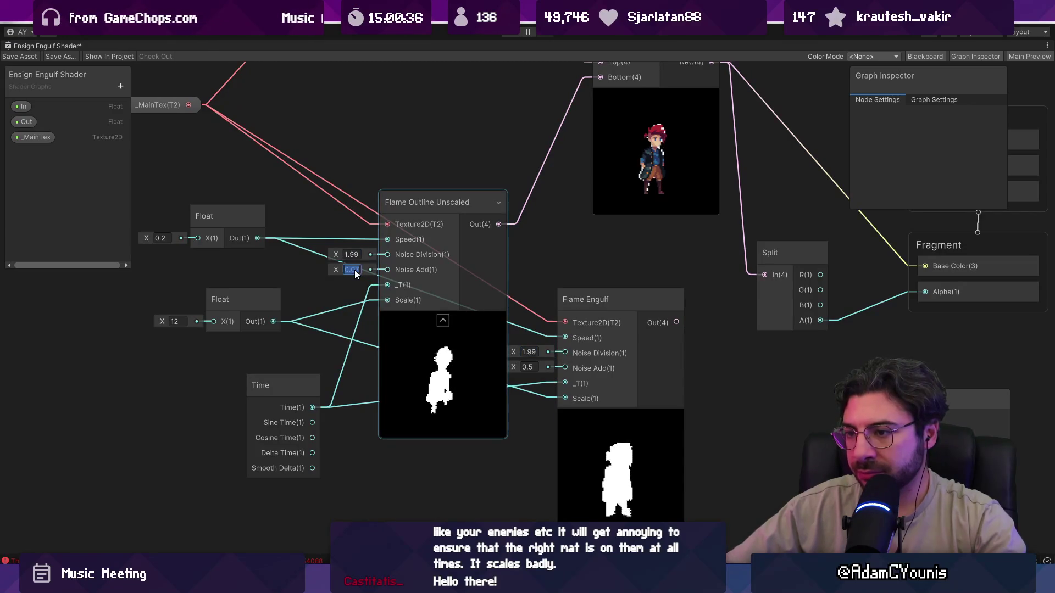
left_click(529, 367)
type("0.07")
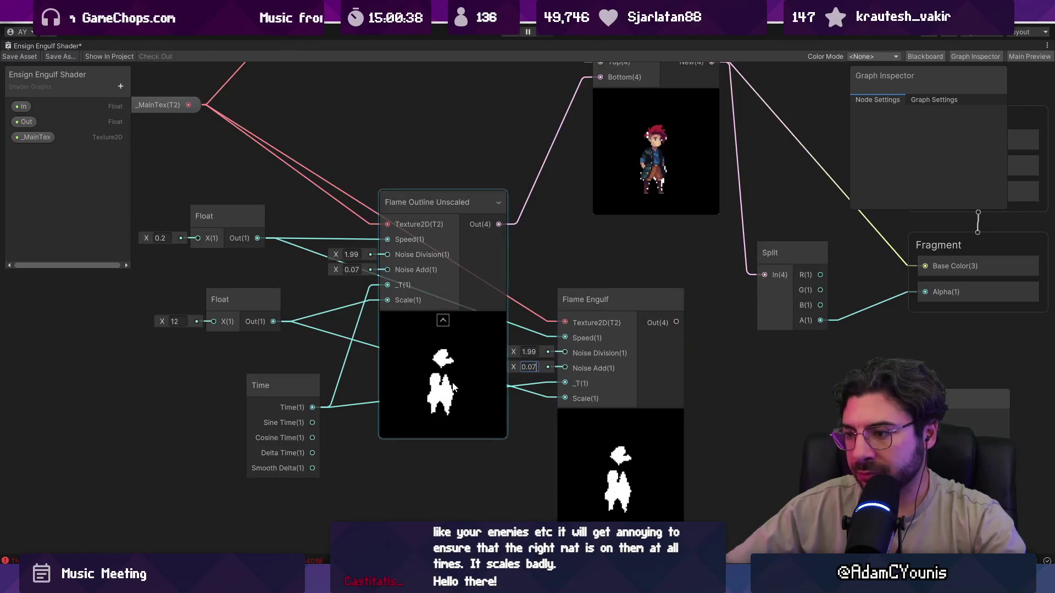
Delete Flame Outline Unscaled and wire Flame Engulf's output into Split and Union's Bottom
left_click(453, 389)
key("Delete")
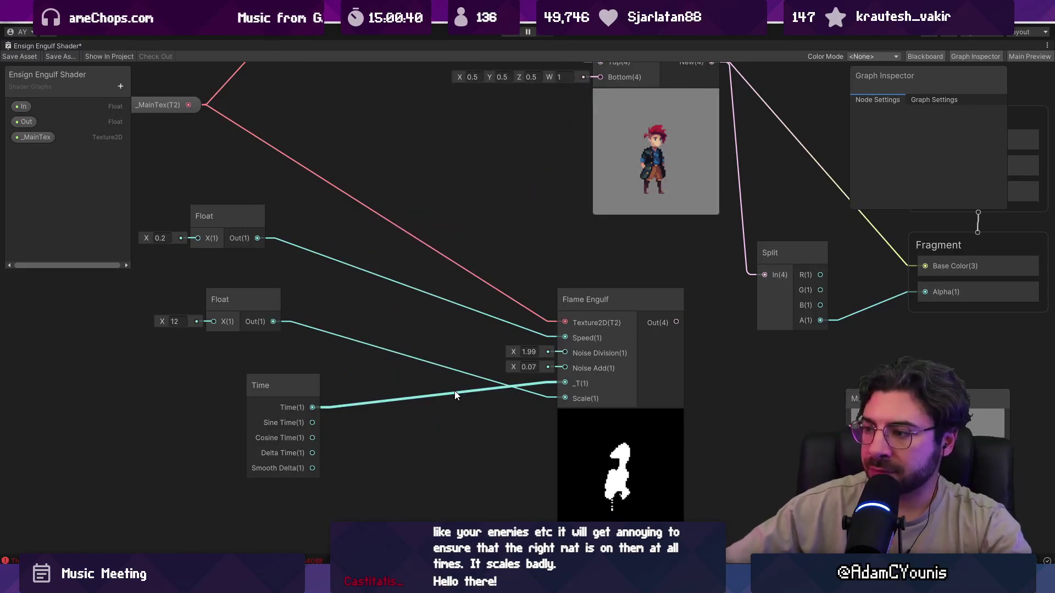
left_click_drag(595, 294, 442, 236)
scroll(313, 360, "down", 3)
mouse_move(452, 298)
left_mouse_down()
mouse_move(610, 303)
mouse_move(541, 308)
left_mouse_up()
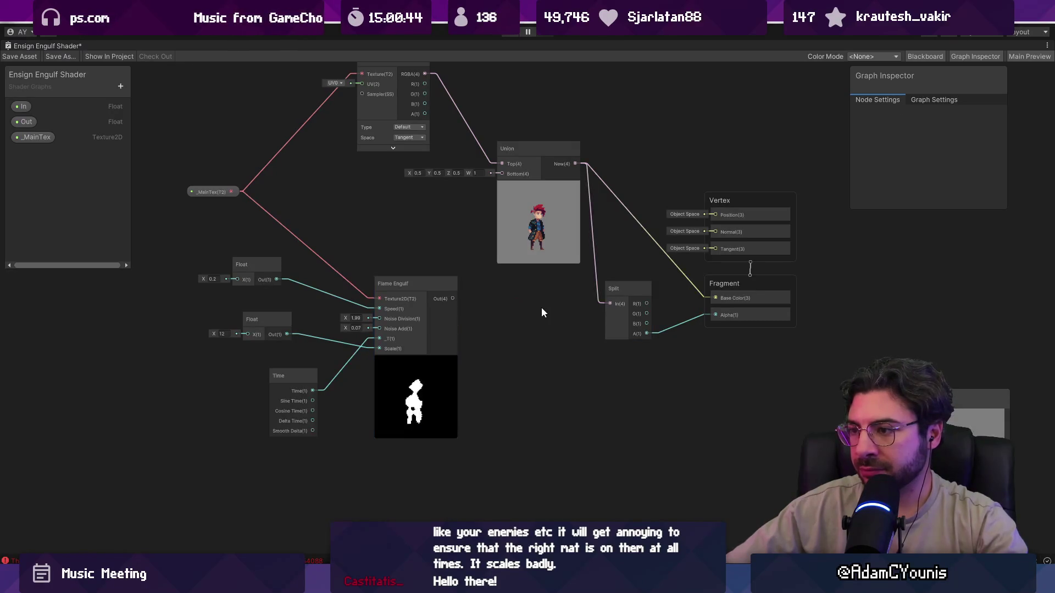
scroll(493, 285, "up", 3)
mouse_move(433, 304)
left_mouse_down()
mouse_move(497, 110)
mouse_move(509, 142)
left_mouse_up()
Move the Time node beside Flame Engulf, recentre the graph, and open the Flame Engulf sub graph
scroll(479, 291, "down", 3)
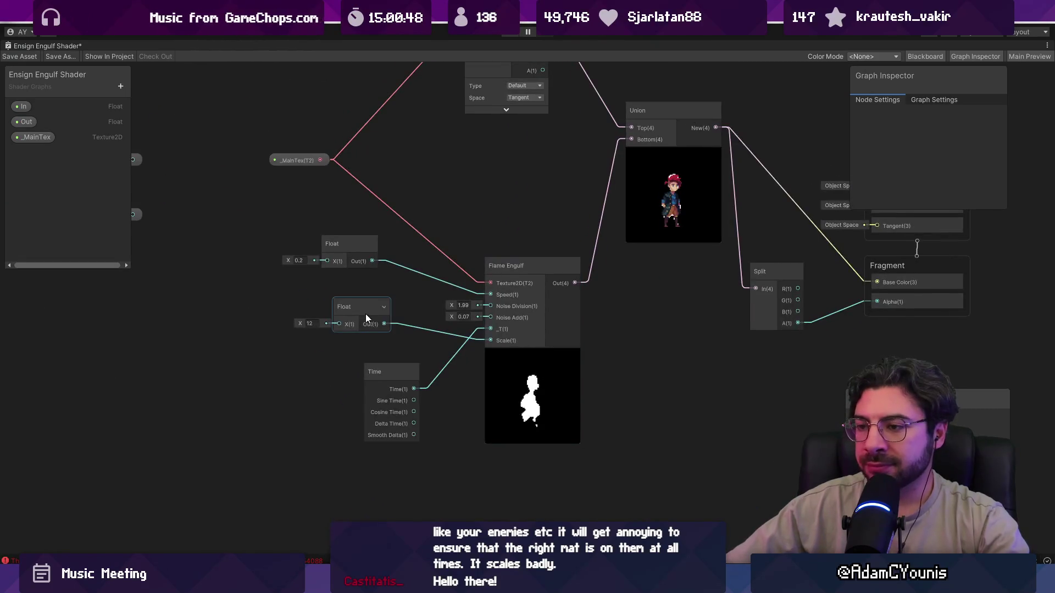
left_click(365, 313)
scroll(379, 330, "up", 2)
left_click_drag(387, 400, 328, 368)
scroll(464, 348, "down", 2)
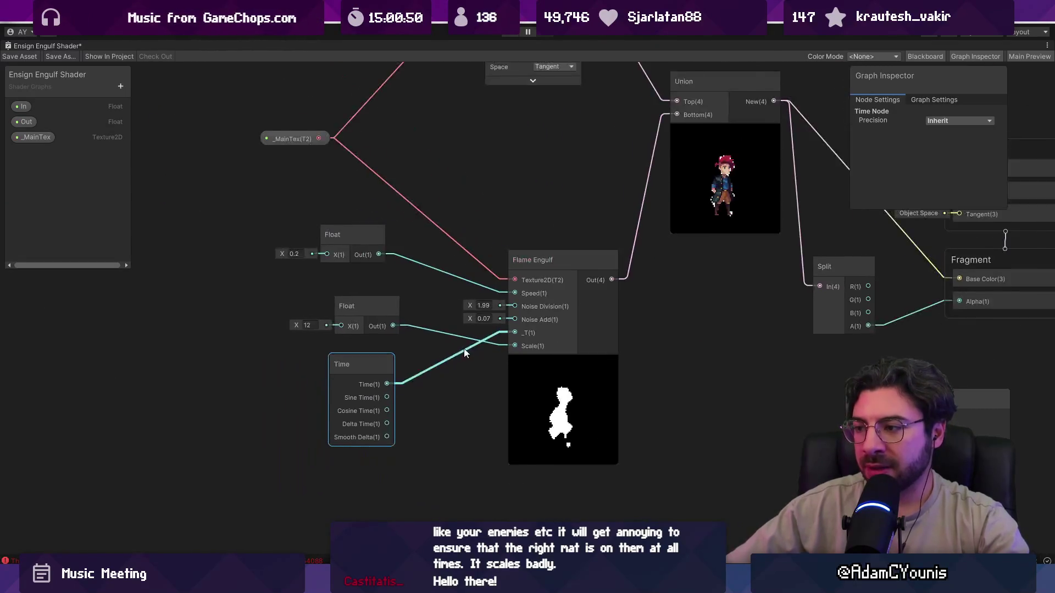
left_click_drag(464, 348, 377, 328)
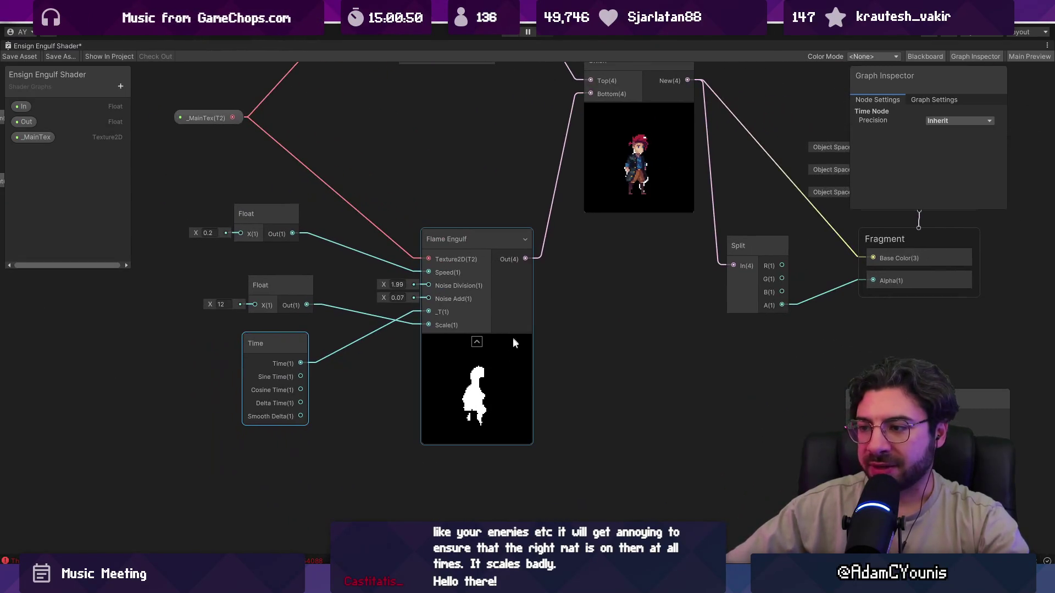
double_click(485, 369)
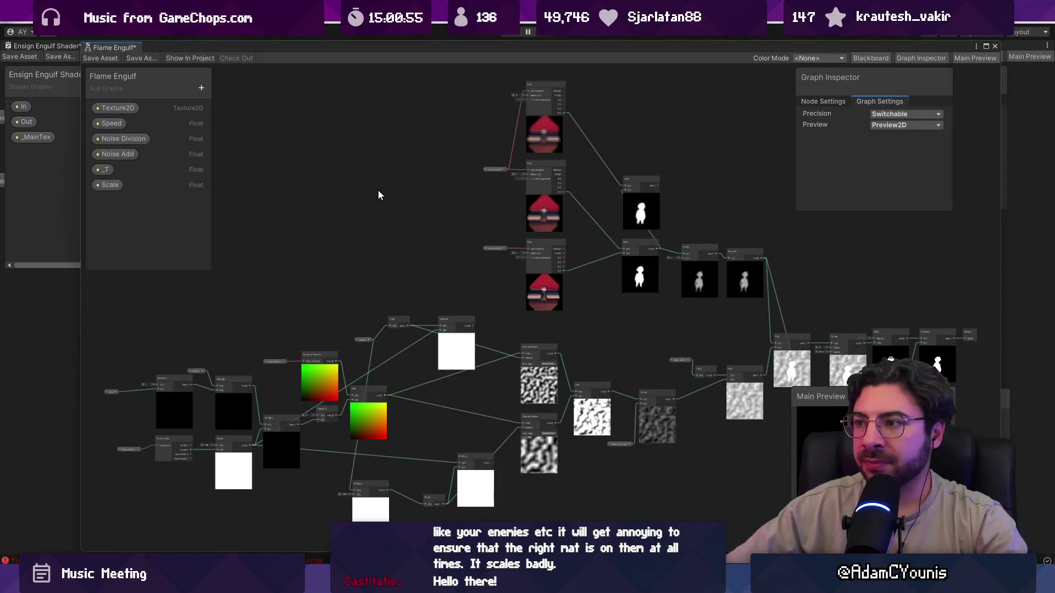
Save the Flame Engulf sub graph and show the Blackboard's list of addable property types
left_click(122, 62)
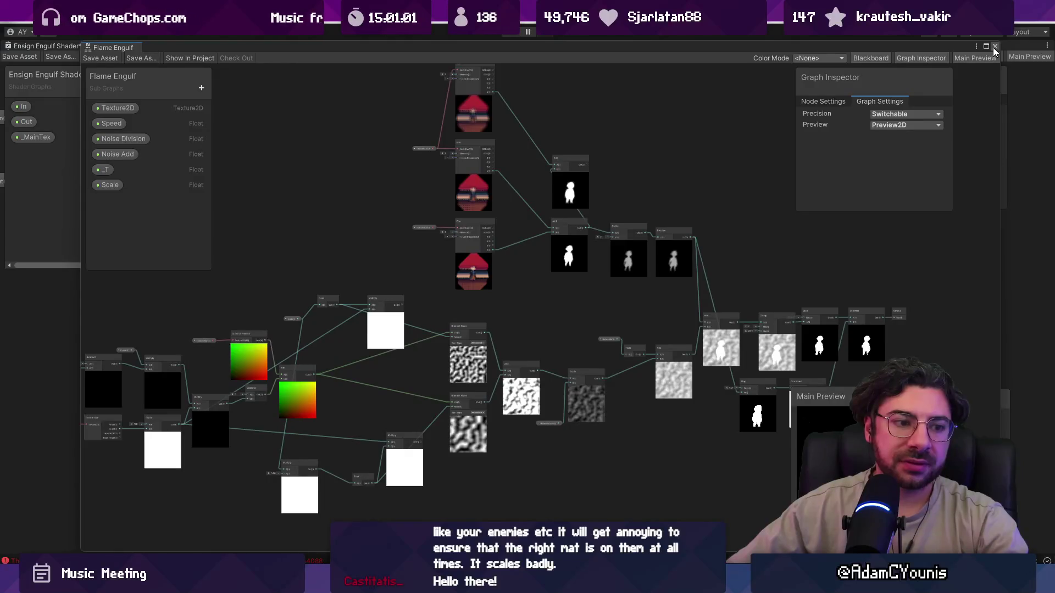
left_click(202, 89)
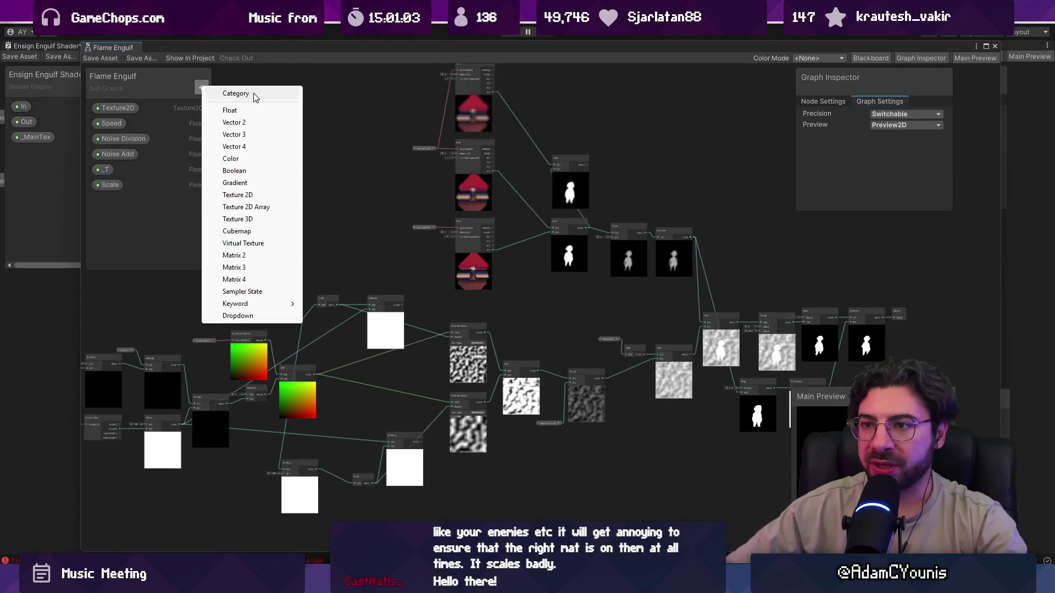
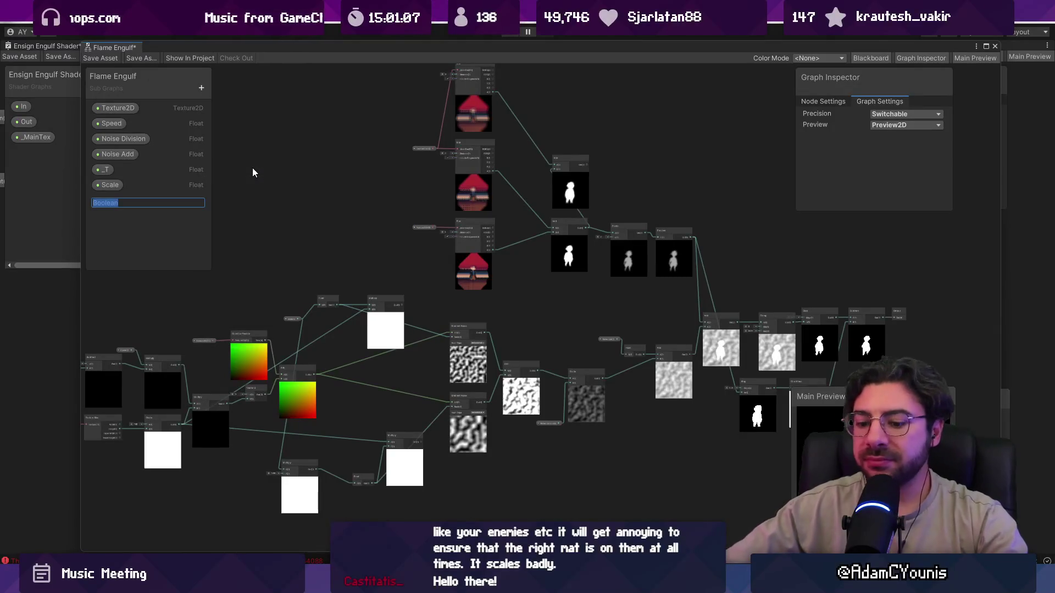
Rename the new Boolean property in the Blackboard to SubtractOriginal, with a capital S
type("cutout")
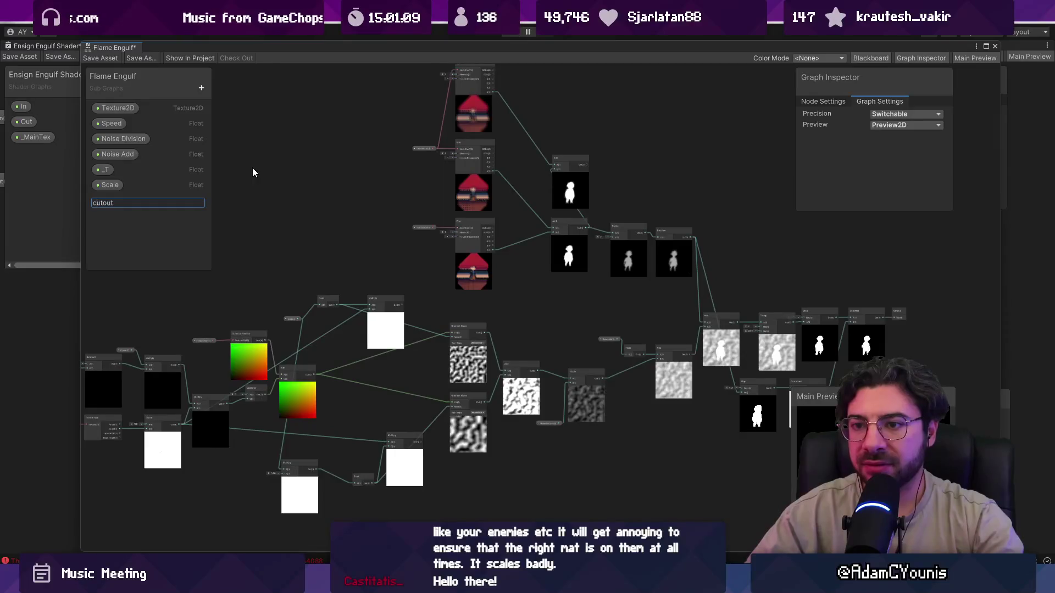
key("ctrl+a")
type("Cut")
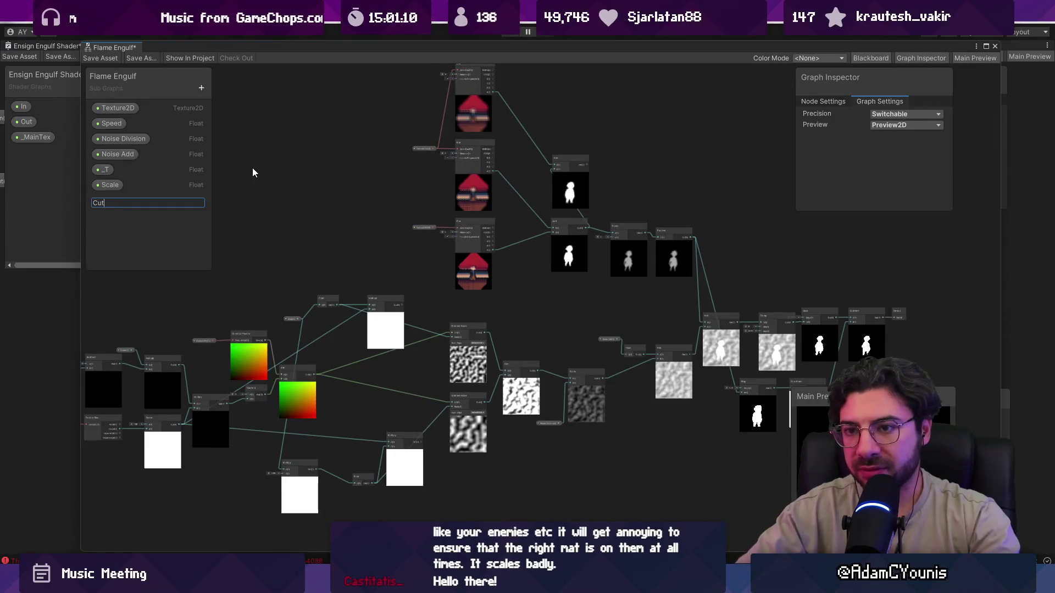
type("out")
key("ctrl+a")
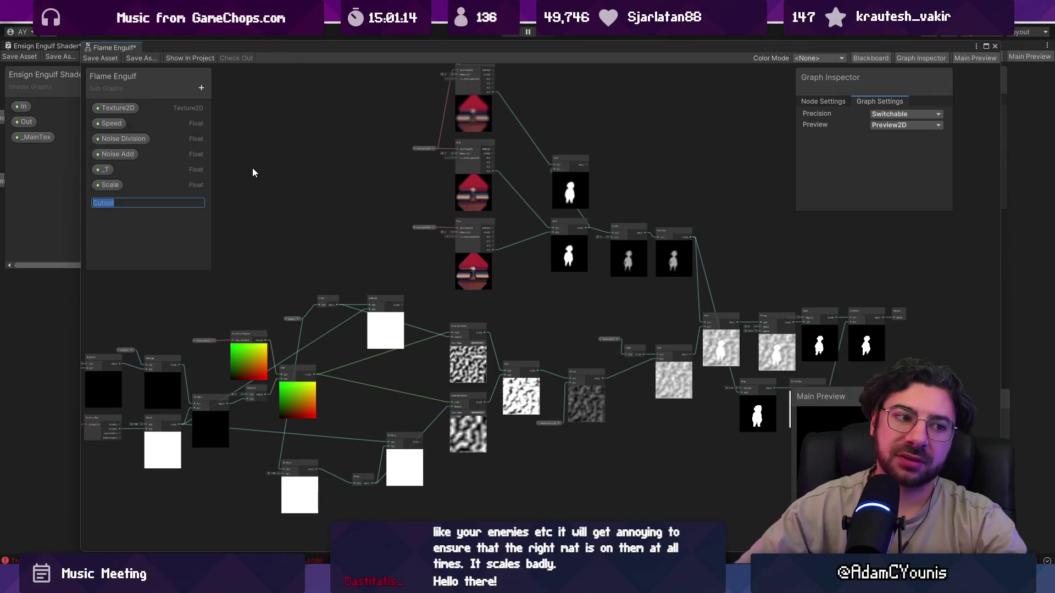
type("subtra")
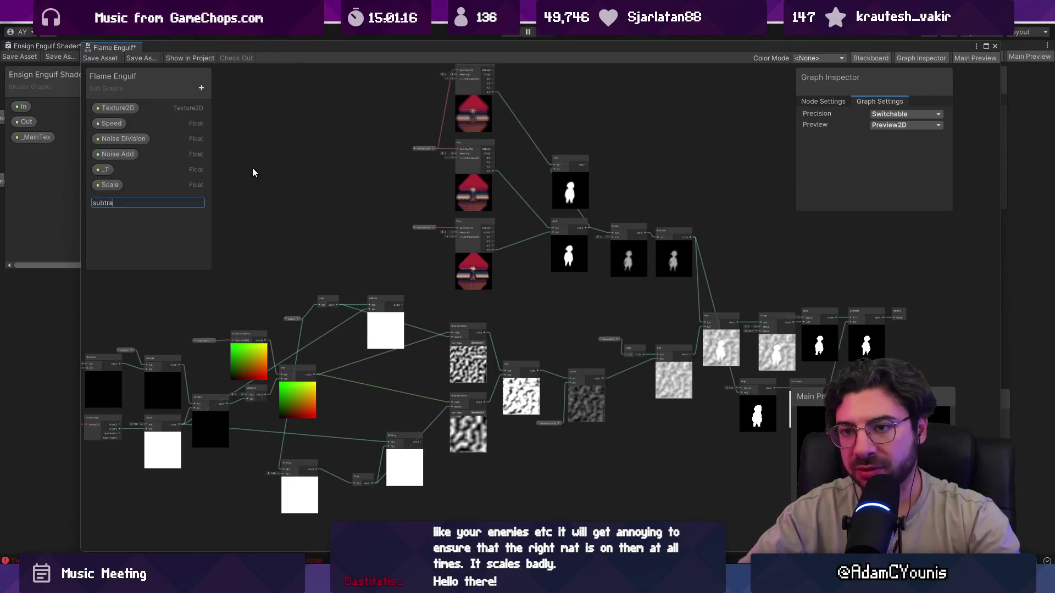
type("ctOriginal")
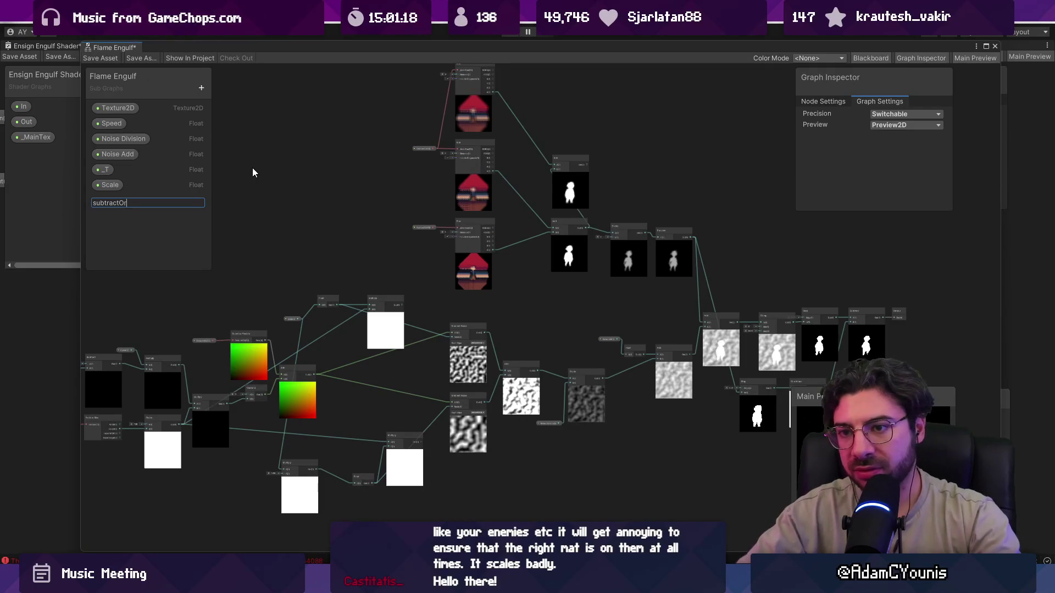
key("Return")
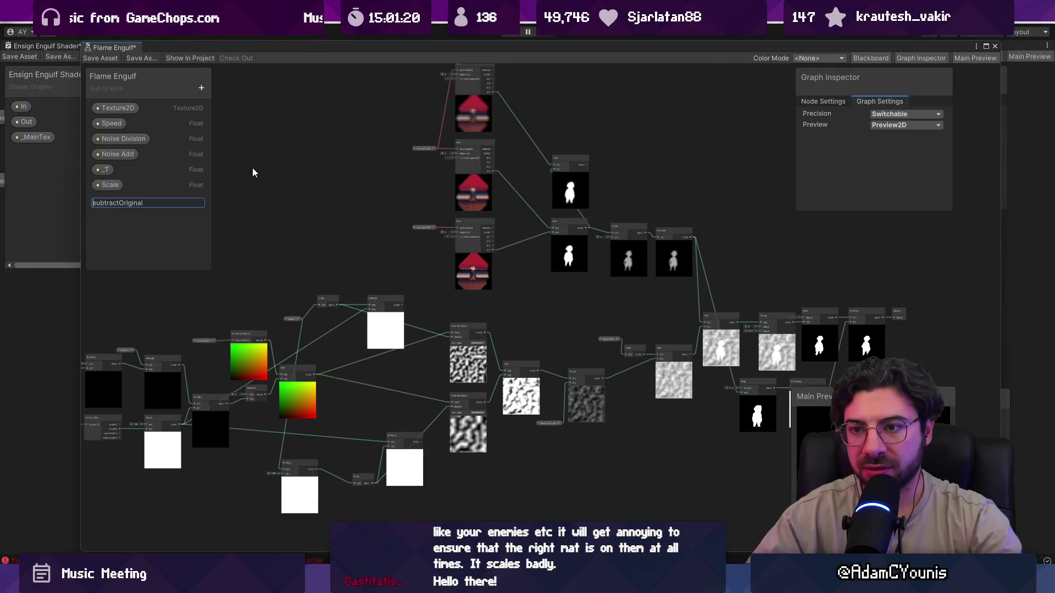
key("Delete")
type("S")
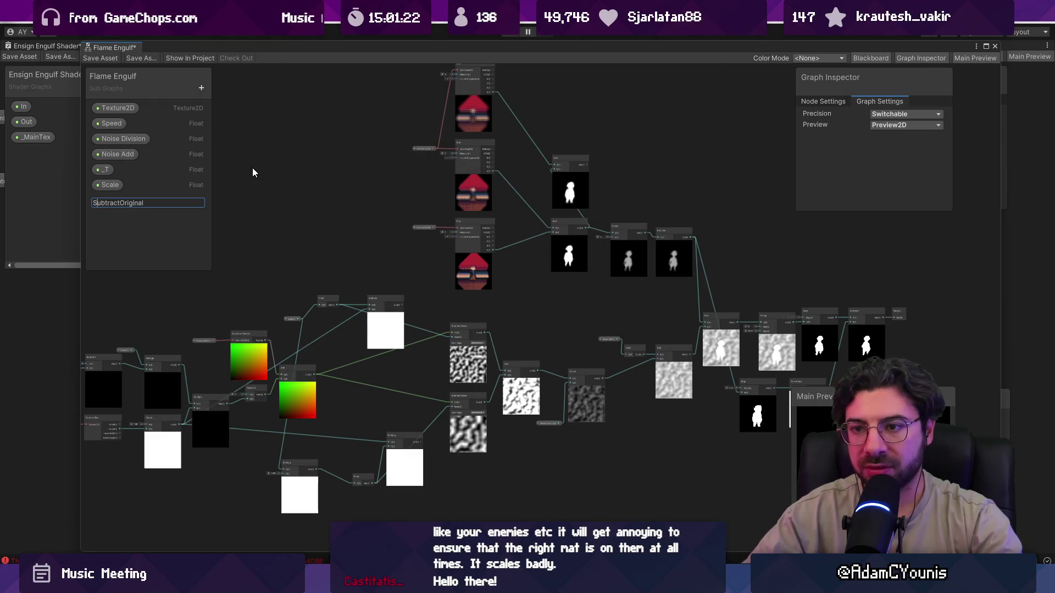
key("Return")
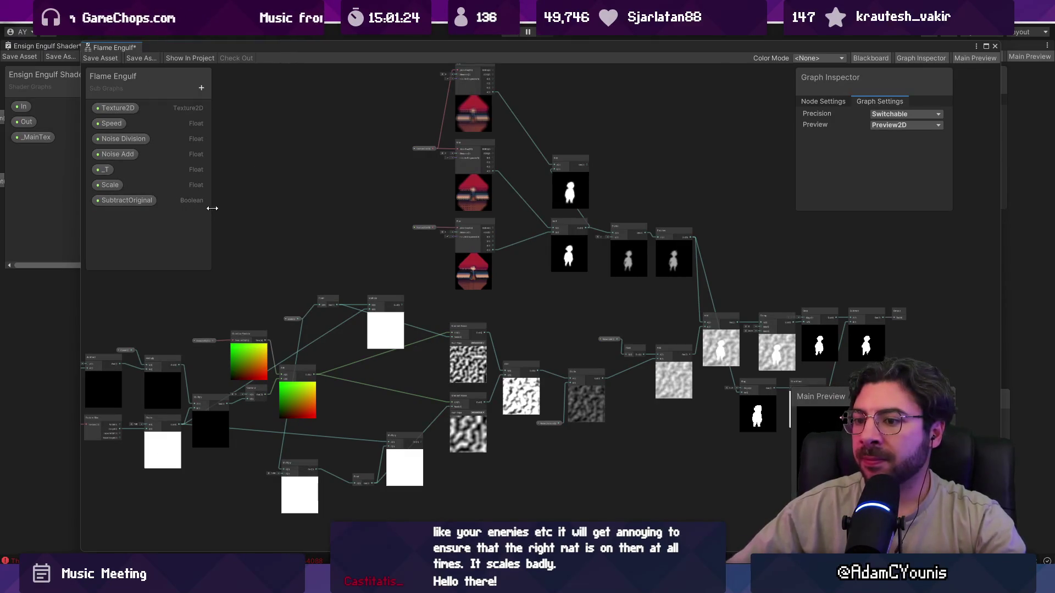
mouse_move(629, 215)
left_mouse_down()
mouse_move(693, 215)
mouse_move(736, 281)
mouse_move(479, 226)
left_mouse_up()
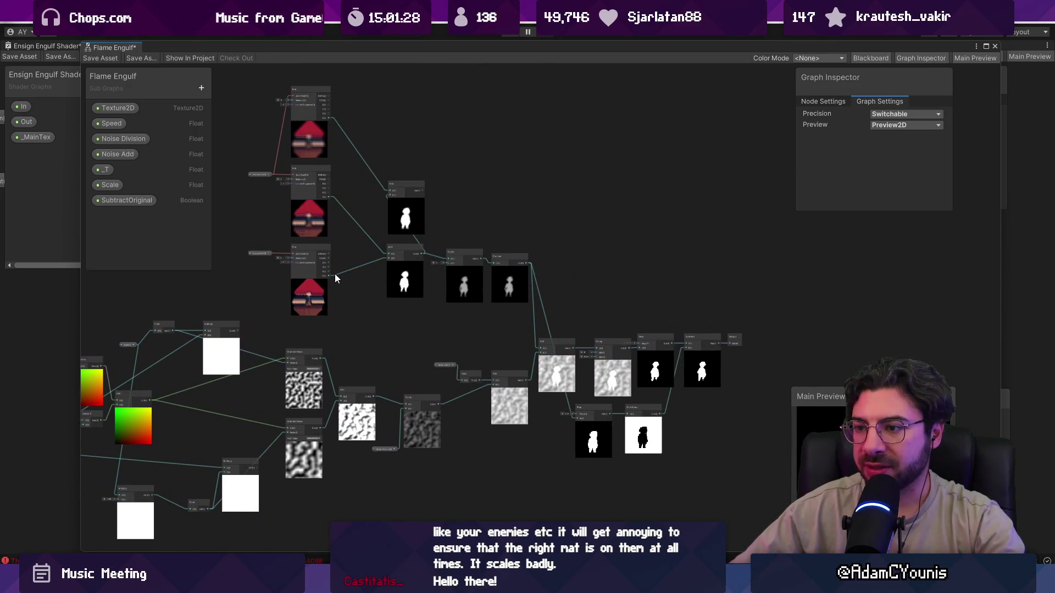
mouse_move(327, 275)
left_mouse_down()
mouse_move(670, 266)
mouse_move(638, 265)
left_mouse_up()
scroll(602, 196, "down", 2)
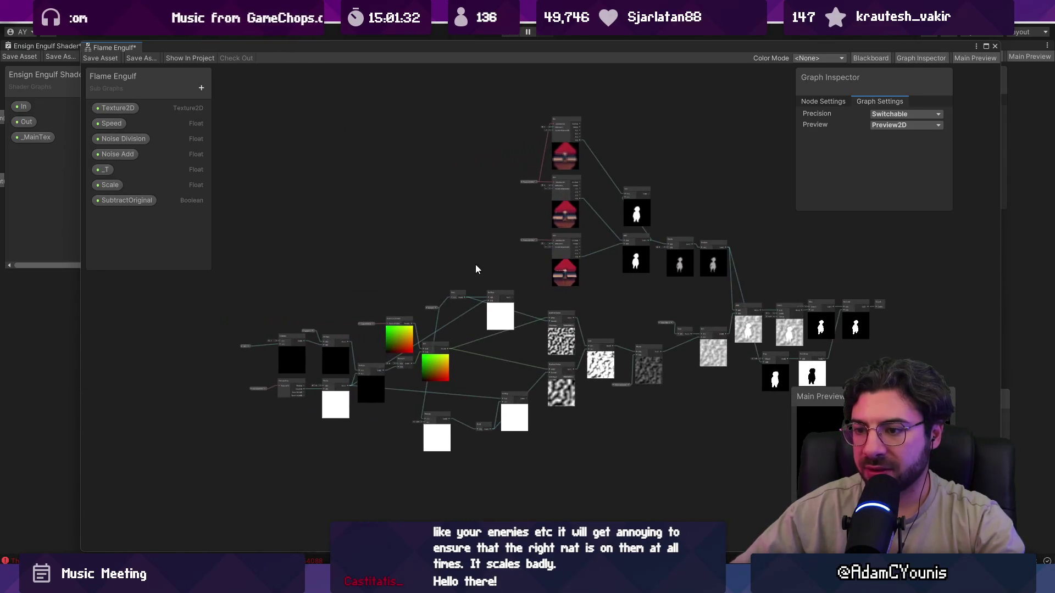
scroll(378, 269, "up", 5)
scroll(362, 276, "up", 3)
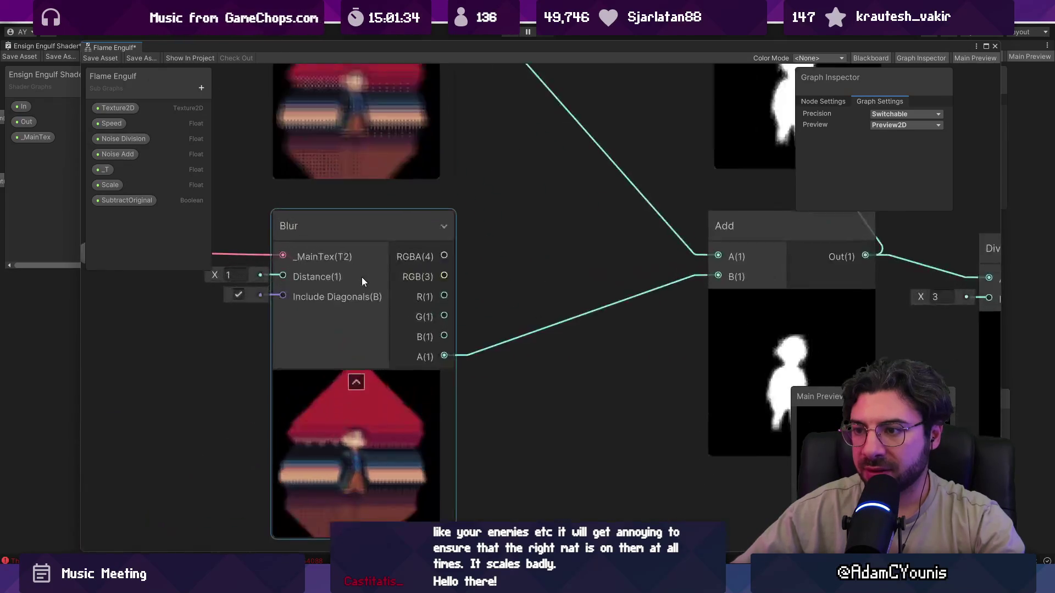
scroll(414, 278, "down", 3)
mouse_move(414, 278)
left_mouse_down()
mouse_move(422, 341)
mouse_move(558, 78)
left_mouse_up()
left_click_drag(226, 328, 405, 181)
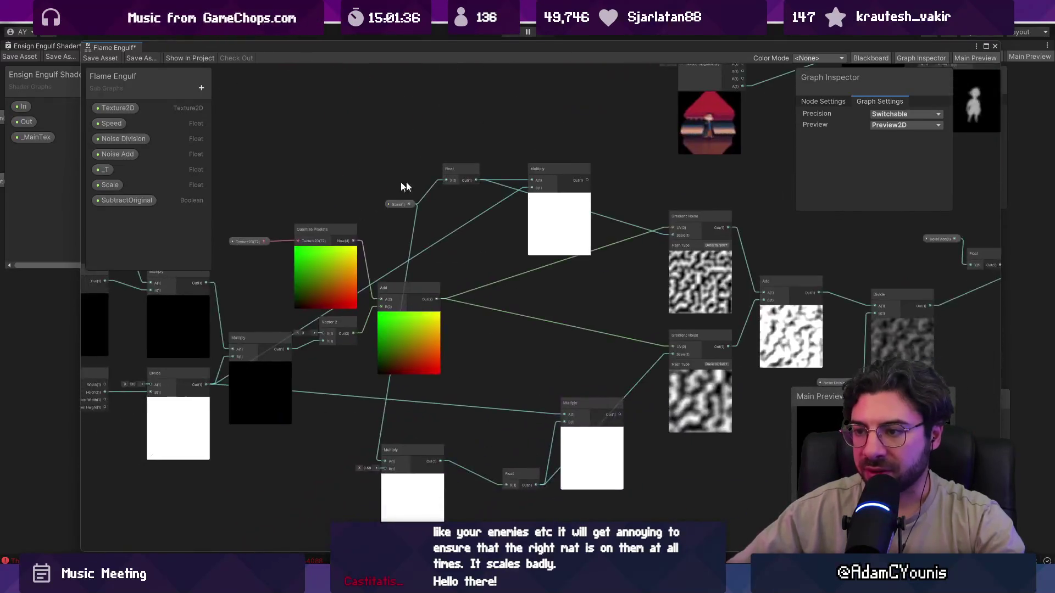
left_click_drag(147, 206, 446, 167)
scroll(369, 344, "up", 3)
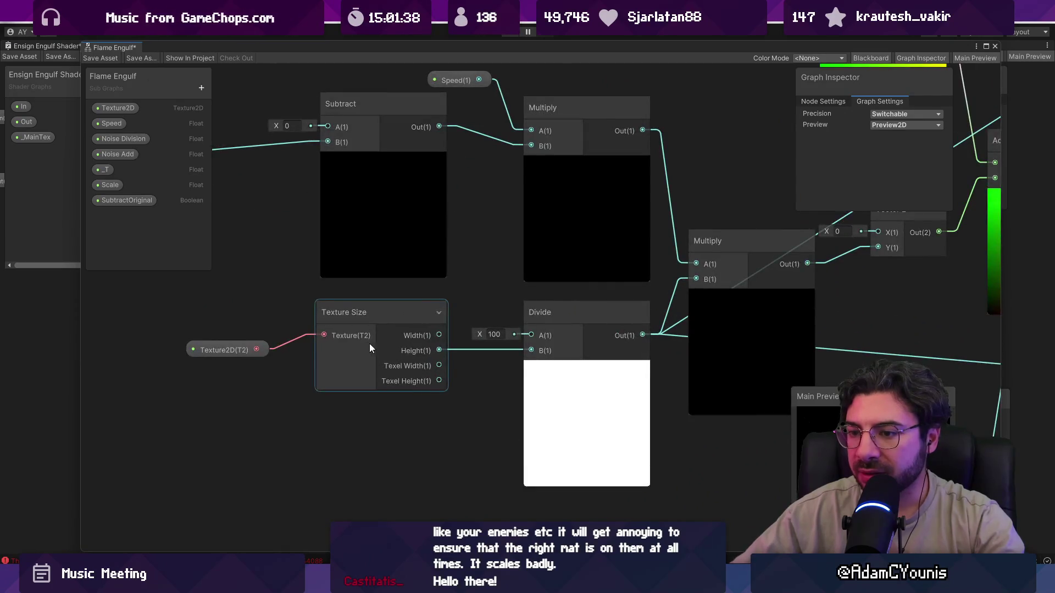
scroll(258, 349, "down", 6)
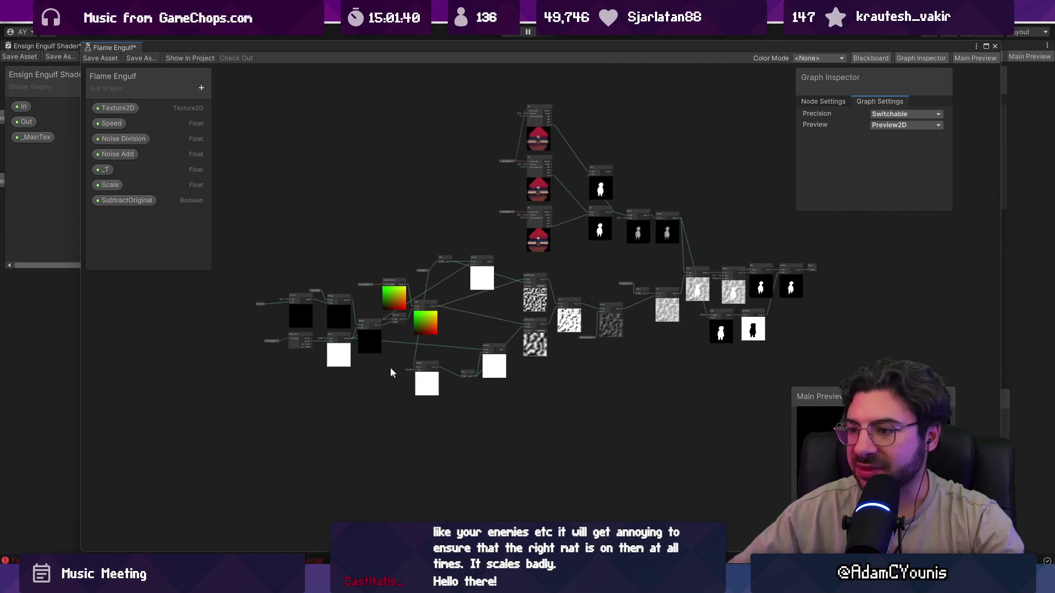
scroll(394, 281, "up", 5)
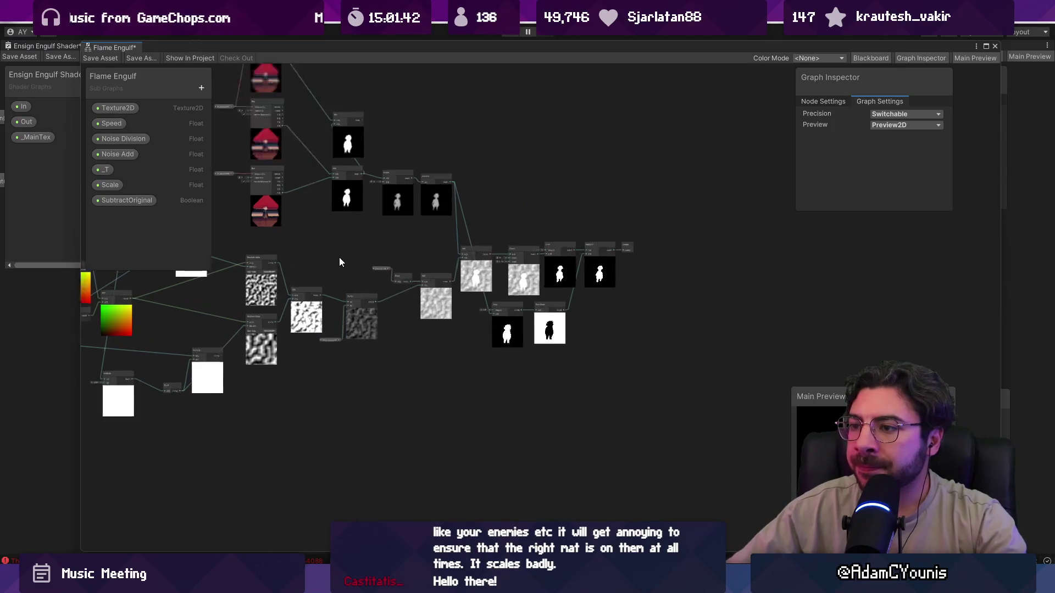
left_click_drag(341, 256, 671, 219)
scroll(322, 287, "down", 3)
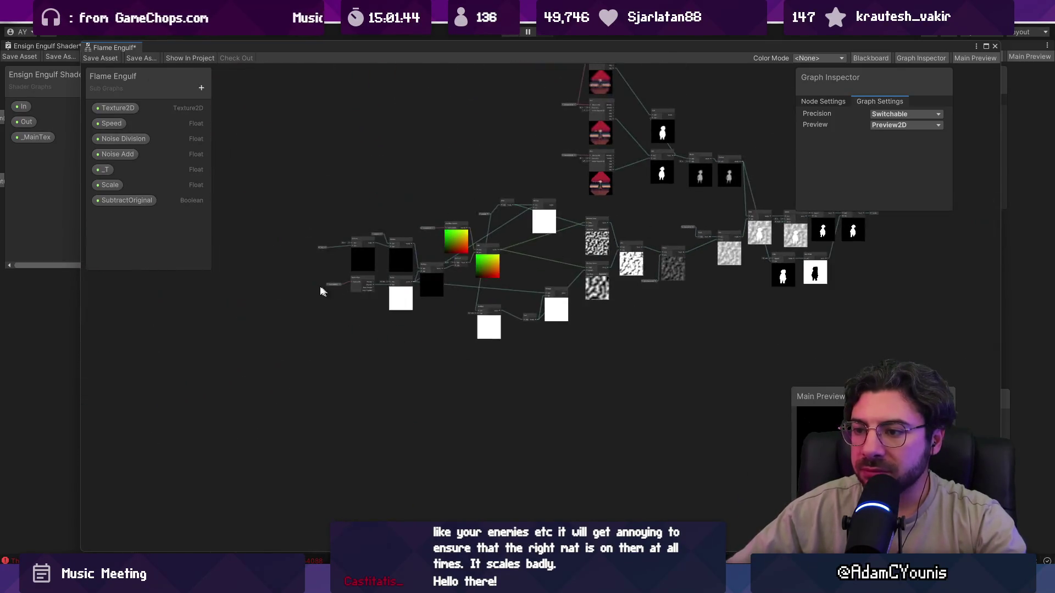
scroll(389, 284, "up", 6)
key("space")
Add a Sample Texture 2D node reading the Texture2D property
type("sampletex")
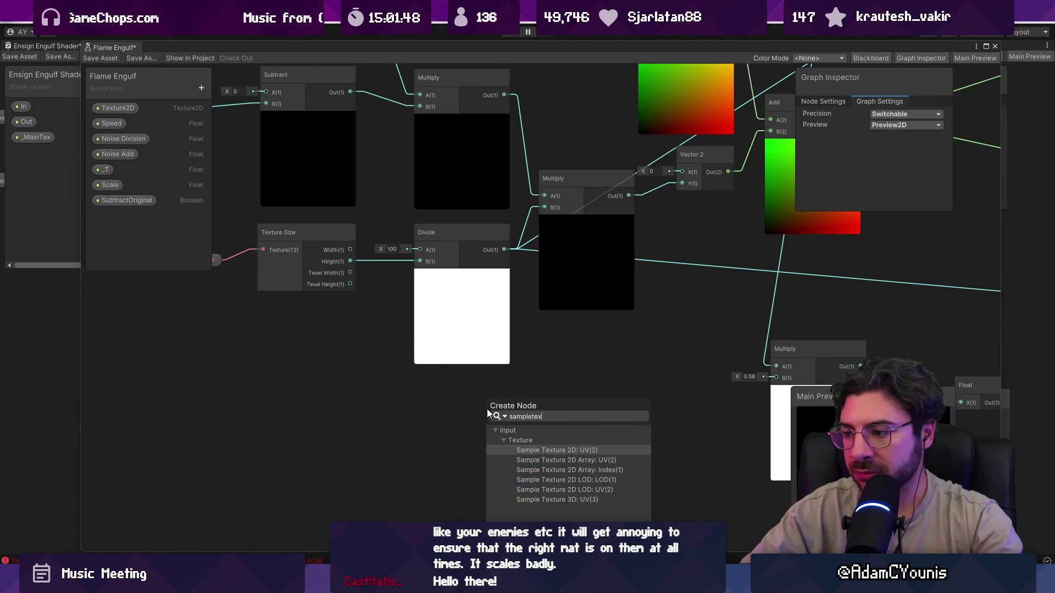
key("Return")
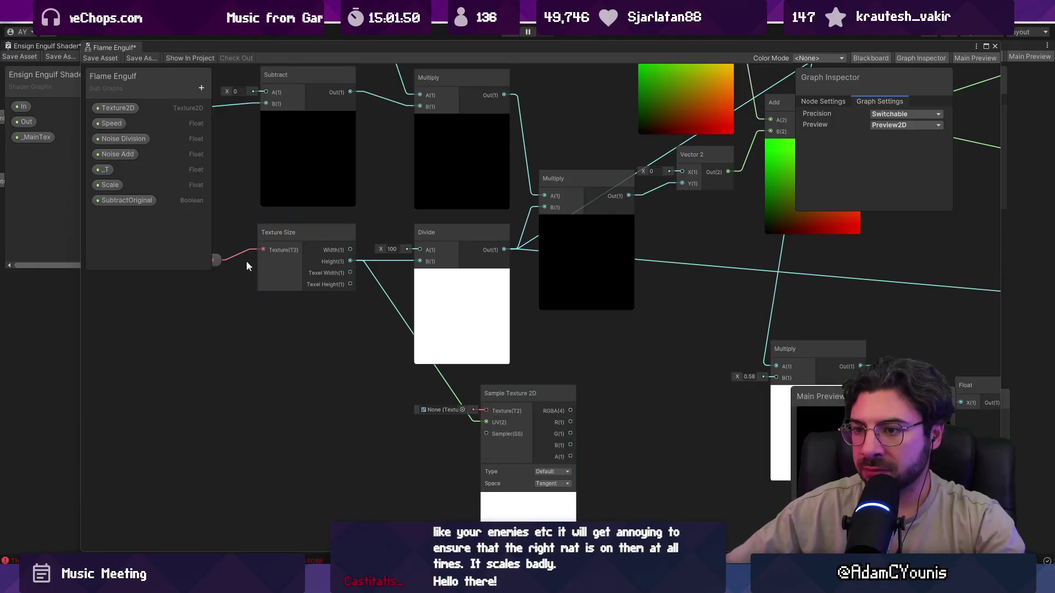
mouse_move(222, 258)
left_mouse_down()
mouse_move(262, 260)
mouse_move(486, 404)
mouse_move(536, 415)
left_mouse_up()
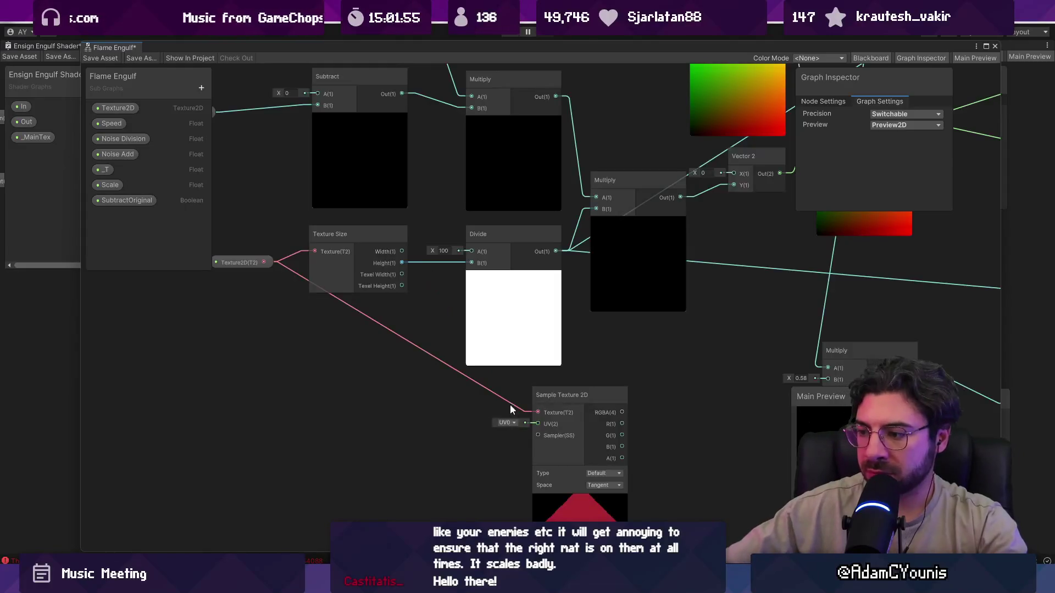
Invert the sampled texture with a One Minus node
scroll(510, 404, "down", 5)
key("space")
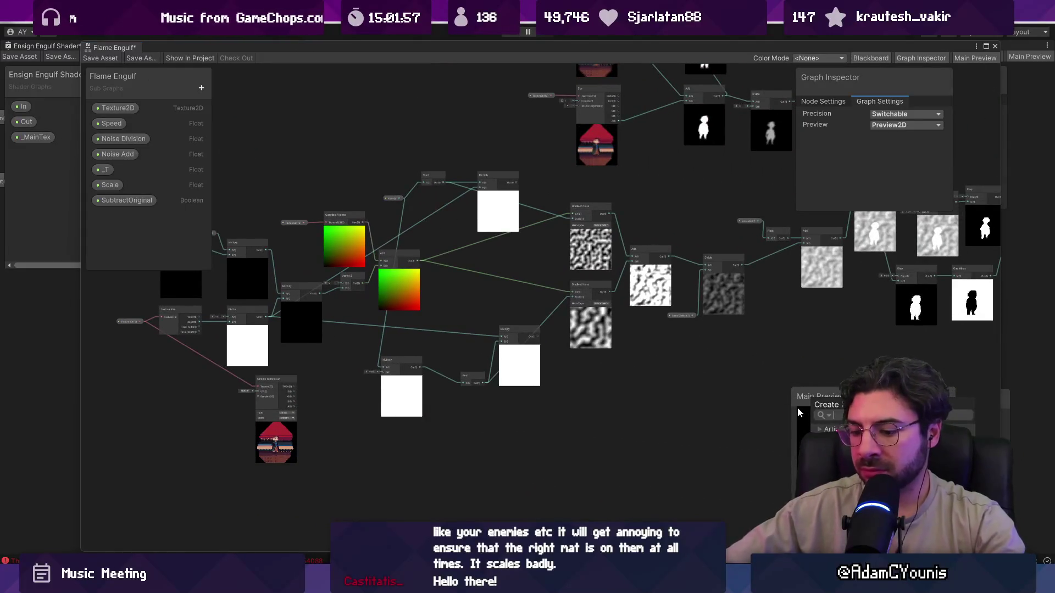
key("Return")
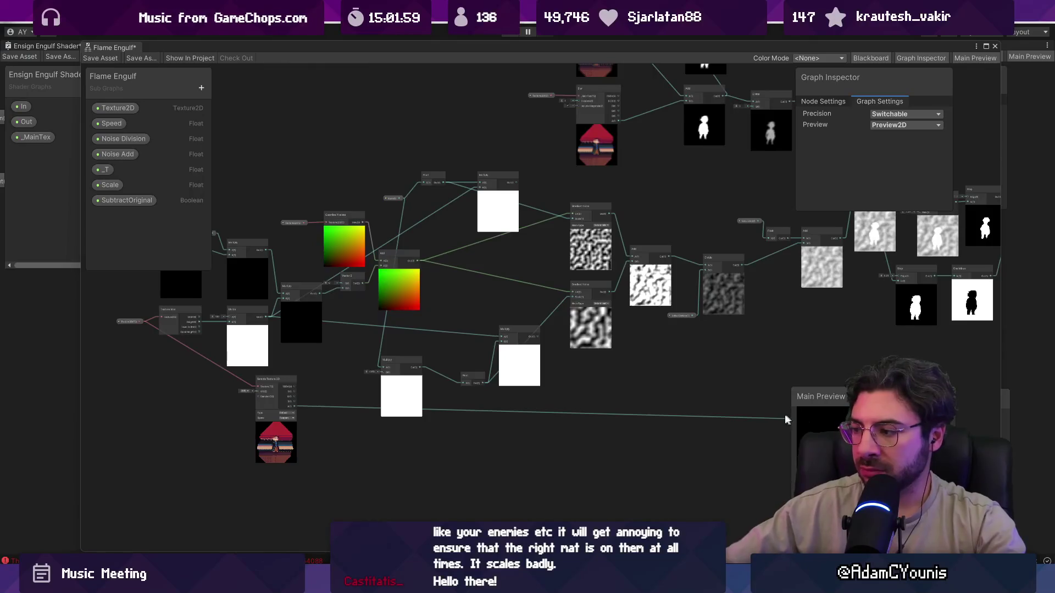
scroll(541, 351, "up", 3)
scroll(541, 352, "down", 5)
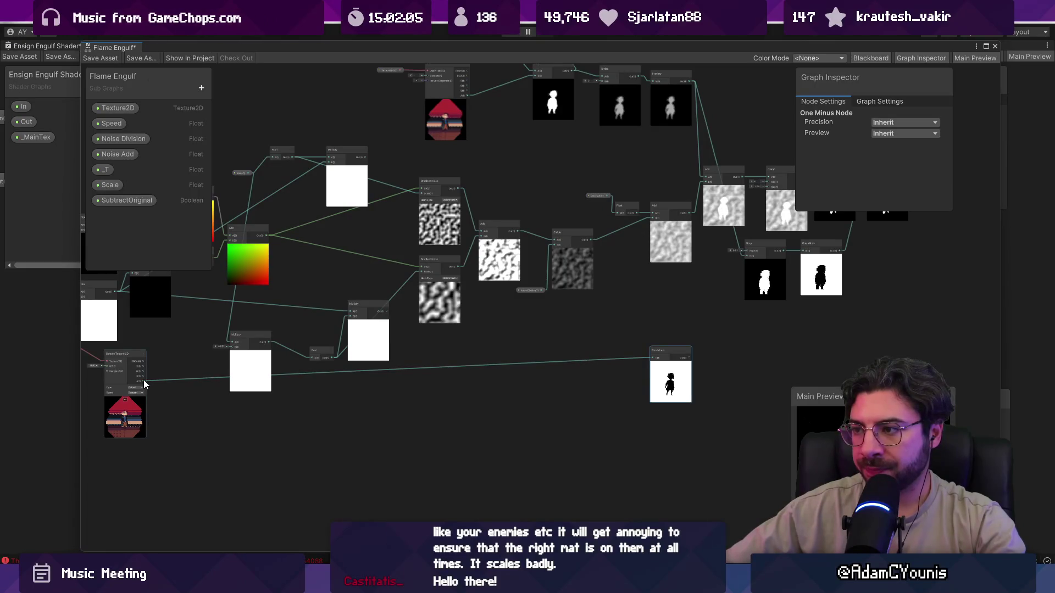
Add a Step node fed by the One Minus output
key("space")
key("Escape")
scroll(734, 351, "up", 3)
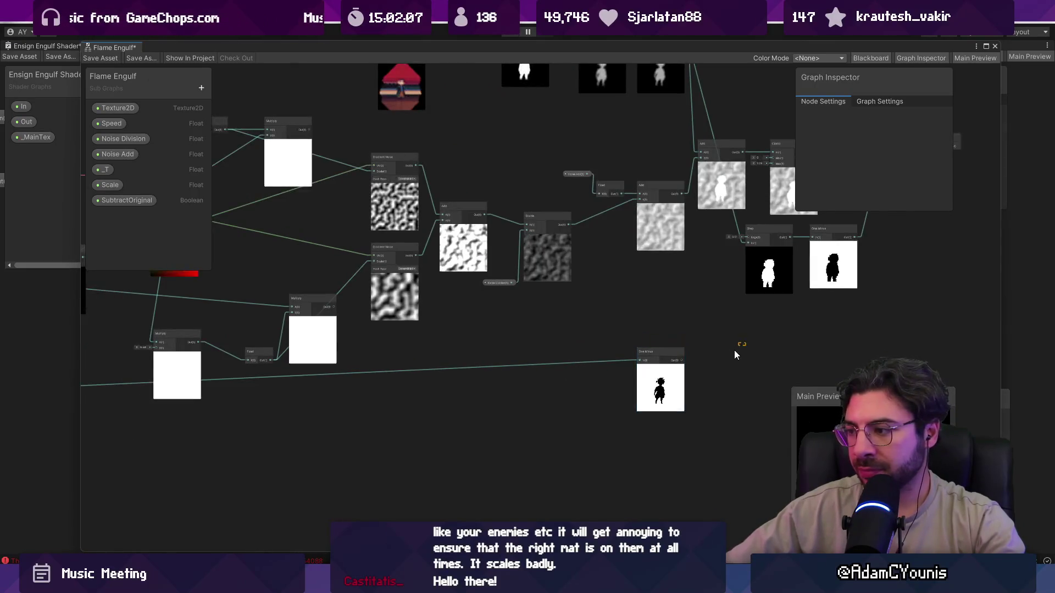
scroll(576, 375, "up", 2)
key("space")
type("step")
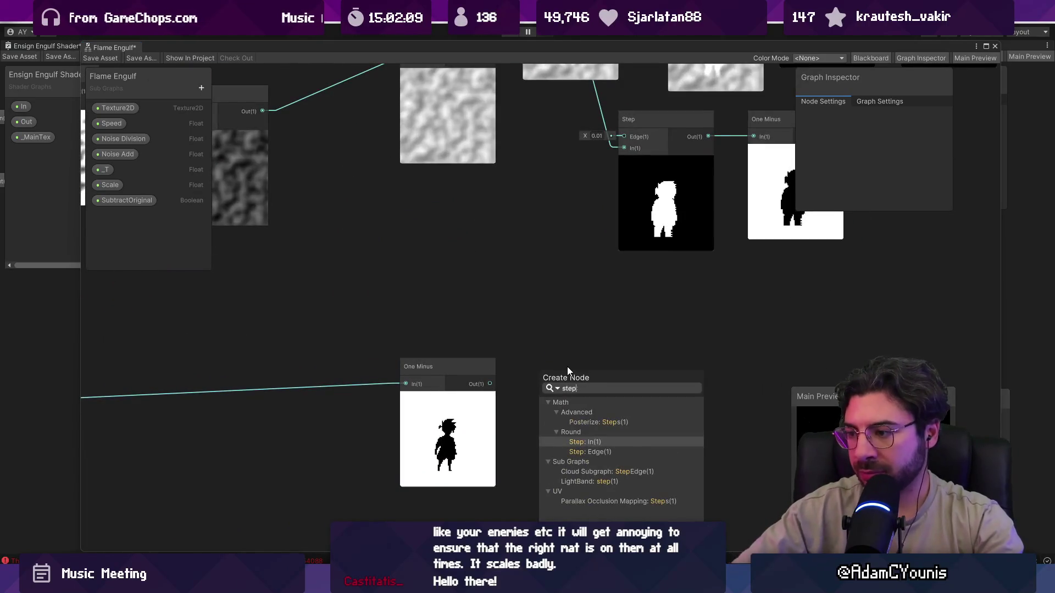
key("Return")
scroll(567, 367, "down", 5)
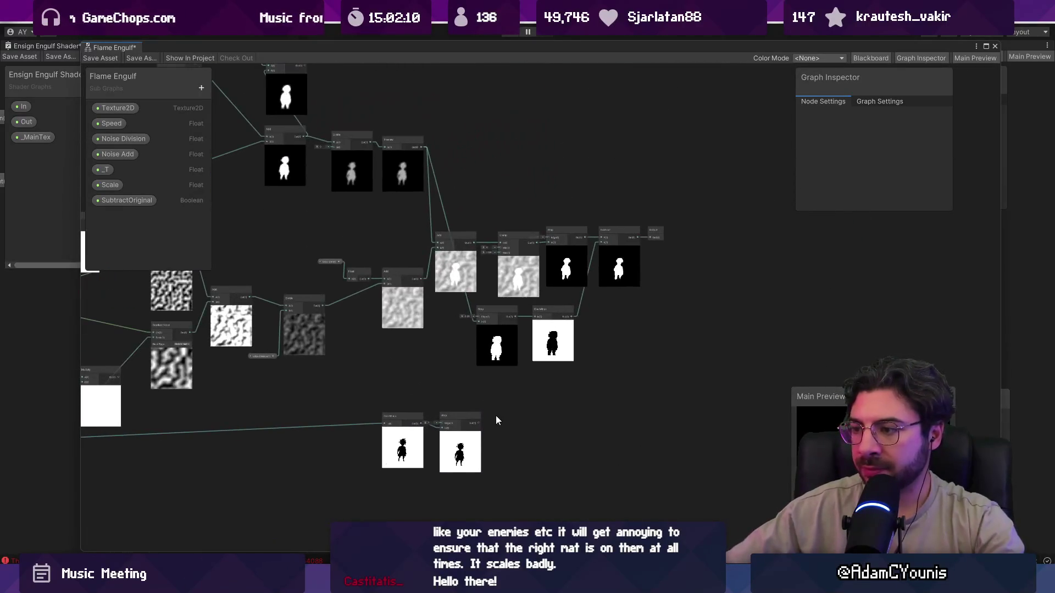
Place the Step node beside Subtract and move the Output node further right
left_click(479, 451)
left_click_drag(478, 451, 632, 401)
scroll(691, 264, "up", 4)
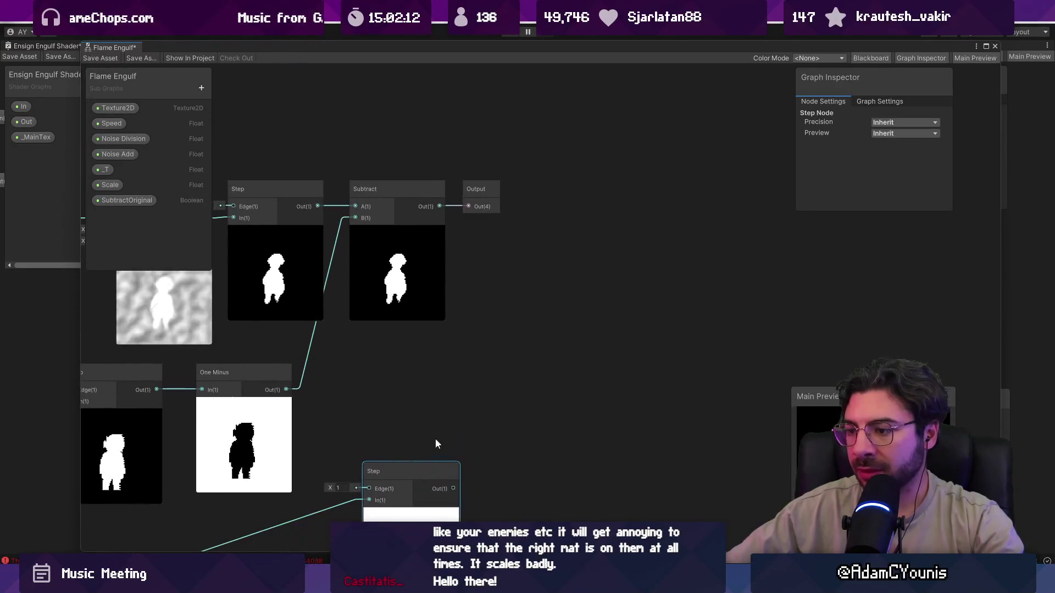
mouse_move(436, 438)
left_mouse_down()
mouse_move(529, 334)
mouse_move(530, 318)
left_mouse_up()
scroll(548, 282, "up", 2)
left_click_drag(369, 207, 495, 205)
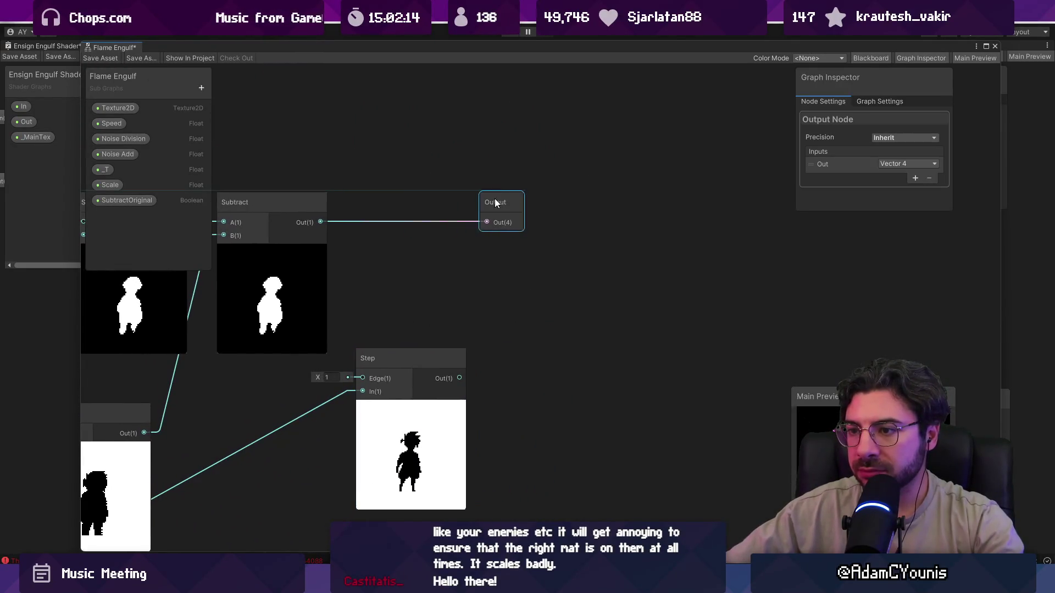
left_click_drag(328, 223, 414, 266)
Add Branch and Multiply nodes, feeding Step's output into Multiply's B input
right_click(523, 347)
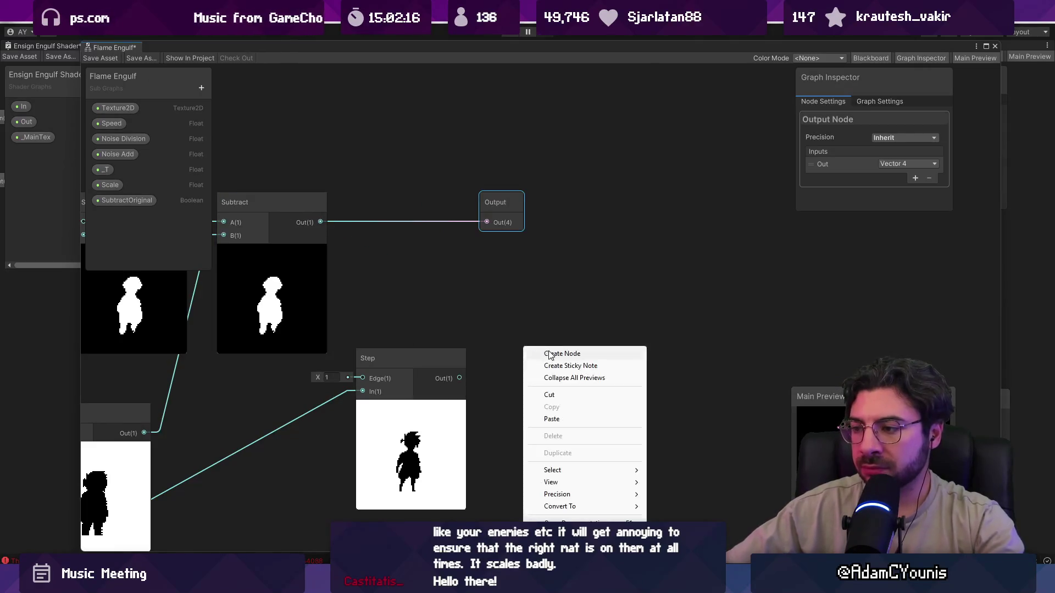
left_click(548, 352)
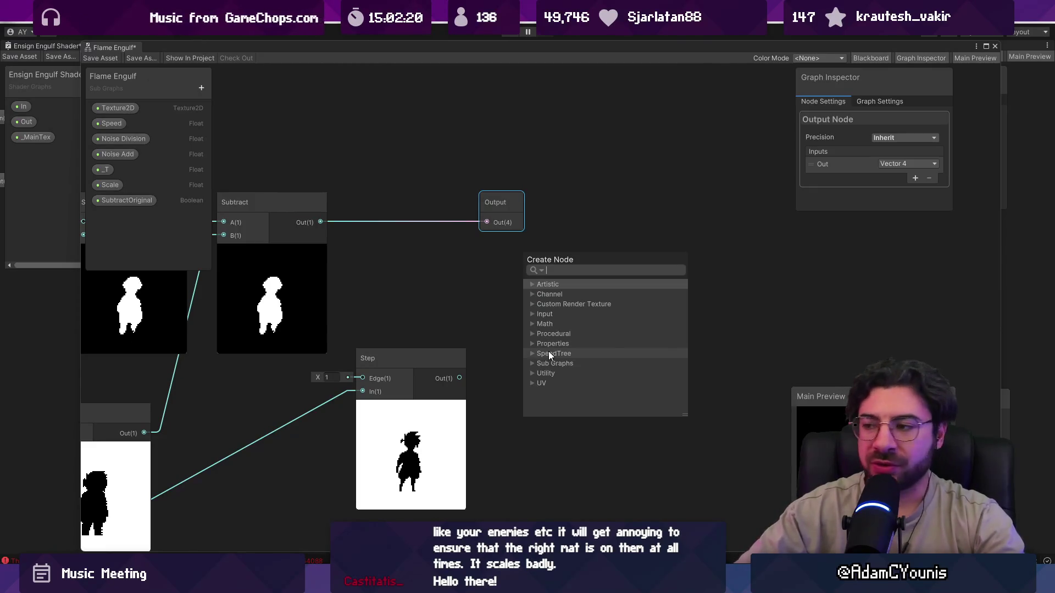
type("branch")
key("Return")
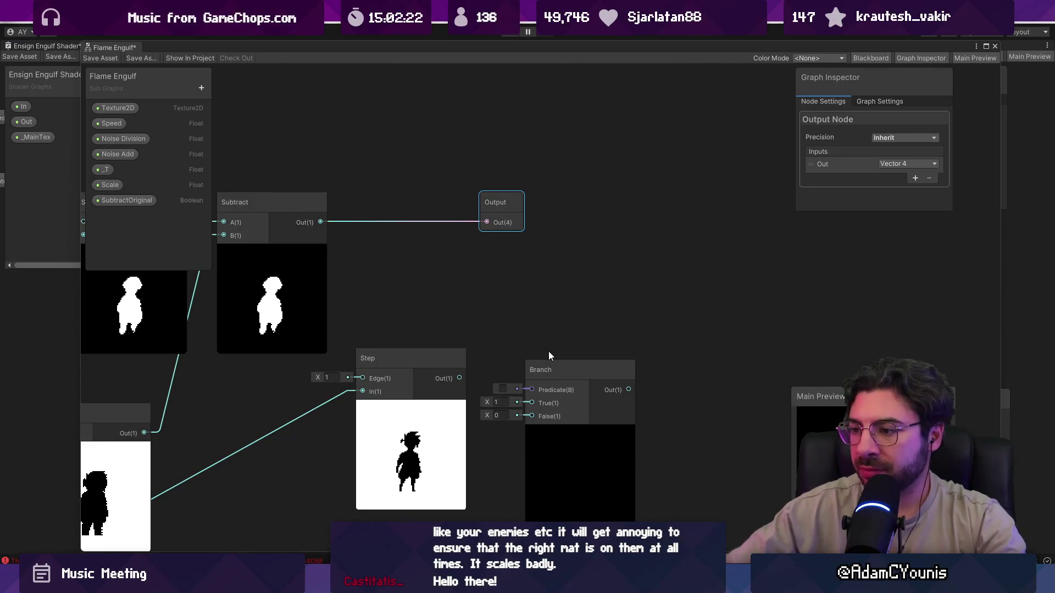
mouse_move(435, 364)
left_mouse_down()
mouse_move(431, 400)
mouse_move(383, 417)
mouse_move(334, 269)
mouse_move(417, 352)
left_mouse_up()
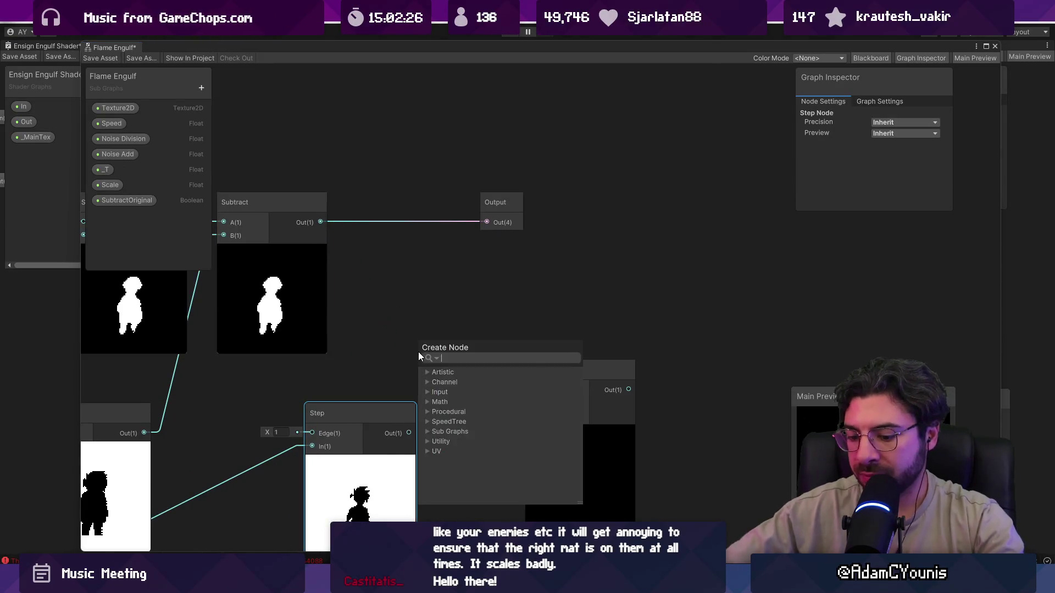
type("mult")
key("Down")
key("Return")
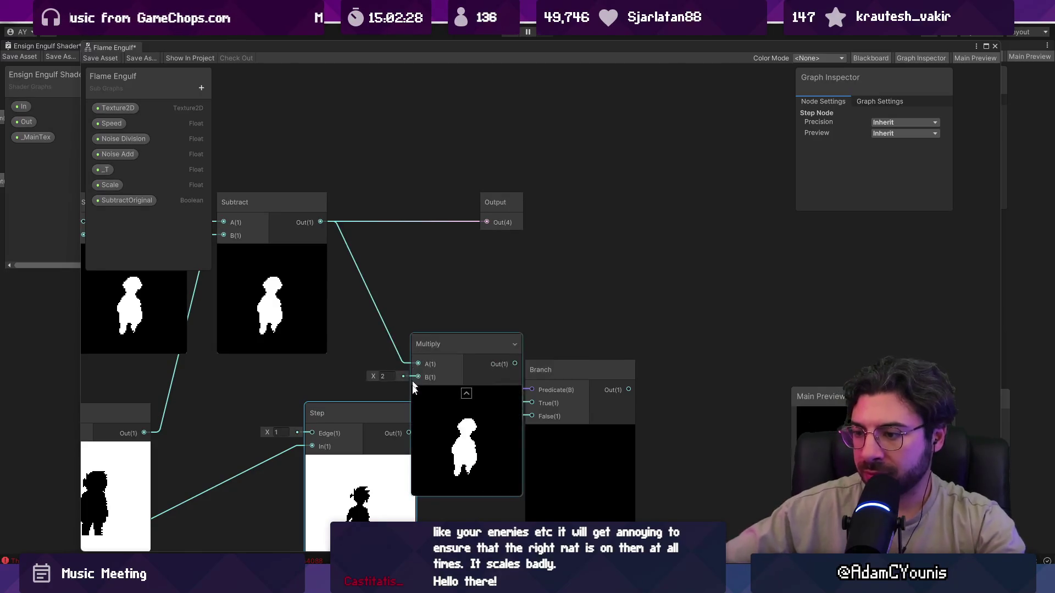
left_click_drag(408, 431, 416, 377)
Wire Multiply to Branch False, SubtractOriginal to Predicate, Subtract into Branch, and Branch to Output
left_click_drag(615, 434, 665, 343)
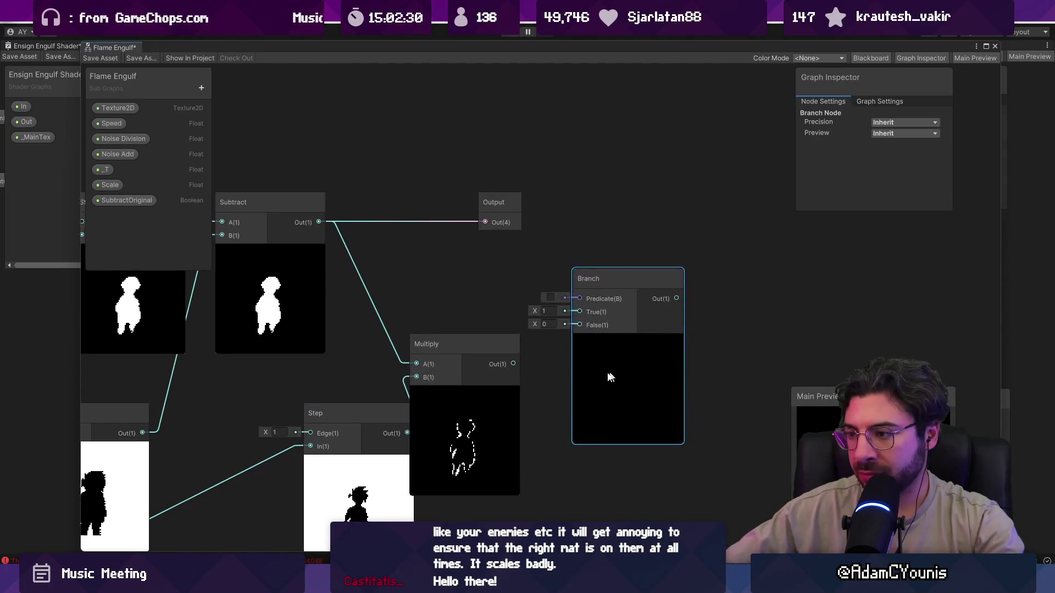
scroll(654, 335, "up", 2)
left_click_drag(450, 381, 551, 322)
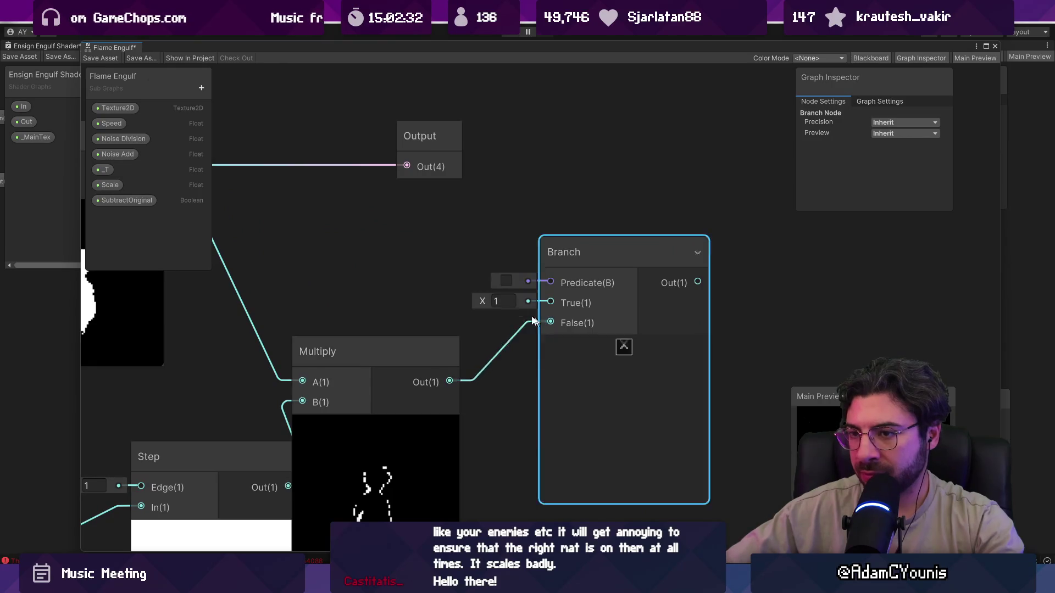
mouse_move(140, 200)
left_mouse_down()
mouse_move(559, 262)
mouse_move(559, 278)
mouse_move(394, 225)
left_mouse_up()
scroll(555, 302, "down", 2)
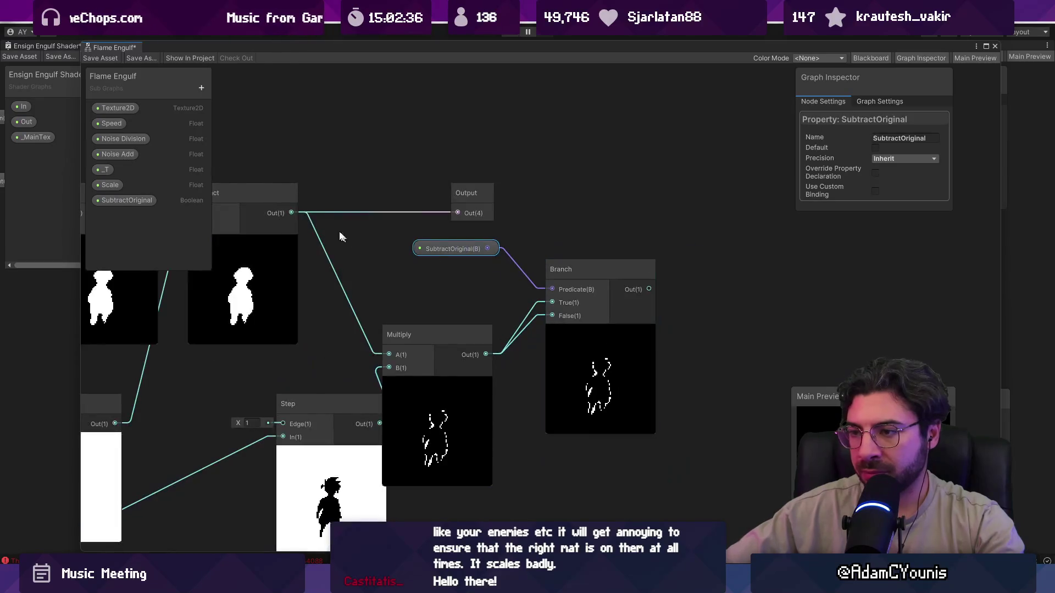
left_click_drag(293, 213, 552, 315)
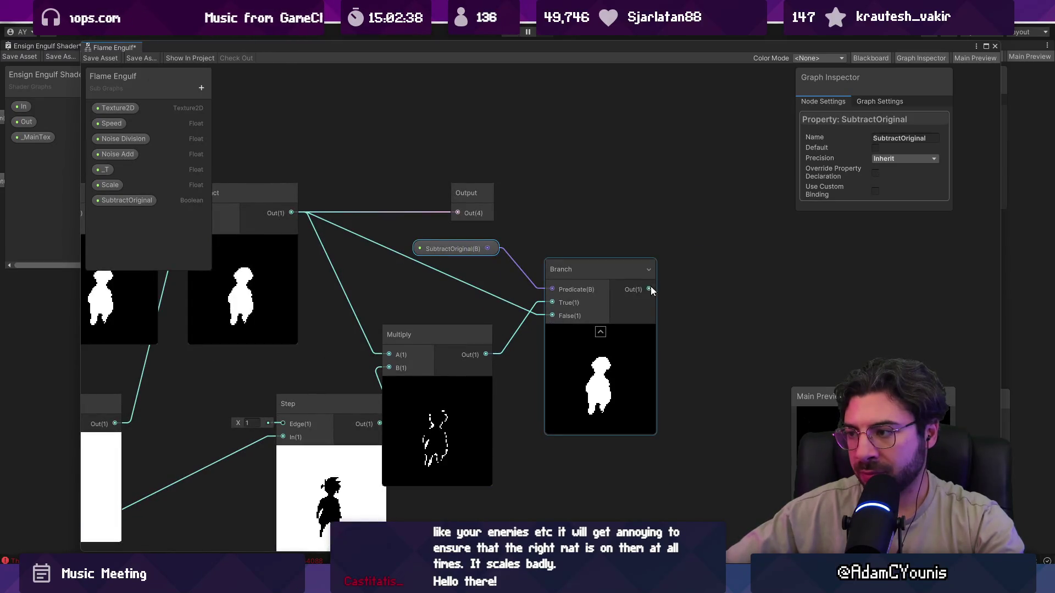
mouse_move(651, 287)
left_mouse_down()
mouse_move(458, 213)
mouse_move(714, 193)
left_mouse_up()
scroll(595, 256, "down", 2)
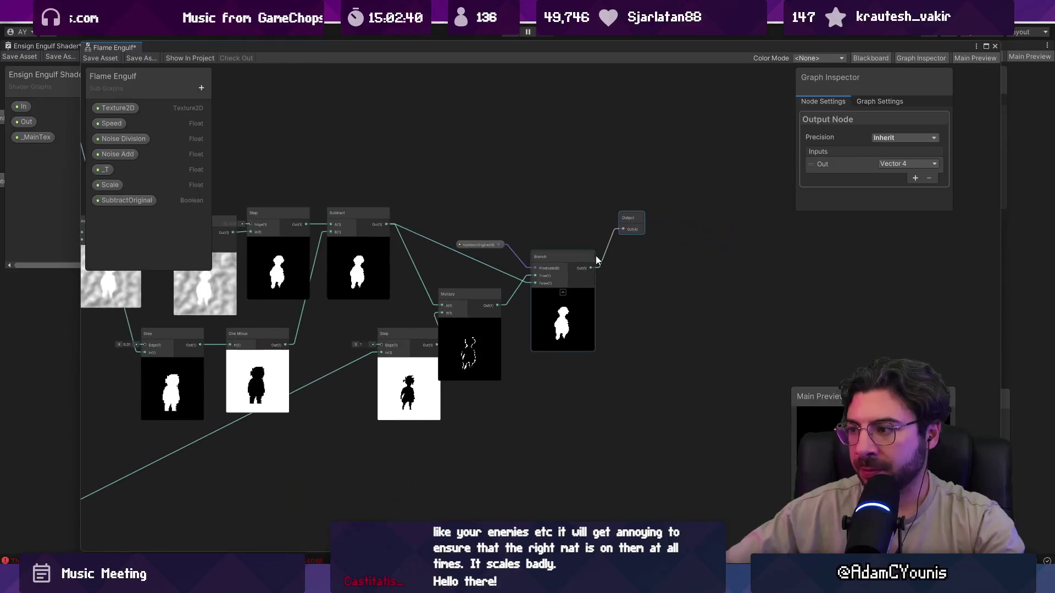
scroll(522, 275, "up", 3)
scroll(467, 319, "down", 2)
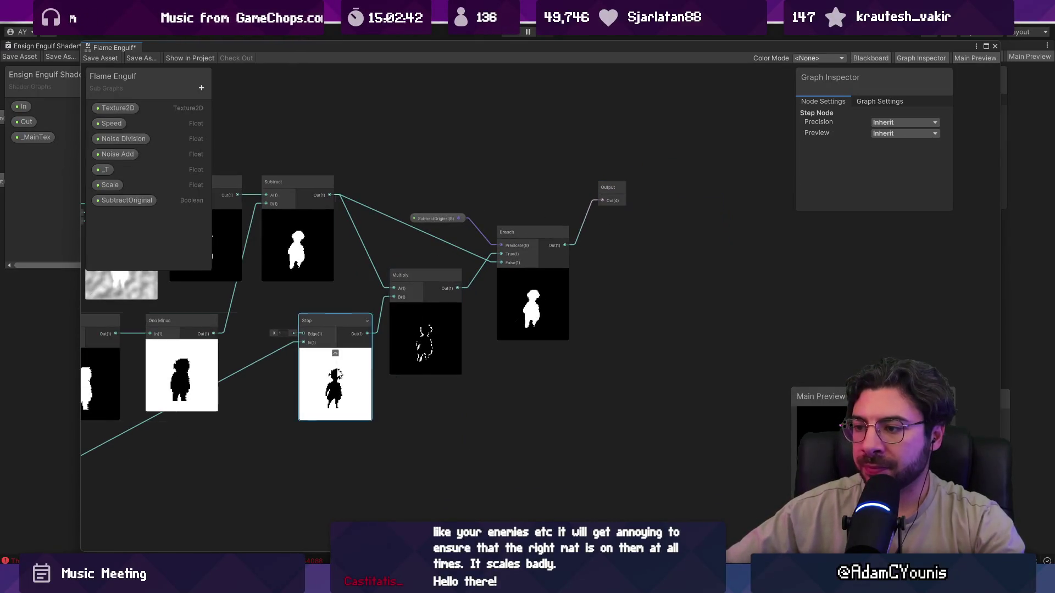
Save the Flame Engulf sub graph and close it to return to the main shader
left_click_drag(452, 357, 464, 362)
key("ctrl+s")
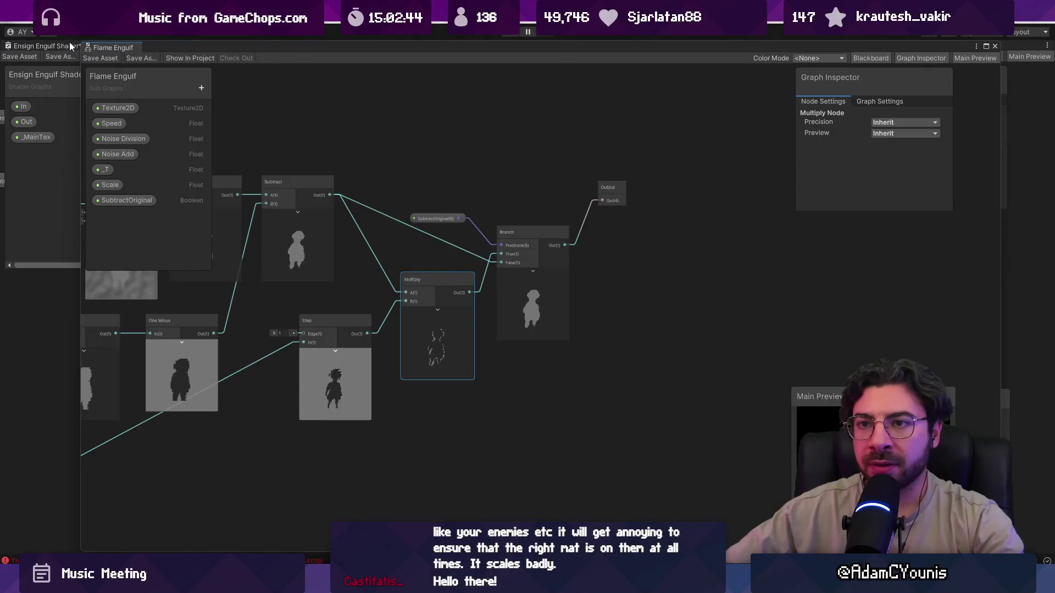
left_click(994, 46)
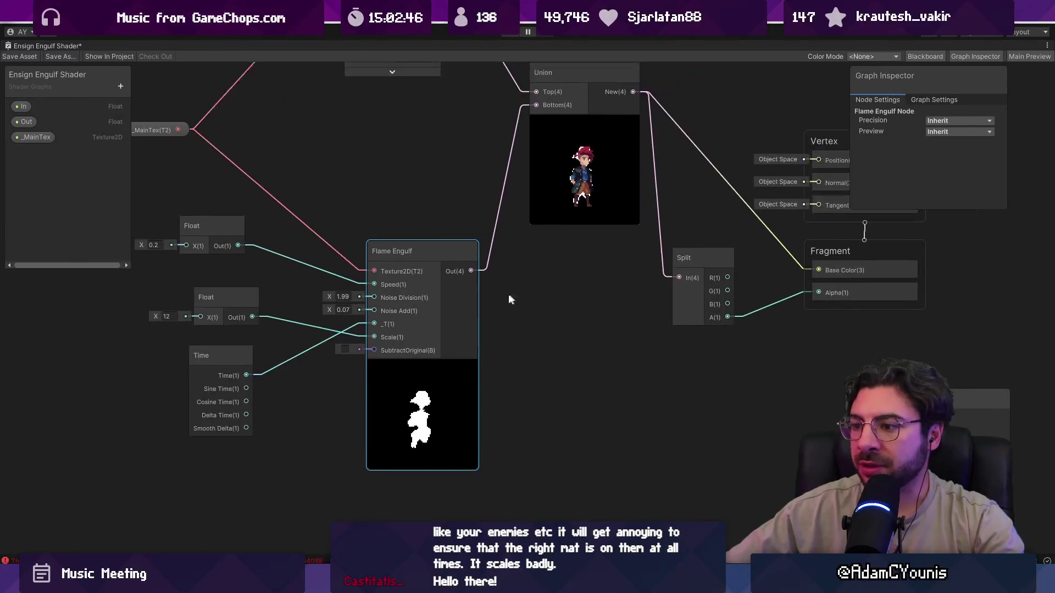
left_click(345, 349)
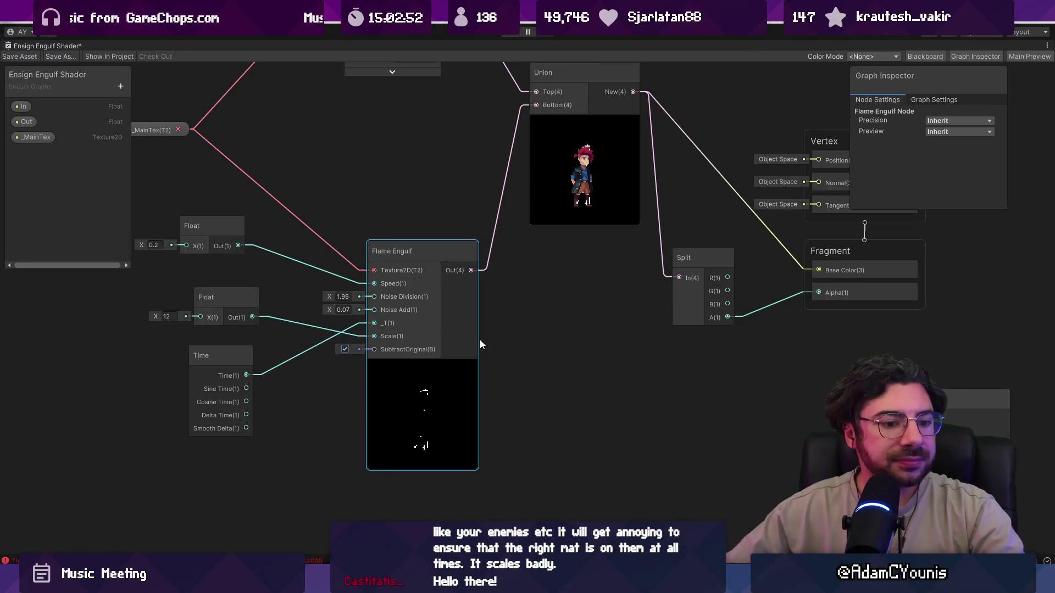
scroll(481, 387, "up", 5)
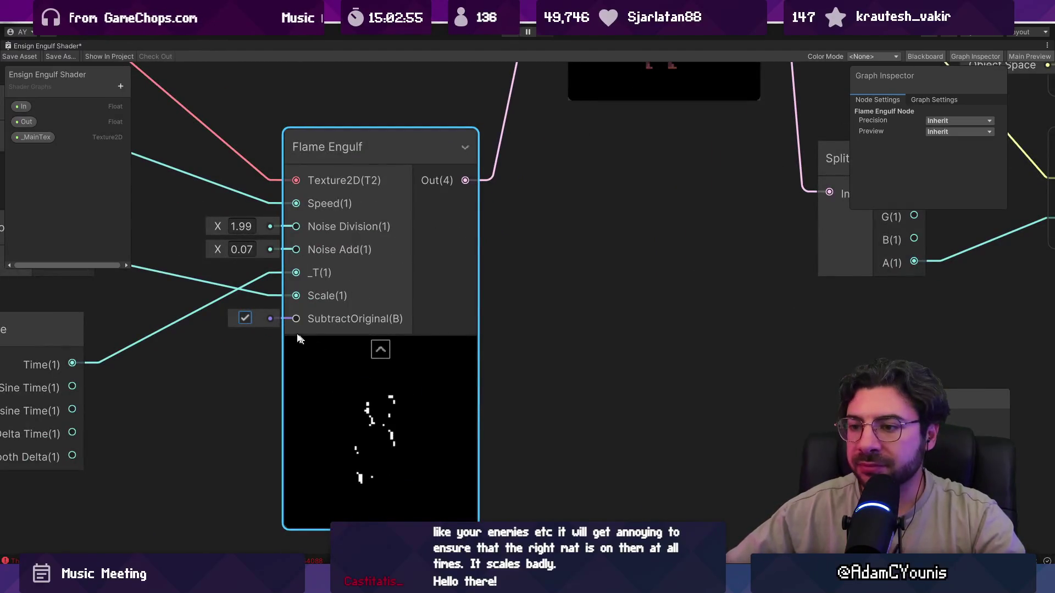
left_click(245, 318)
scroll(449, 361, "down", 5)
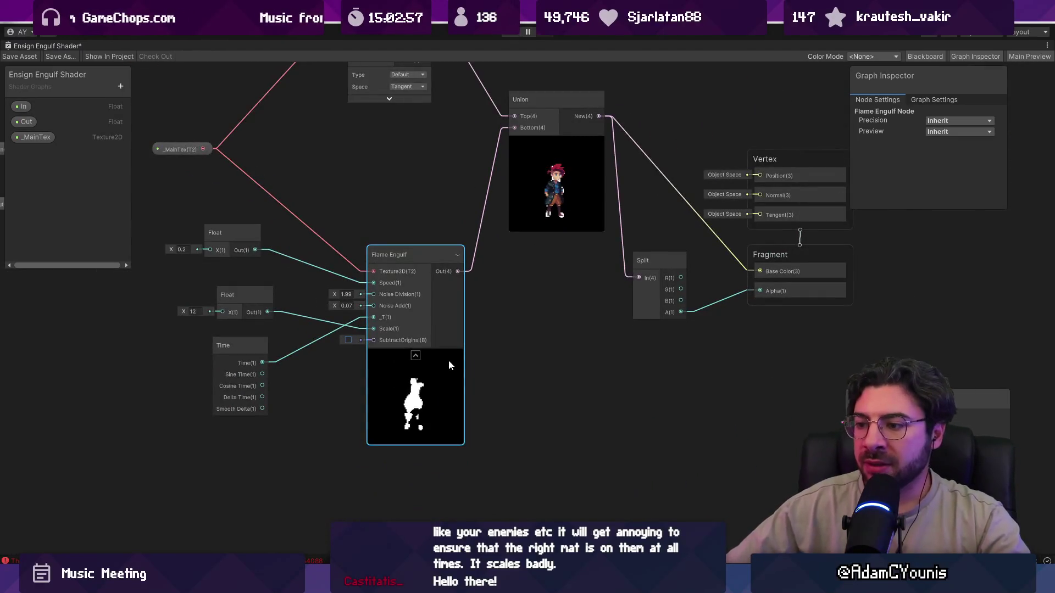
double_click(428, 375)
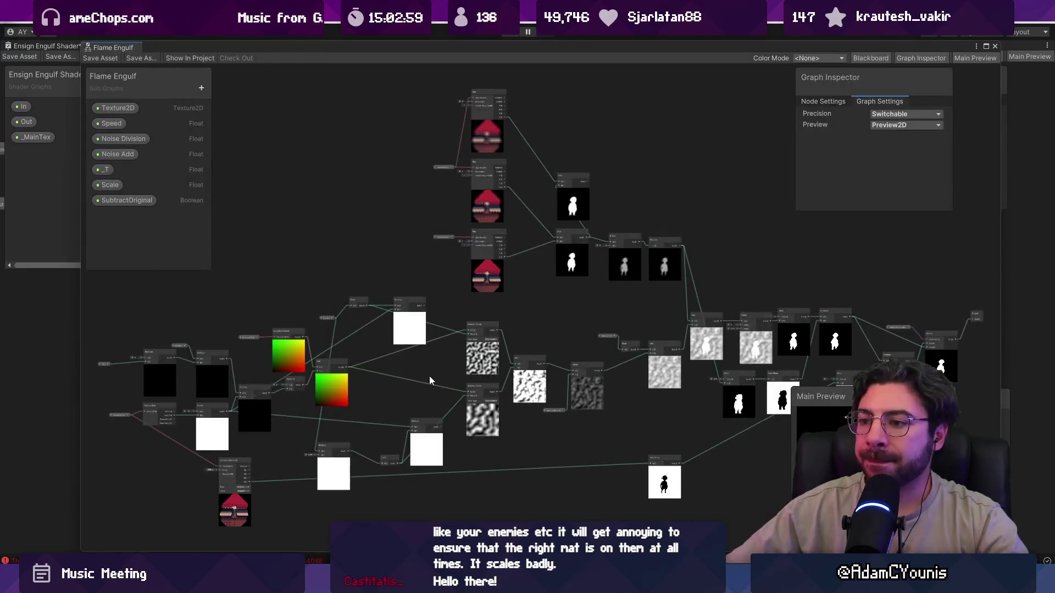
left_click(994, 46)
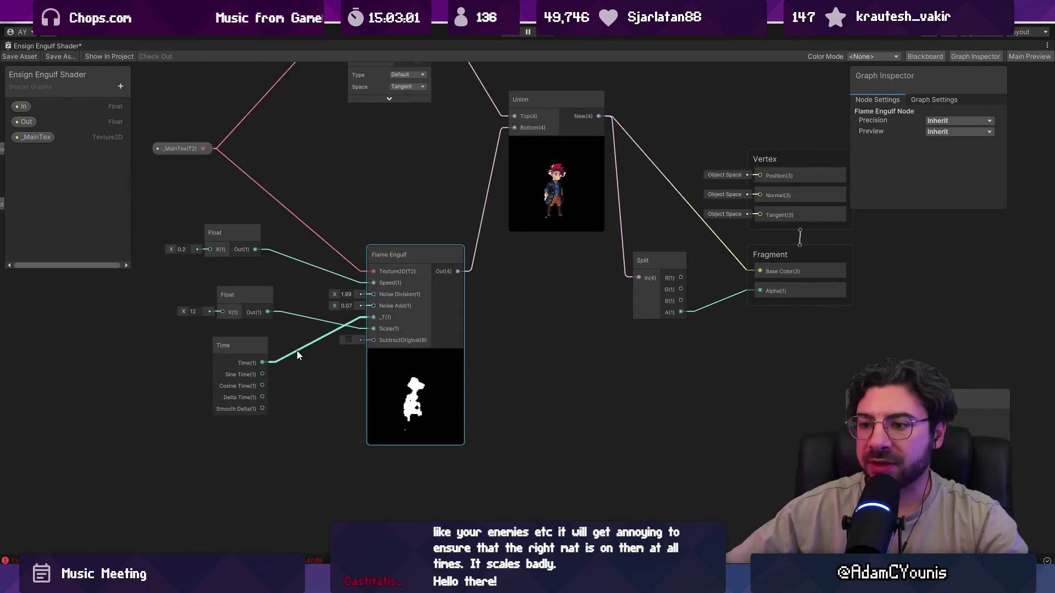
scroll(366, 299, "up", 3)
scroll(384, 263, "down", 3)
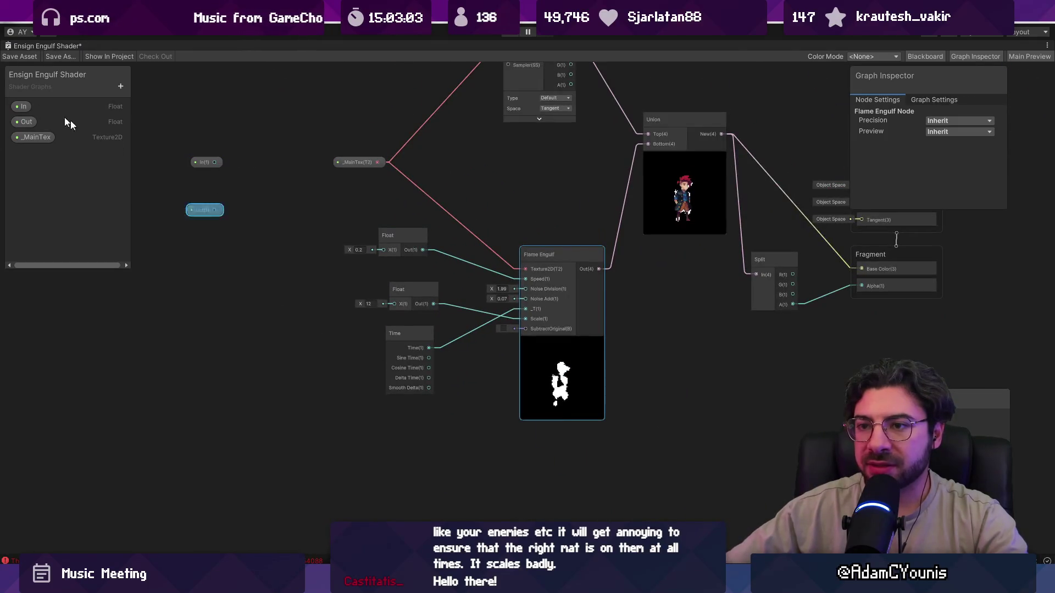
Rearrange the In, Time and 12 Float nodes so Time sits above the Float
left_click(206, 210)
left_click_drag(204, 162, 443, 470)
scroll(443, 470, "up", 2)
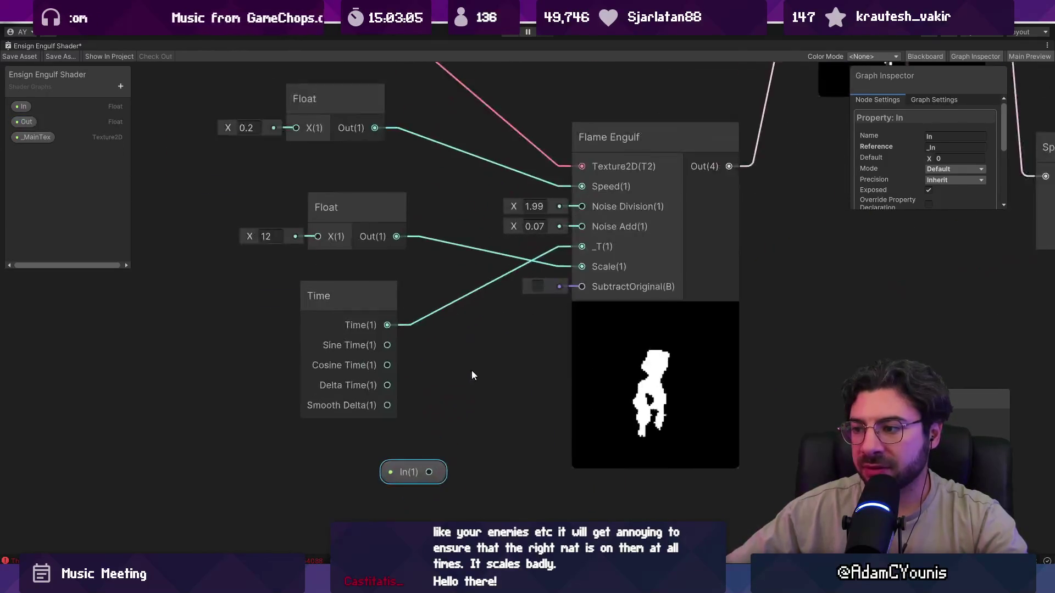
scroll(380, 339, "down", 4)
mouse_move(344, 301)
left_mouse_down()
mouse_move(247, 231)
mouse_move(294, 220)
left_mouse_up()
left_click_drag(347, 245, 354, 335)
left_click_drag(293, 220, 352, 232)
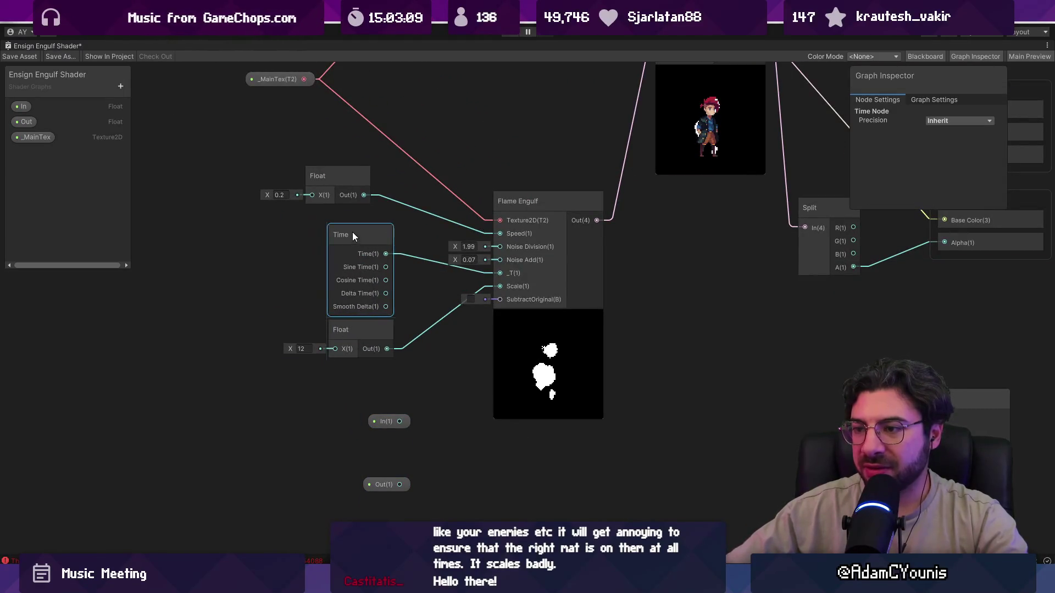
left_click(357, 341)
Select the In and Out nodes and open the Flame Engulf sub graph
left_click_drag(454, 348, 397, 345)
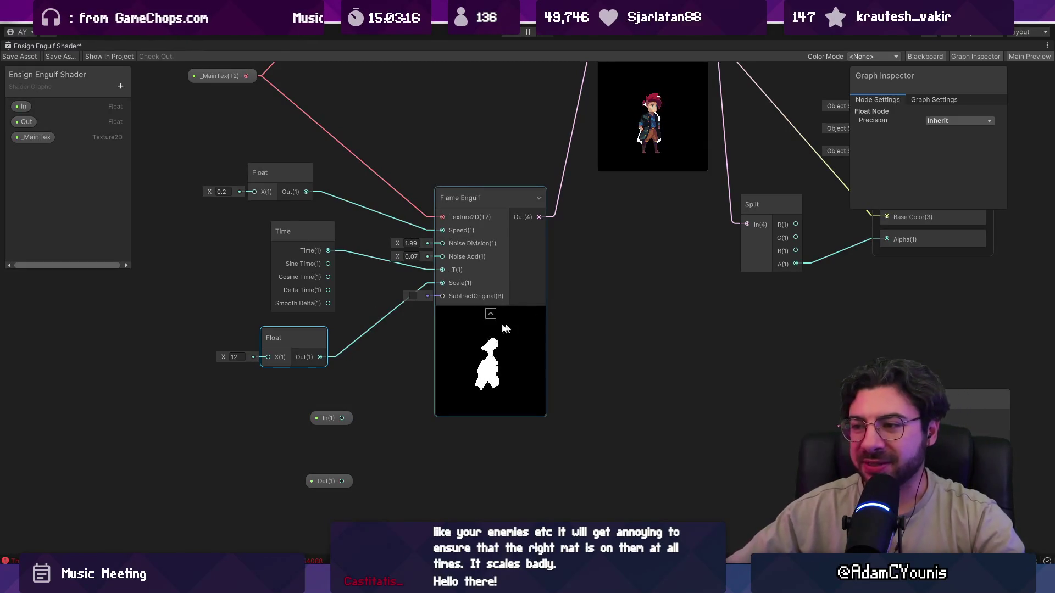
left_click_drag(247, 388, 436, 529)
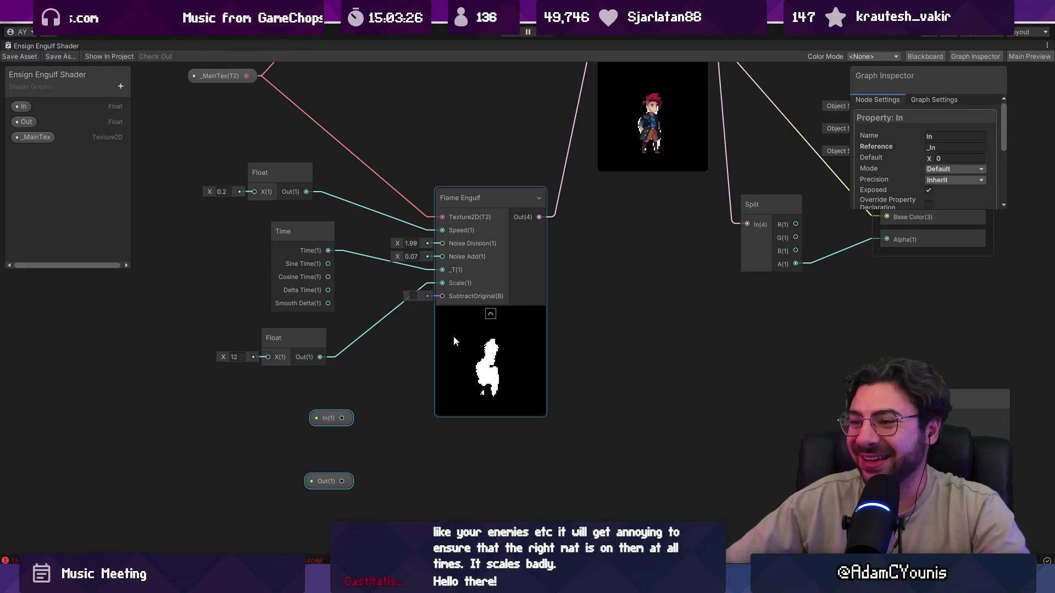
double_click(454, 338)
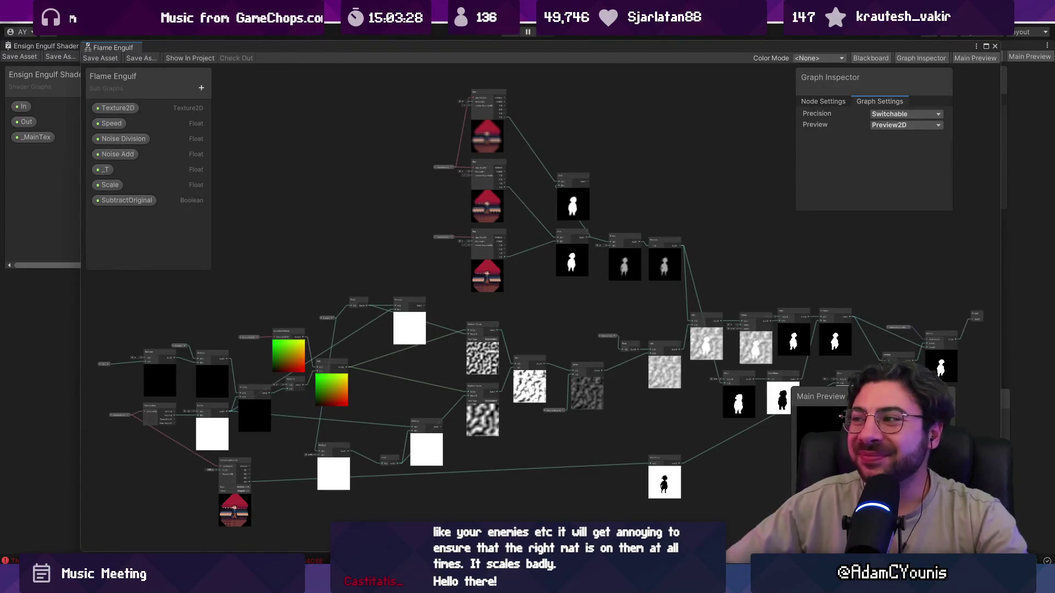
Create a Float property MaskIn, then name the second Float property MaskOut
mouse_move(301, 166)
left_mouse_down()
mouse_move(431, 151)
mouse_move(372, 148)
left_mouse_up()
left_click(201, 88)
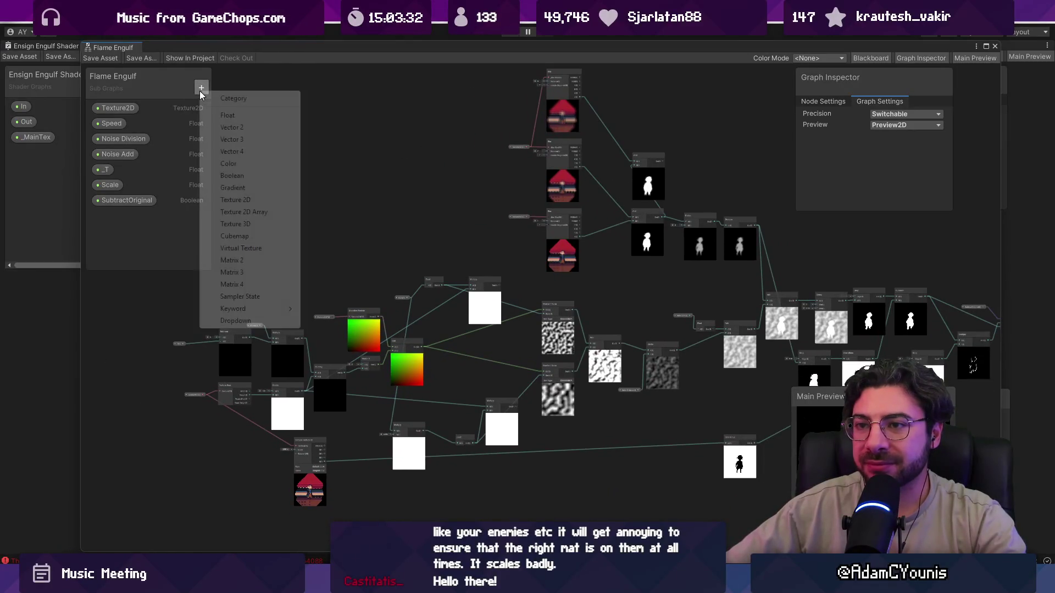
left_click(243, 116)
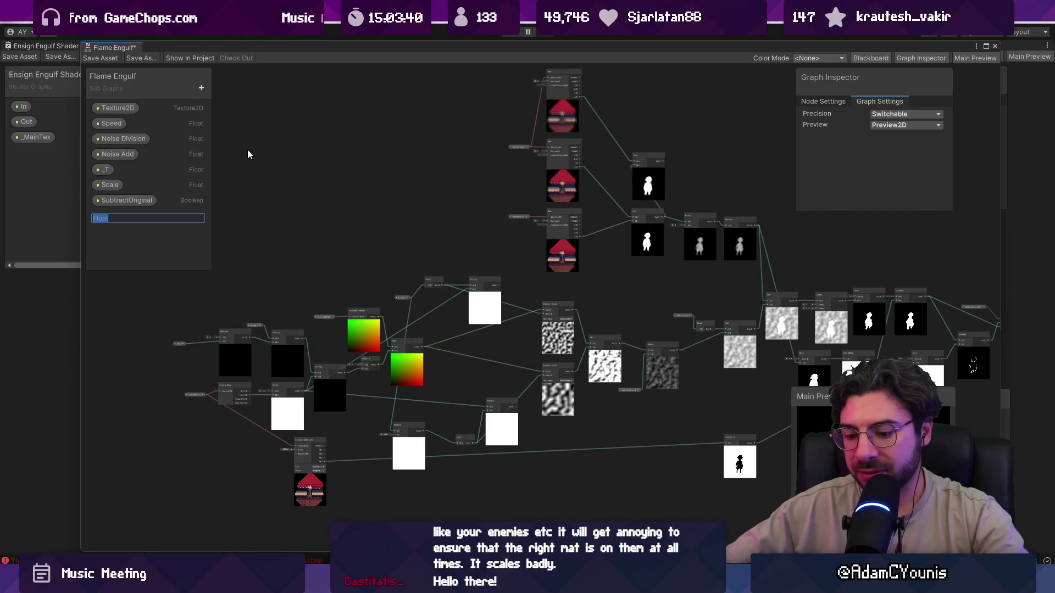
type("MaskIn")
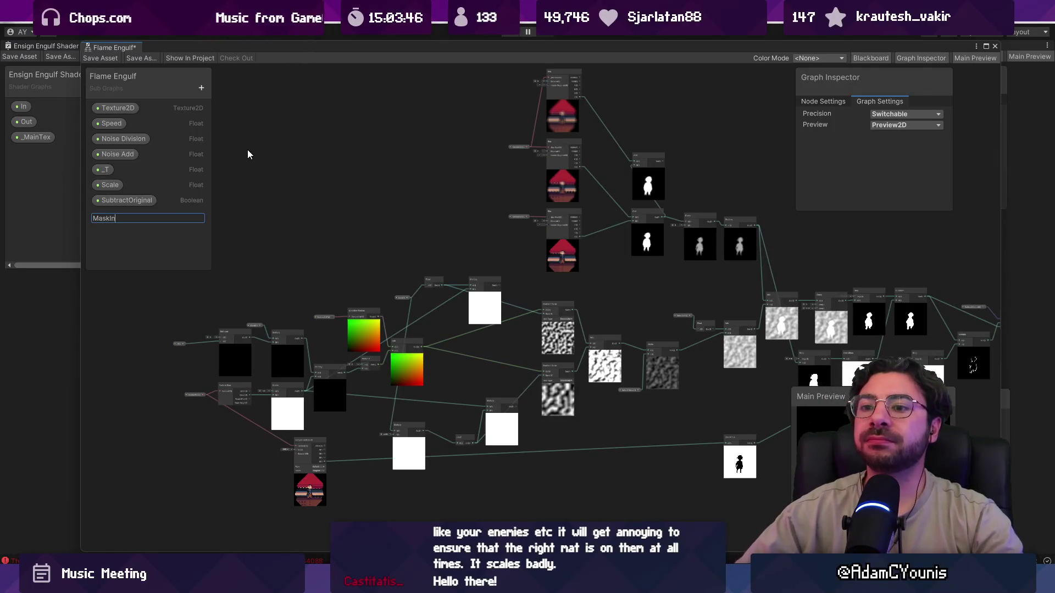
key("Return")
left_click(121, 219)
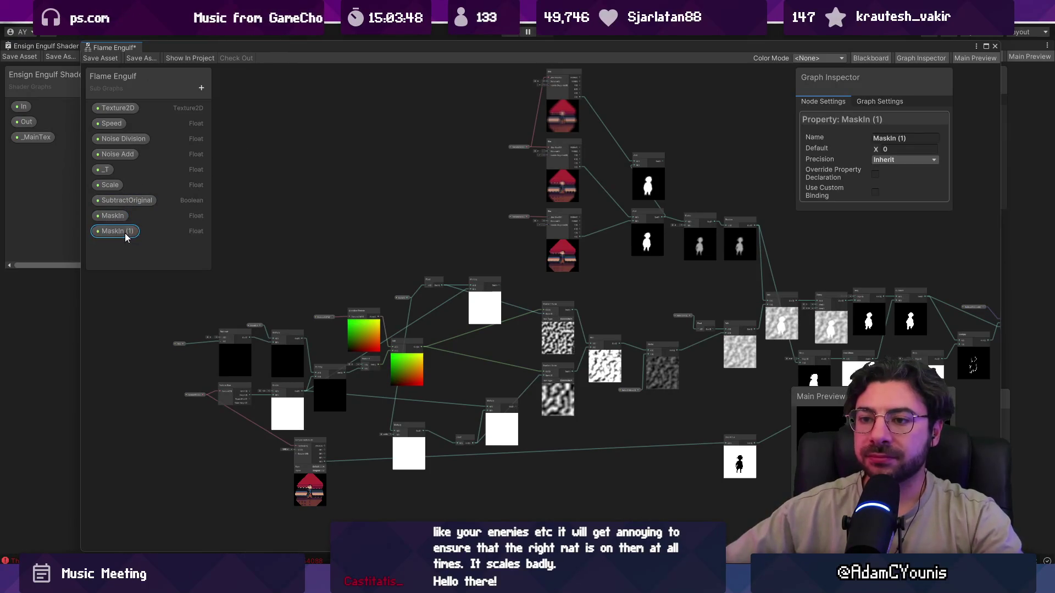
type("Out")
key("Return")
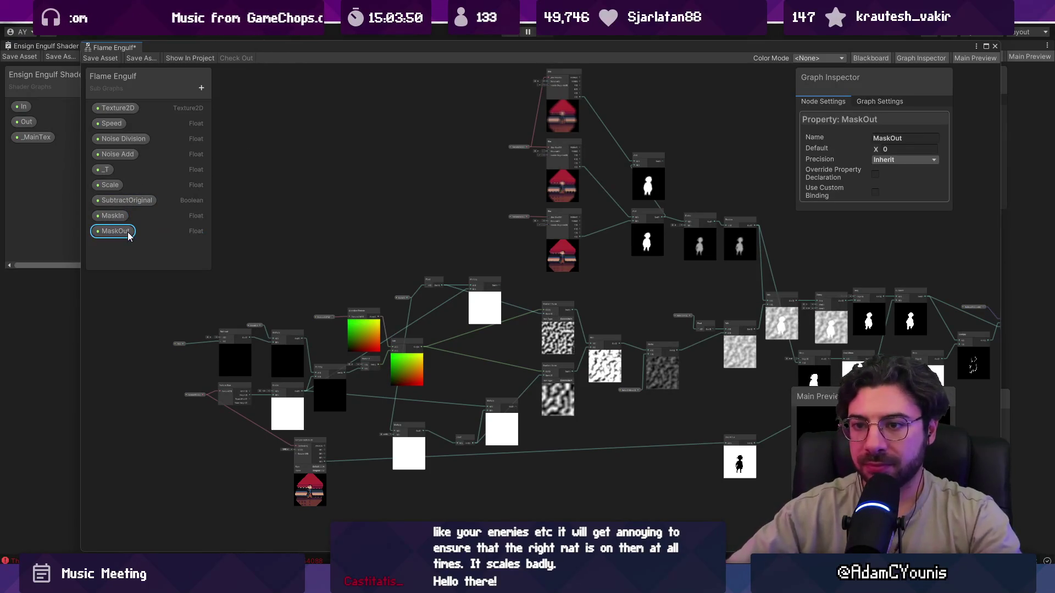
Drag the MaskIn and MaskOut properties from the Blackboard onto the canvas
scroll(315, 187, "down", 3)
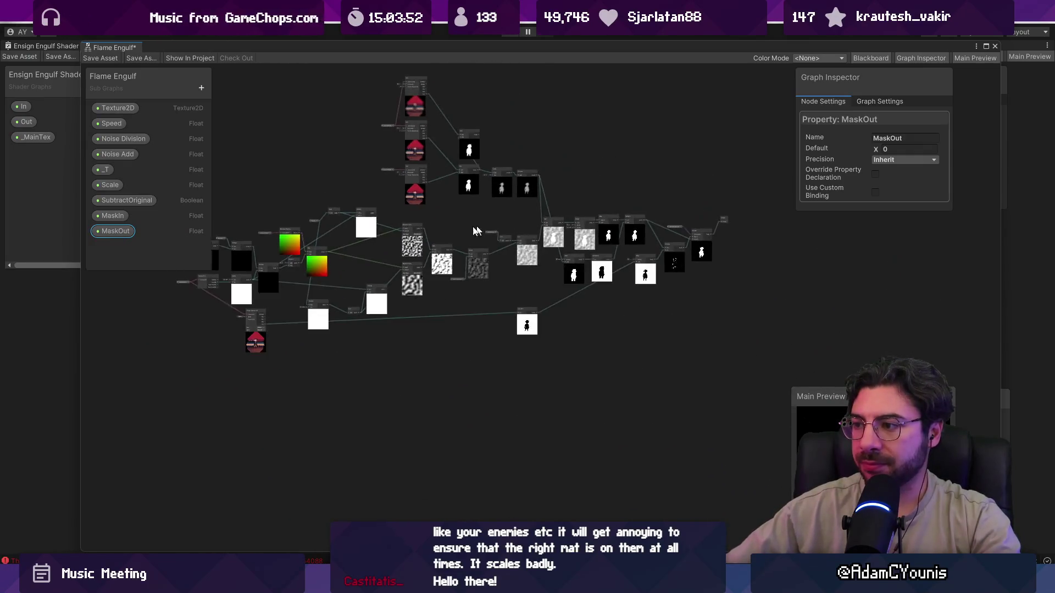
scroll(569, 246, "up", 5)
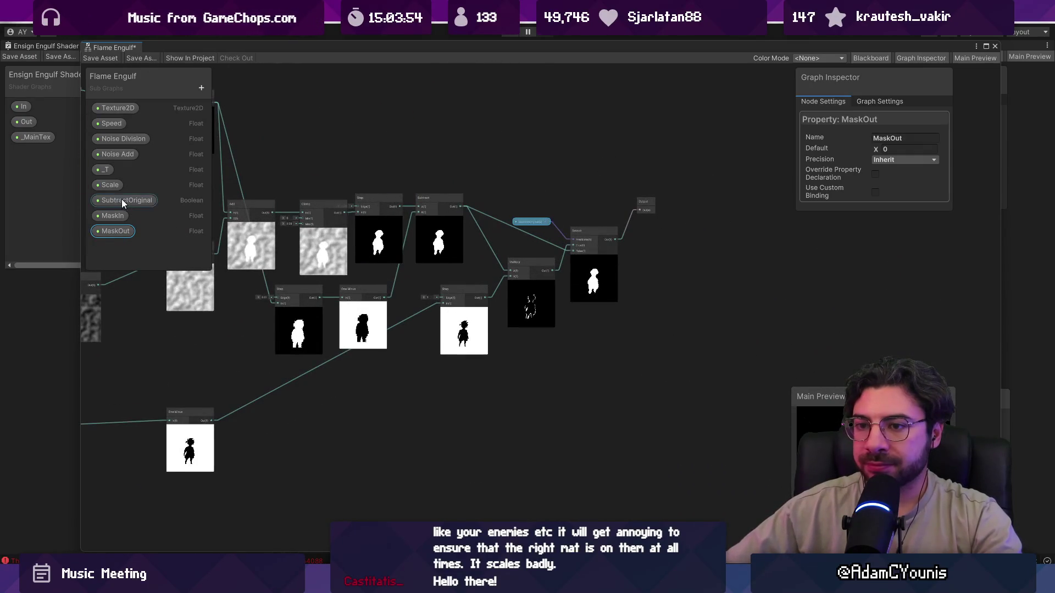
left_click_drag(112, 215, 346, 364)
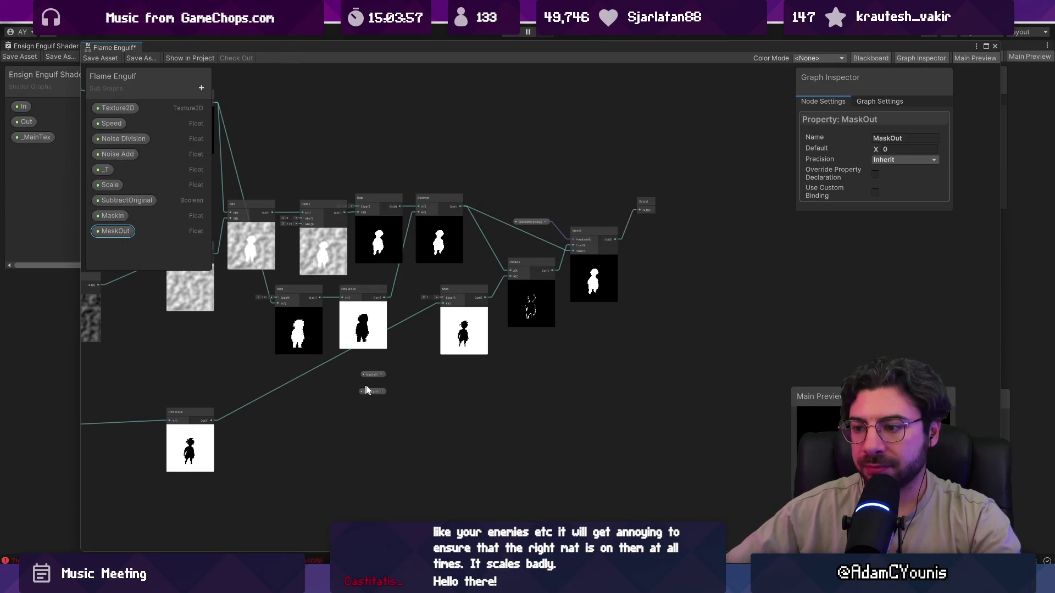
scroll(367, 390, "up", 3)
left_click(379, 364)
scroll(412, 408, "down", 3)
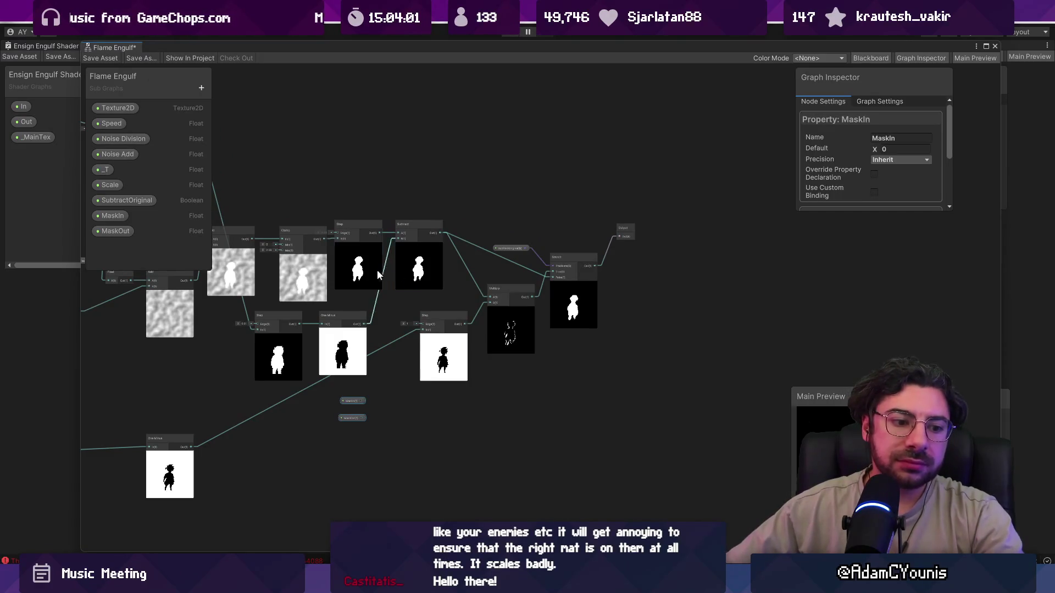
scroll(418, 270, "up", 2)
scroll(407, 262, "up", 2)
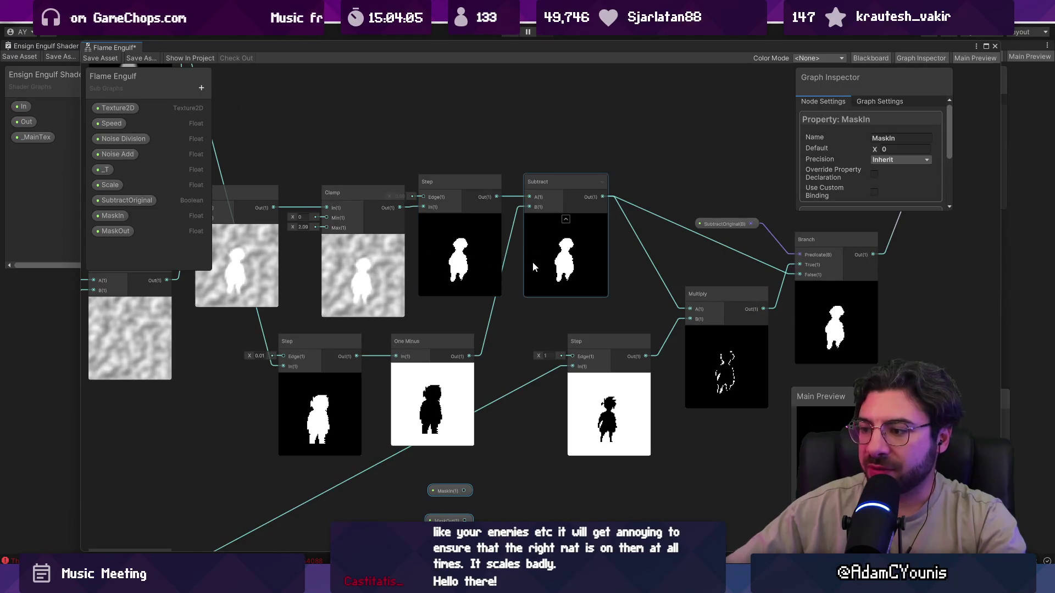
Move the MaskIn and MaskOut nodes into open space below the noise chain
mouse_move(368, 257)
left_mouse_down()
mouse_move(513, 258)
mouse_move(323, 233)
left_mouse_up()
scroll(512, 257, "down", 1)
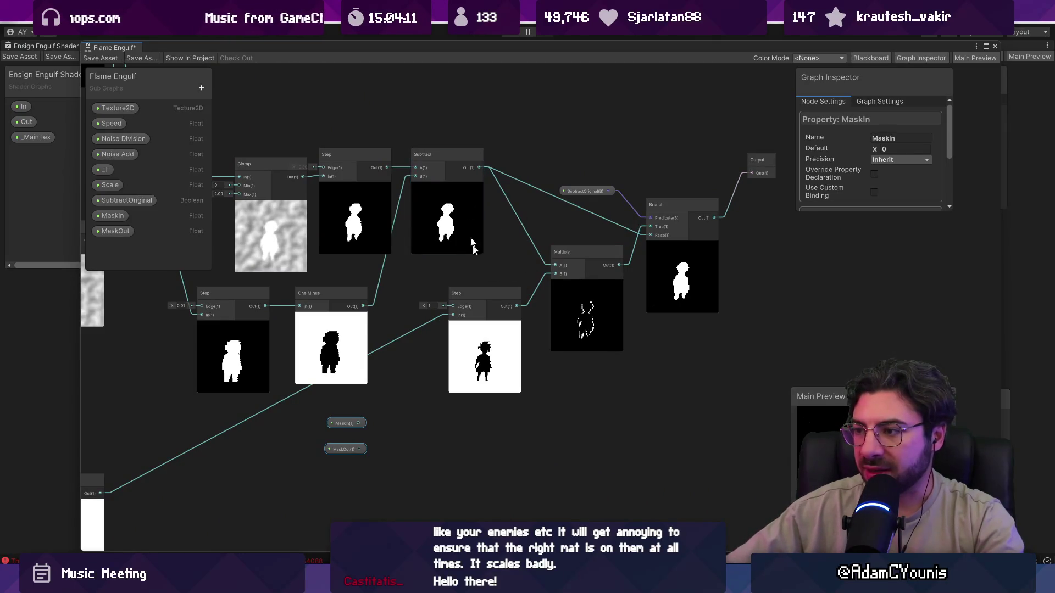
scroll(440, 258, "down", 3)
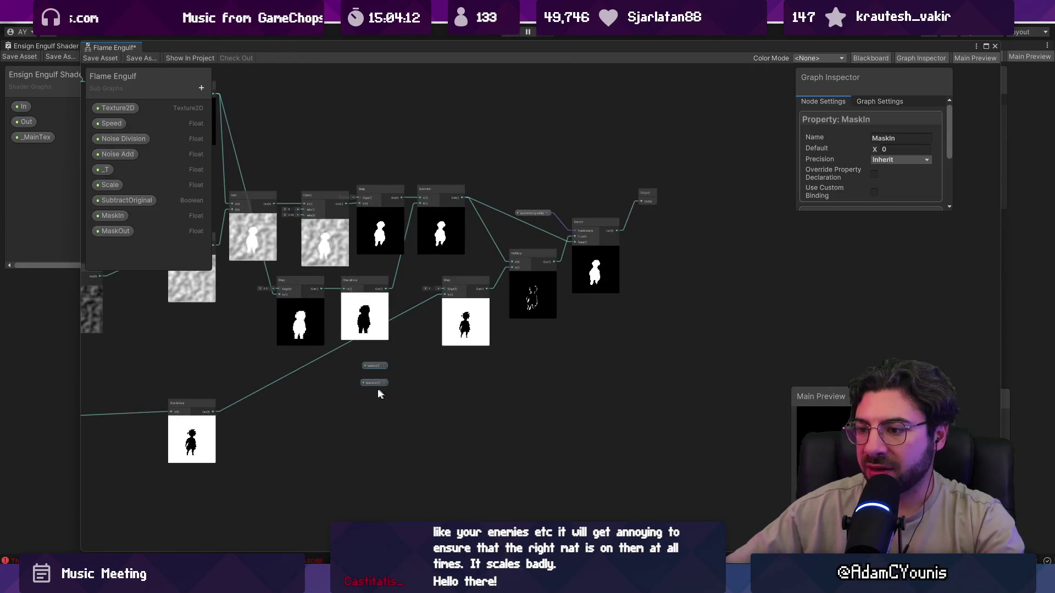
mouse_move(377, 388)
left_mouse_down()
mouse_move(467, 305)
mouse_move(470, 161)
mouse_move(510, 228)
mouse_move(680, 278)
mouse_move(728, 279)
mouse_move(688, 249)
mouse_move(612, 242)
left_mouse_up()
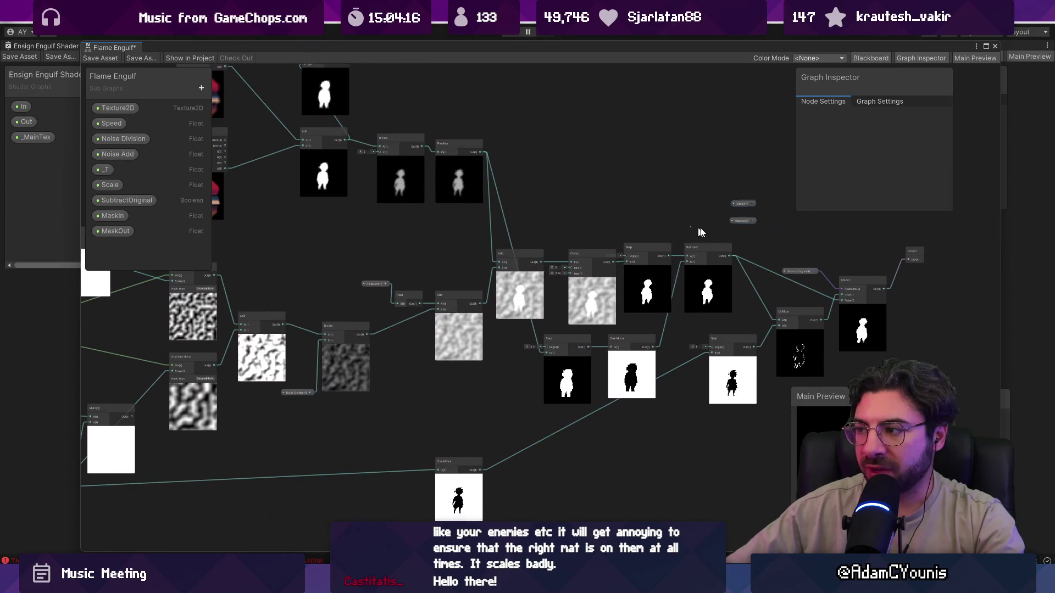
left_click_drag(749, 206, 611, 246)
mouse_move(527, 274)
left_mouse_down()
mouse_move(429, 387)
mouse_move(337, 429)
mouse_move(376, 394)
mouse_move(390, 328)
left_mouse_up()
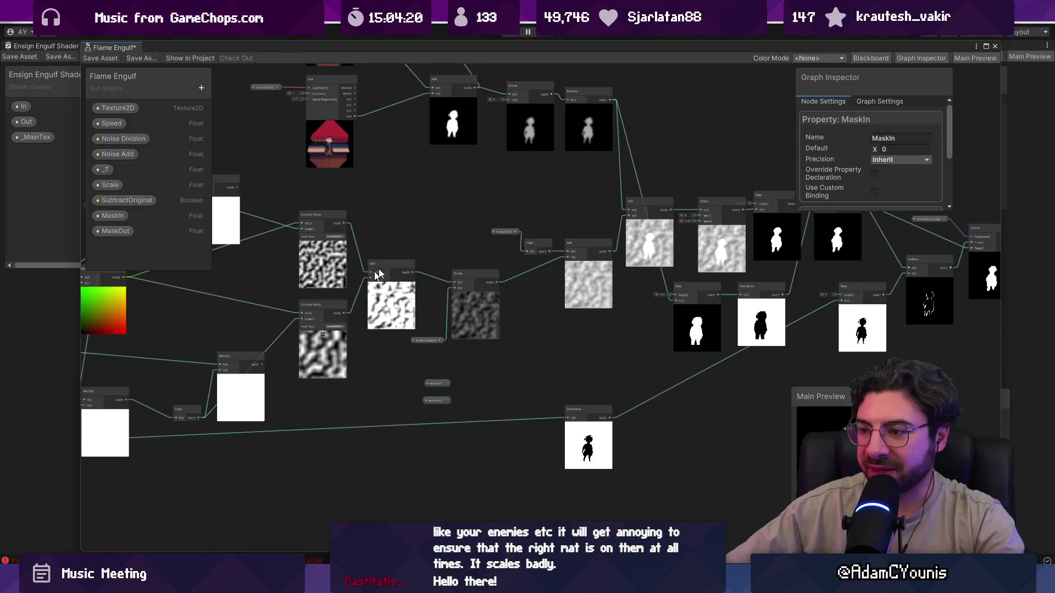
scroll(447, 302, "up", 5)
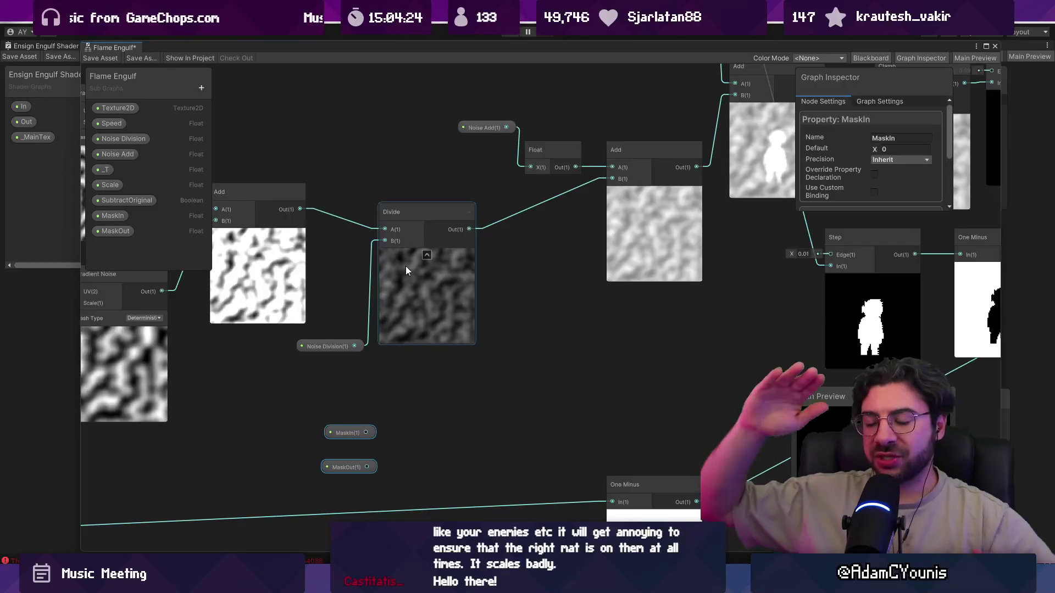
scroll(424, 280, "down", 5)
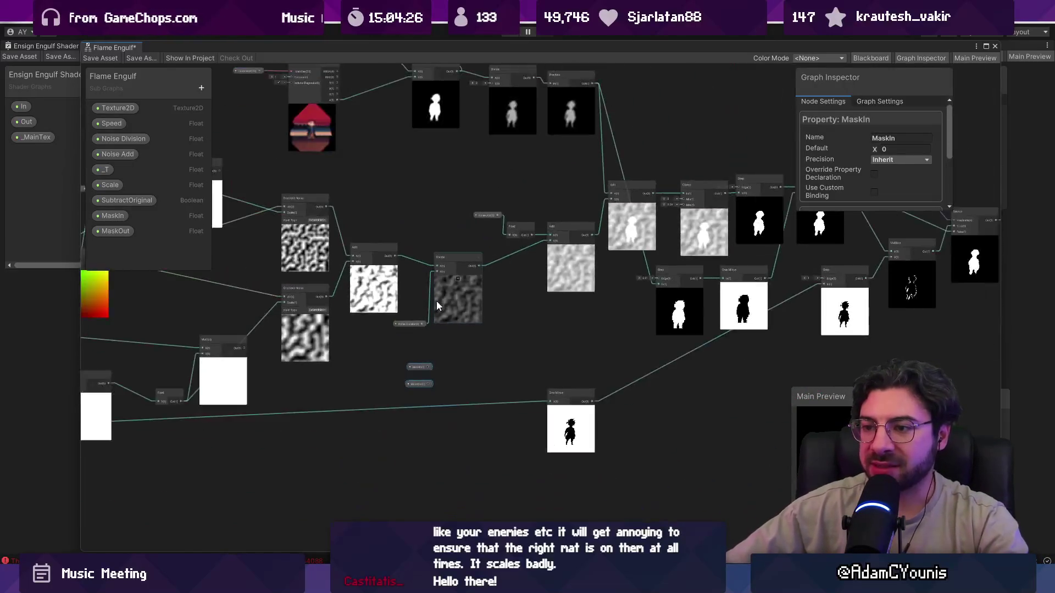
mouse_move(502, 418)
left_mouse_down()
mouse_move(584, 370)
mouse_move(603, 377)
mouse_move(532, 369)
left_mouse_up()
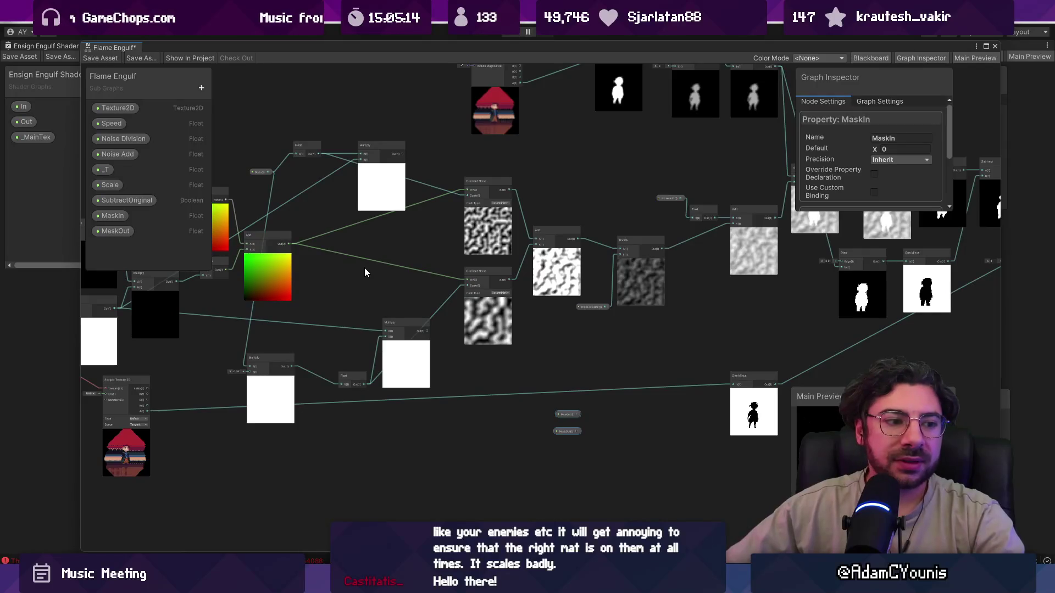
left_click_drag(364, 273, 469, 278)
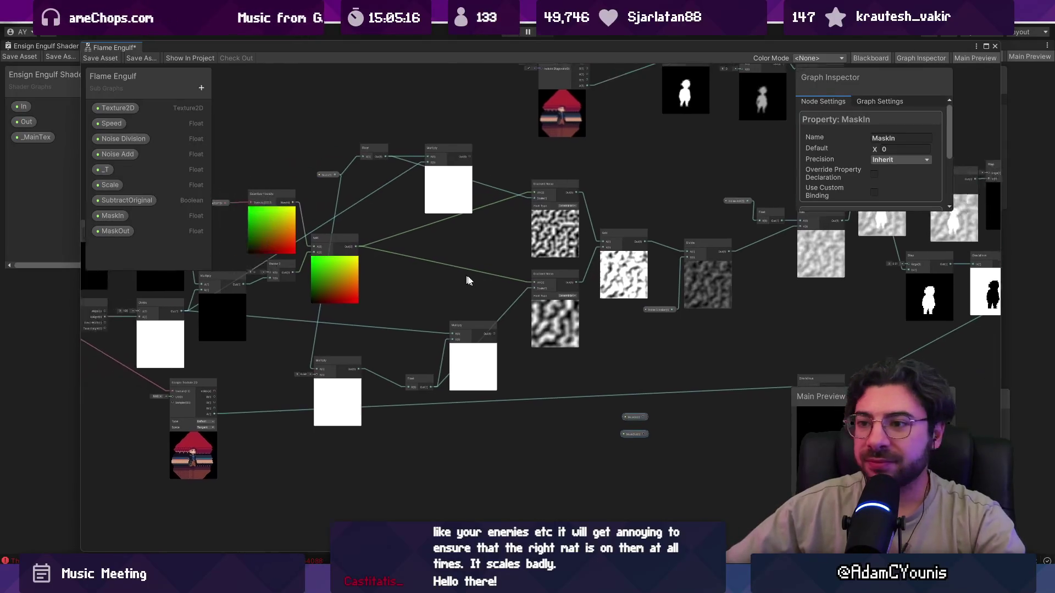
scroll(438, 287, "up", 1)
left_click_drag(394, 261, 222, 108)
Add a UV node and split its output with a Split node
right_click(413, 323)
left_click(430, 328)
type("uv")
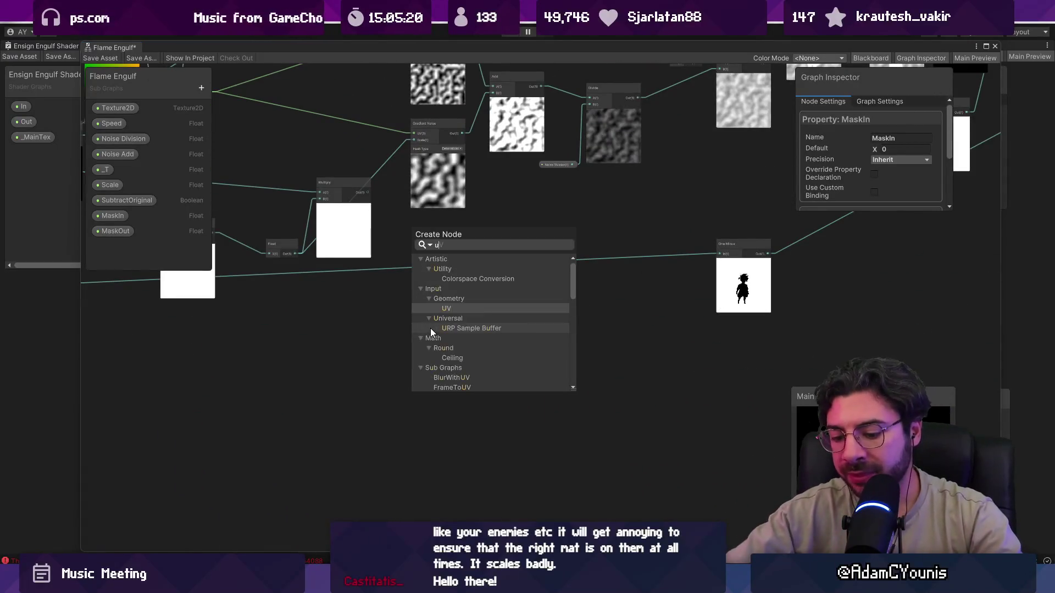
key("Return")
scroll(431, 344, "up", 3)
left_click_drag(432, 347, 390, 271)
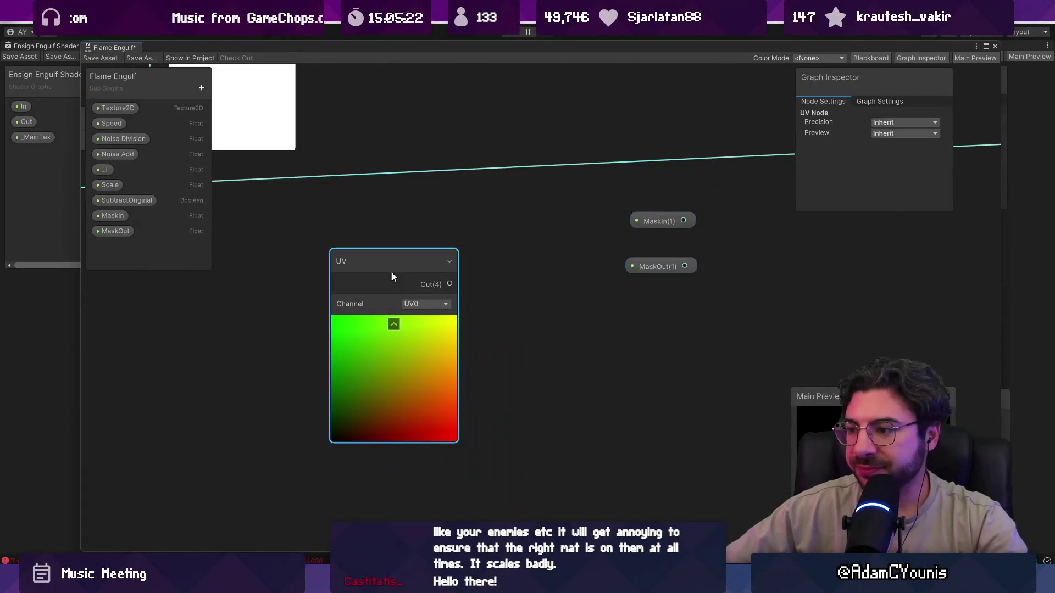
mouse_move(474, 289)
left_mouse_down()
mouse_move(381, 275)
mouse_move(409, 307)
left_mouse_up()
type("split")
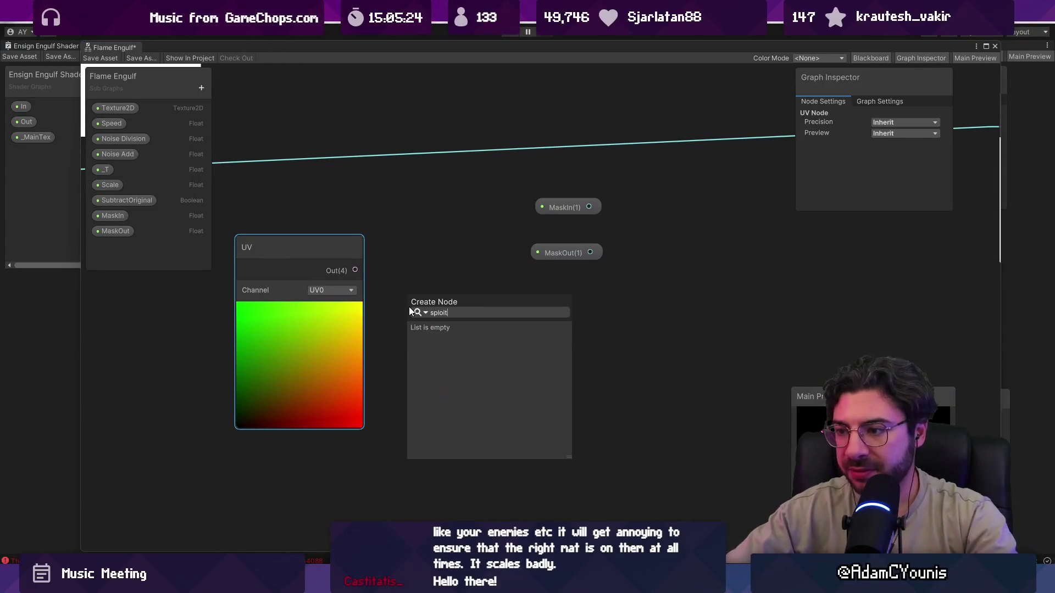
key("Return")
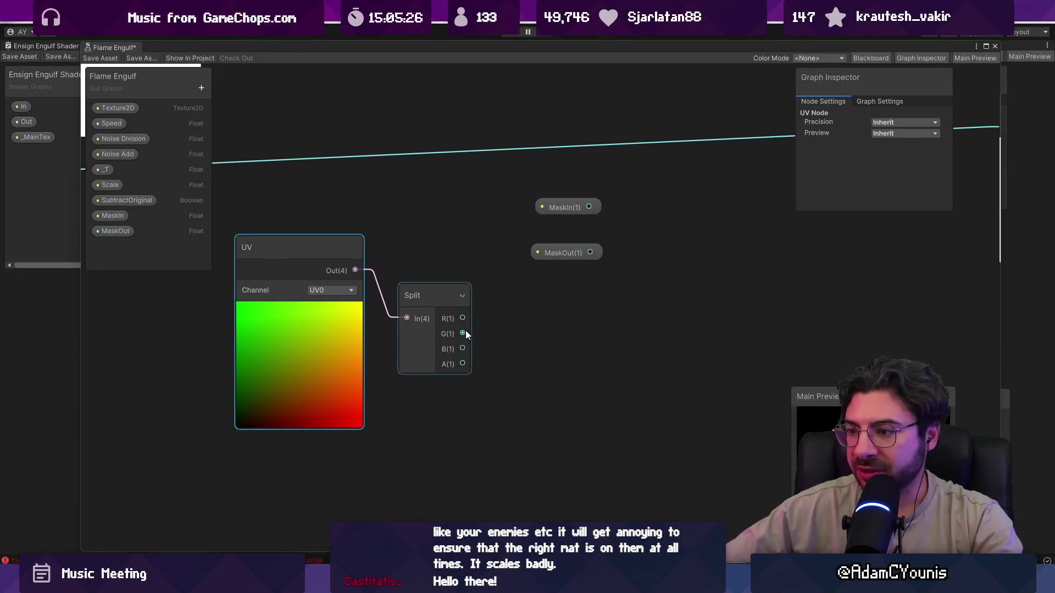
Add a Preview node wired to the Split G channel
left_click_drag(466, 331, 615, 333)
mouse_move(503, 352)
left_mouse_down()
mouse_move(352, 348)
mouse_move(377, 313)
mouse_move(367, 298)
left_mouse_up()
type("preview")
key("Return")
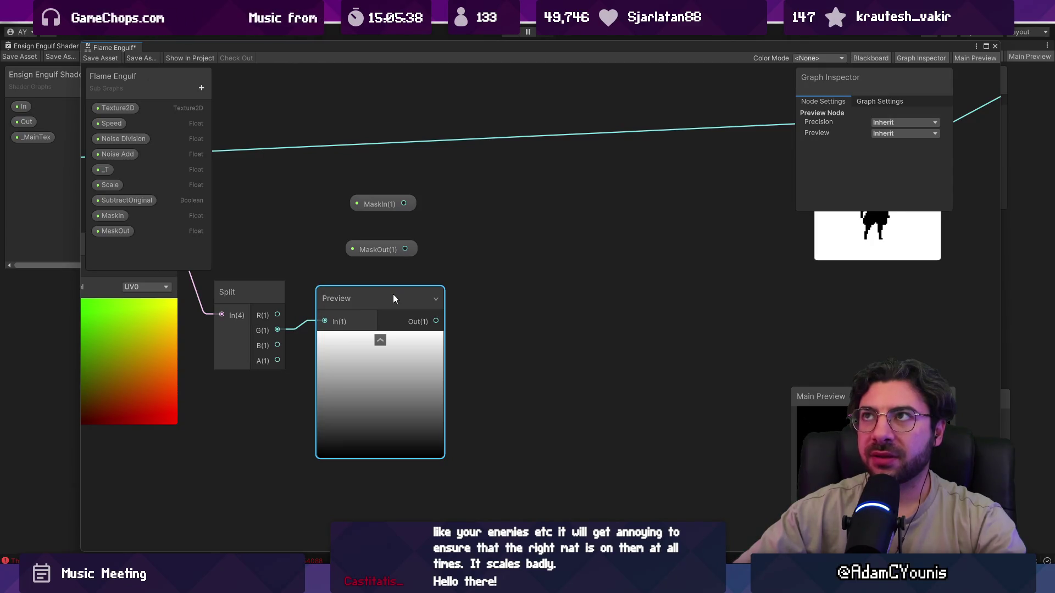
key("space")
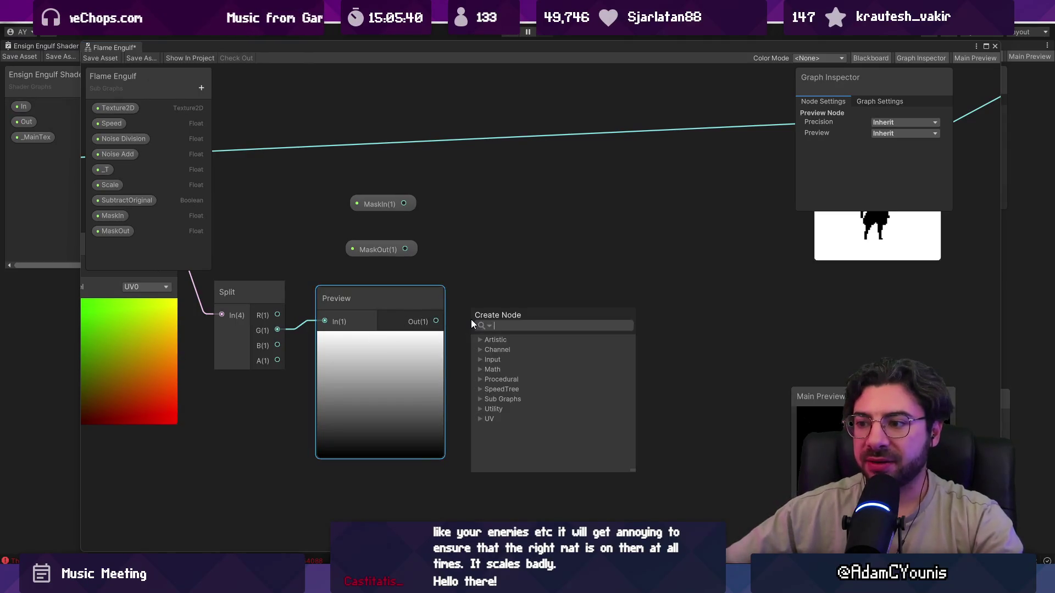
key("Escape")
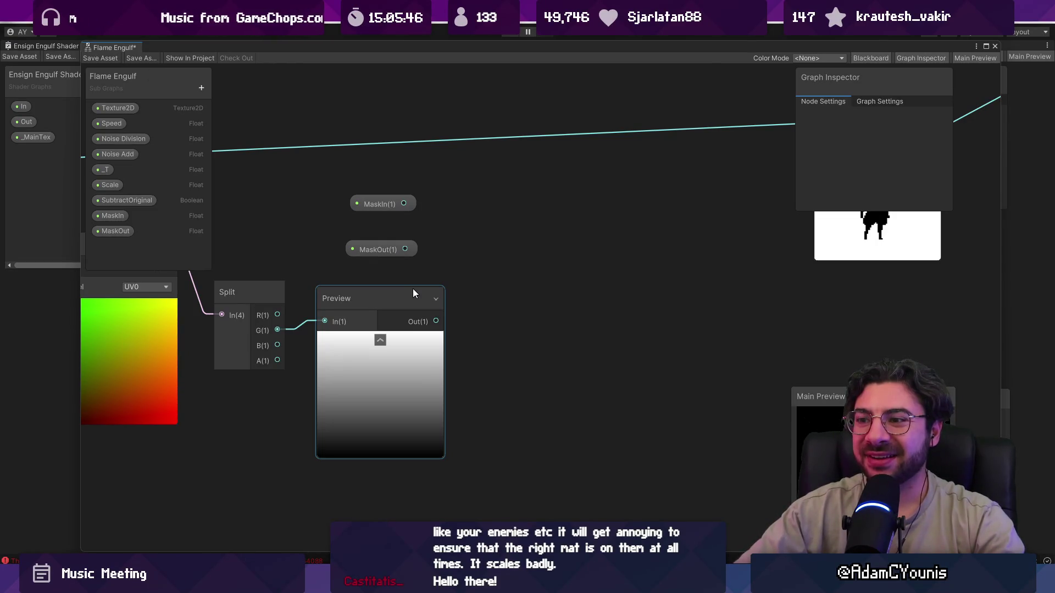
Multiply the Preview output by 12 with a Multiply node
left_click_drag(436, 321, 484, 318)
type("mult")
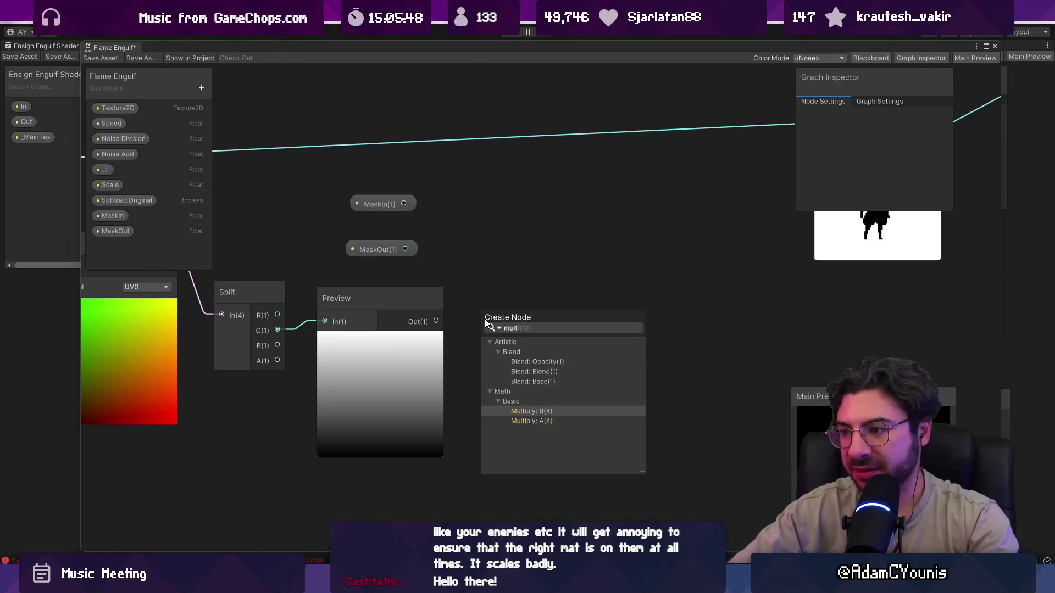
key("Return")
left_click(444, 318)
type("12")
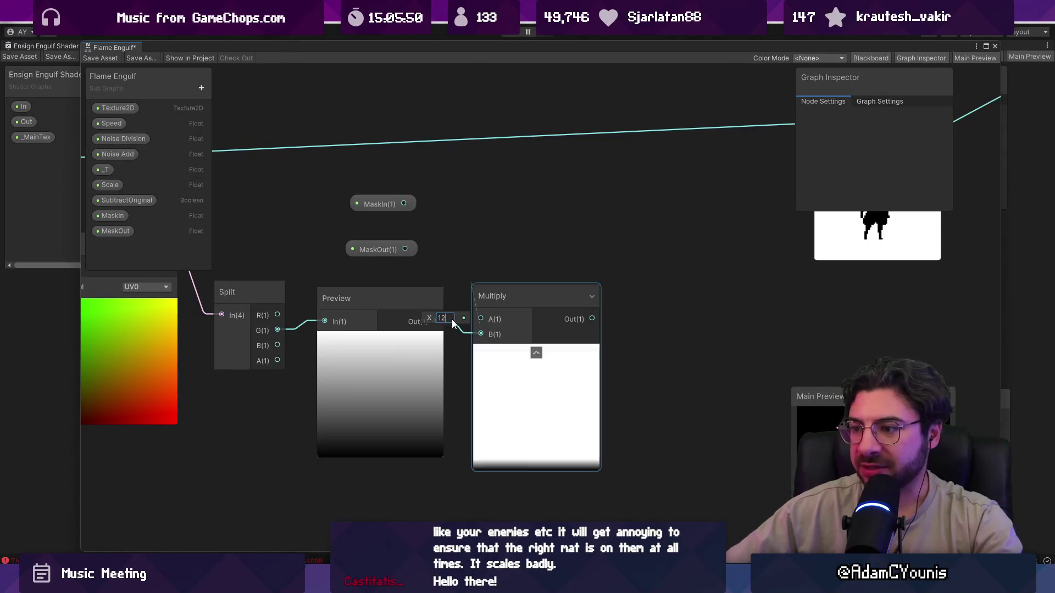
mouse_move(593, 330)
left_mouse_down()
mouse_move(525, 322)
mouse_move(579, 319)
left_mouse_up()
Add a Clamp node between 0 and 1 after the Multiply and arrange the chain
type("clamp")
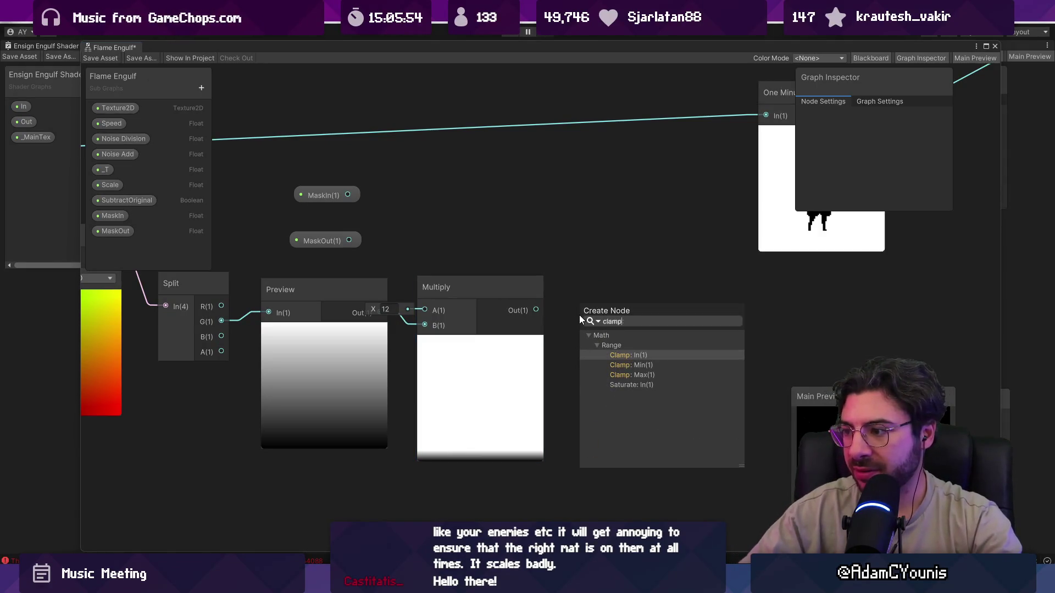
key("Return")
scroll(539, 311, "down", 2)
left_click_drag(539, 311, 450, 301)
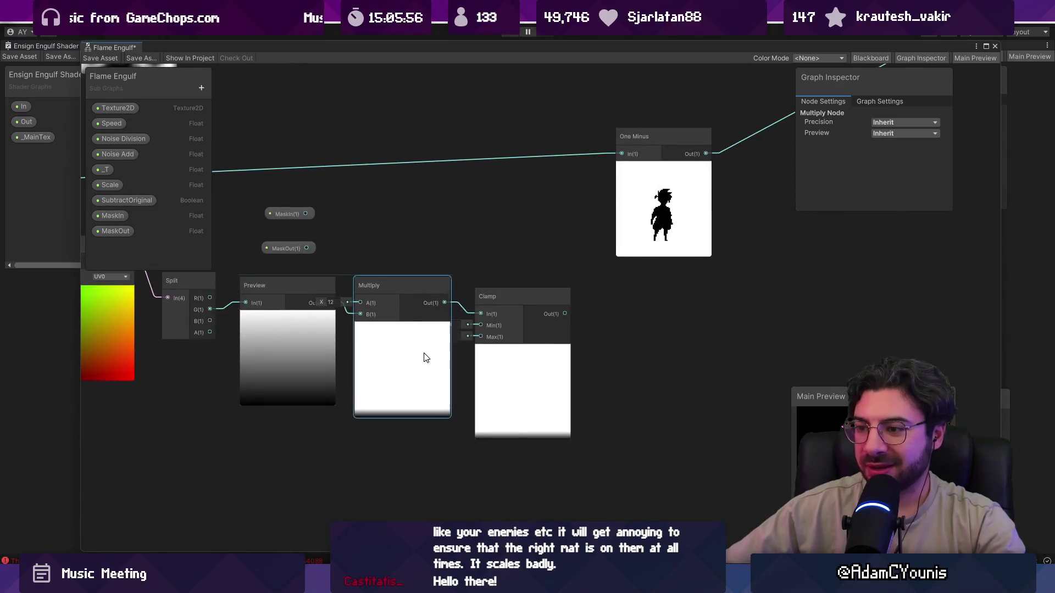
left_click(406, 326)
left_click_drag(511, 363, 488, 342)
scroll(331, 298, "up", 3)
mouse_move(295, 282)
left_mouse_down()
mouse_move(261, 282)
mouse_move(336, 308)
mouse_move(288, 306)
left_mouse_up()
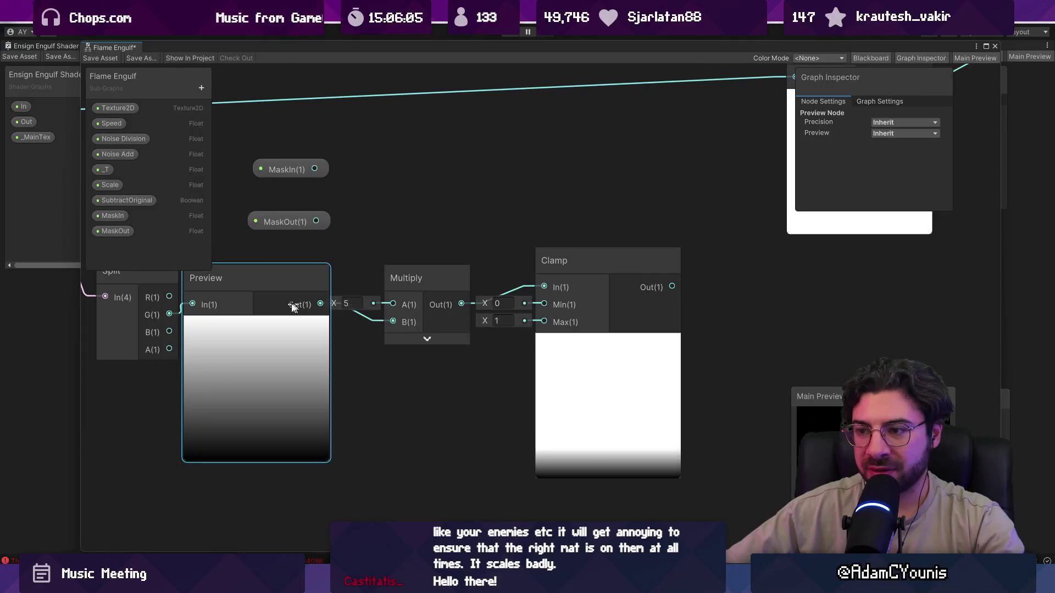
Undo the accidental change so the multiplier stays at 12
key("ctrl+z")
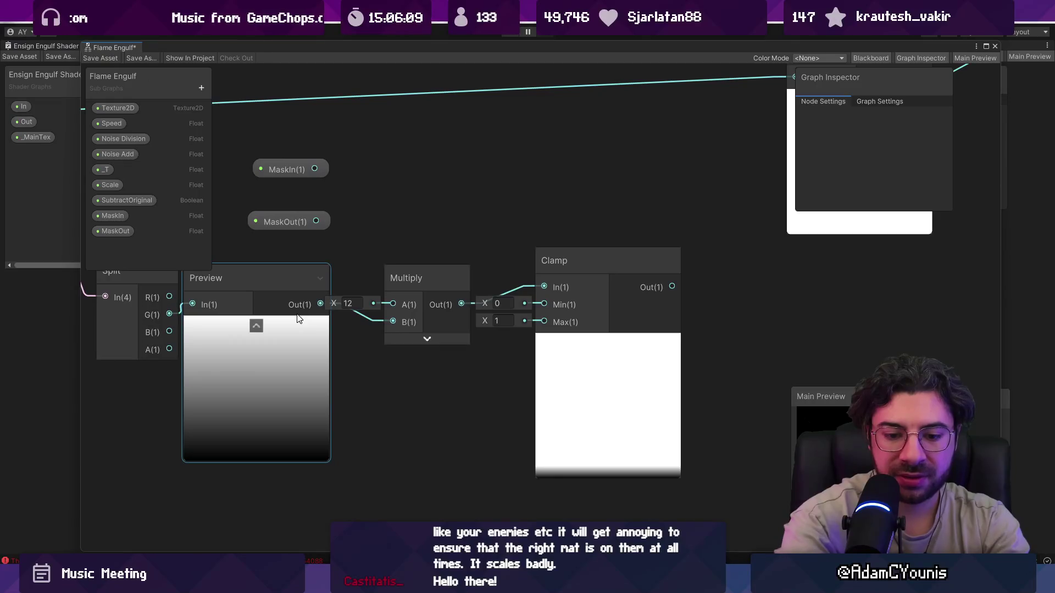
left_click(349, 303)
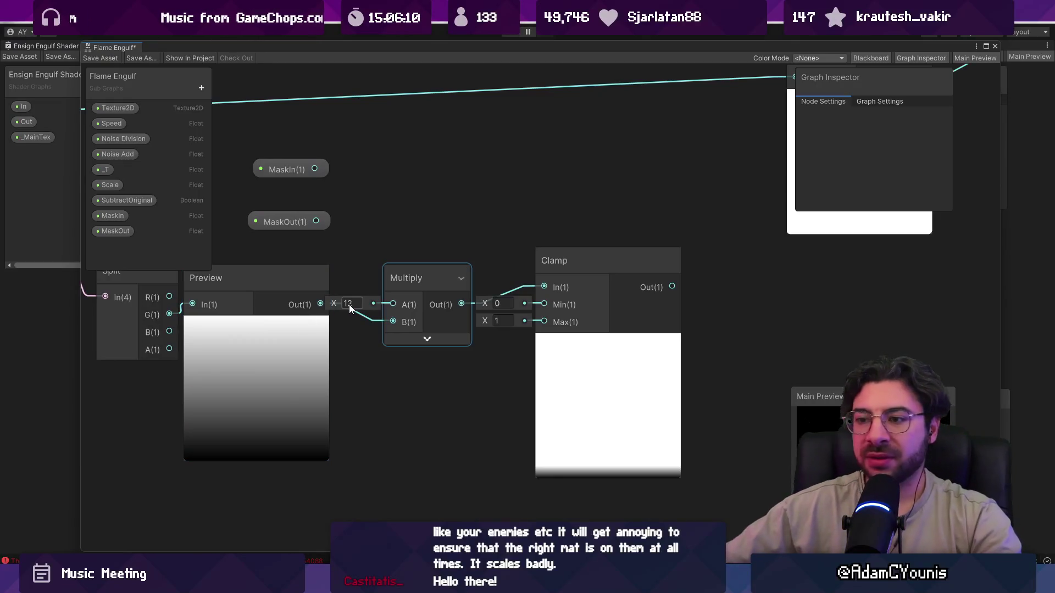
right_click(356, 360)
left_click(385, 368)
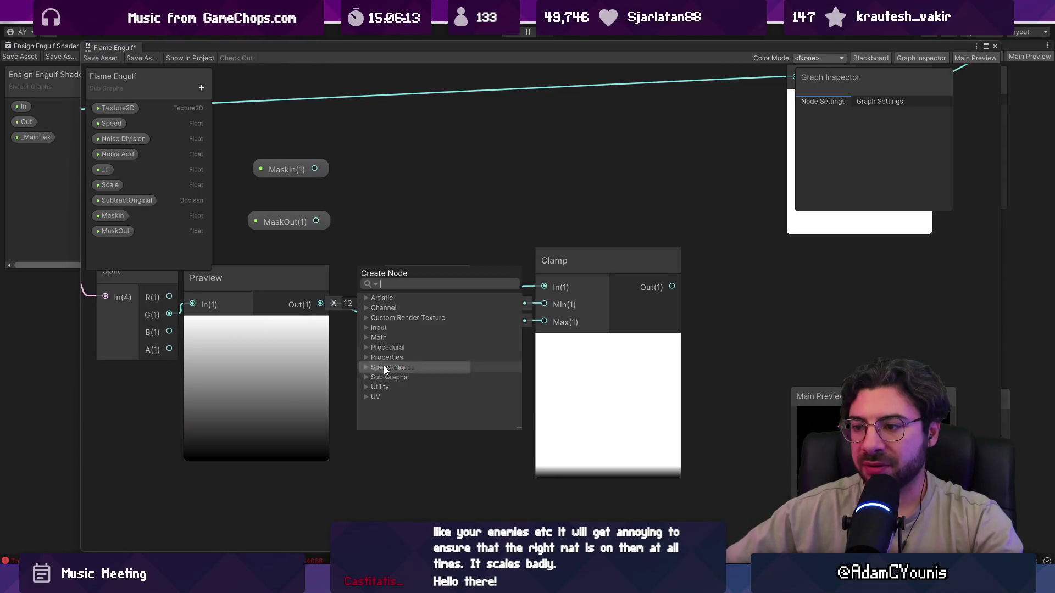
key("Escape")
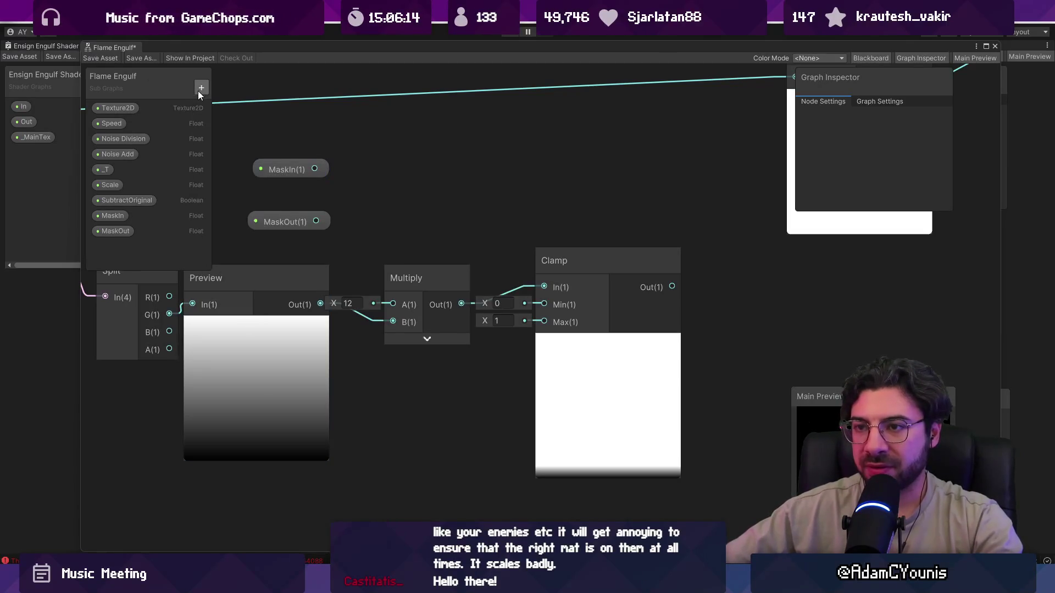
Create a Feather Float property defaulting to 6 and wire it into Multiply's A input
left_click(201, 88)
left_click(217, 115)
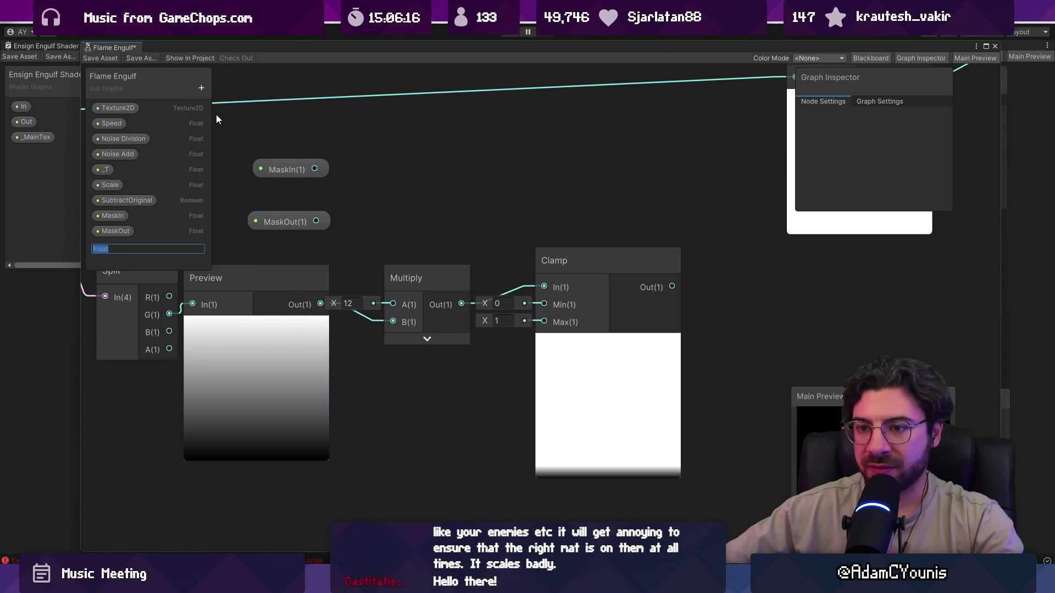
type("Feather")
key("Return")
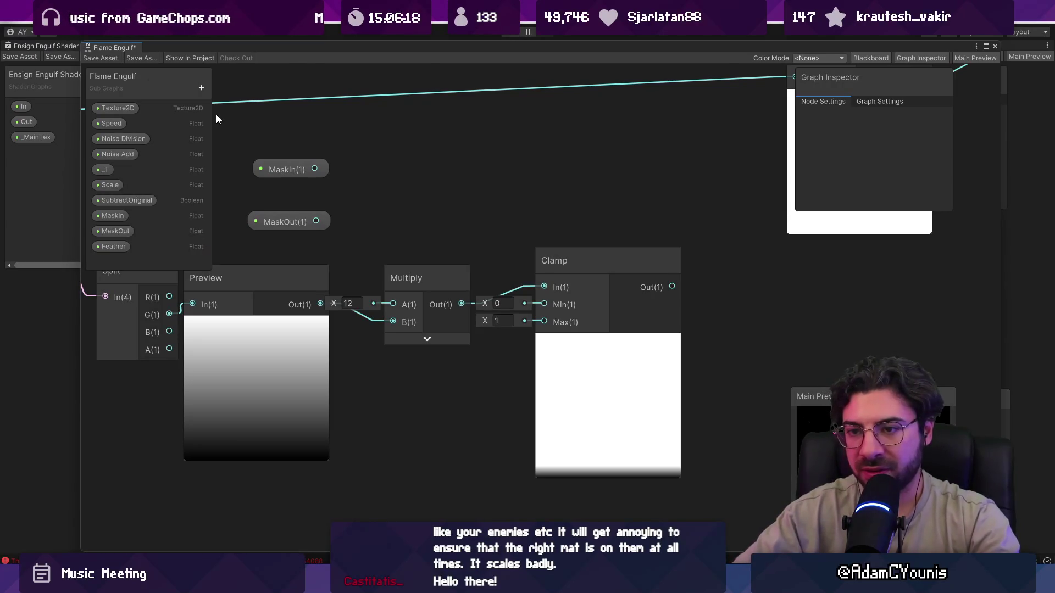
mouse_move(125, 249)
left_mouse_down()
mouse_move(377, 239)
mouse_move(393, 304)
left_mouse_up()
left_click_drag(377, 243, 305, 234)
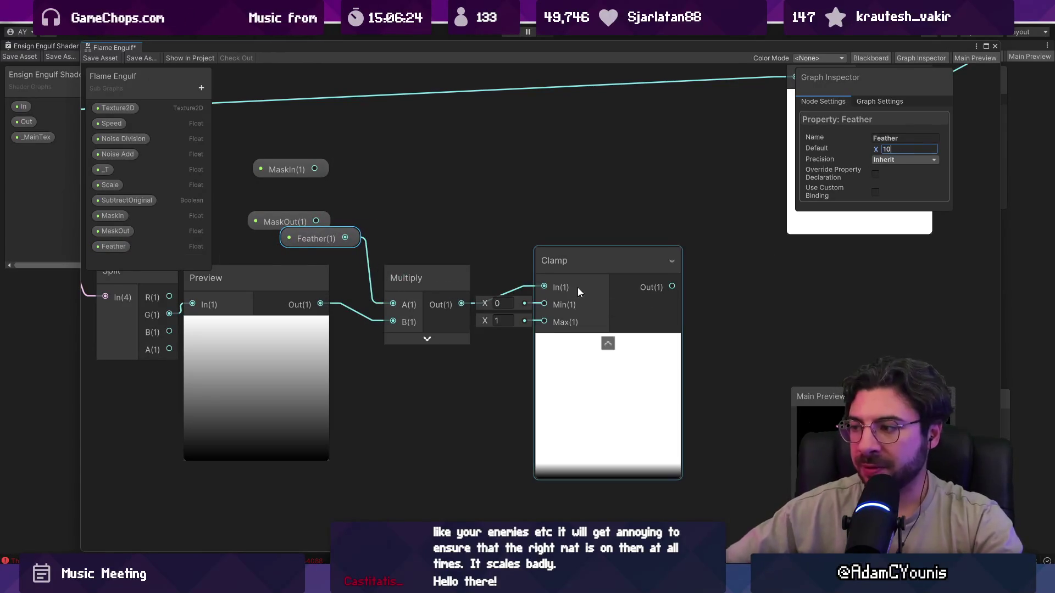
type("6")
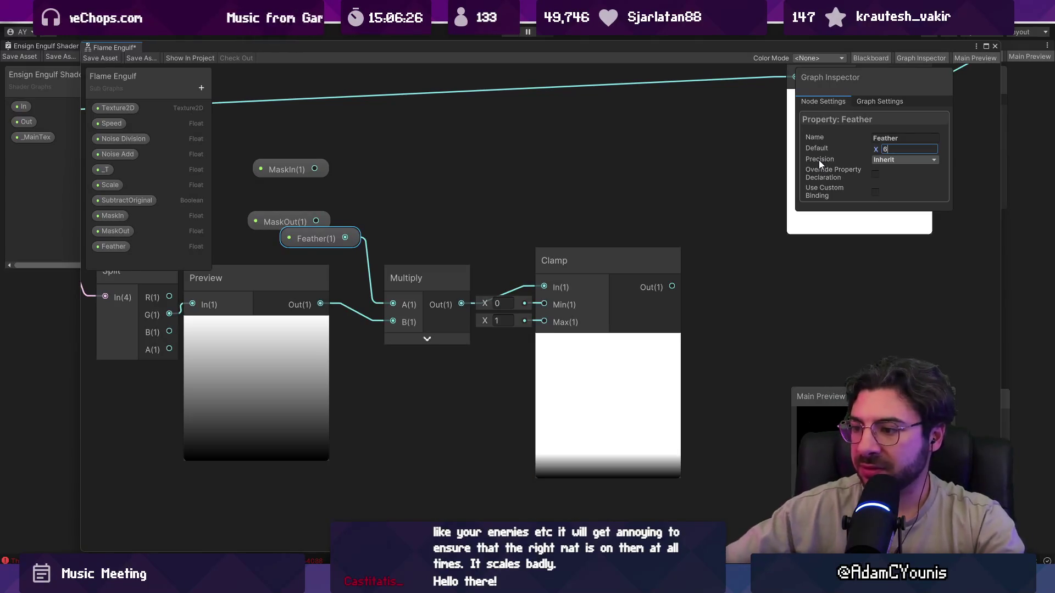
Shift MaskOut and the Clamp node to tidy the layout around the Feather chain
mouse_move(342, 234)
left_mouse_down()
mouse_move(309, 242)
mouse_move(331, 208)
left_mouse_up()
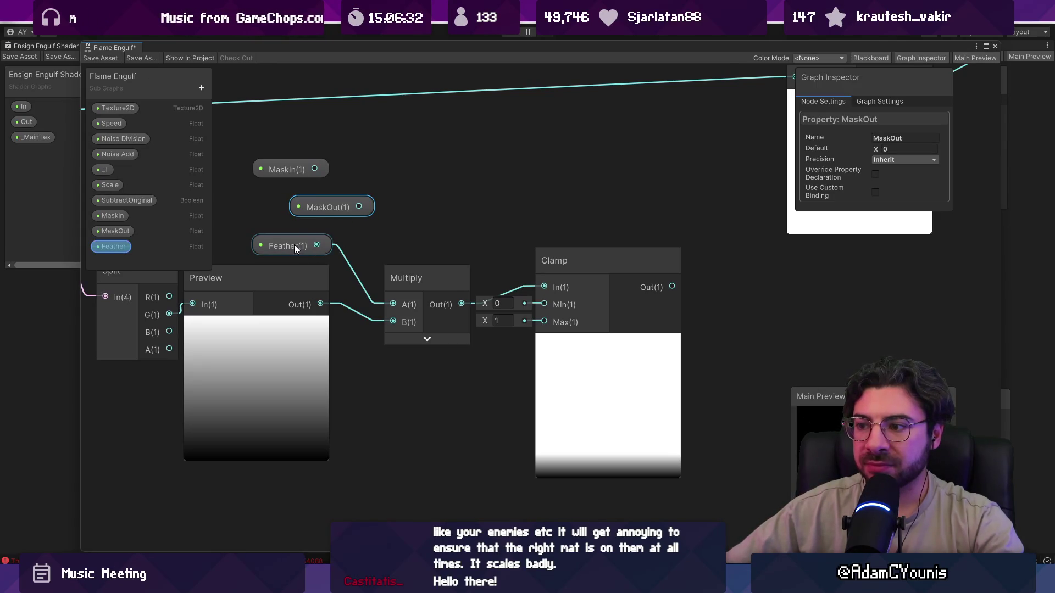
left_click_drag(327, 209, 367, 206)
scroll(449, 225, "down", 2)
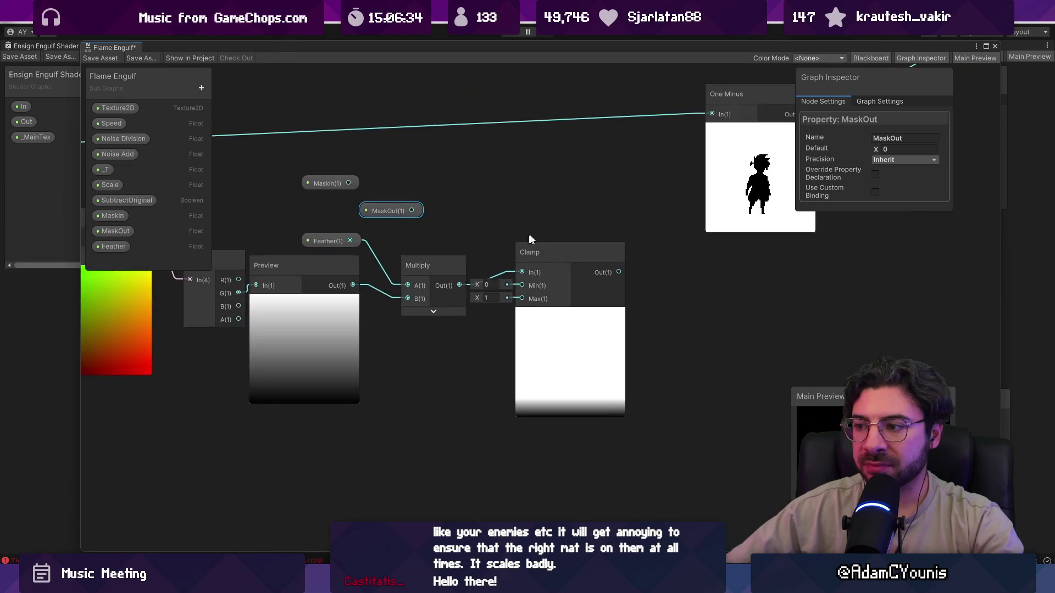
mouse_move(552, 254)
left_mouse_down()
mouse_move(584, 253)
mouse_move(574, 254)
left_mouse_up()
left_click_drag(261, 281, 387, 295)
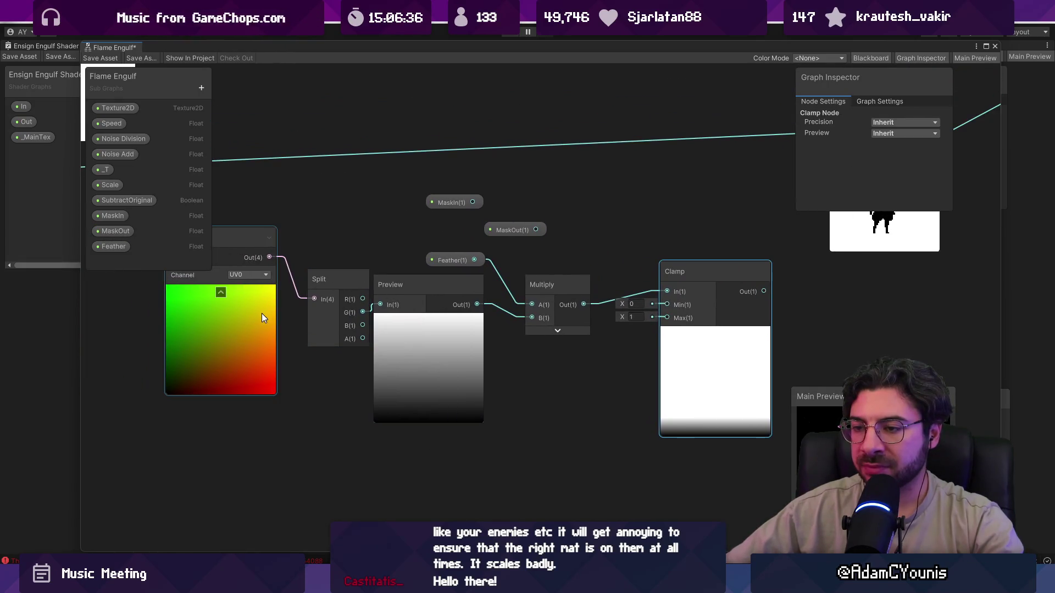
Insert an Add node between the UV output and the Split input
mouse_move(255, 322)
left_mouse_down()
mouse_move(365, 327)
mouse_move(288, 354)
left_mouse_up()
left_click_drag(308, 268, 339, 295)
type("add")
key("Down")
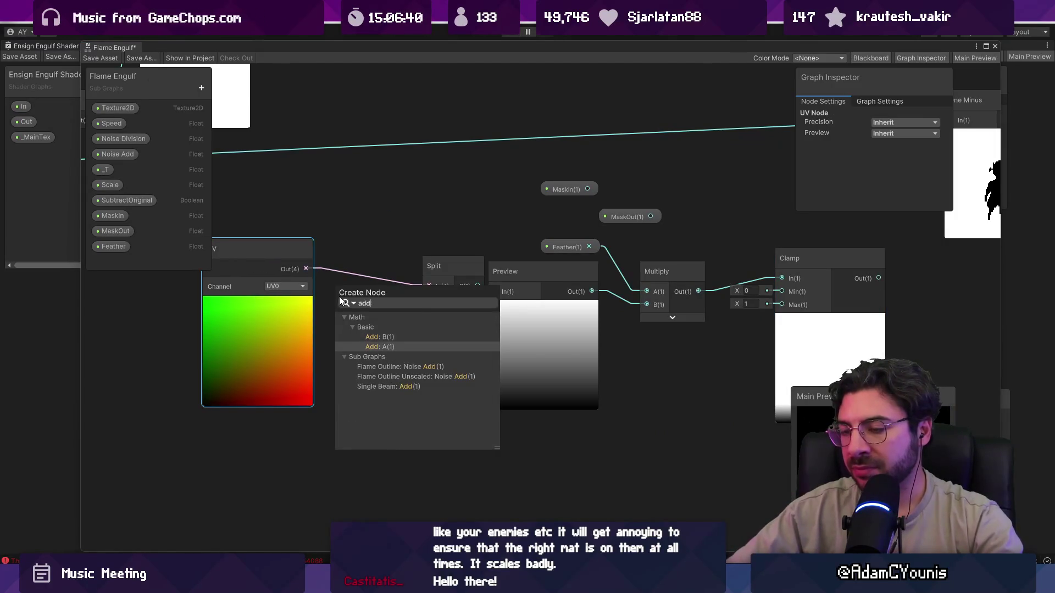
key("Return")
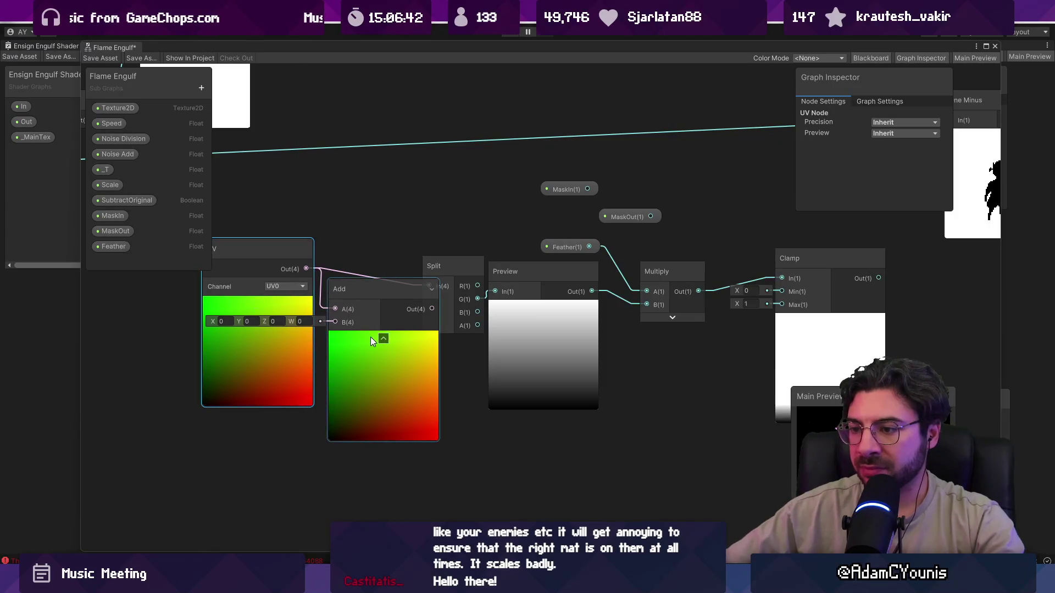
left_click(383, 338)
left_click_drag(434, 292, 430, 285)
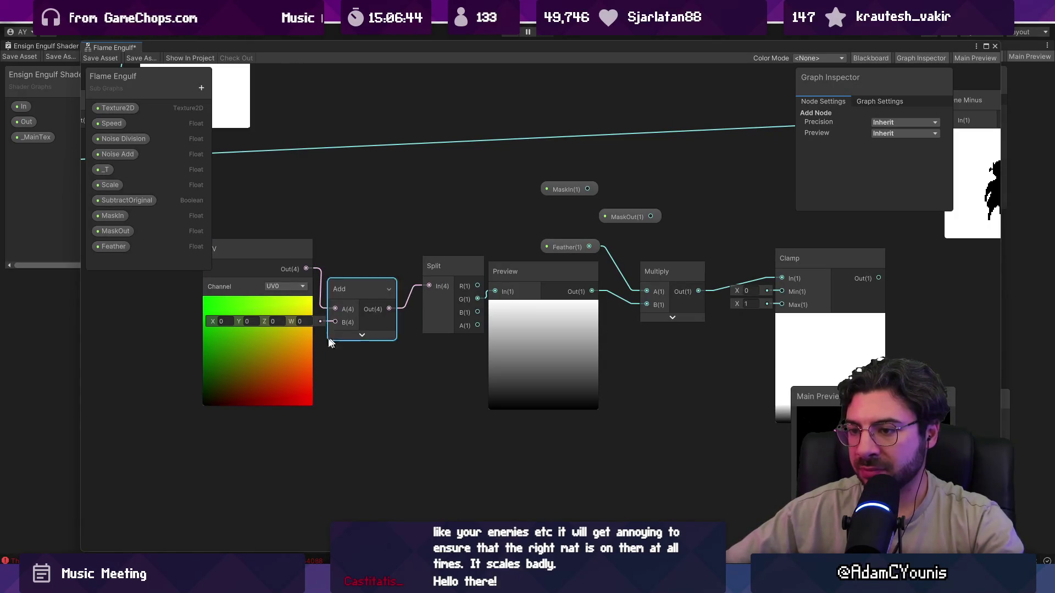
Create a Vector 2 with MaskIn driving its Y, feeding Add's B input
right_click(363, 431)
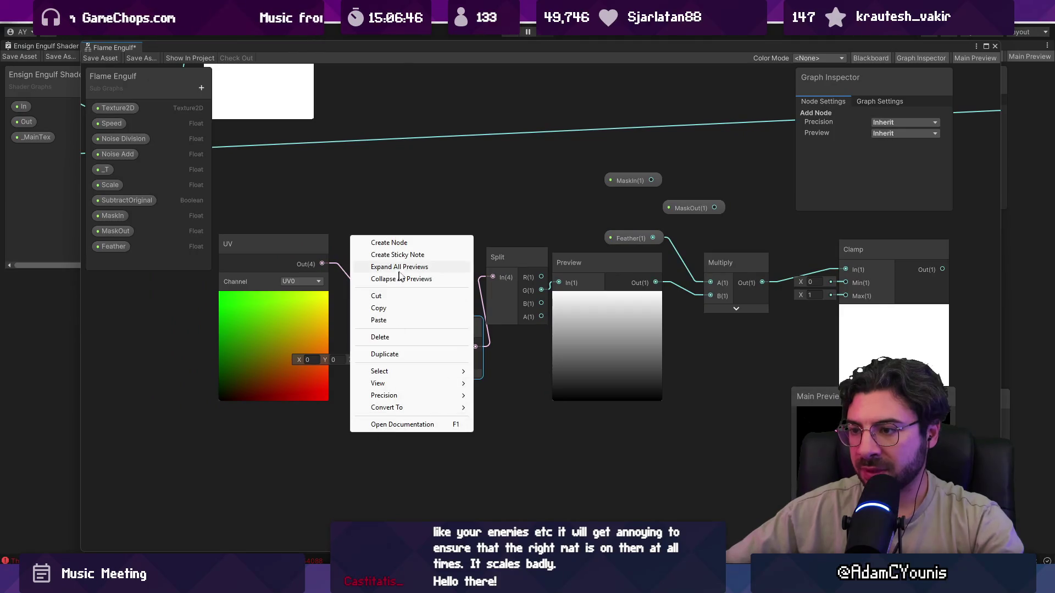
left_click(397, 241)
type("vector2")
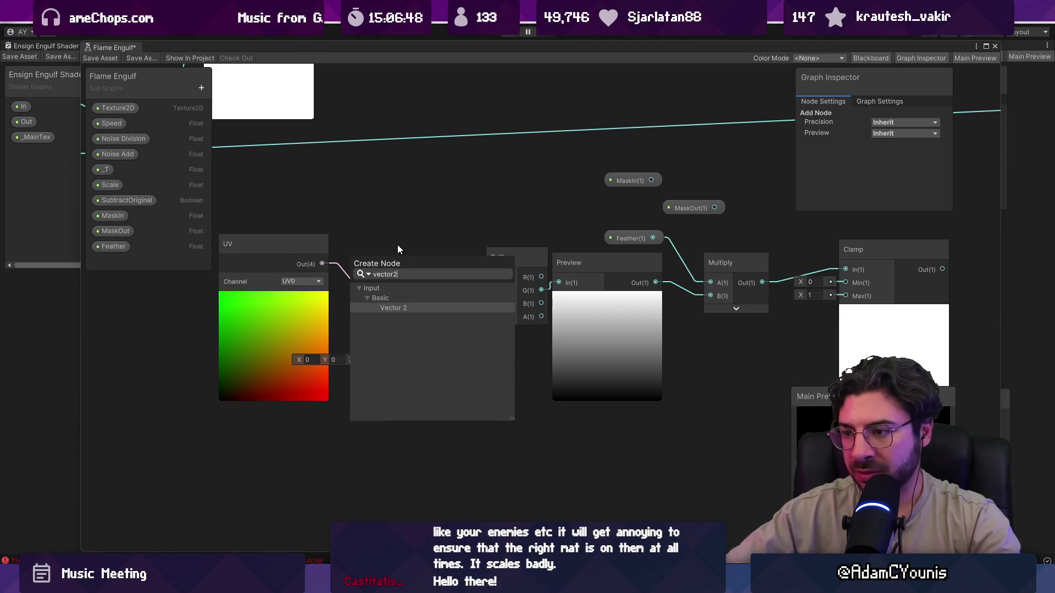
key("Return")
left_click(630, 181)
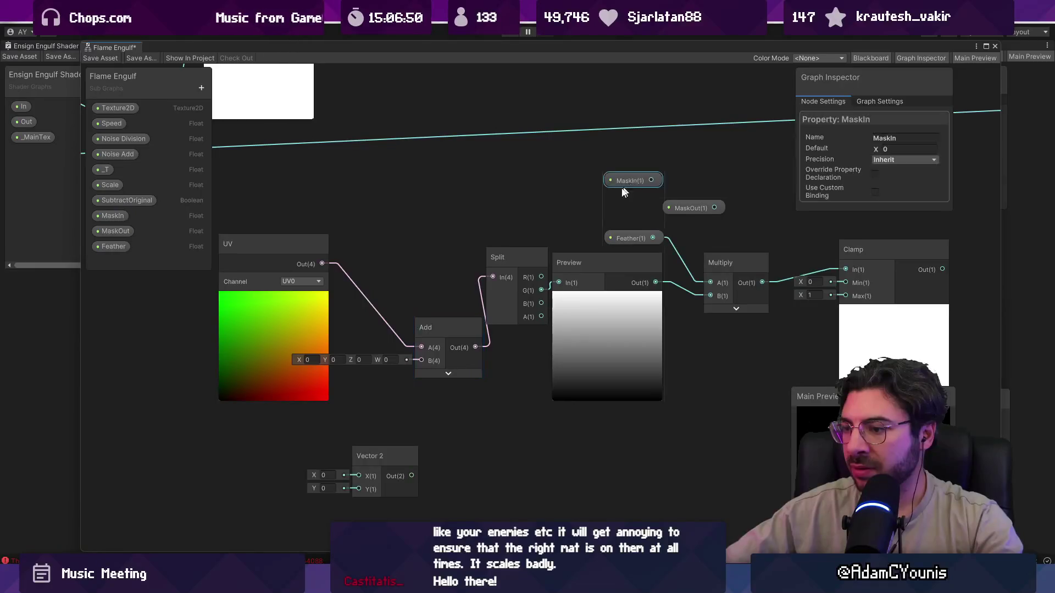
left_click_drag(630, 179, 259, 434)
left_click_drag(343, 486, 345, 486)
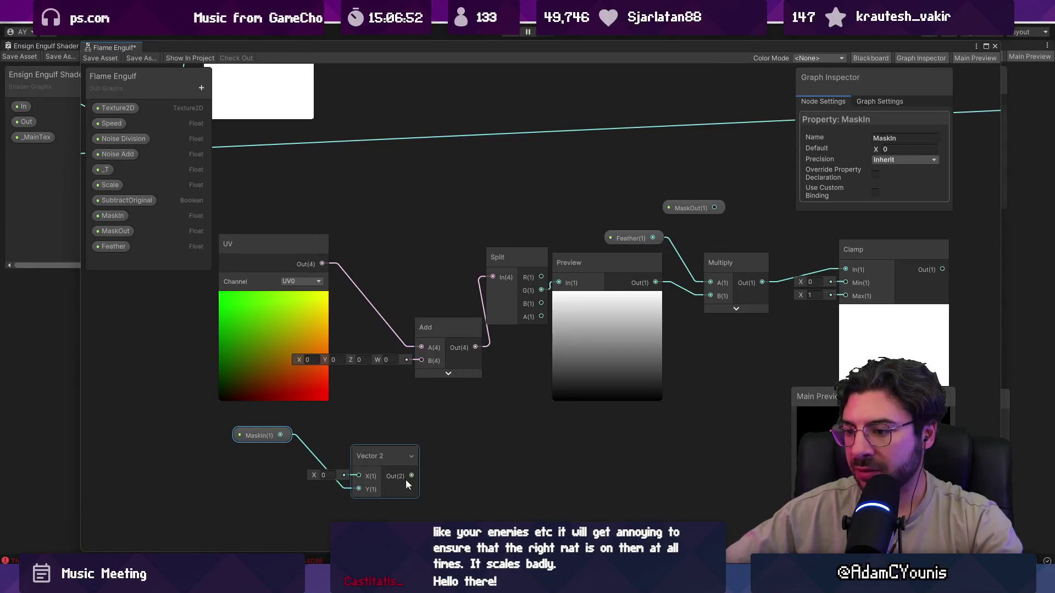
left_click_drag(413, 476, 423, 359)
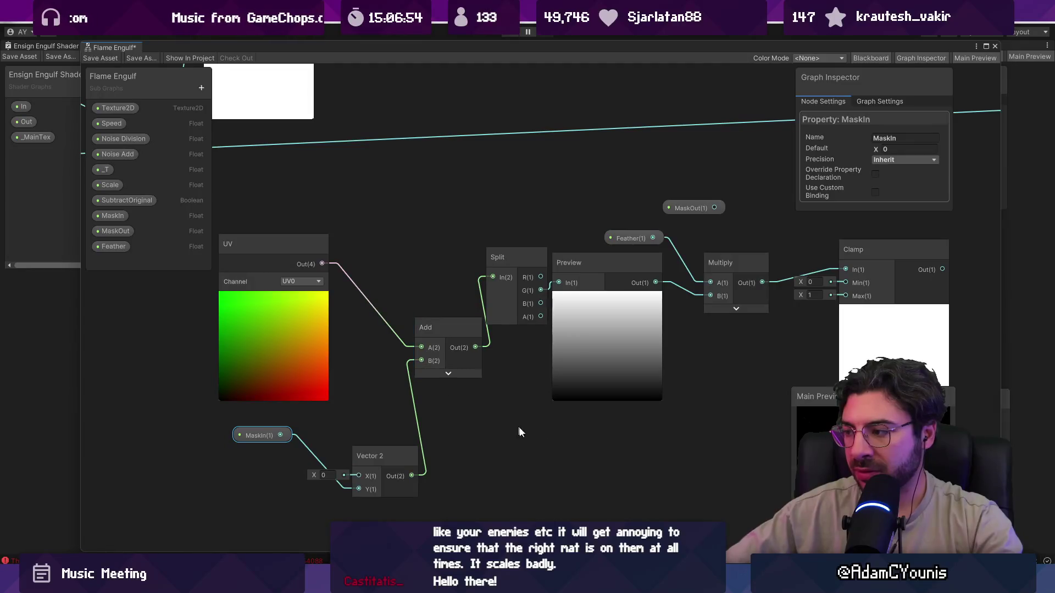
Test the offset by scrubbing MaskIn's default, then reset it to 0
scroll(309, 404, "down", 2)
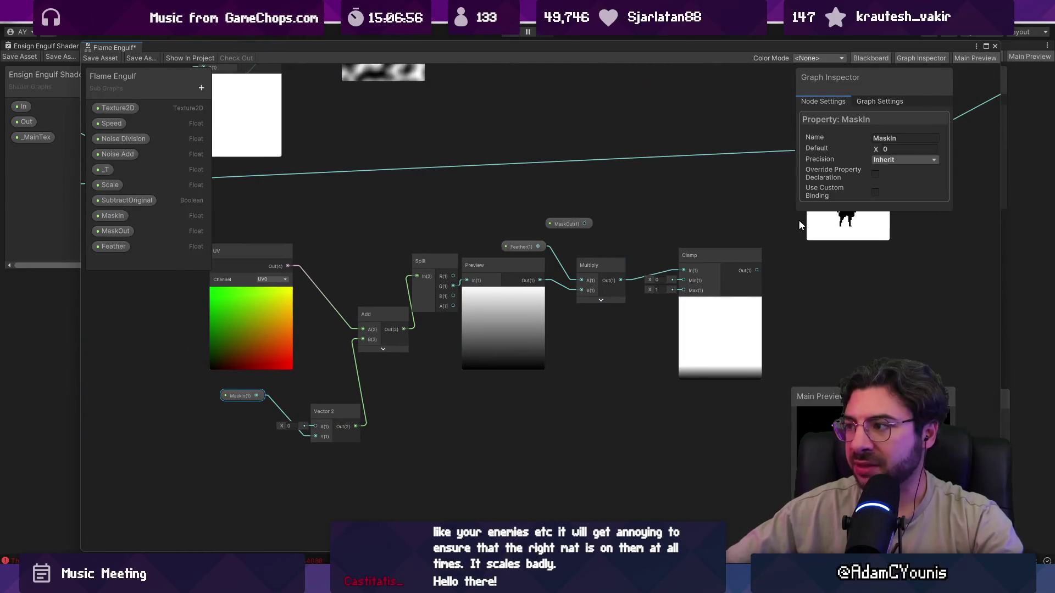
mouse_move(874, 149)
left_mouse_down()
mouse_move(852, 154)
mouse_move(874, 156)
mouse_move(860, 171)
left_mouse_up()
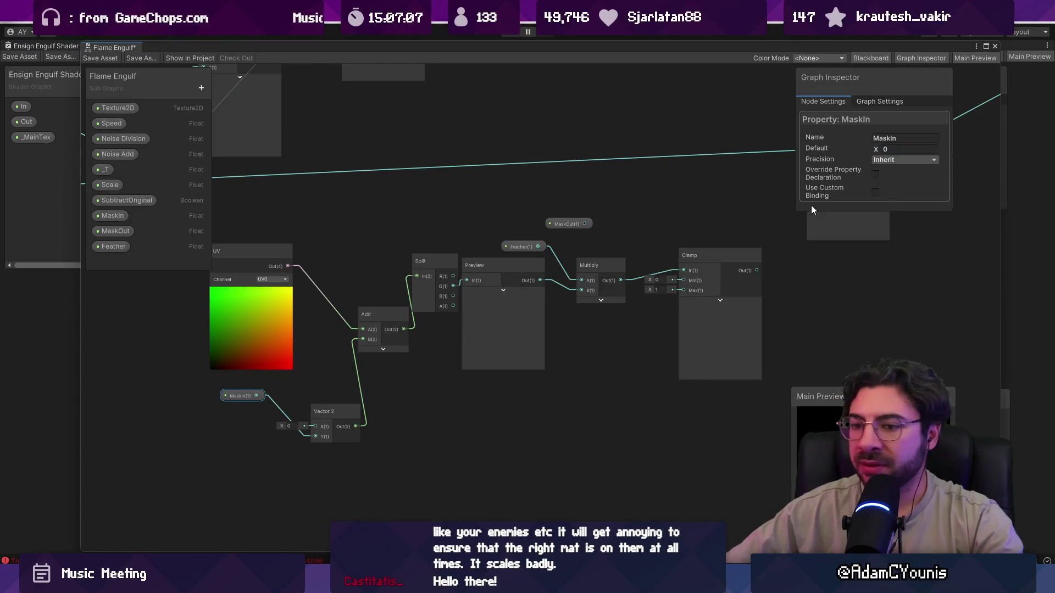
type("0")
key("Return")
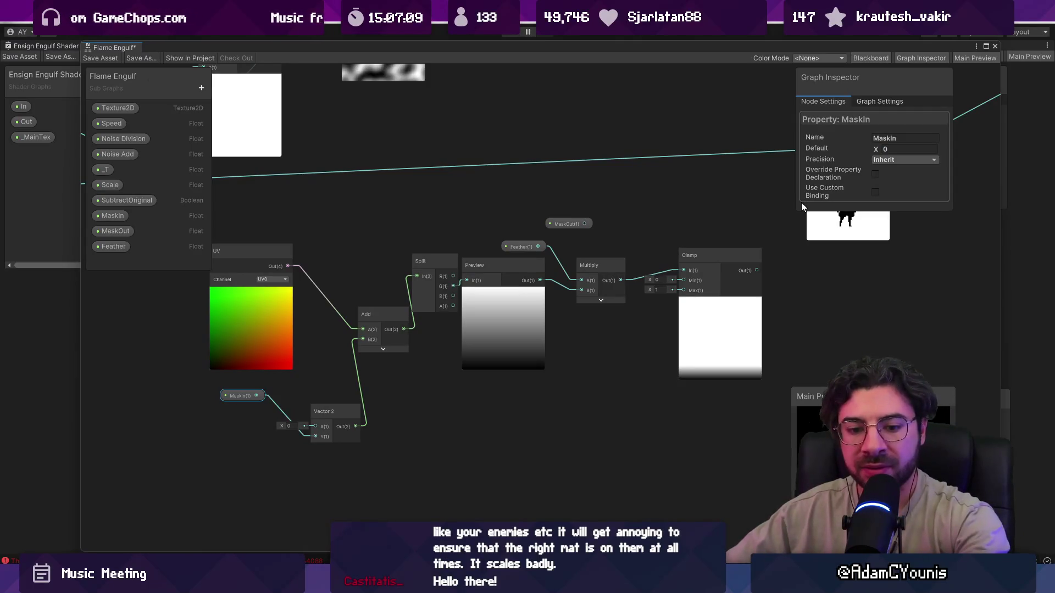
Rearrange the Add and UV nodes and insert a Multiply node wired from UV
left_click(501, 295)
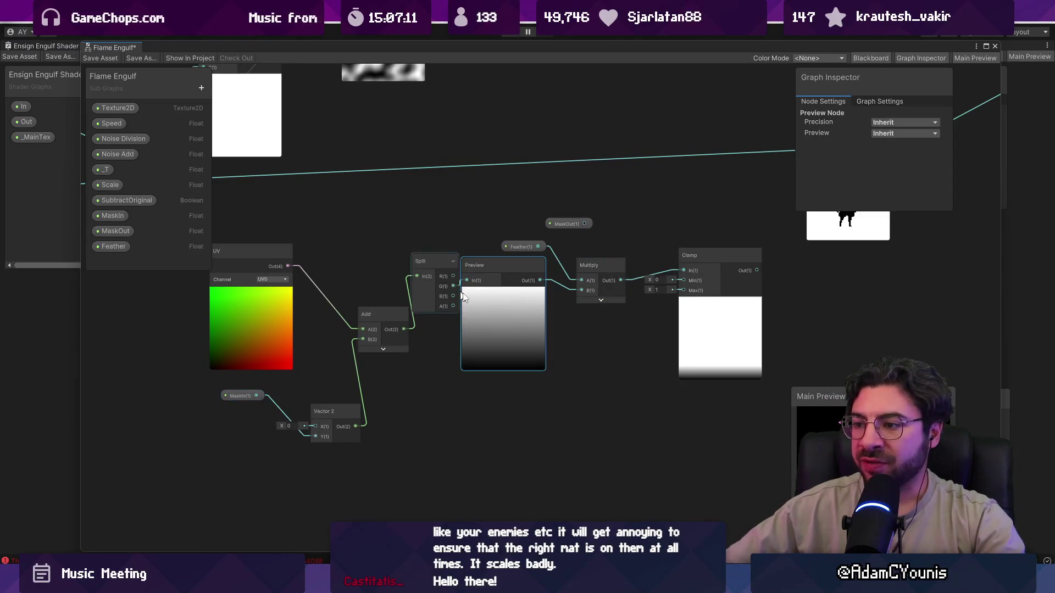
mouse_move(369, 314)
left_mouse_down()
mouse_move(358, 303)
mouse_move(454, 298)
left_mouse_up()
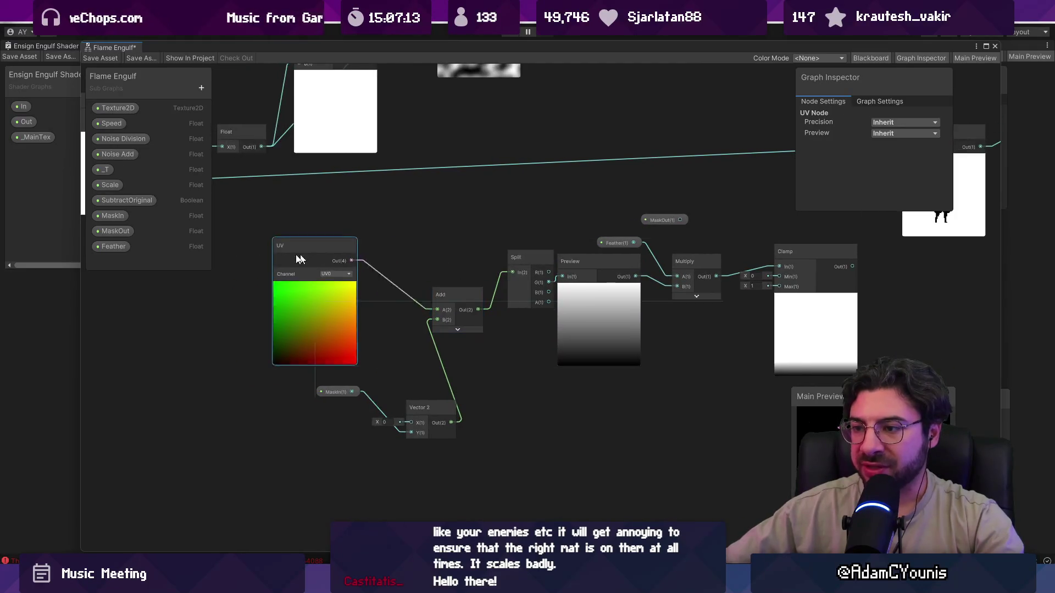
mouse_move(351, 265)
left_mouse_down()
mouse_move(298, 264)
mouse_move(339, 264)
left_mouse_up()
type("mult")
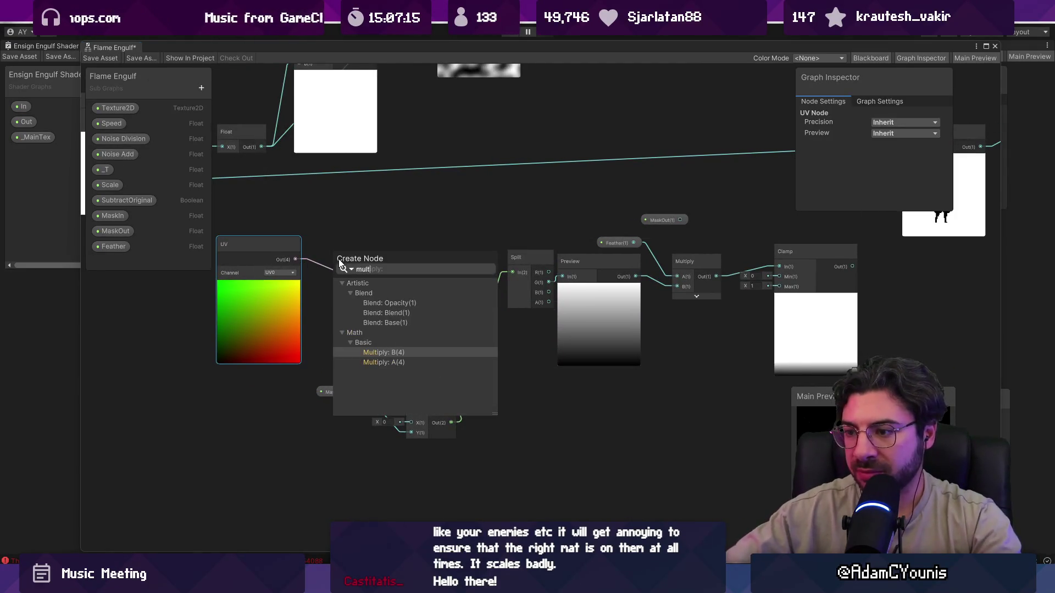
key("Return")
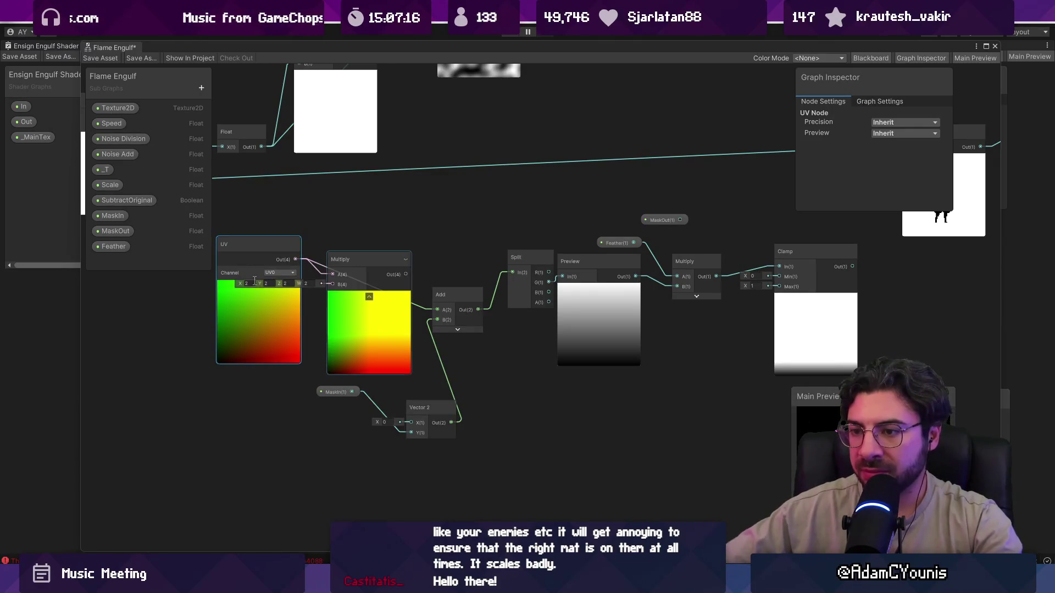
Set the Multiply's B input to X -1, with the next components at 1
left_click(246, 283)
left_click_drag(247, 332, 212, 332)
left_click(248, 283)
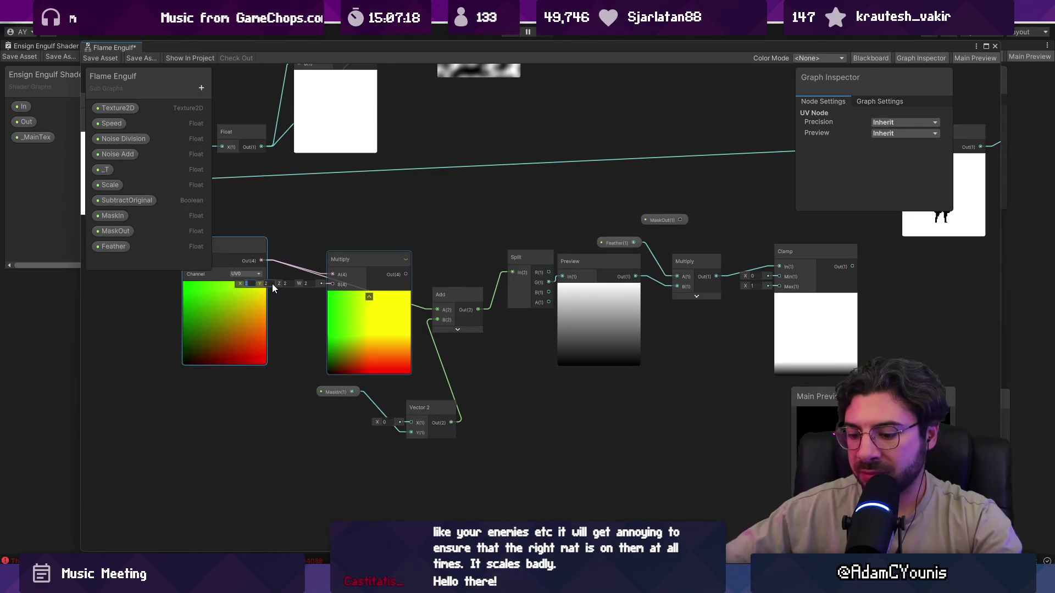
type("-1")
key("Tab")
type("1")
key("Tab")
type("1")
key("Tab")
type("1")
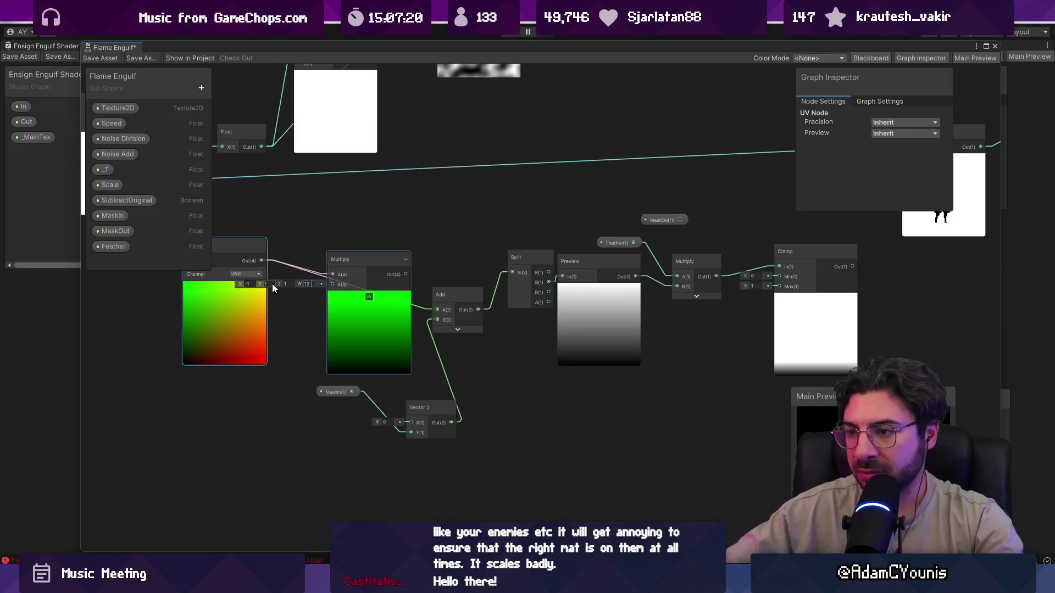
Wire the Multiply output into Add's A input and start editing B's Y
left_click_drag(398, 268, 390, 260)
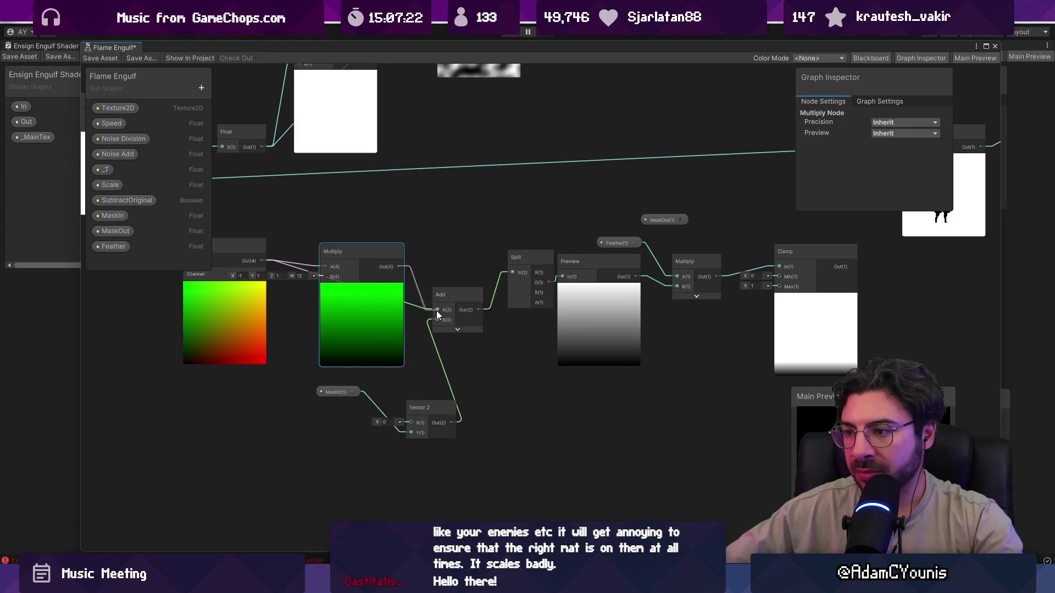
left_click_drag(436, 311, 434, 310)
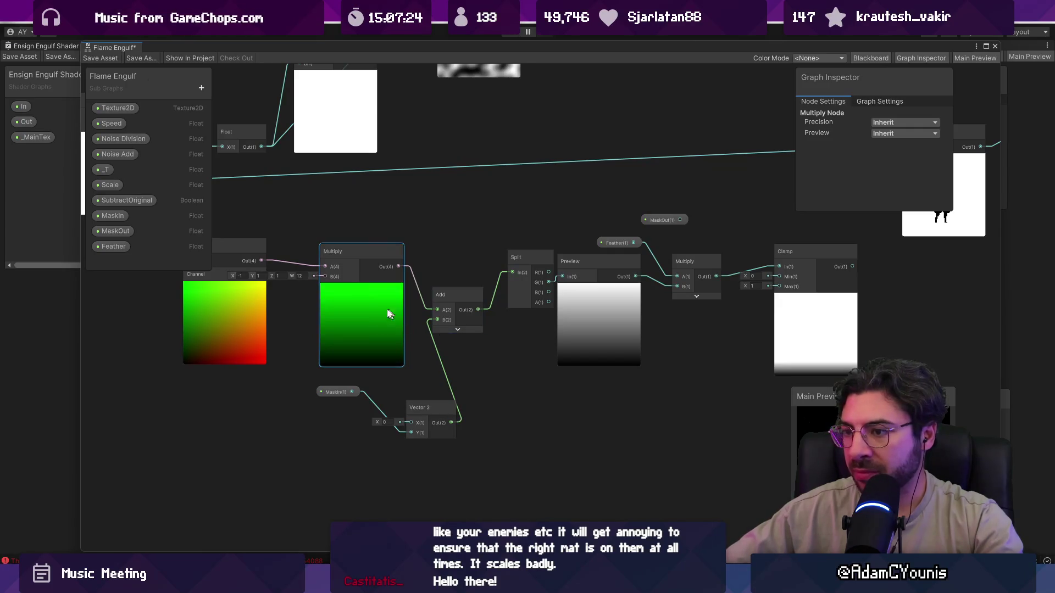
scroll(388, 313, "up", 2)
left_click(323, 272)
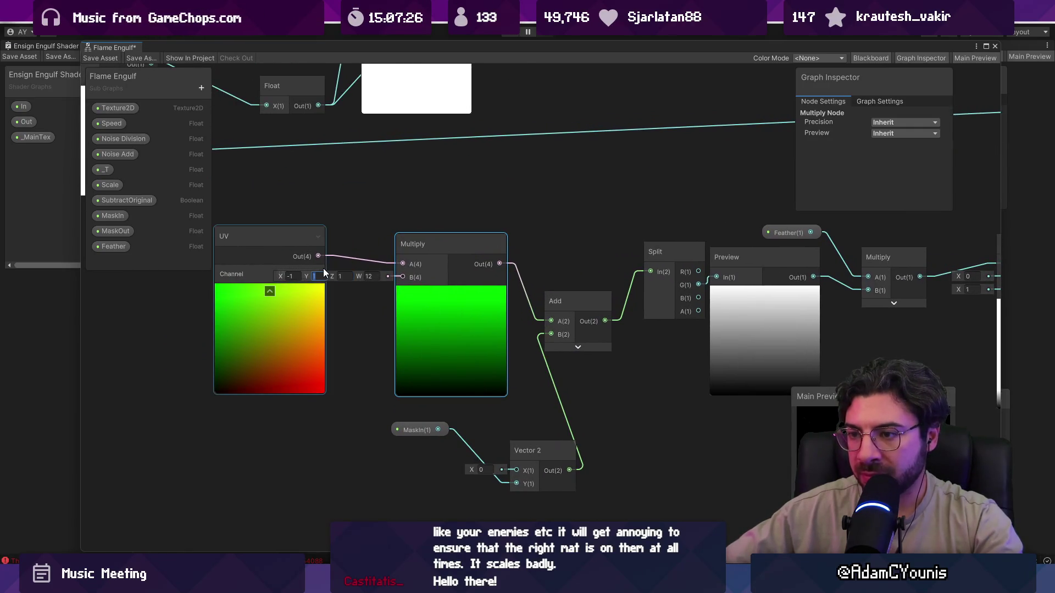
Enter -1 as the Y component of the Multiply's B input
type("-1")
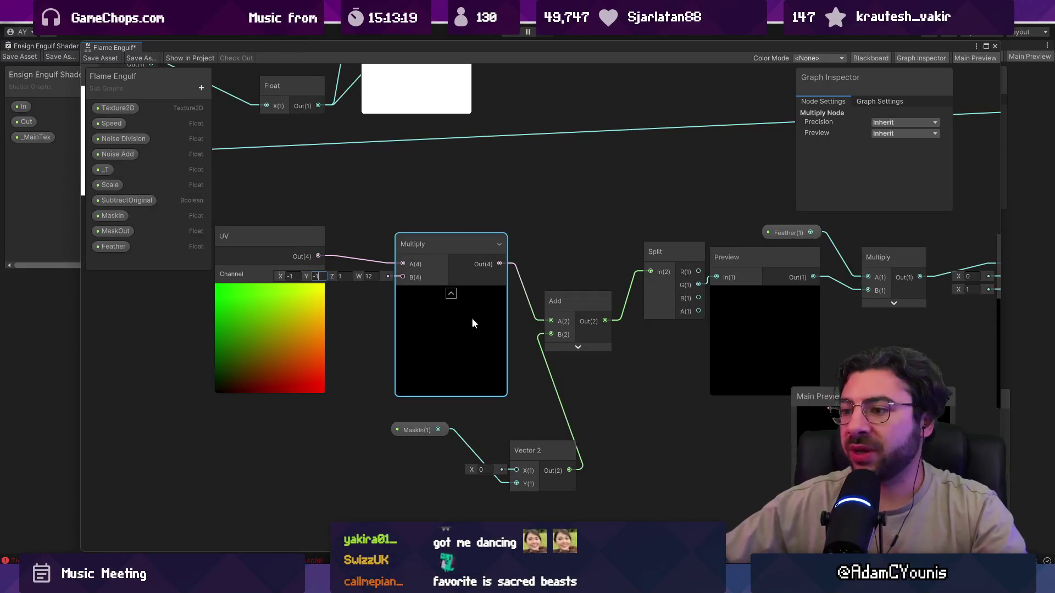
Change the Multiply's B to (1, -1, -1, -1) and move the UV node further left
scroll(578, 371, "up", 1)
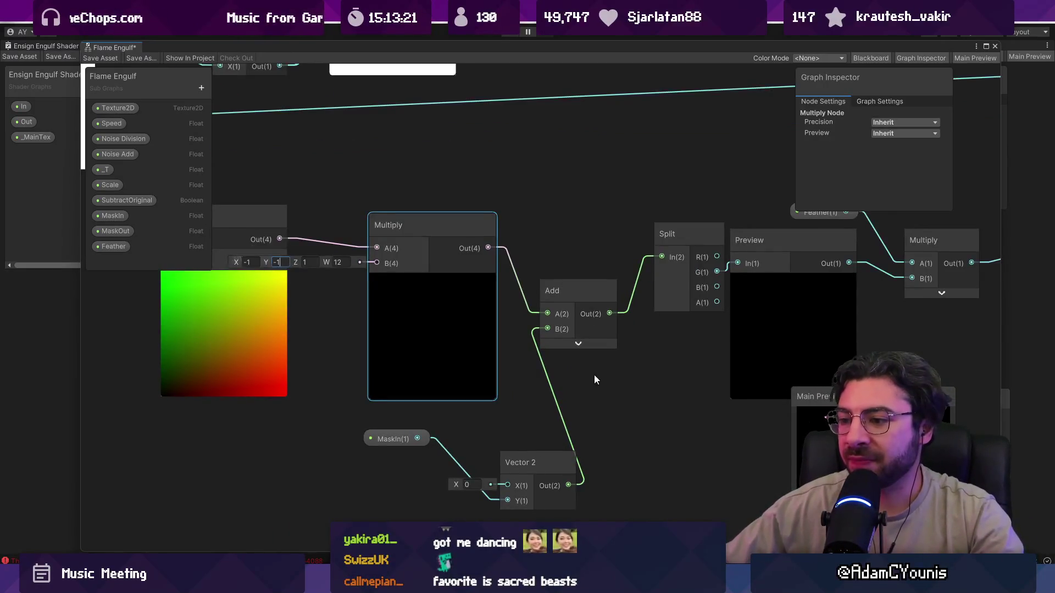
mouse_move(594, 379)
left_mouse_down()
mouse_move(485, 384)
mouse_move(498, 400)
left_mouse_up()
scroll(490, 391, "down", 1)
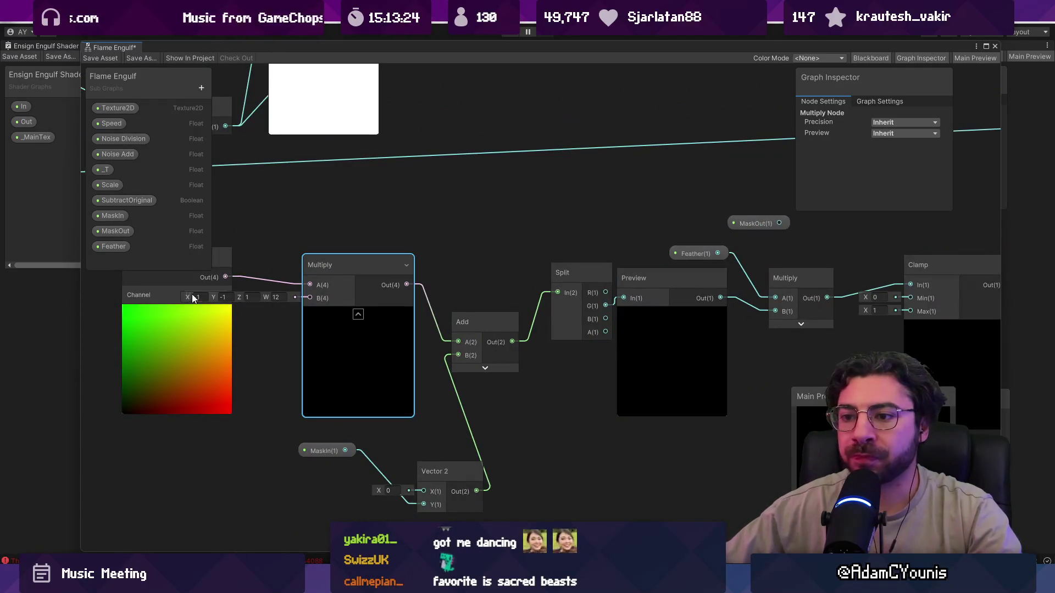
left_click(309, 302)
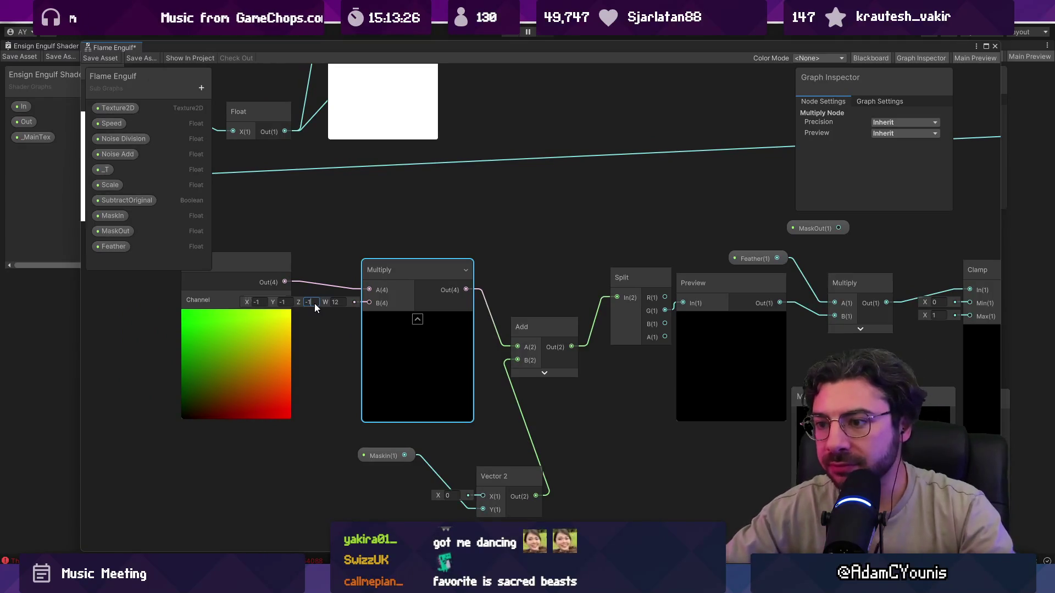
type("-1")
key("Return")
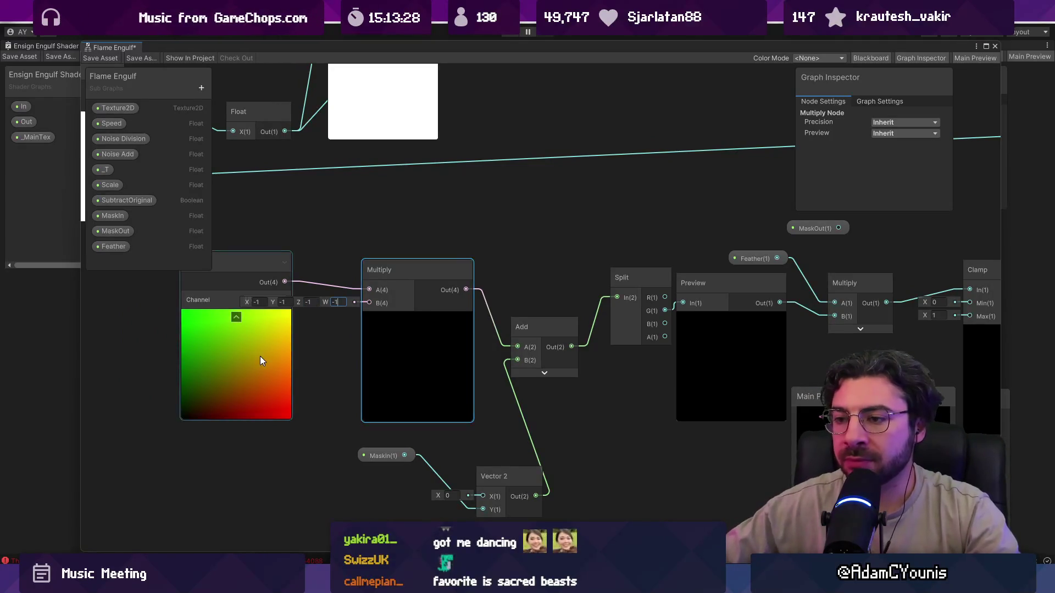
left_click(261, 302)
type("1")
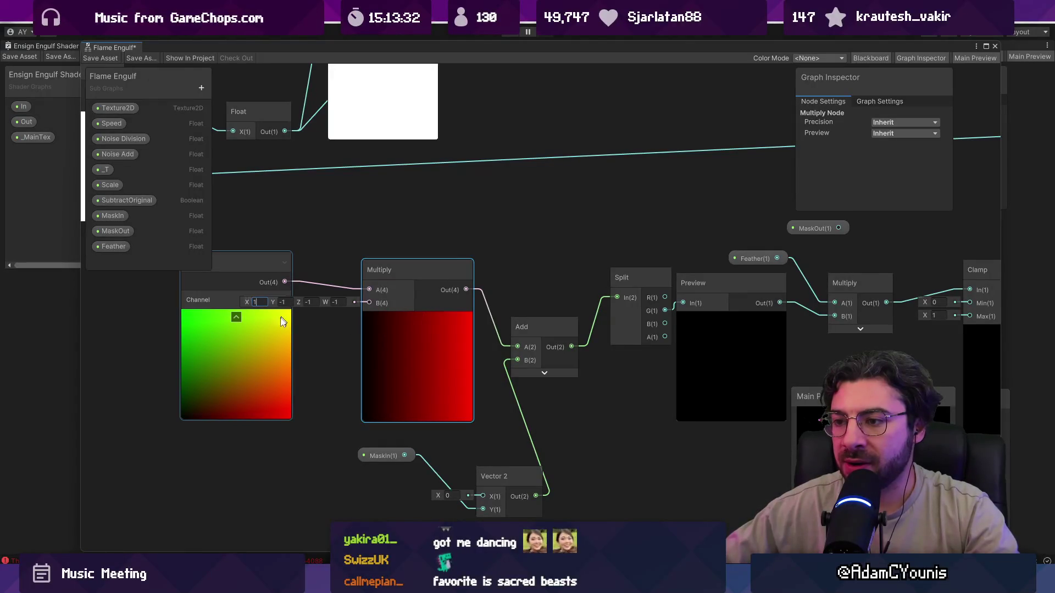
left_click_drag(270, 337, 185, 339)
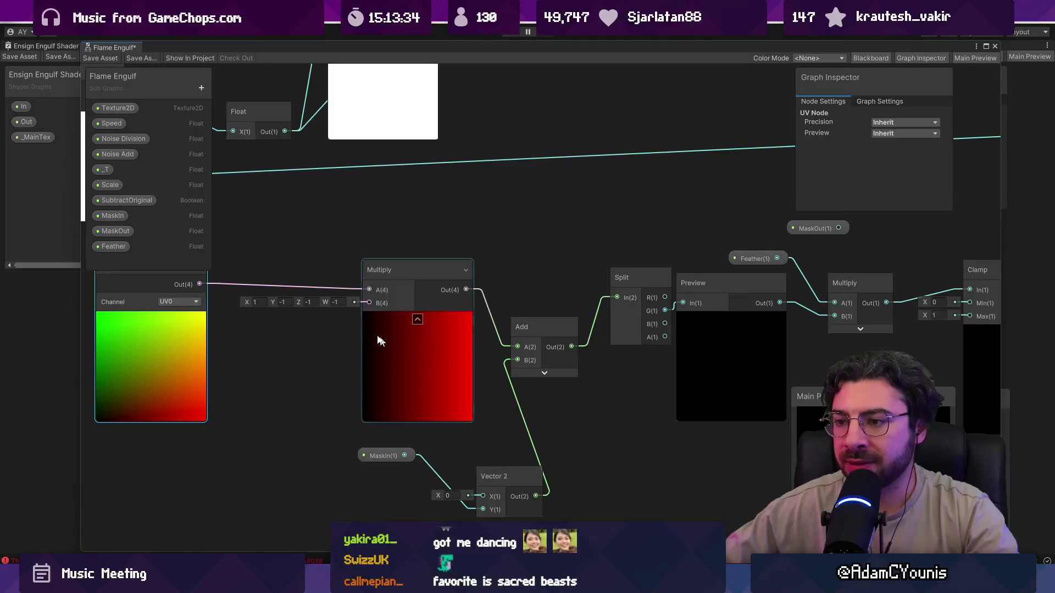
left_click_drag(205, 286, 282, 269)
Create a One Minus node fed by the UV output
type("ONME")
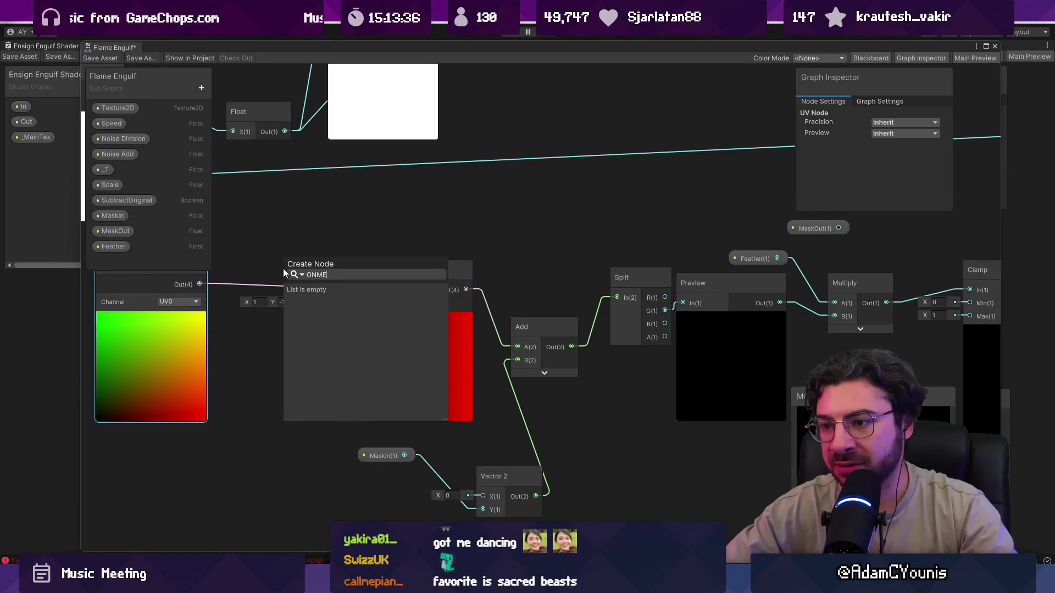
key("Escape")
left_click_drag(265, 265, 363, 256)
right_click(363, 256)
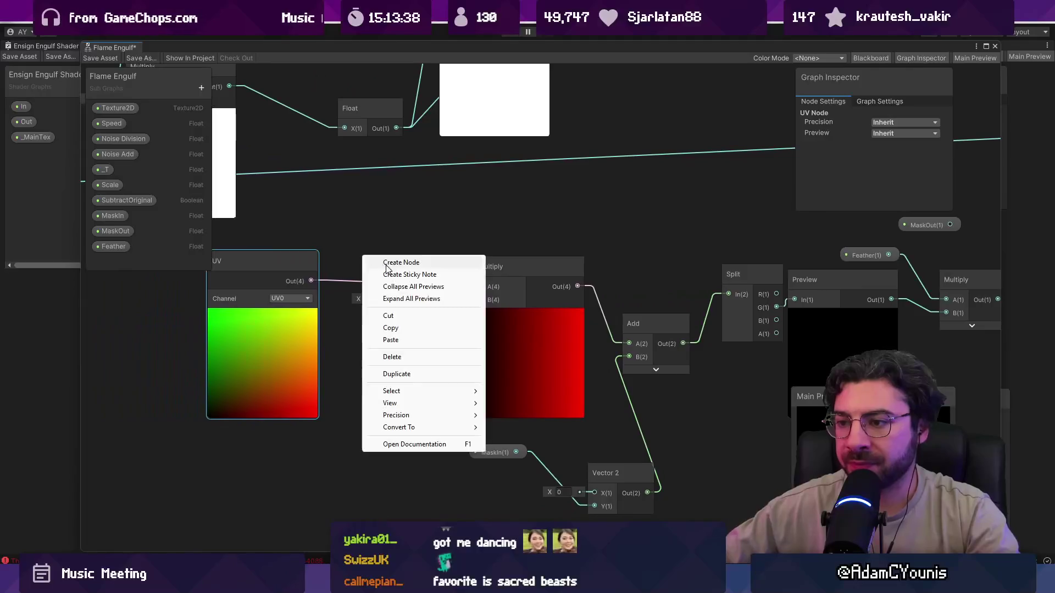
left_click(388, 265)
type("onemi")
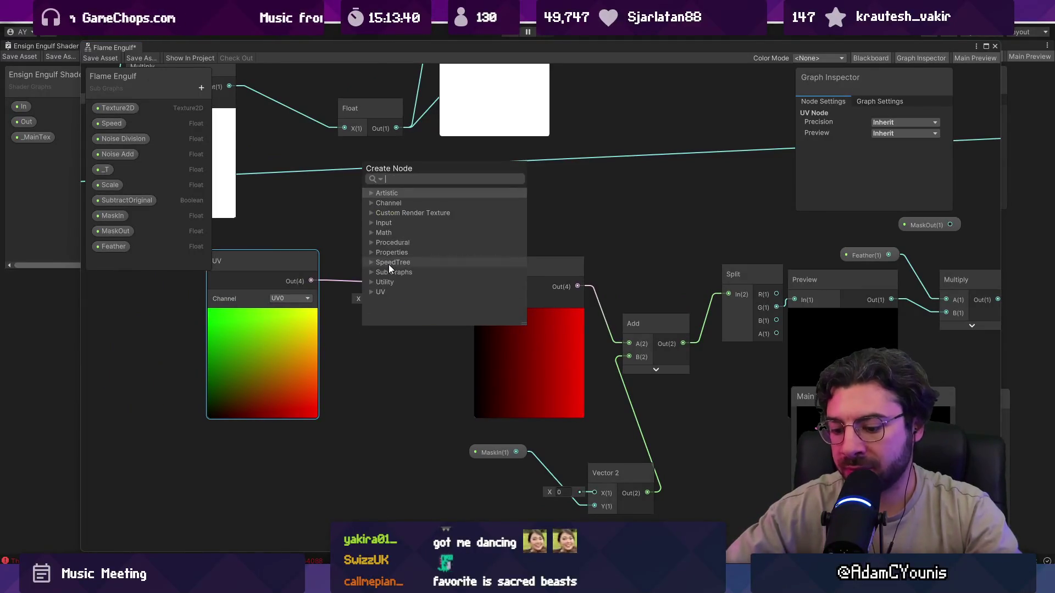
key("Return")
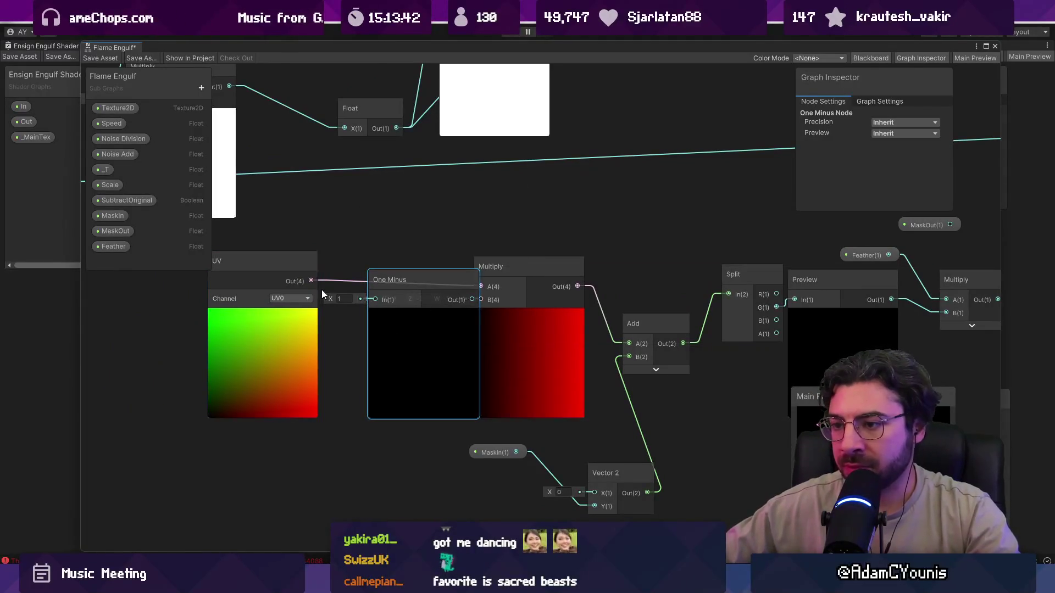
left_click_drag(311, 281, 388, 301)
Wire One Minus into Add's A input and delete the Multiply node
left_click_drag(526, 345, 517, 329)
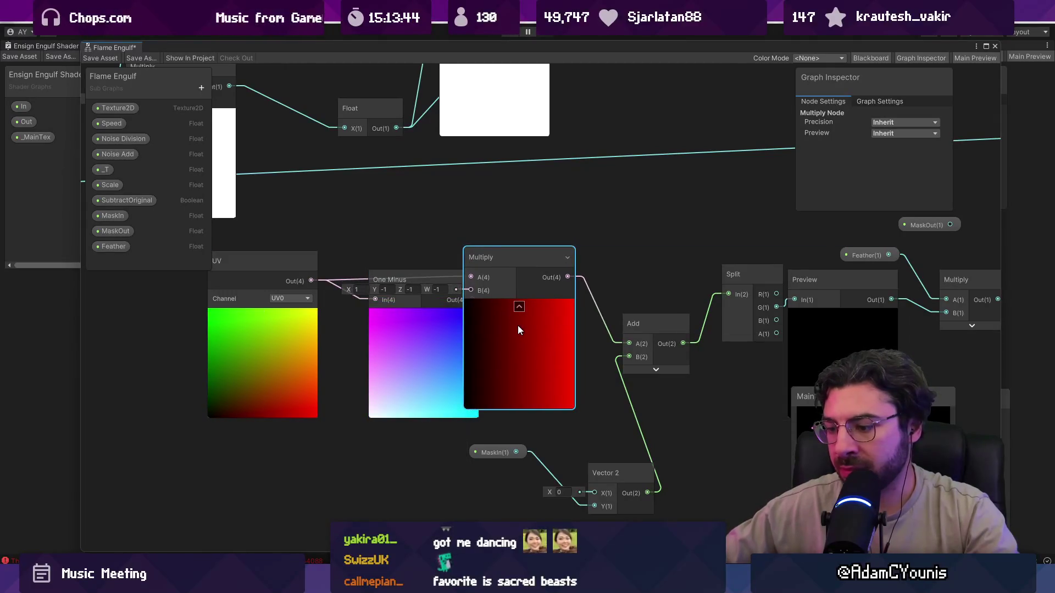
left_click(446, 280)
mouse_move(470, 299)
left_mouse_down()
mouse_move(629, 343)
mouse_move(386, 326)
left_mouse_up()
left_click(385, 325)
key("Delete")
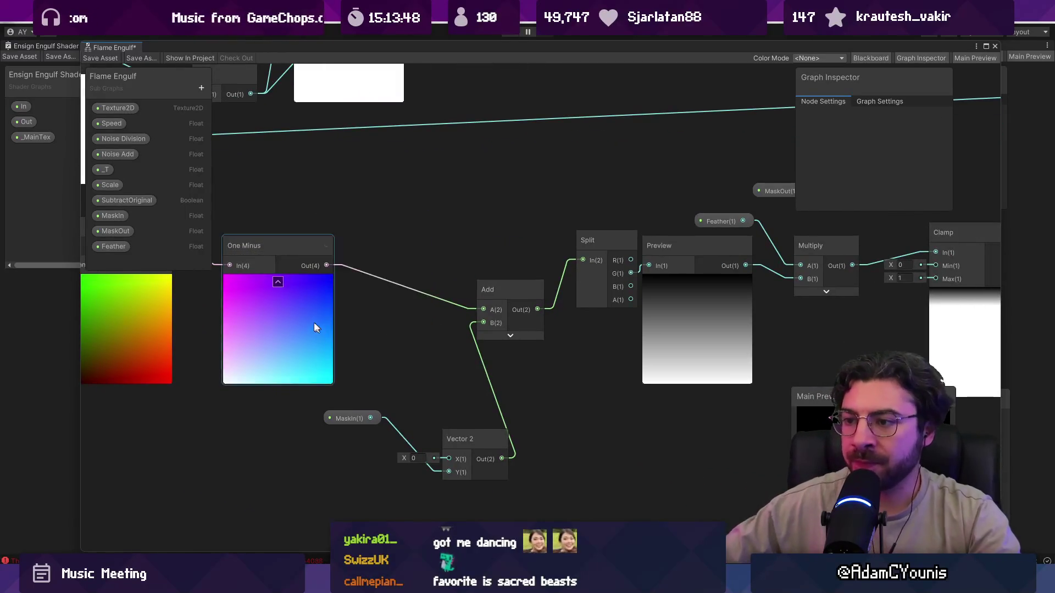
Tidy the One Minus and UV nodes and move MaskIn beside Vector 2's Y
left_click_drag(314, 322, 390, 304)
left_click_drag(187, 308, 280, 307)
left_click(419, 273)
left_click_drag(677, 319, 516, 325)
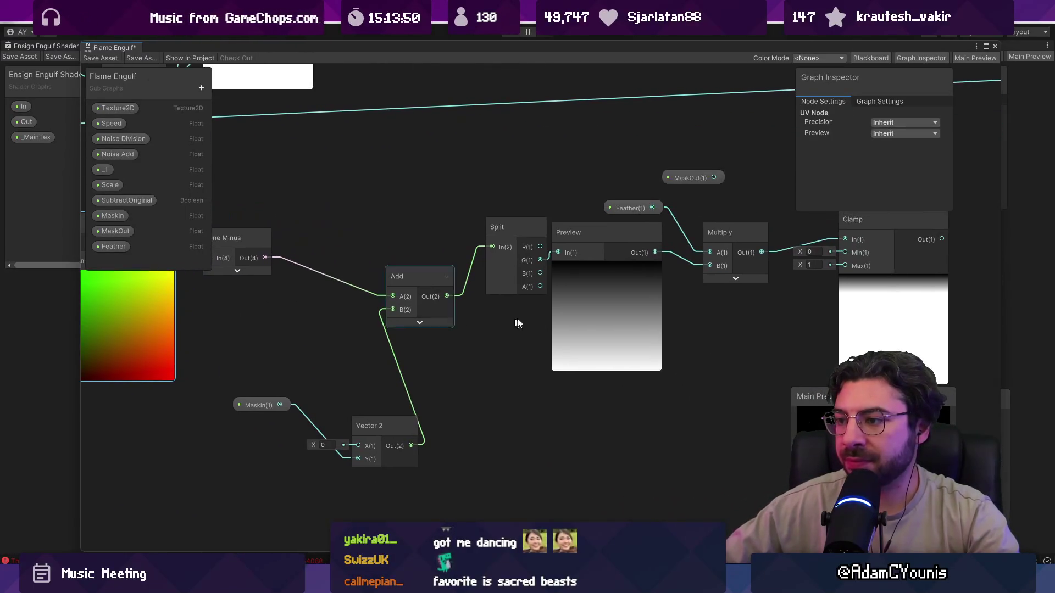
left_click(266, 407)
left_click_drag(266, 407, 270, 463)
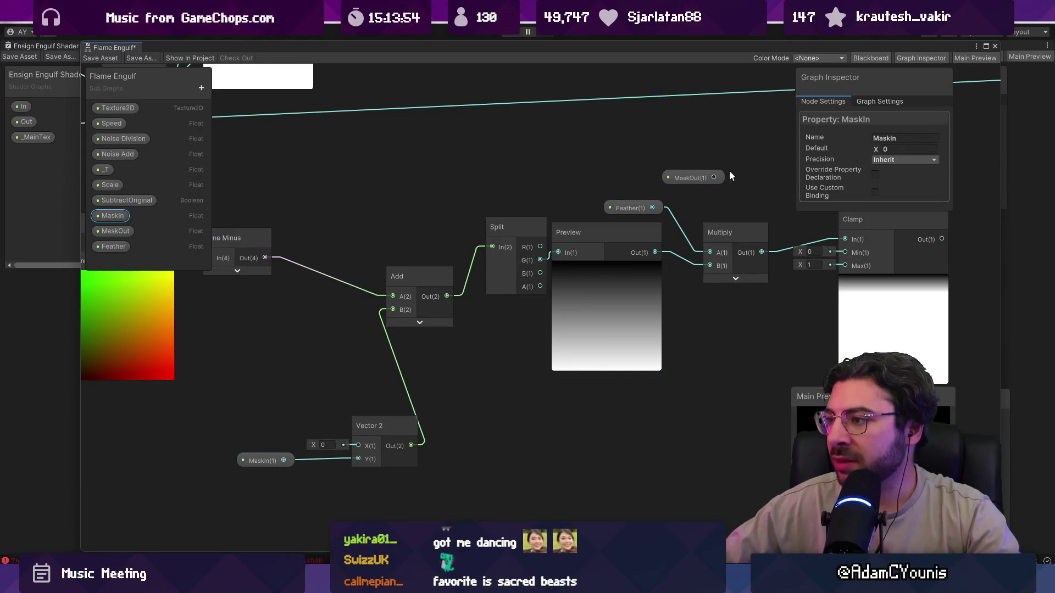
Lower MaskIn's default below zero and set Feather's default to 5.84
mouse_move(875, 149)
left_mouse_down()
mouse_move(857, 153)
mouse_move(882, 146)
mouse_move(871, 148)
left_mouse_up()
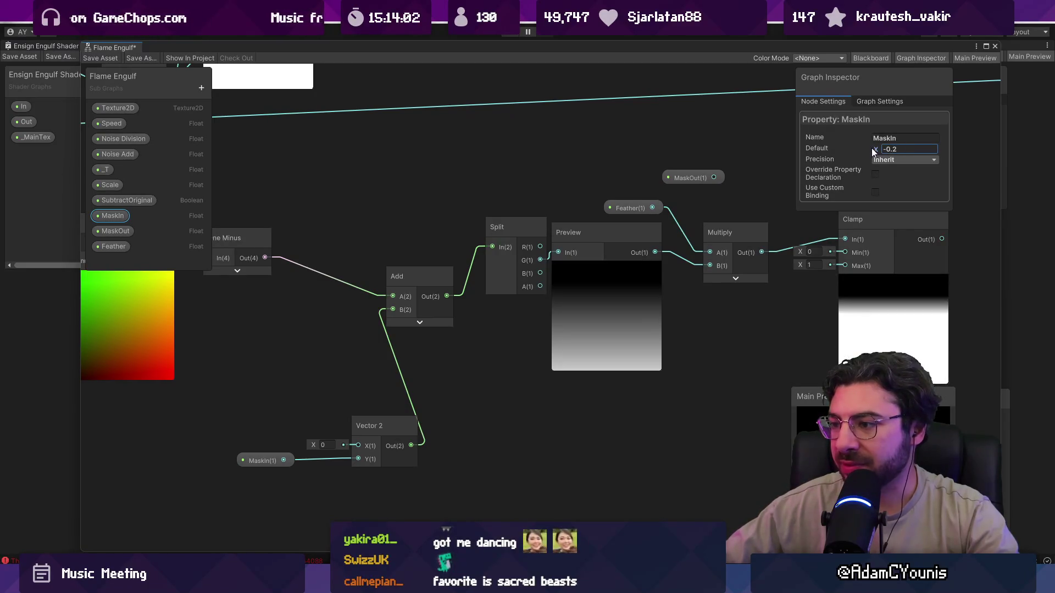
left_click_drag(661, 318, 601, 323)
left_click(558, 208)
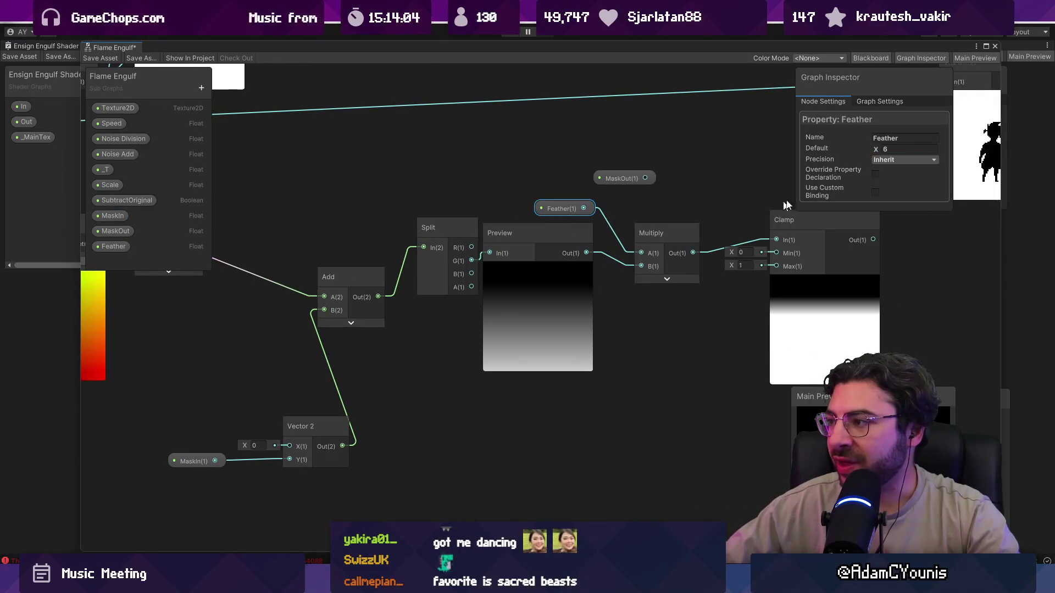
mouse_move(876, 149)
left_mouse_down()
mouse_move(887, 149)
mouse_move(861, 154)
mouse_move(890, 153)
left_mouse_up()
left_click_drag(709, 311, 506, 316)
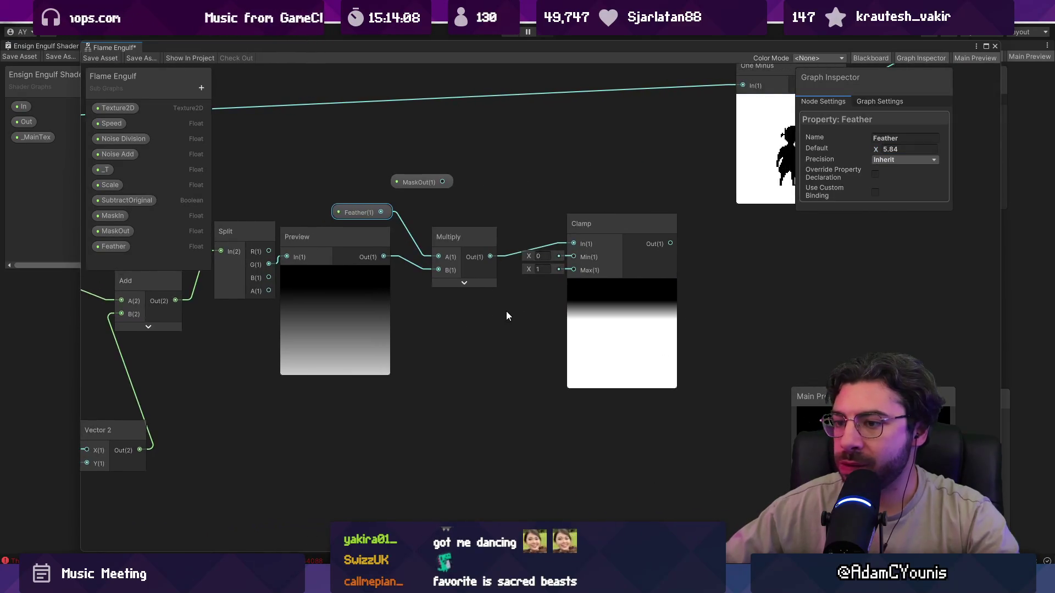
Push MaskIn's default from -0.3 further negative to -0.66
scroll(506, 315, "down", 1)
left_click(380, 311)
left_click_drag(426, 299, 458, 305)
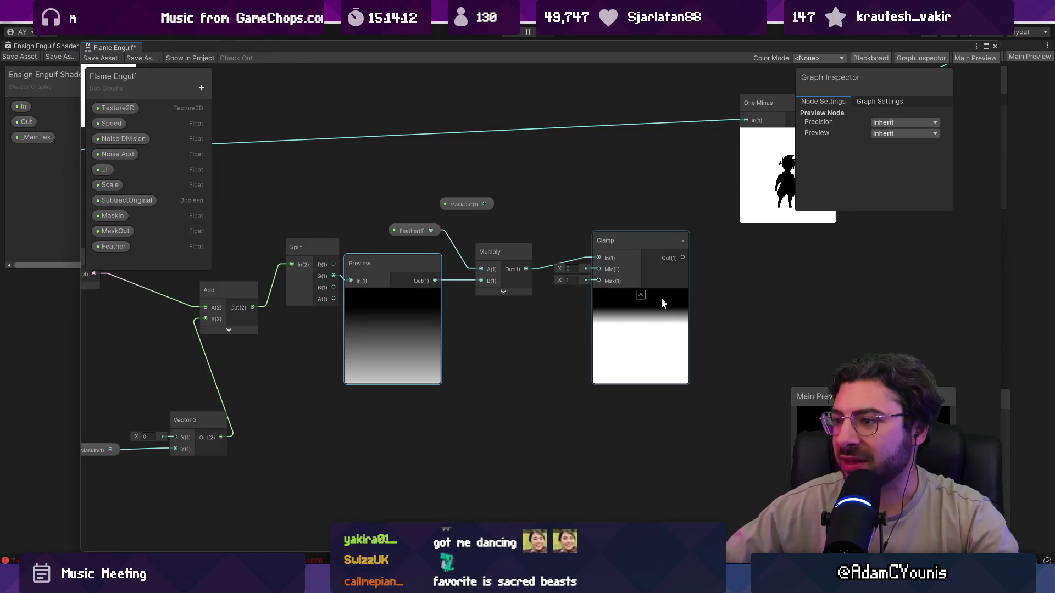
left_click(127, 248)
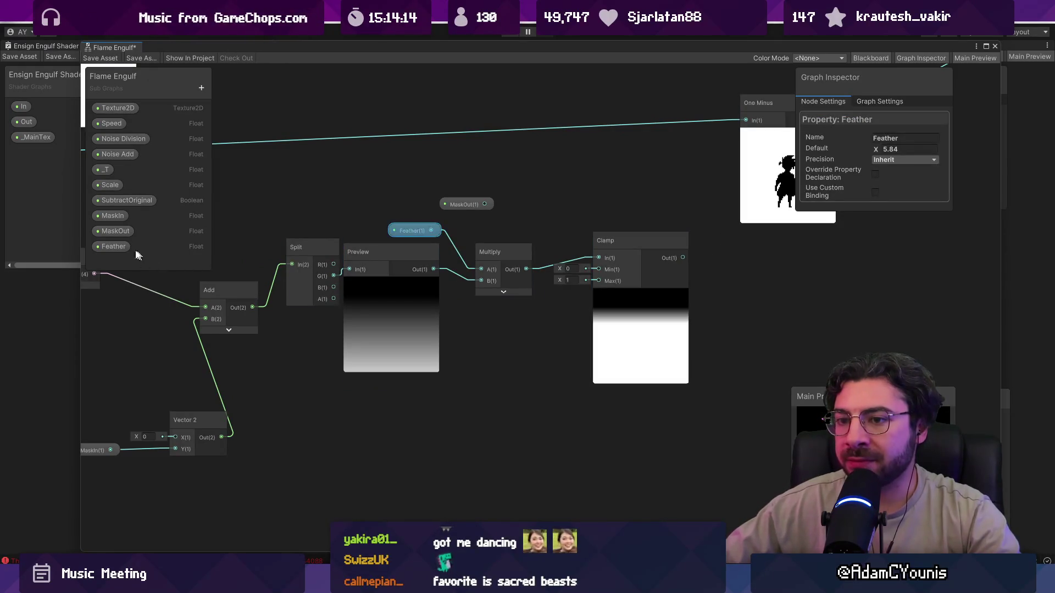
left_click(105, 450)
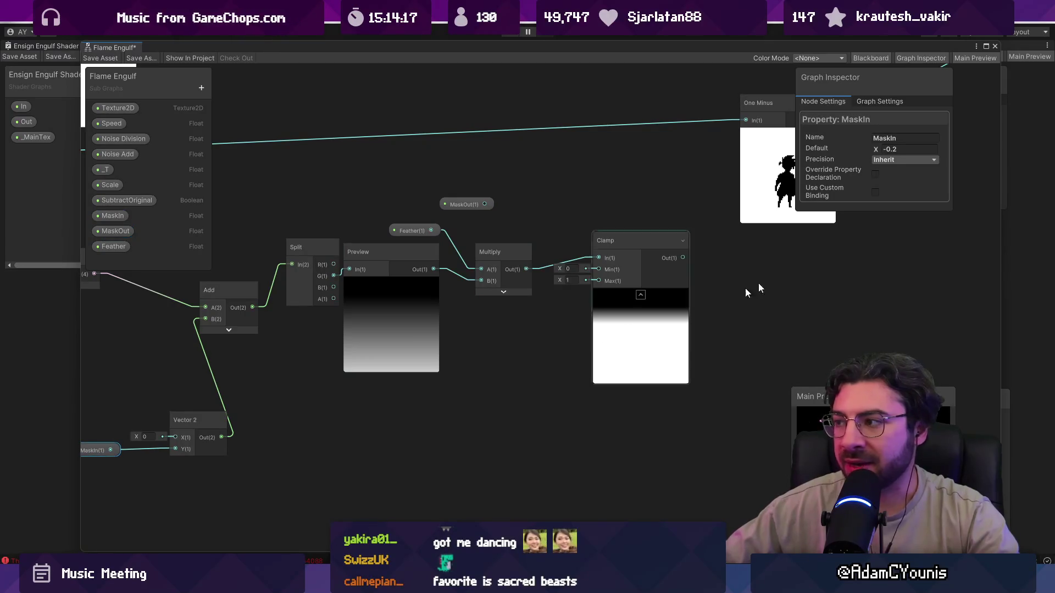
left_click(883, 152)
type("-0.3")
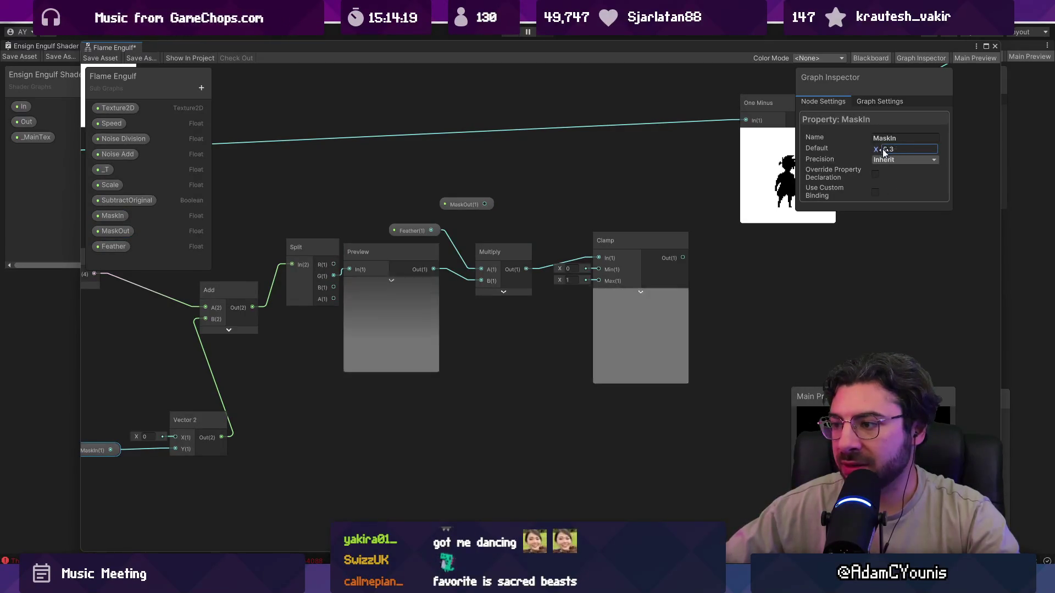
left_click_drag(883, 152, 867, 156)
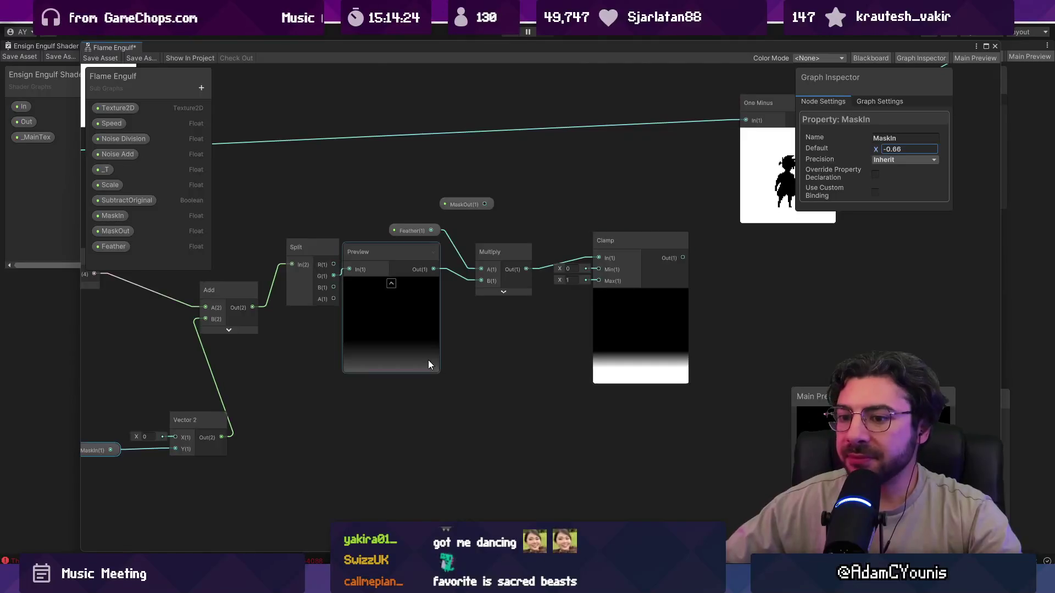
left_click_drag(208, 407, 444, 367)
Add a One Minus node fed by MaskIn ahead of Vector 2's Y
left_click_drag(324, 415, 278, 414)
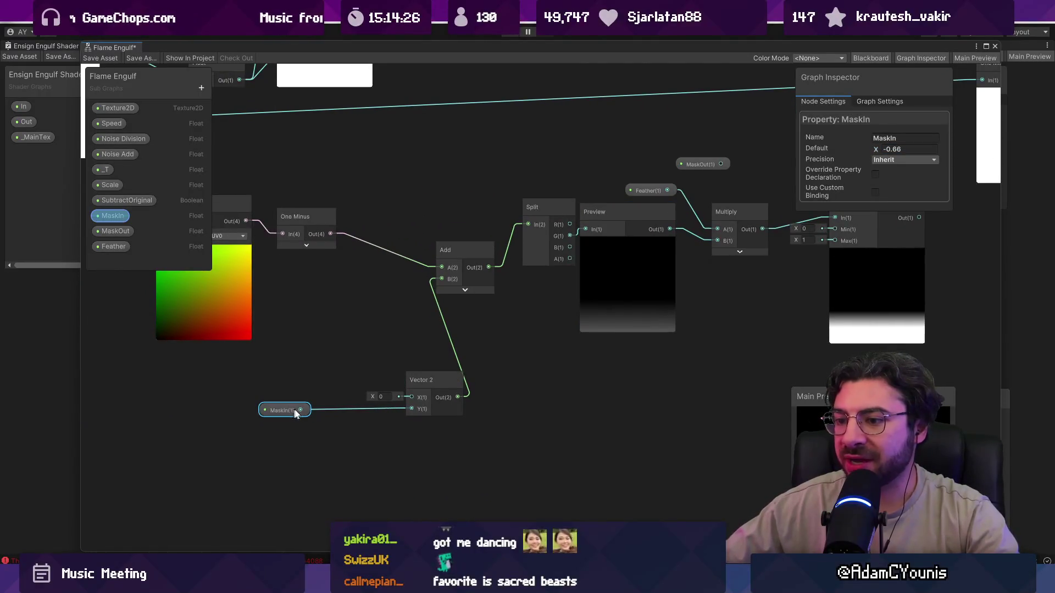
right_click(284, 365)
left_click(323, 369)
type("one minus")
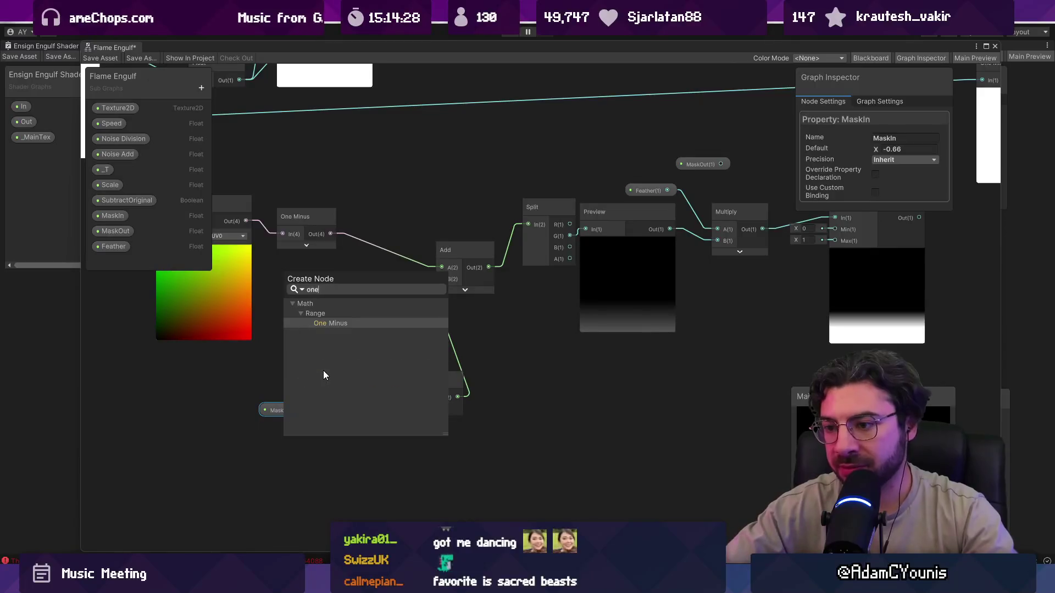
key("Return")
mouse_move(281, 419)
left_mouse_down()
mouse_move(236, 427)
mouse_move(291, 405)
left_mouse_up()
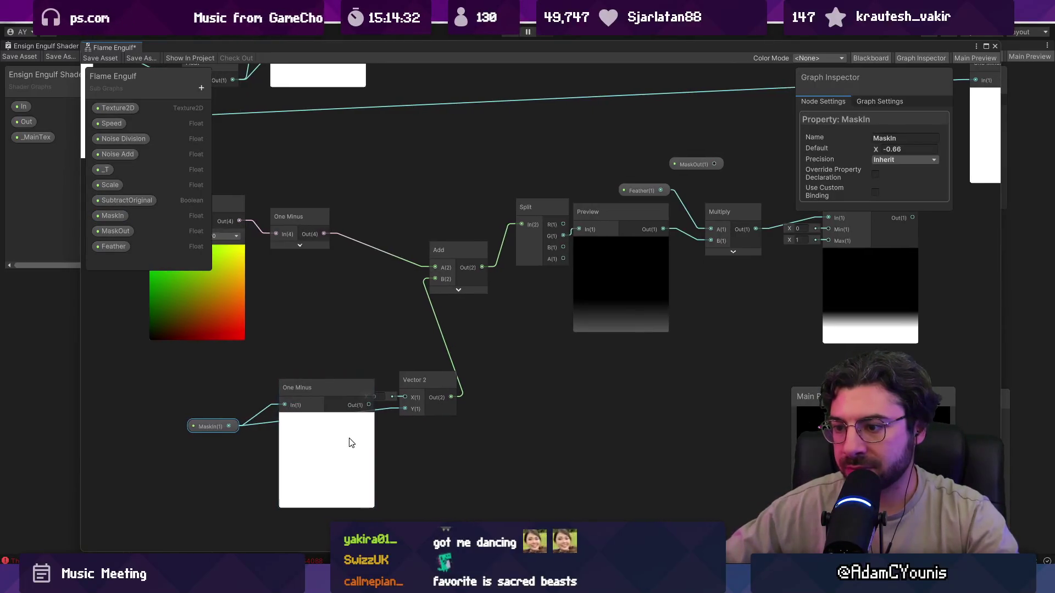
left_click(325, 419)
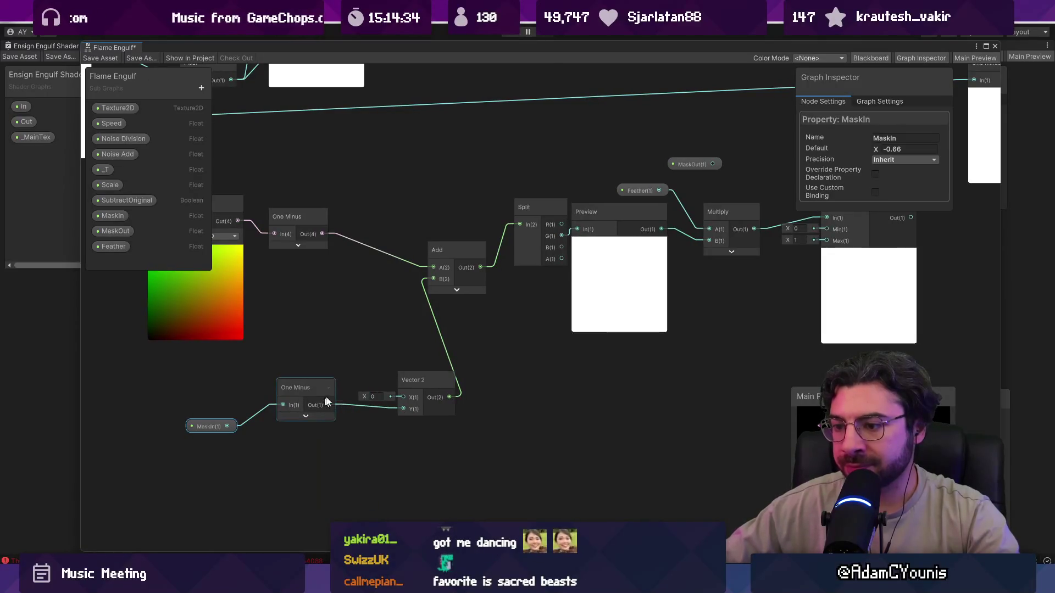
left_click_drag(500, 387, 245, 420)
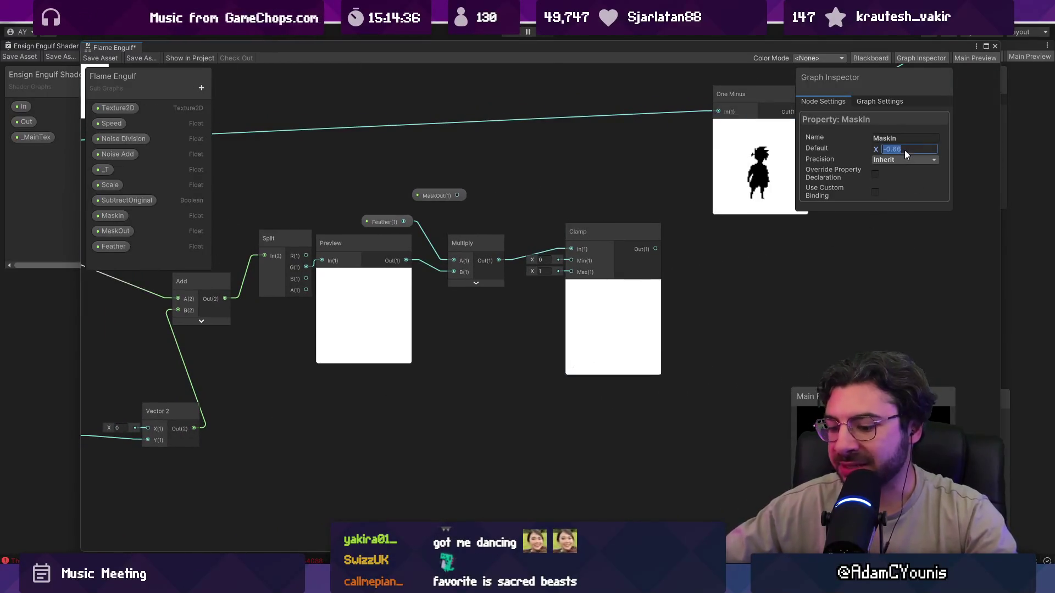
Test MaskIn defaults of 0 and 1, reverting the scrub back to 1
type("0")
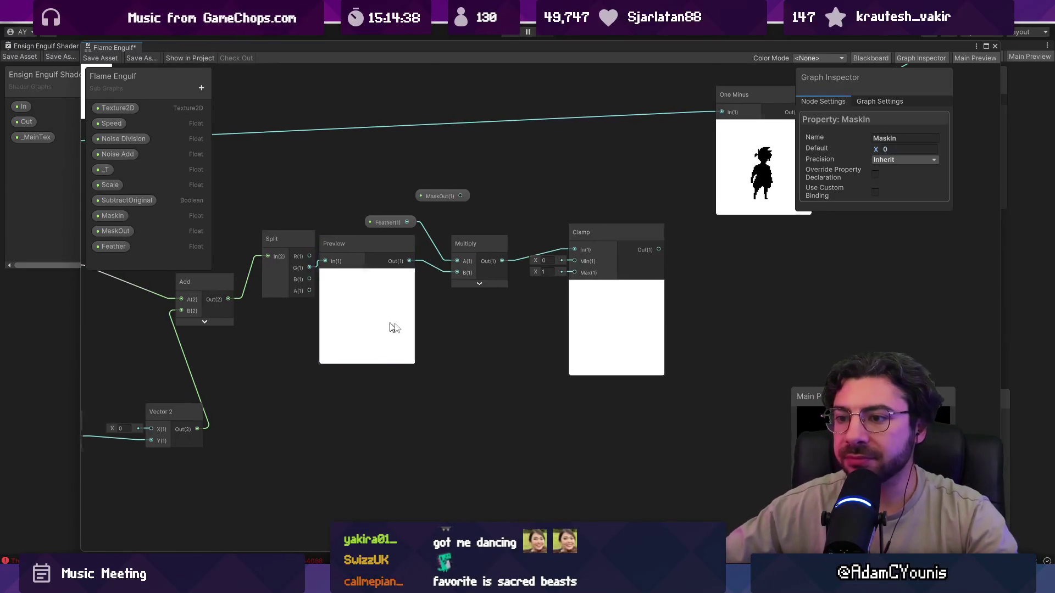
left_click_drag(394, 327, 559, 332)
left_click(892, 149)
type("1")
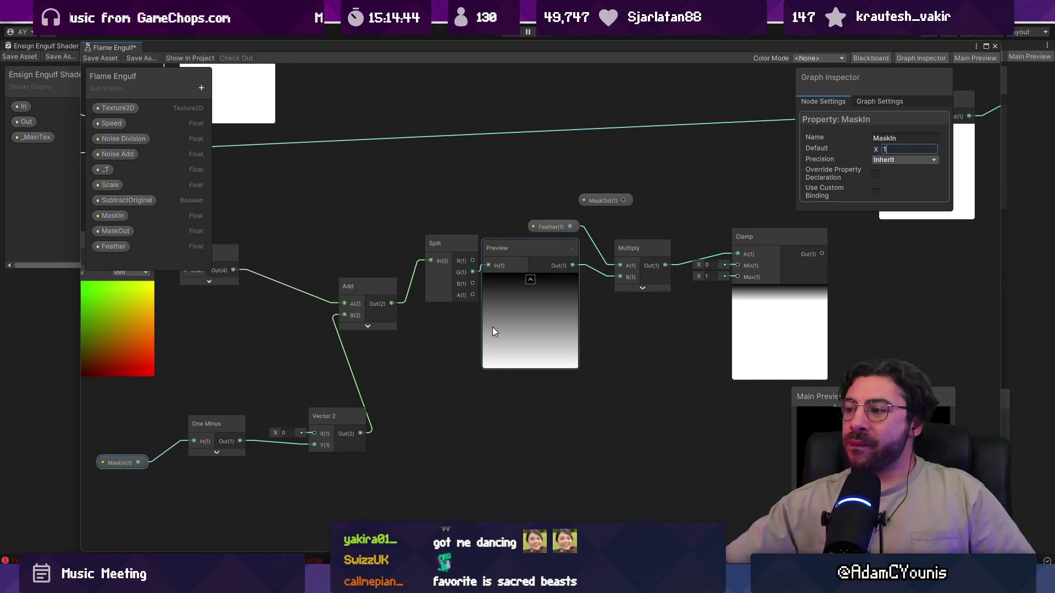
left_click_drag(874, 154, 884, 148)
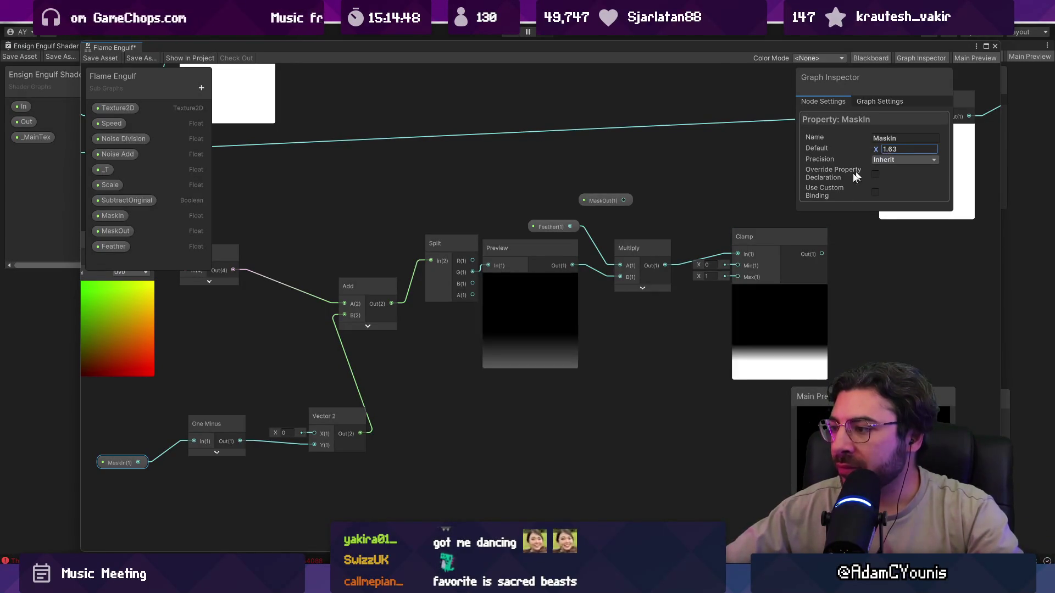
key("ctrl+z")
Connect MaskIn directly to Vector 2's Y and scrub its default down to -0.95
mouse_move(140, 453)
left_mouse_down()
mouse_move(227, 436)
mouse_move(401, 428)
left_mouse_up()
left_click(901, 147)
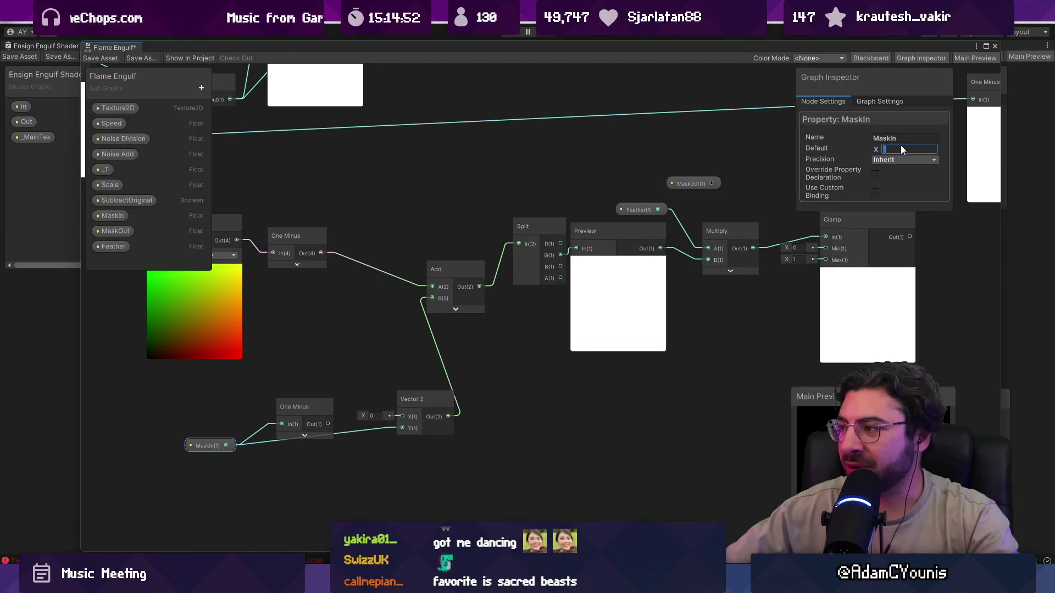
type("10")
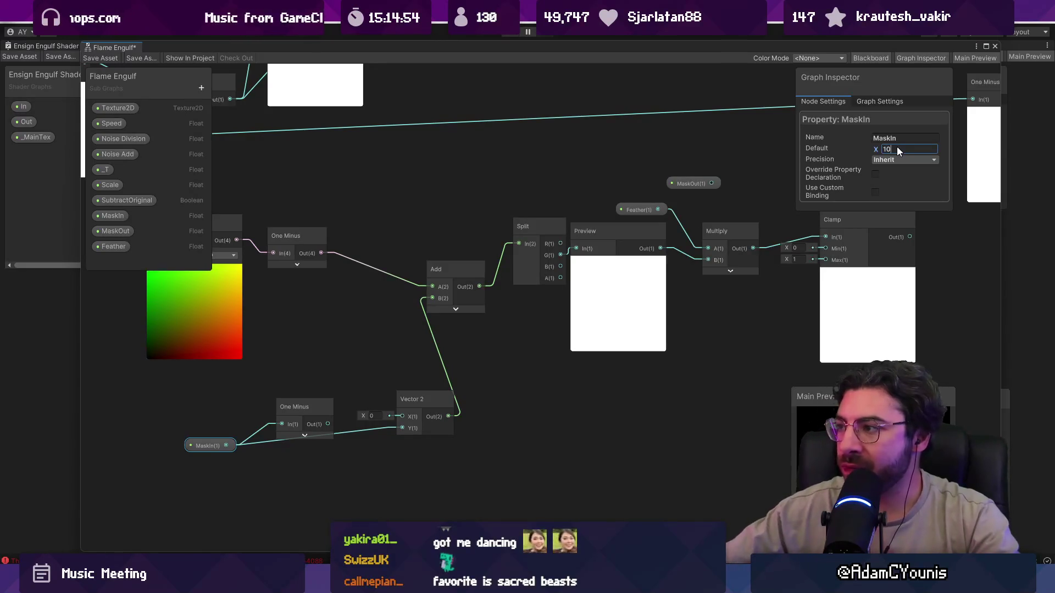
type("0")
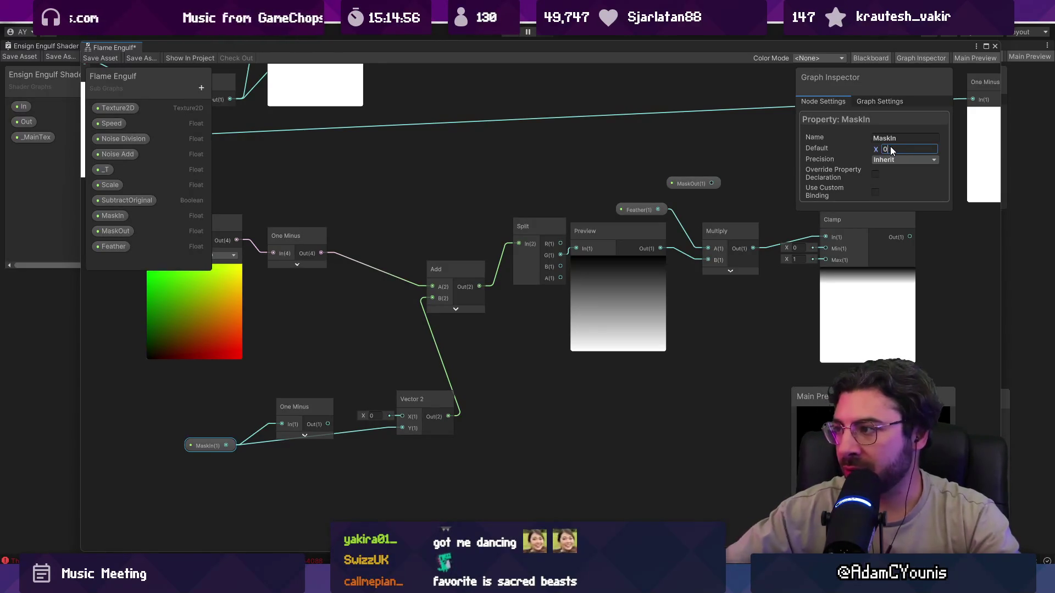
left_click_drag(873, 146, 860, 150)
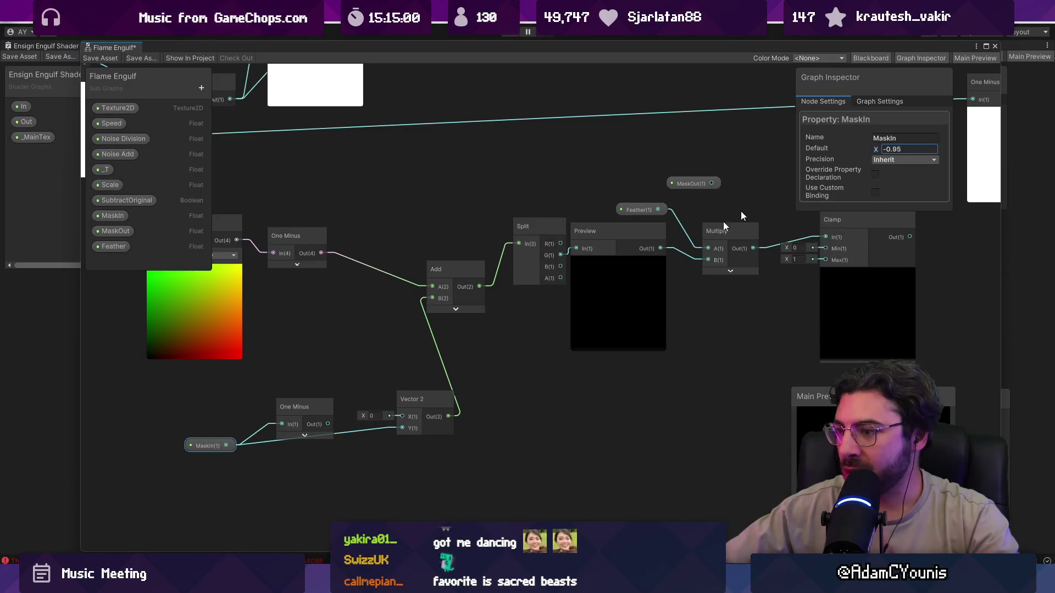
left_click_drag(291, 406, 290, 399)
Delete the lower One Minus node and create a Float node near MaskIn
key("Delete")
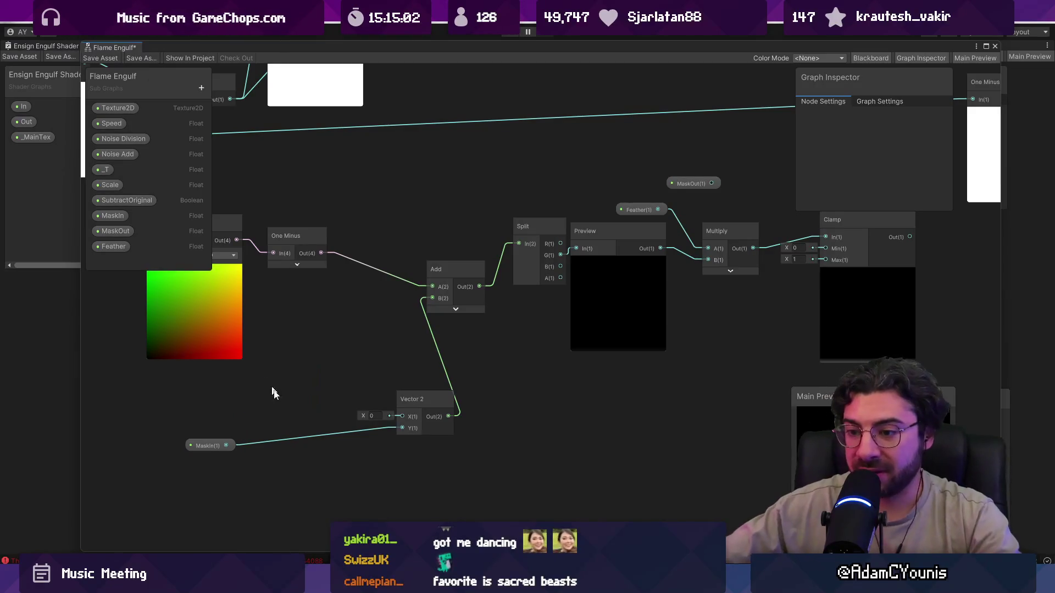
left_click_drag(226, 446, 253, 416)
left_click(252, 414)
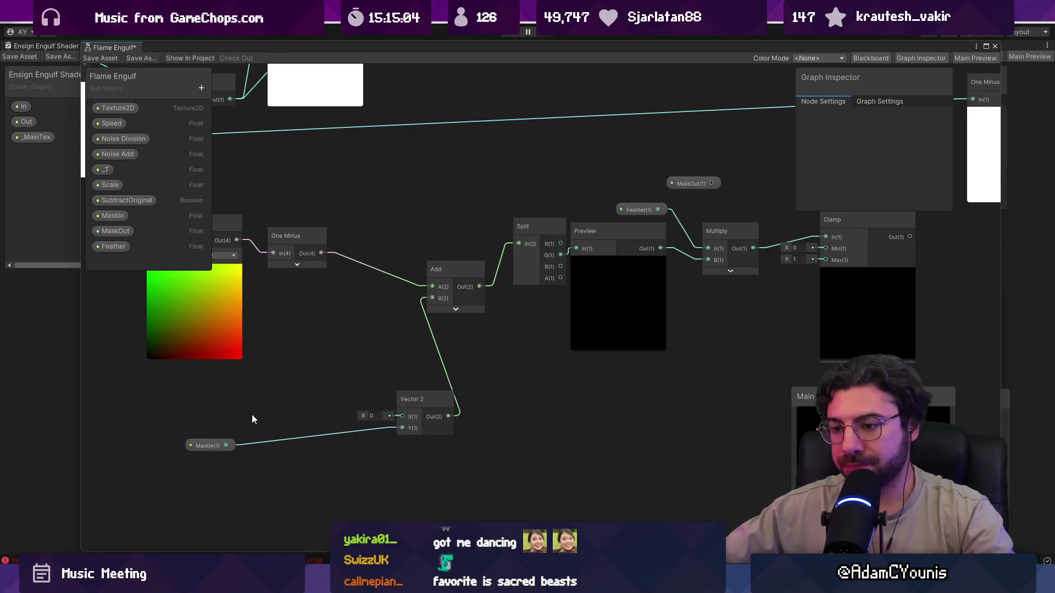
right_click(252, 414)
left_click(290, 254)
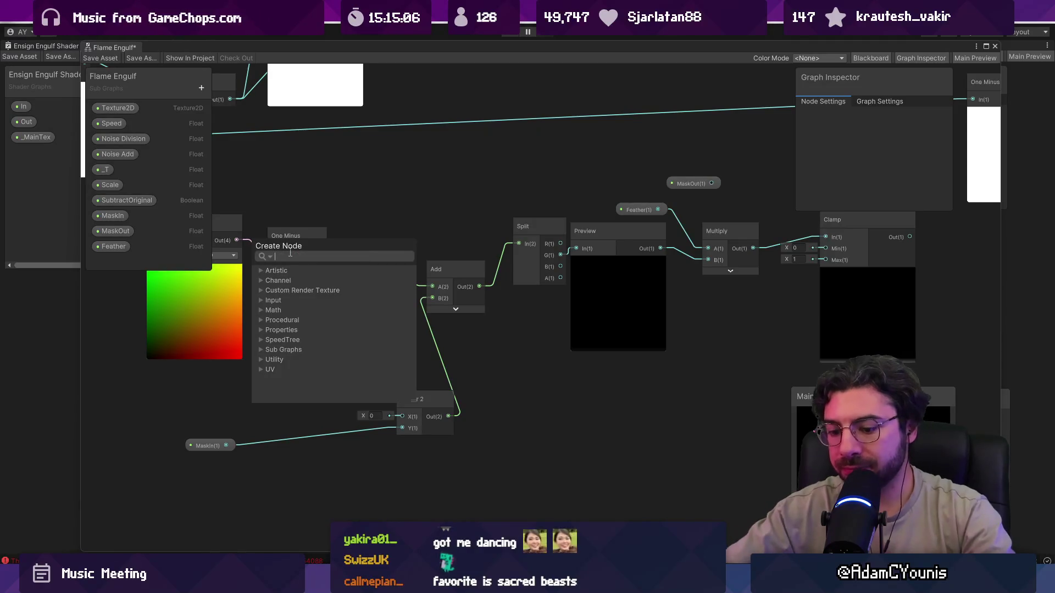
type("flo")
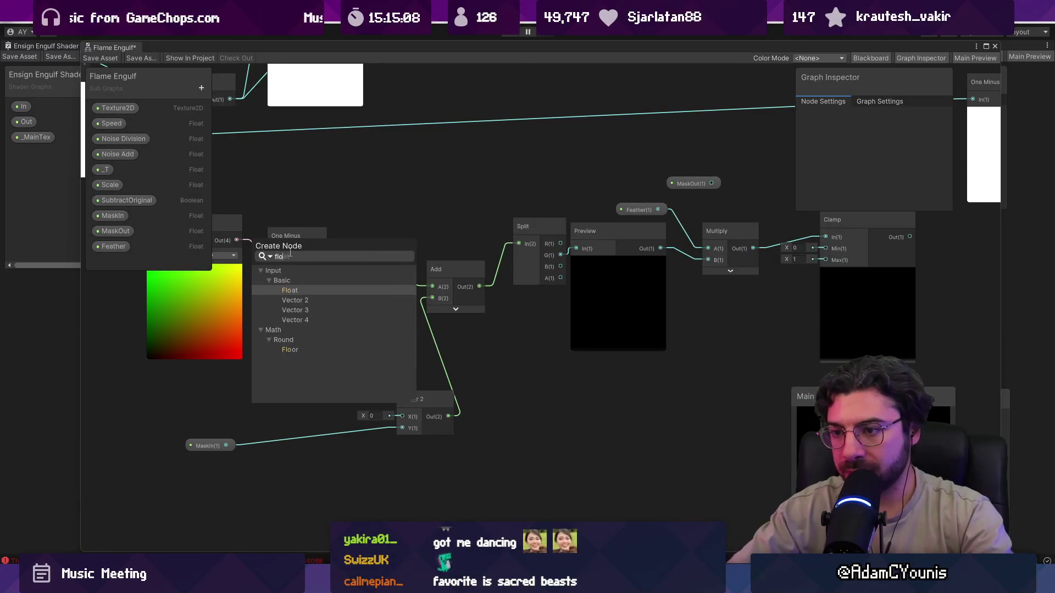
key("Return")
Add the Float (1) and MaskIn in an Add node driving Vector 2's Y
mouse_move(247, 432)
left_mouse_down()
mouse_move(243, 379)
mouse_move(299, 412)
left_mouse_up()
type("add")
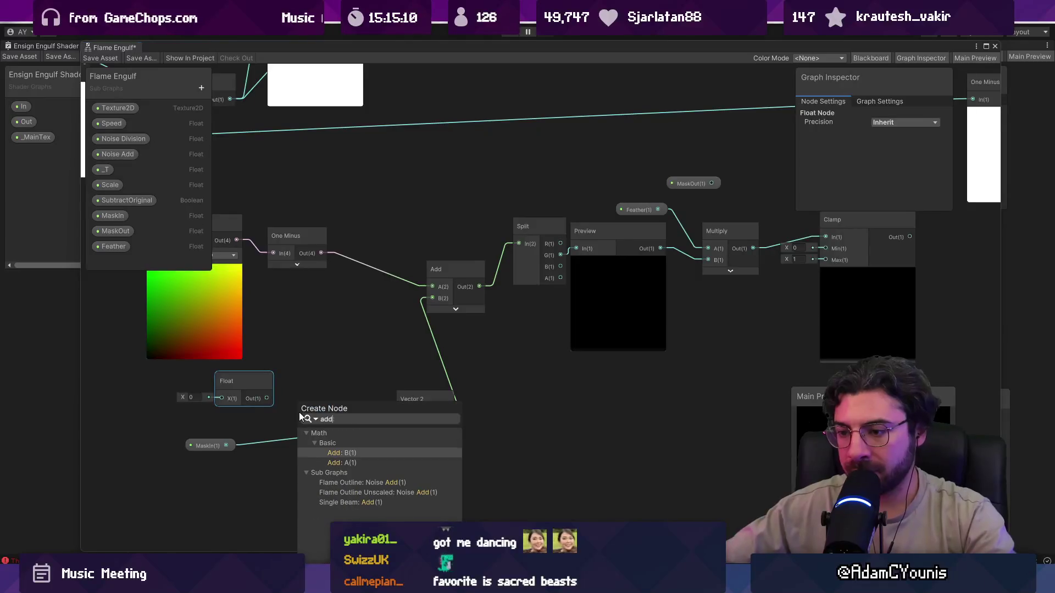
key("Return")
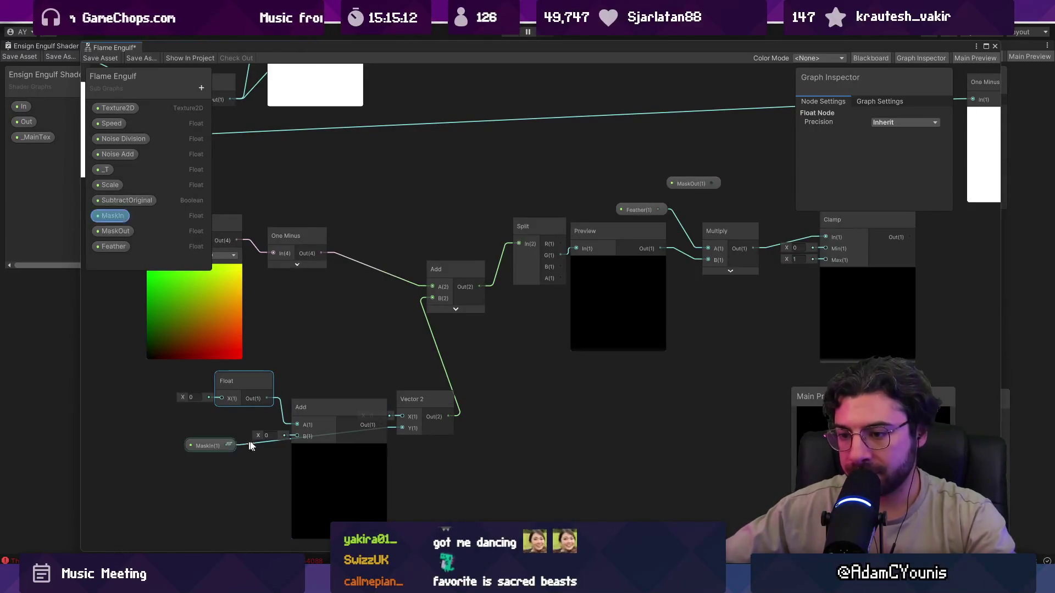
left_click_drag(226, 445, 297, 438)
left_click_drag(379, 424, 398, 427)
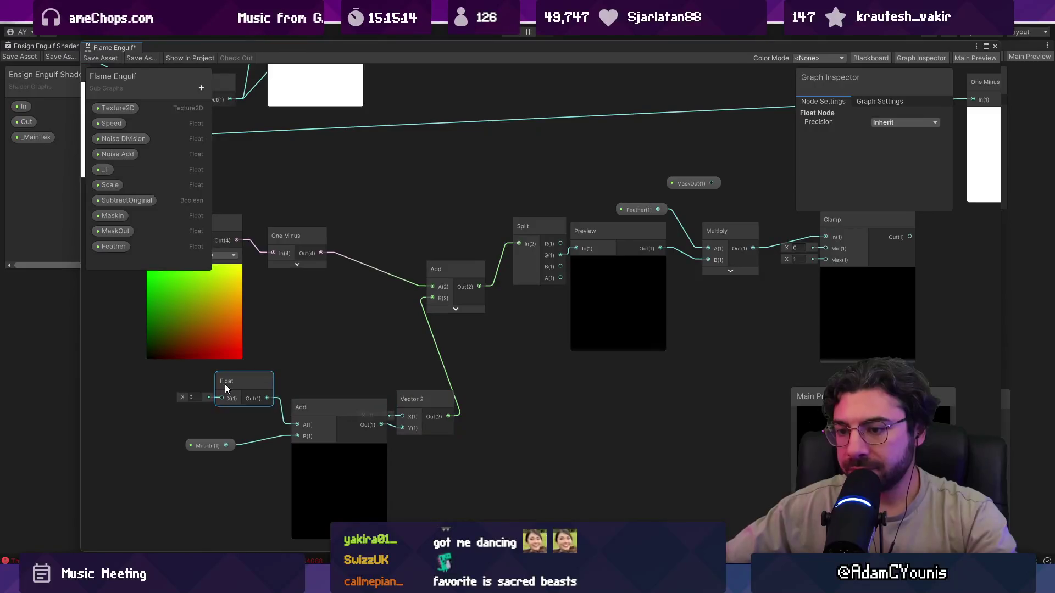
left_click(198, 398)
type("1")
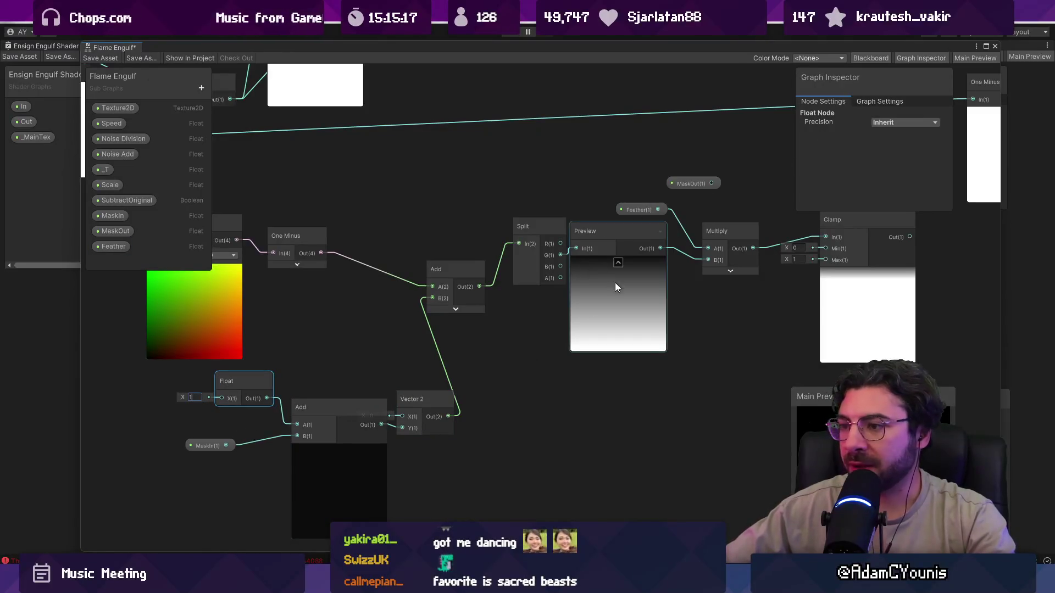
Set MaskIn's default to 0, then scrub it to -1.88
left_click_drag(388, 248, 159, 257)
left_click(113, 215)
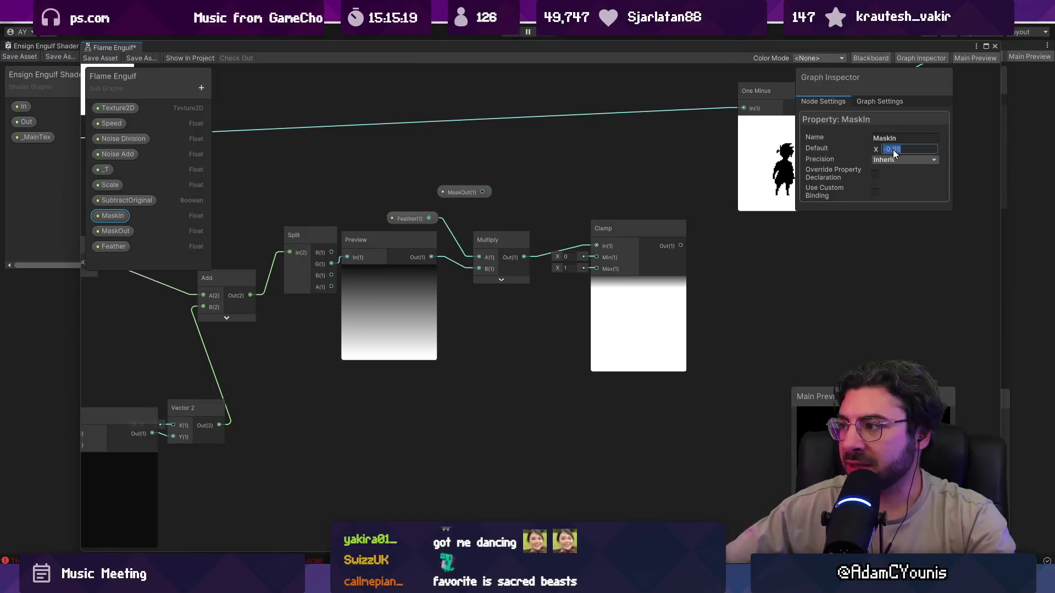
type("0")
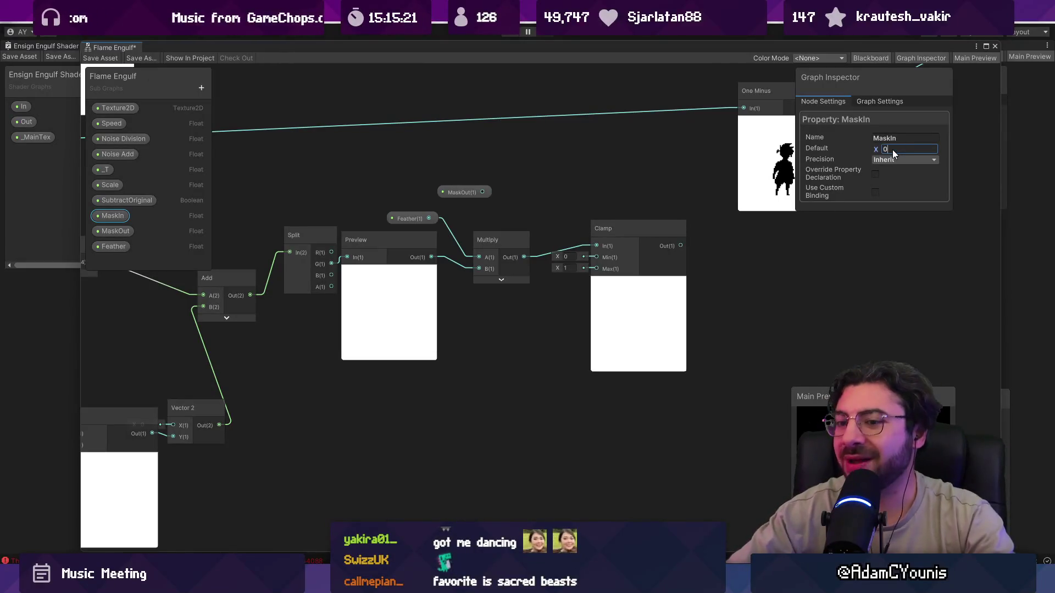
left_click_drag(537, 215, 697, 182)
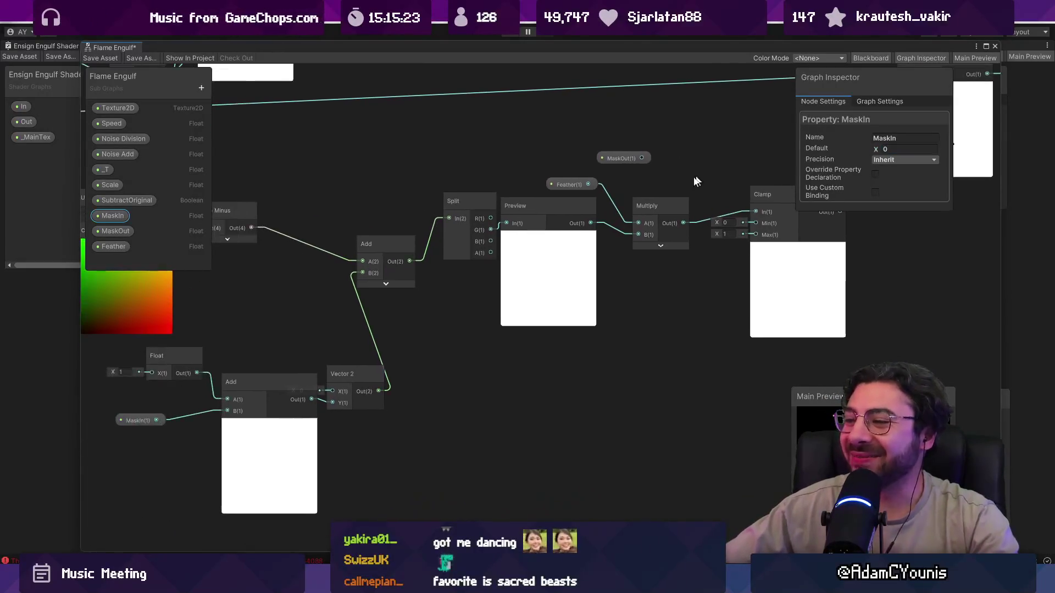
left_click(132, 419)
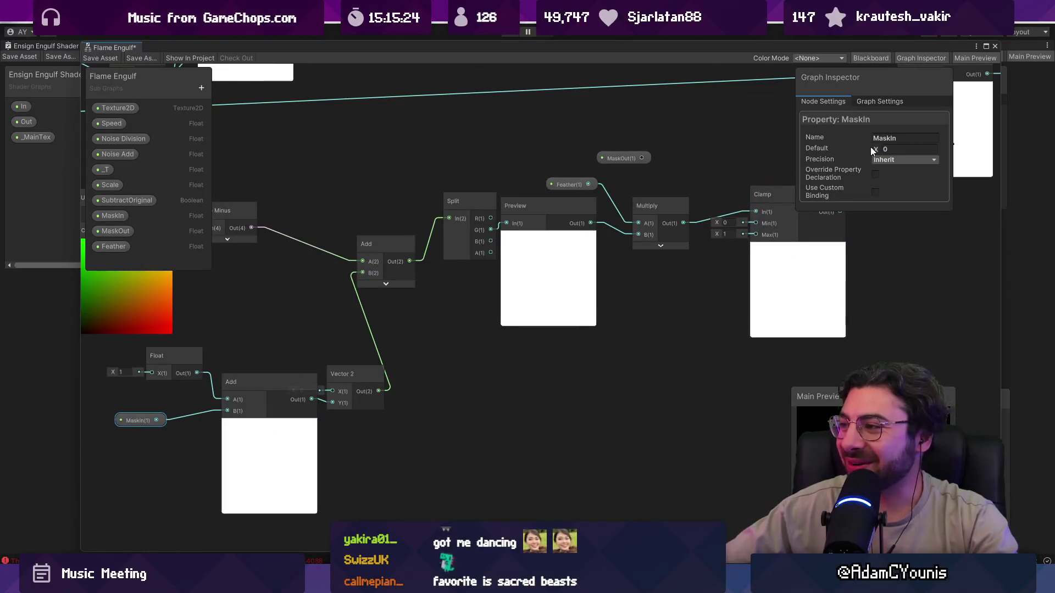
mouse_move(873, 149)
left_mouse_down()
mouse_move(901, 147)
mouse_move(840, 148)
left_mouse_up()
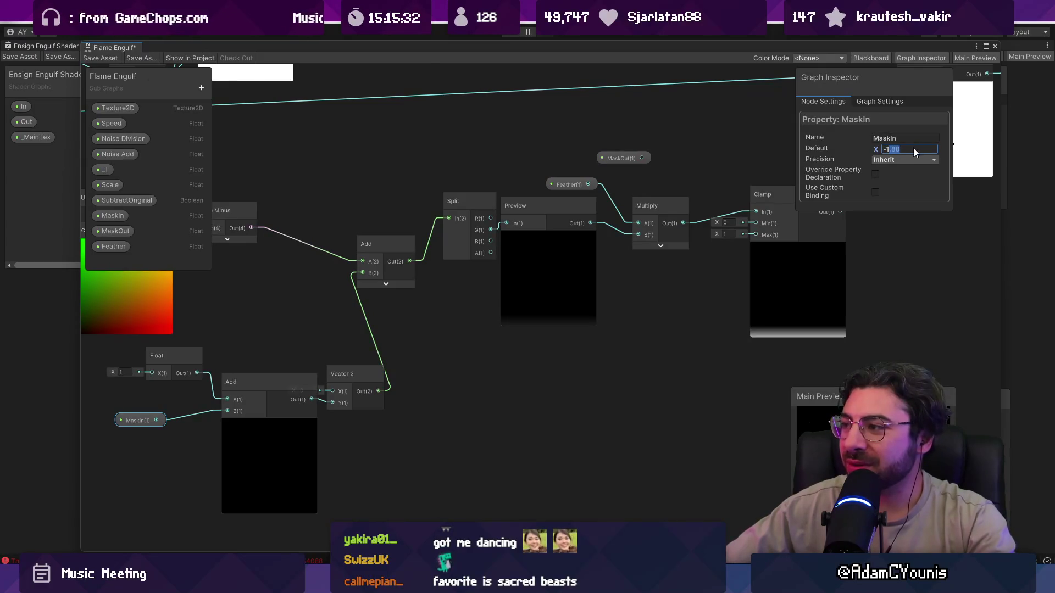
Set MaskIn's default to -1 and connect MaskIn to Vector 2's X input
type("-2")
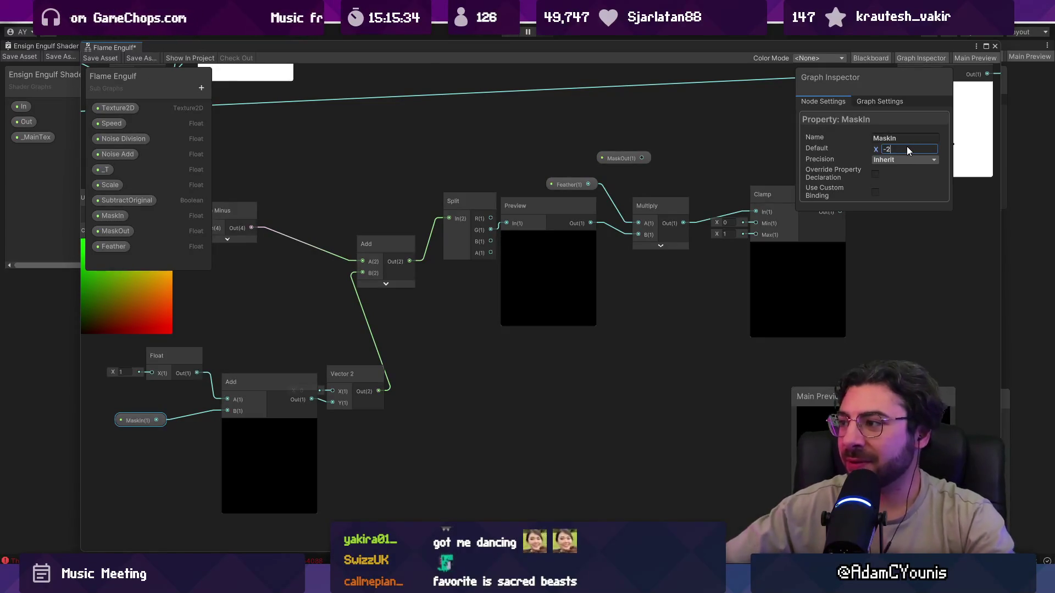
key("BackSpace")
type("1")
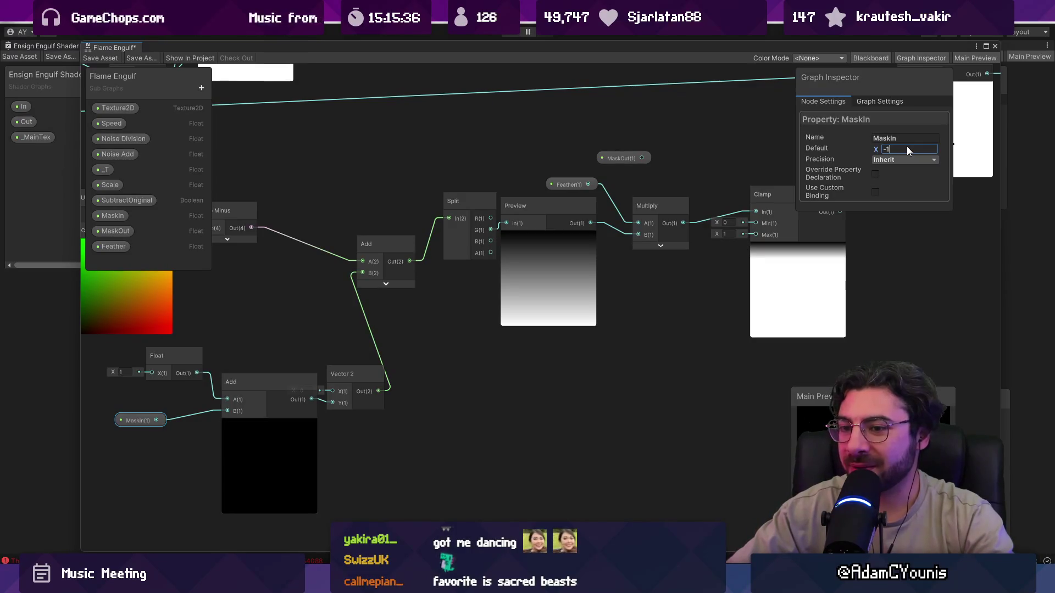
left_click_drag(157, 420, 328, 399)
left_click(275, 381)
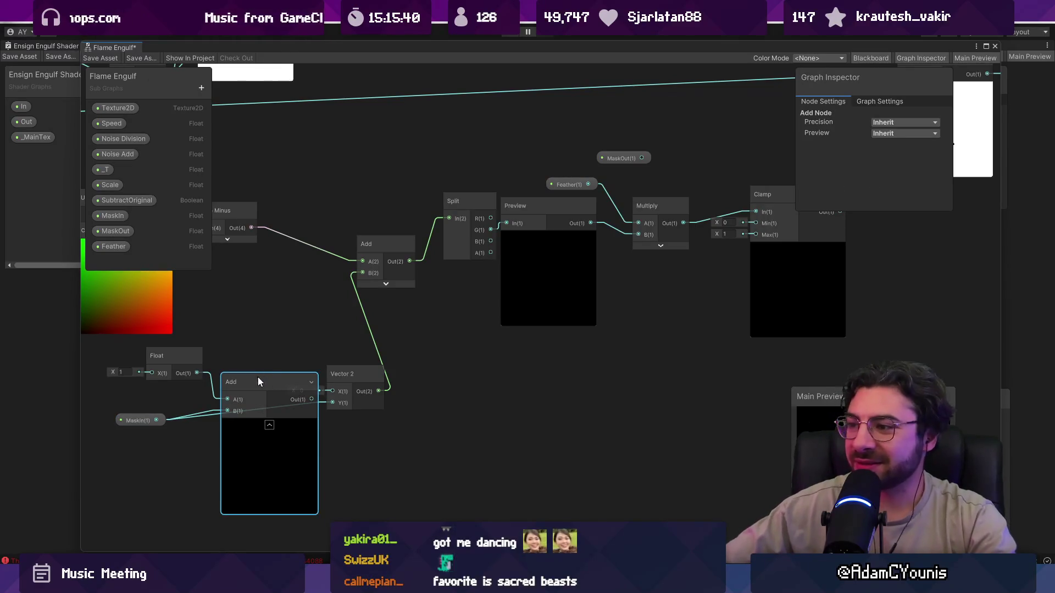
Try MaskIn defaults of -0.5, -0.8 and -0.9 while watching the previews
left_click(140, 421)
left_click(886, 149)
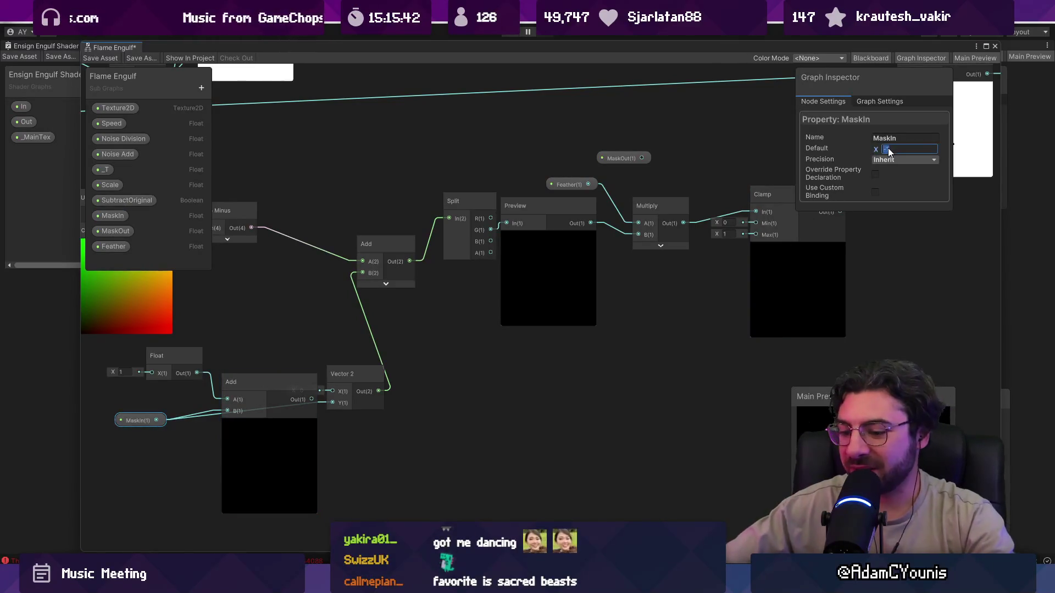
type("0")
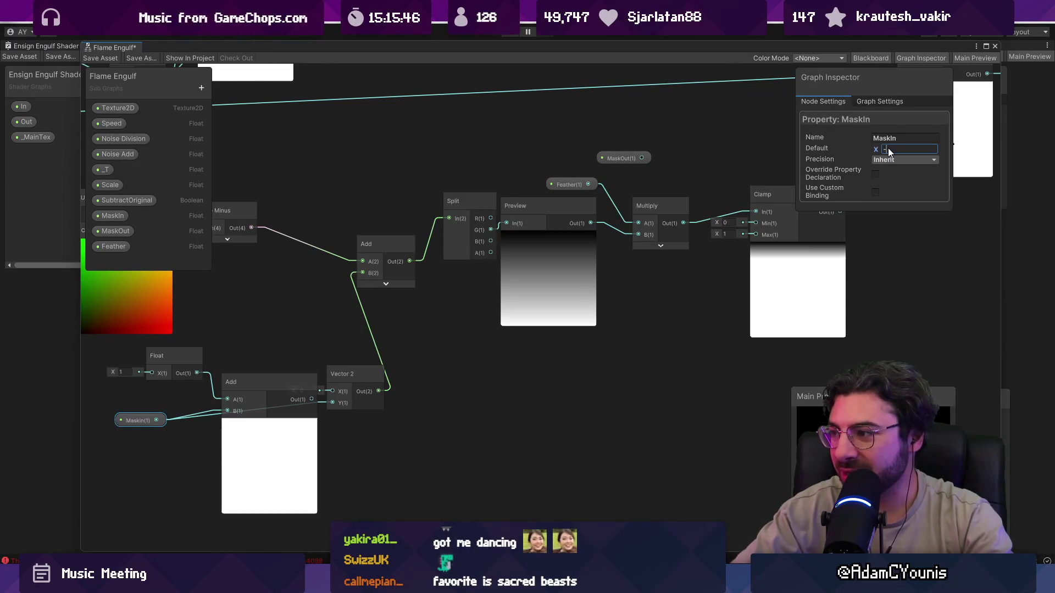
type("1")
key("BackSpace")
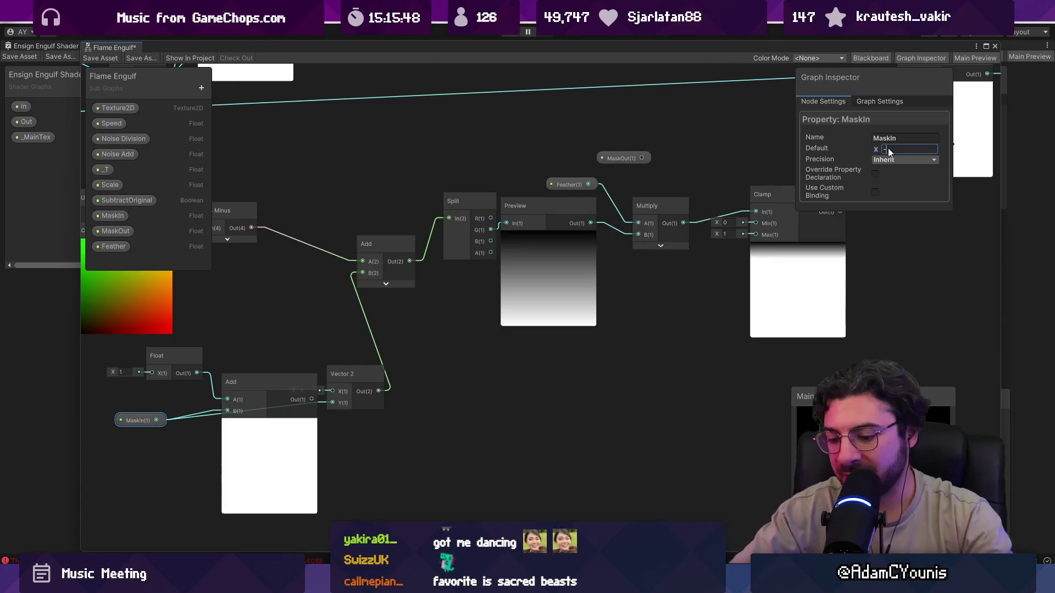
type("0.5")
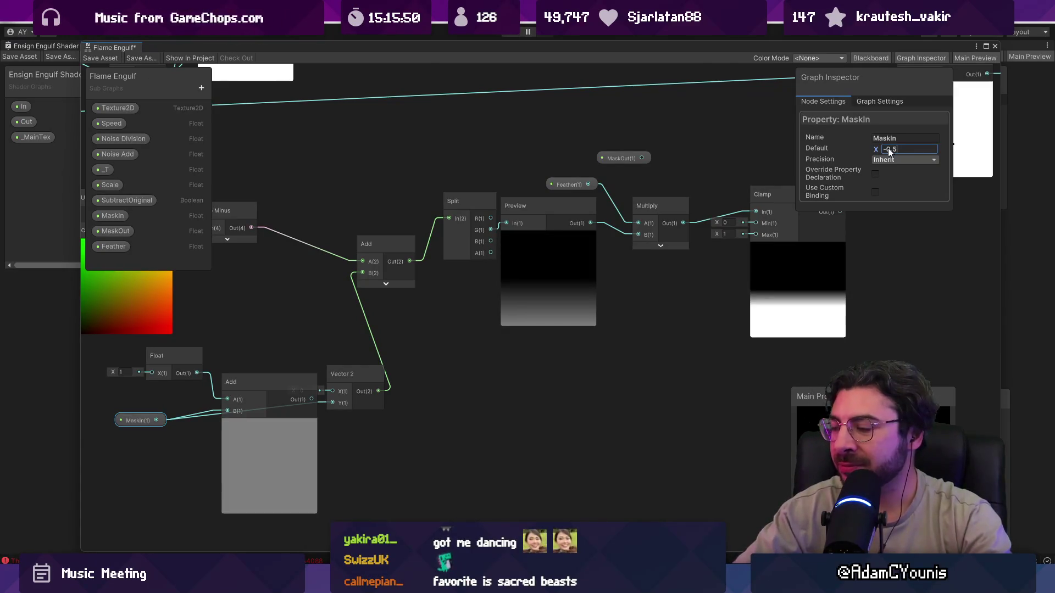
key("BackSpace")
key("BackSpace")
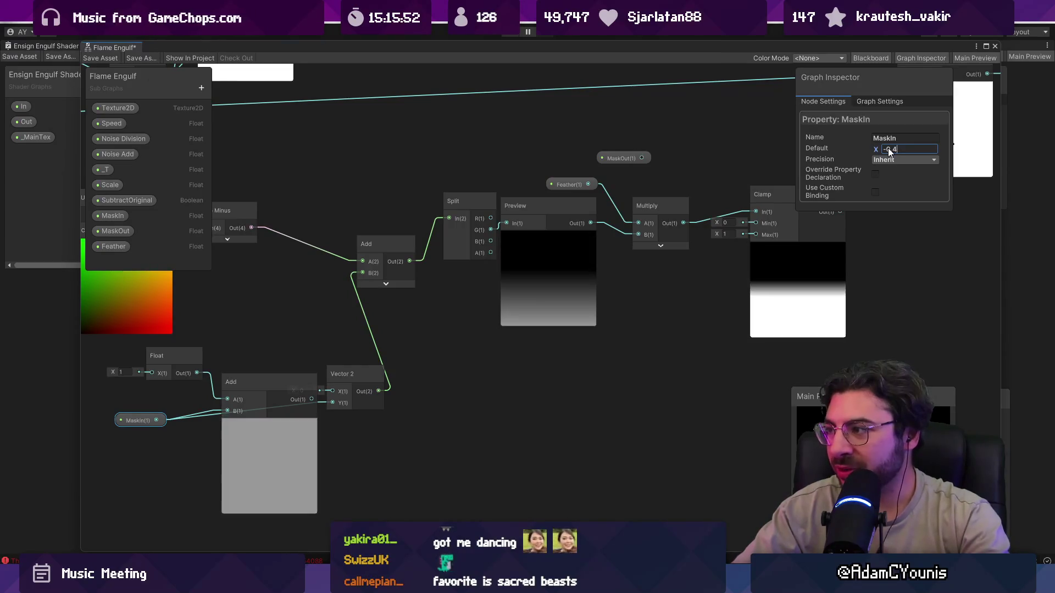
type(".8")
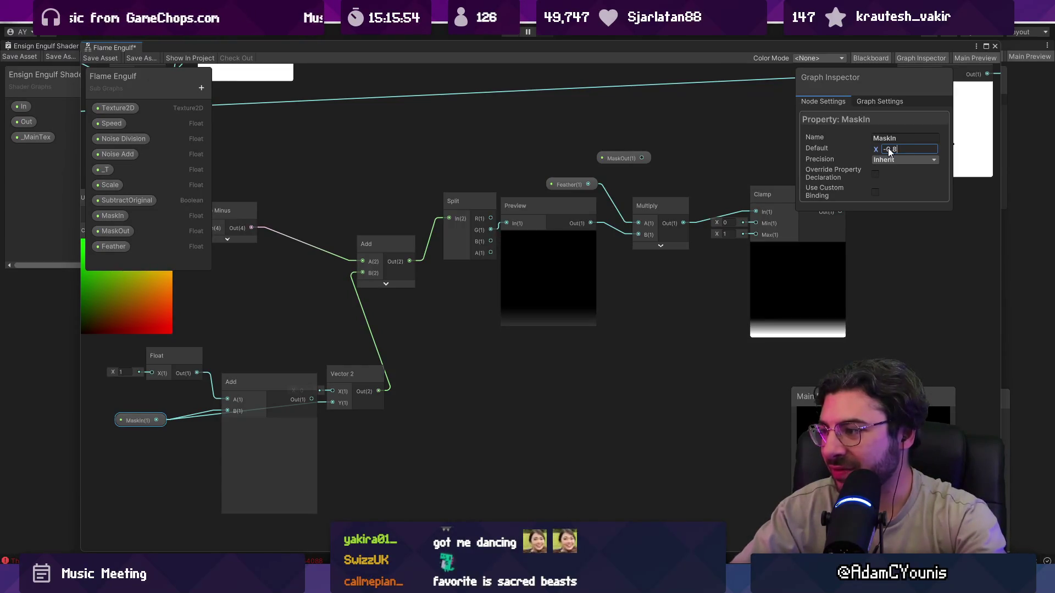
key("BackSpace")
type("9")
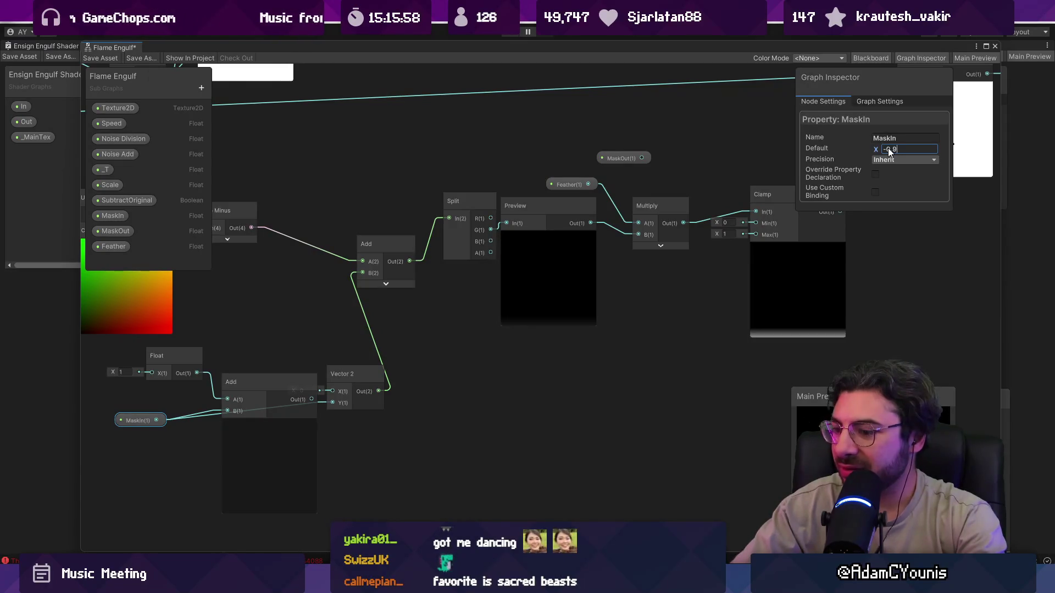
key("BackSpace")
key("BackSpace")
key("BackSpace")
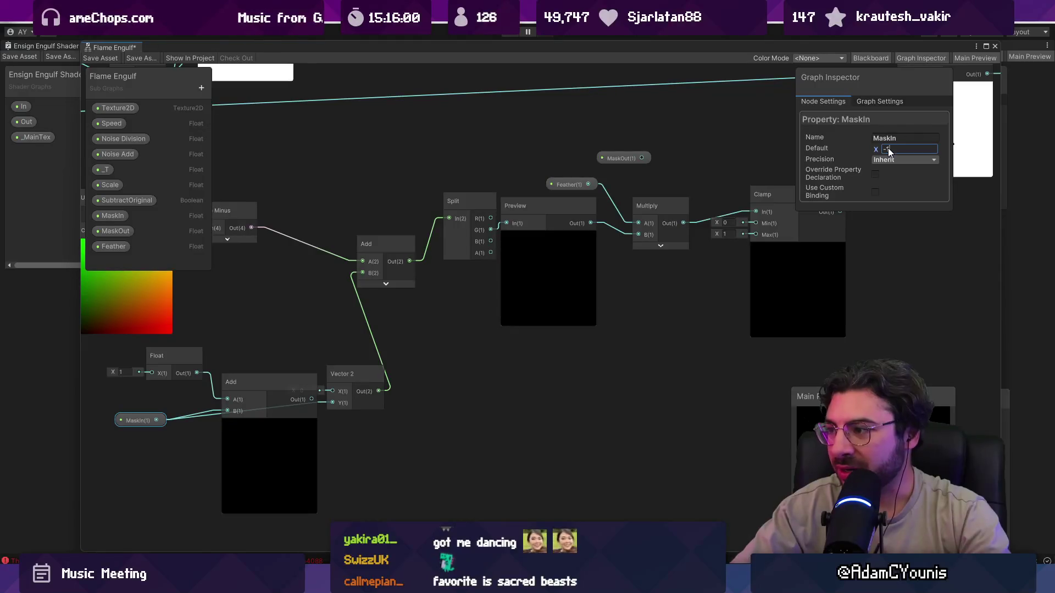
type("1")
Tidy the Add, Preview and Float nodes and wire the Add output into Vector 2's Y
mouse_move(276, 379)
left_mouse_down()
mouse_move(265, 350)
mouse_move(246, 404)
mouse_move(261, 413)
left_mouse_up()
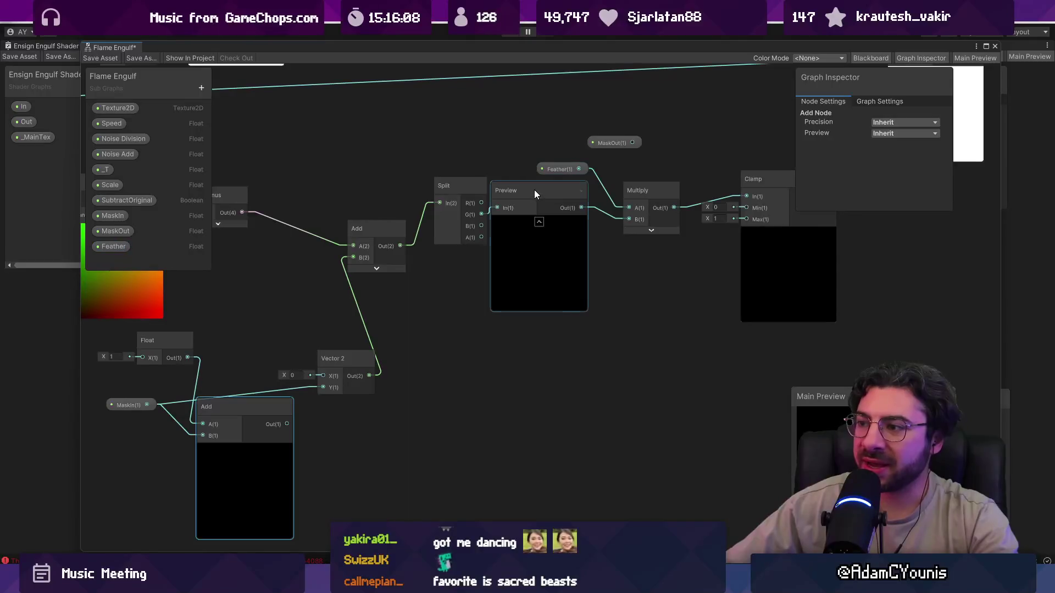
left_click_drag(534, 190, 545, 203)
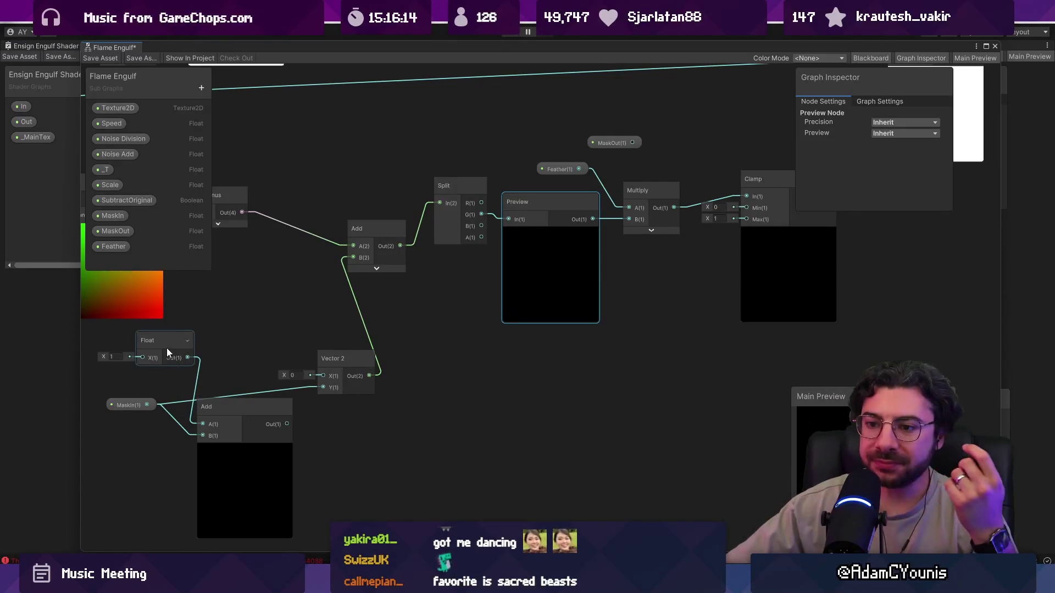
left_click_drag(166, 344, 151, 350)
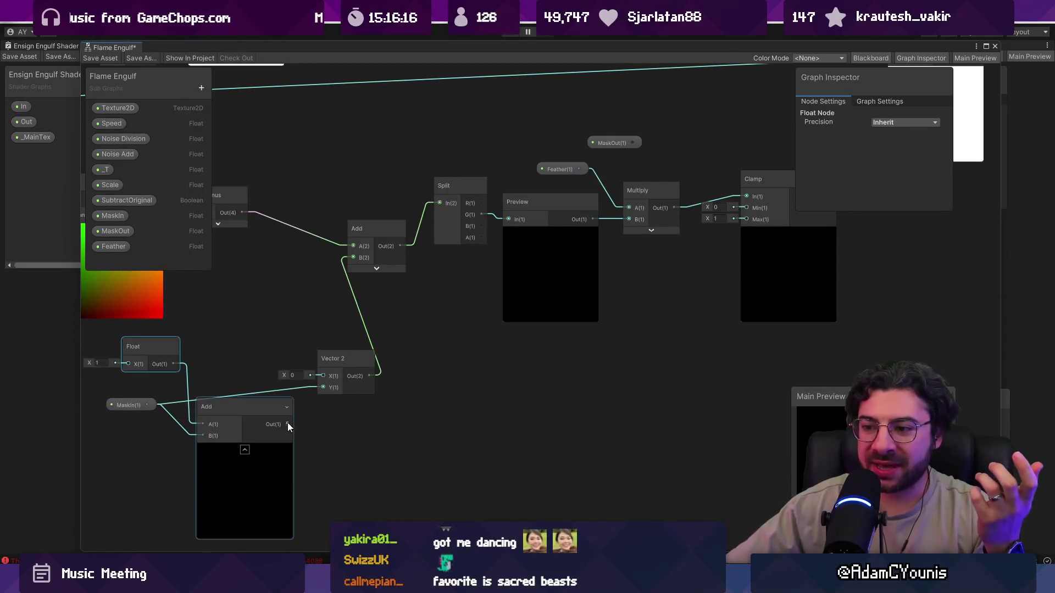
left_click_drag(287, 424, 323, 388)
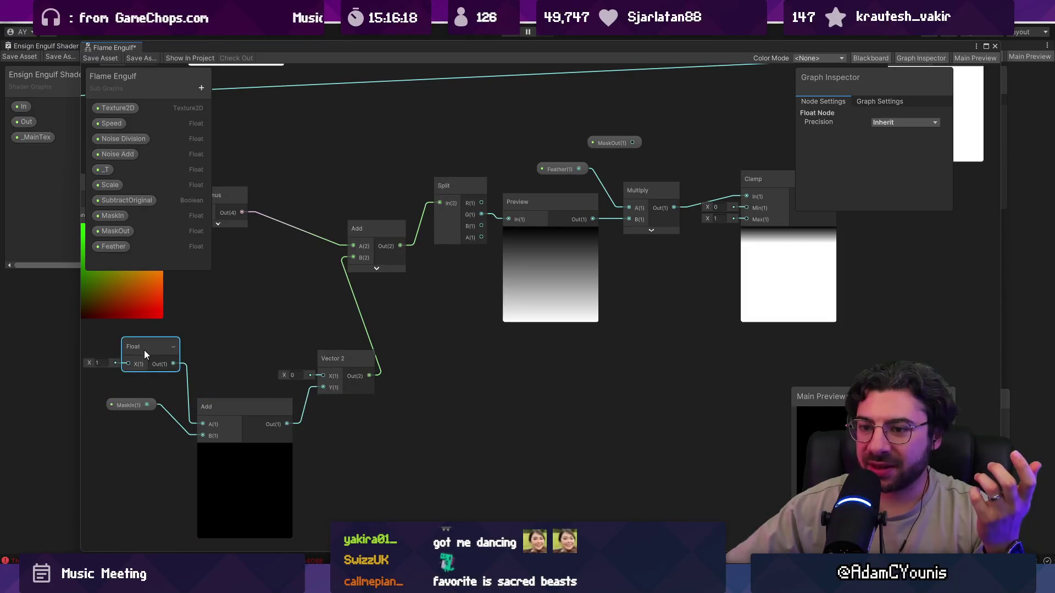
Try MaskIn defaults of -1 and 1 and a Float value of 0.5 while watching the gradient
left_click(131, 405)
left_click(892, 149)
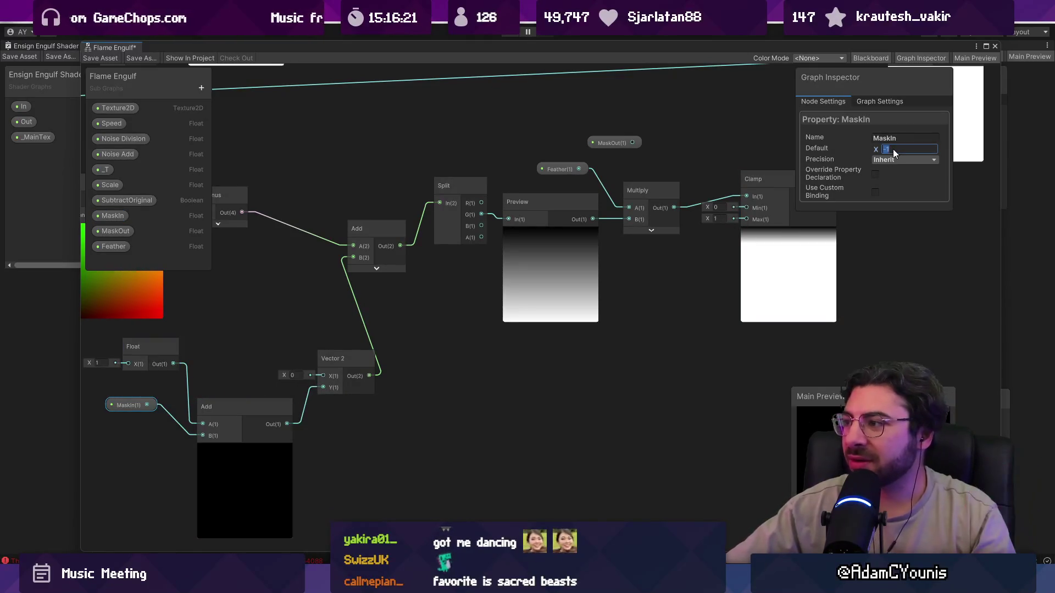
type("0")
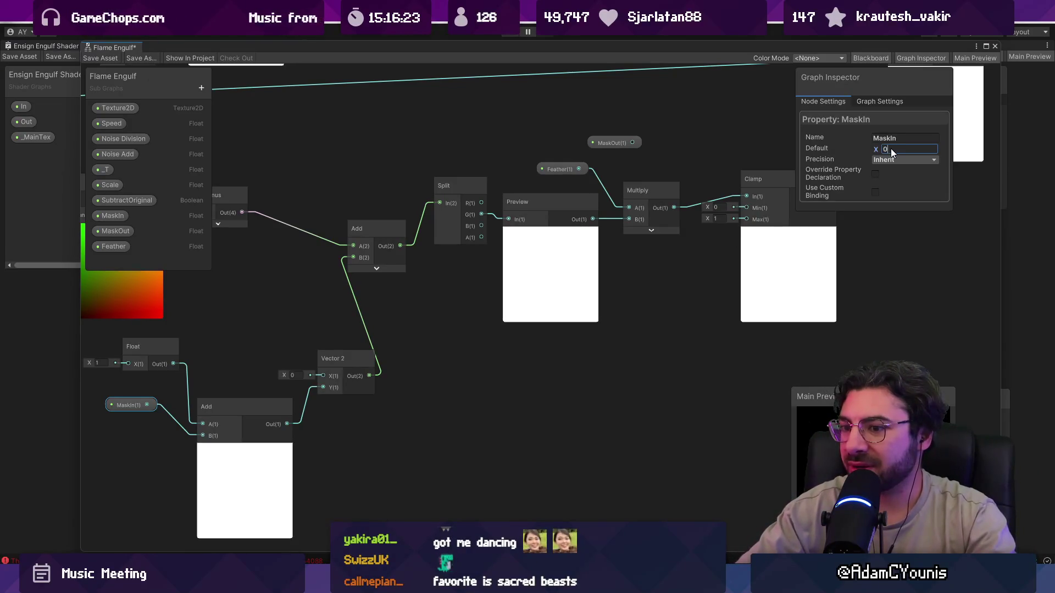
key("BackSpace")
type("-1")
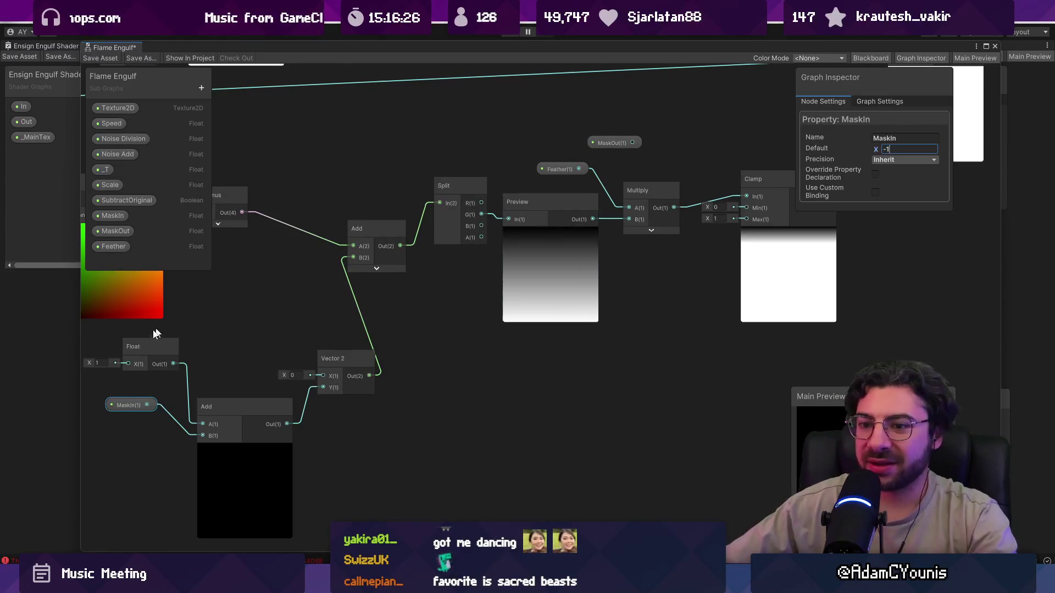
left_click(107, 362)
type("0.5")
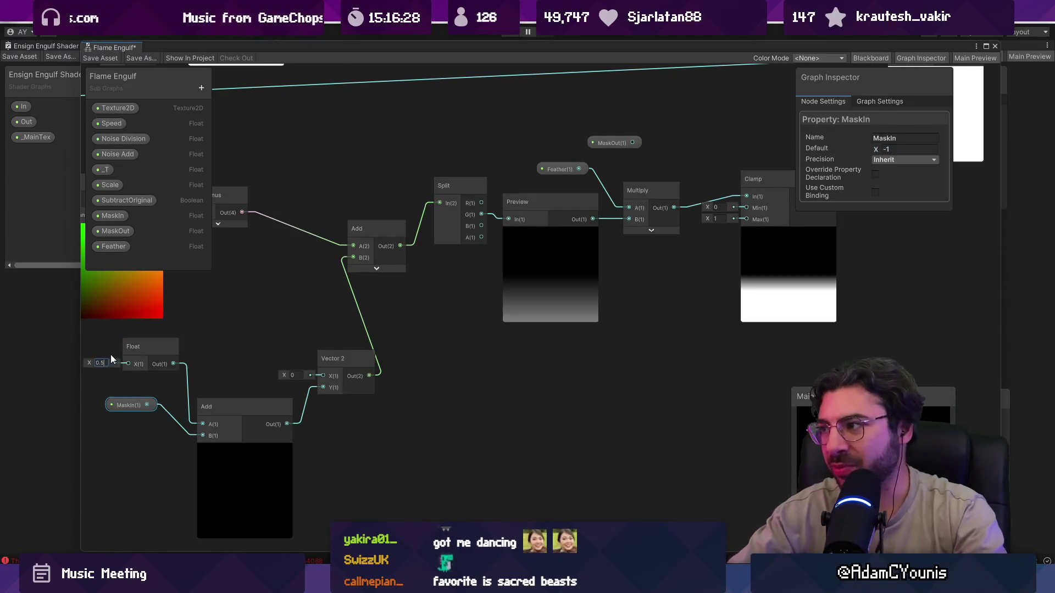
left_click(886, 149)
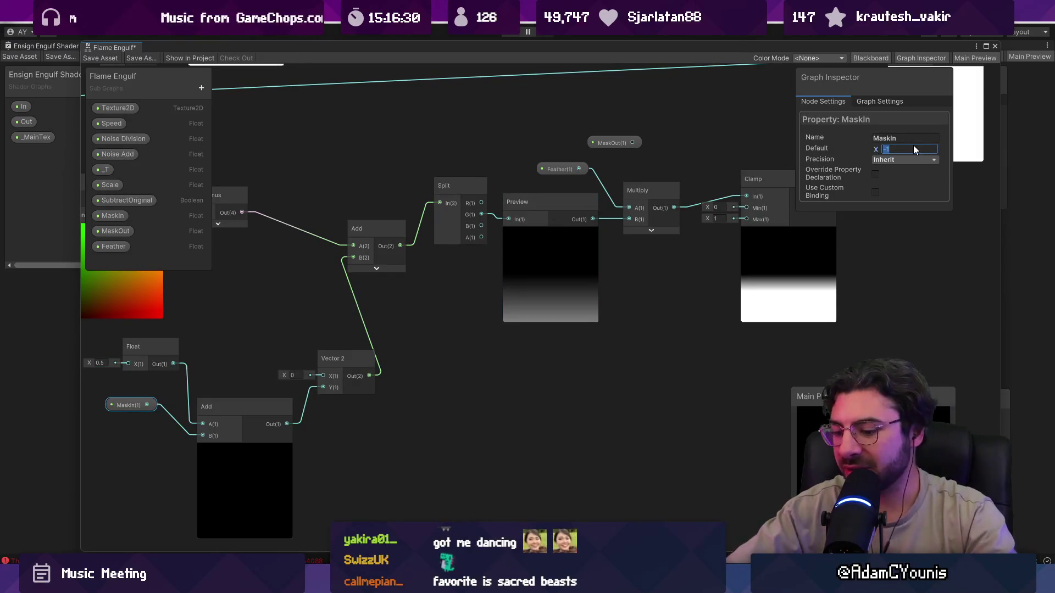
type("0")
key("BackSpace")
type("1")
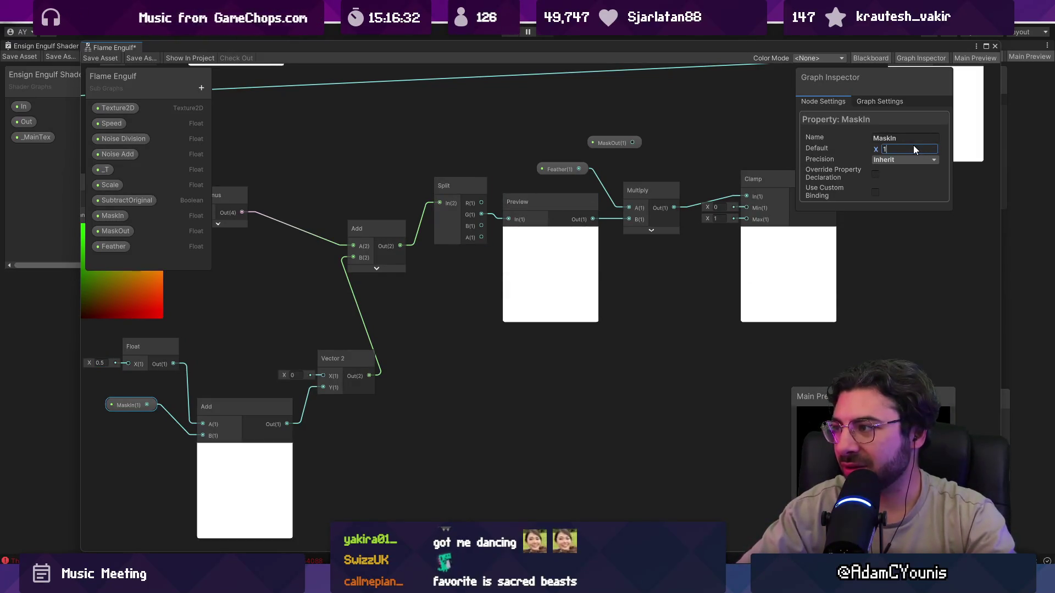
Recheck the Float node and test MaskIn at 0.5, settling its default at 1
left_click_drag(140, 355, 263, 352)
left_click(263, 352)
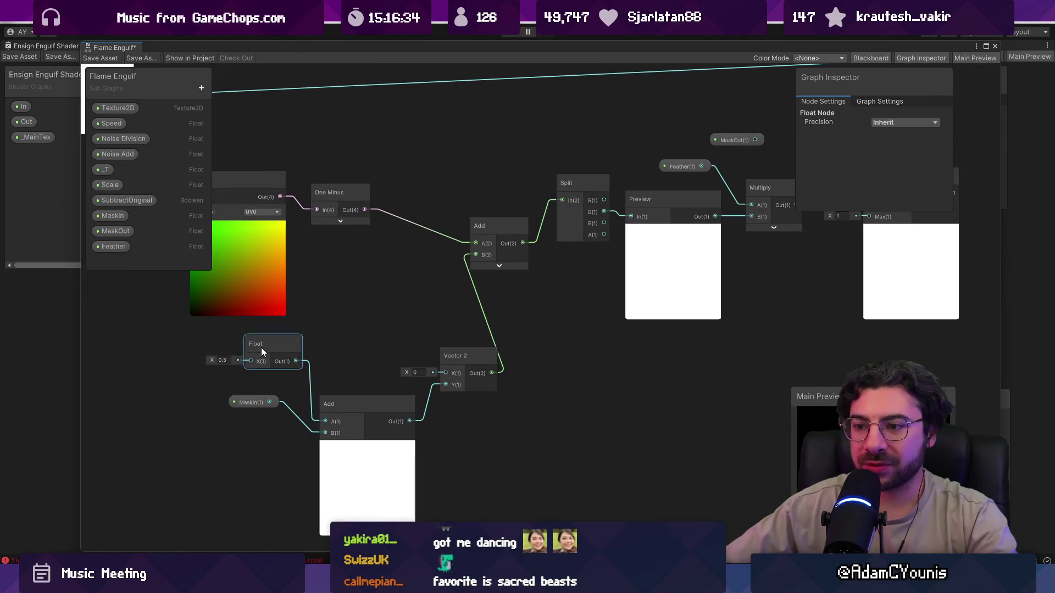
left_click(223, 360)
type("-1")
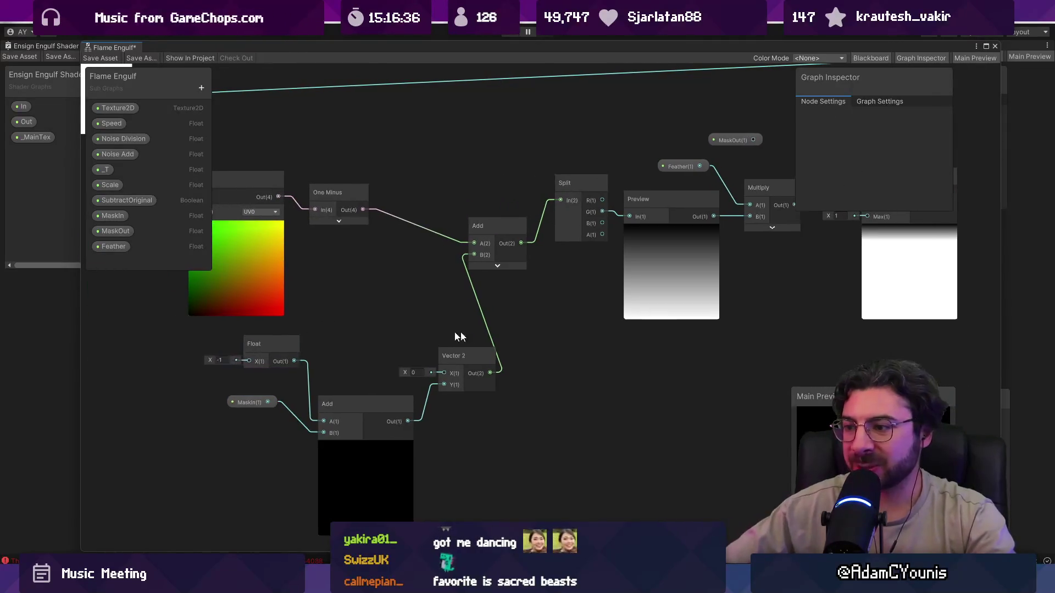
left_click_drag(460, 332, 300, 333)
left_click(94, 407)
left_click(898, 150)
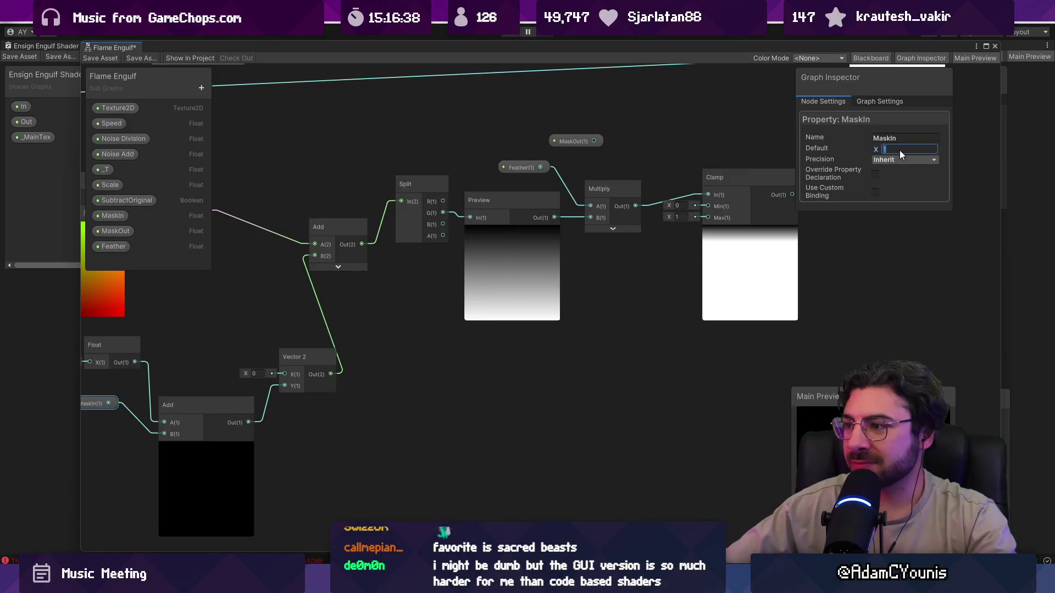
type("0")
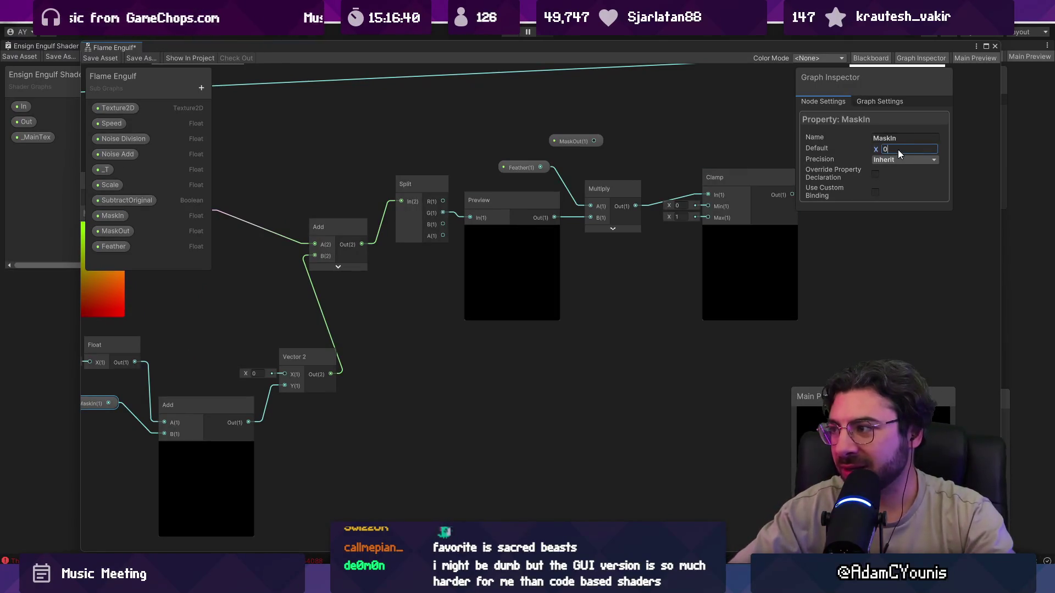
type(".5")
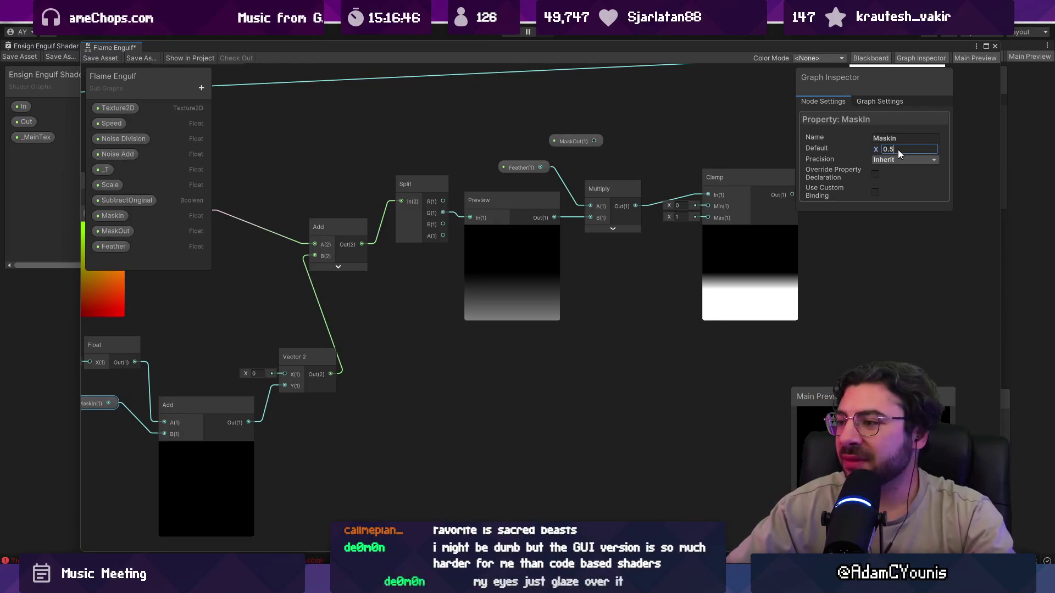
key("BackSpace")
key("BackSpace")
key("BackSpace")
type("1")
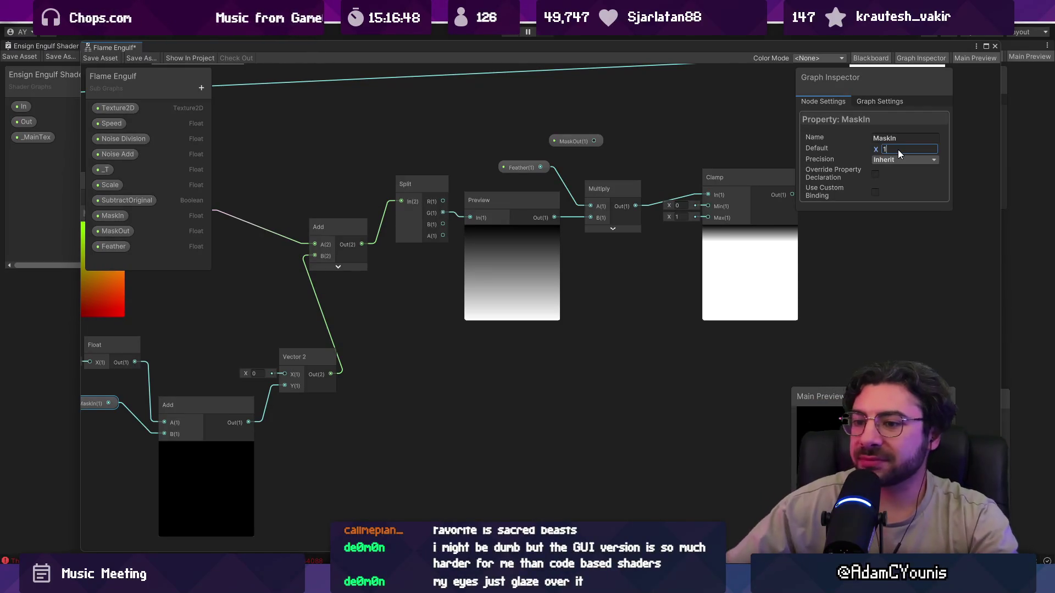
scroll(637, 322, "down", 4)
scroll(358, 322, "up", 4)
Pull the lower Add up beside Vector 2, shift One Minus, and regroup Float, MaskIn and Add
left_click(332, 345)
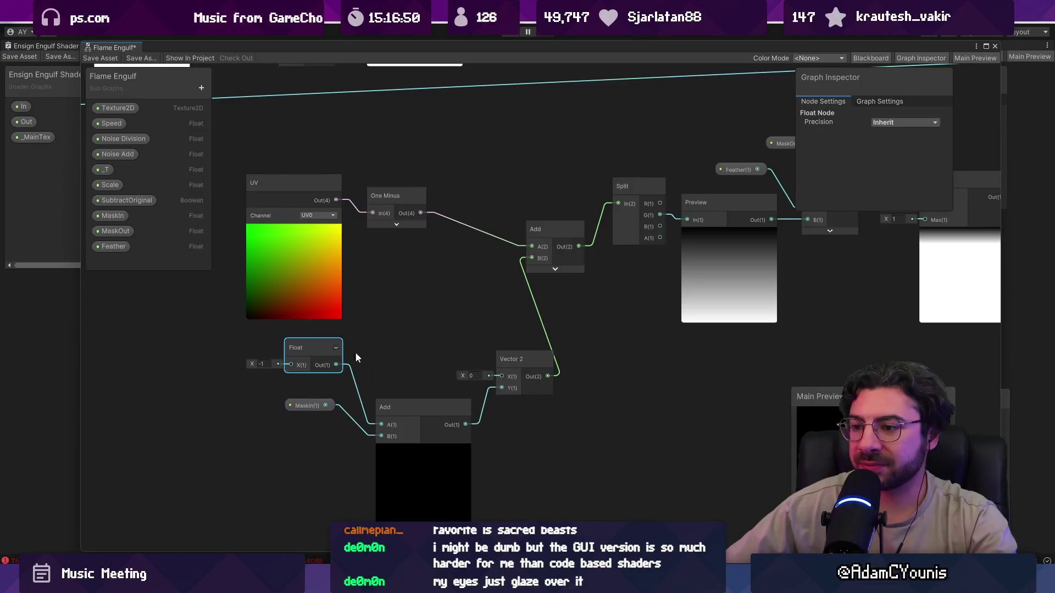
left_click(413, 408)
left_click_drag(411, 407, 387, 258)
left_click_drag(319, 196, 378, 205)
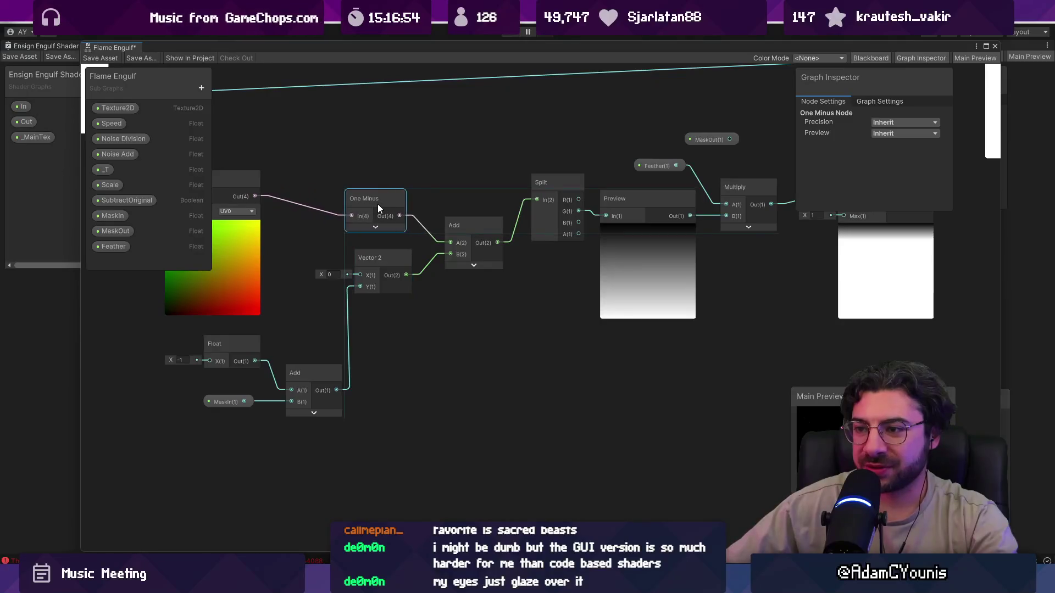
scroll(377, 203, "down", 3)
left_click_drag(279, 295, 342, 337)
scroll(380, 293, "down", 2)
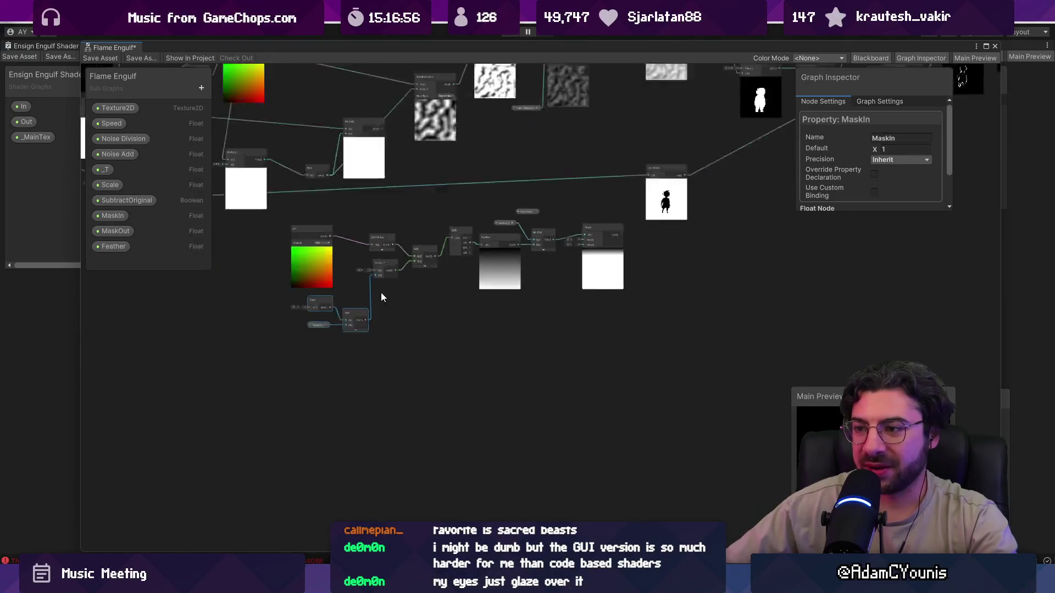
scroll(381, 297, "down", 3)
scroll(443, 302, "down", 3)
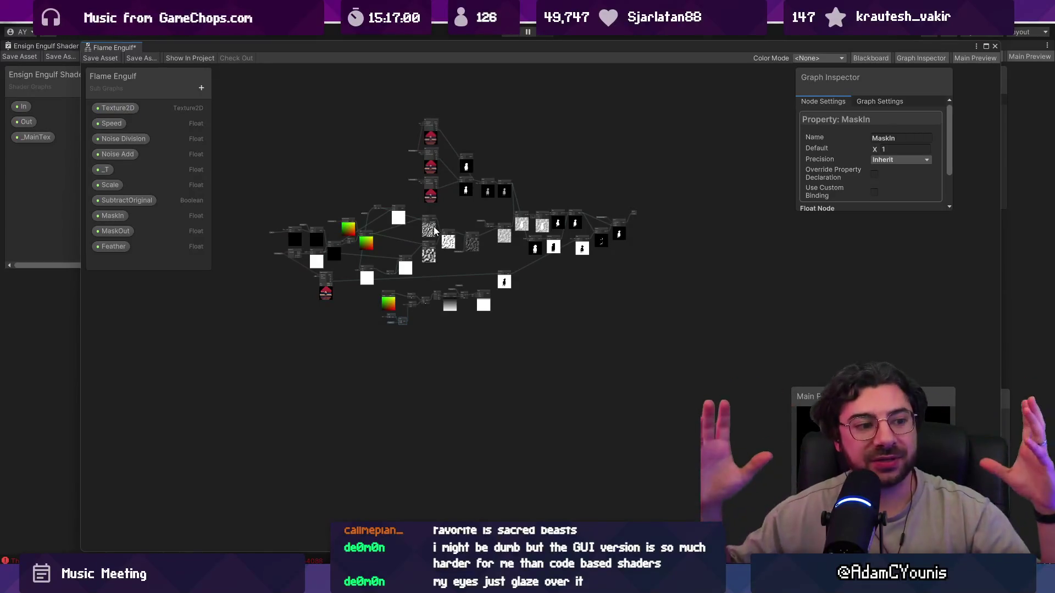
scroll(397, 269, "up", 10)
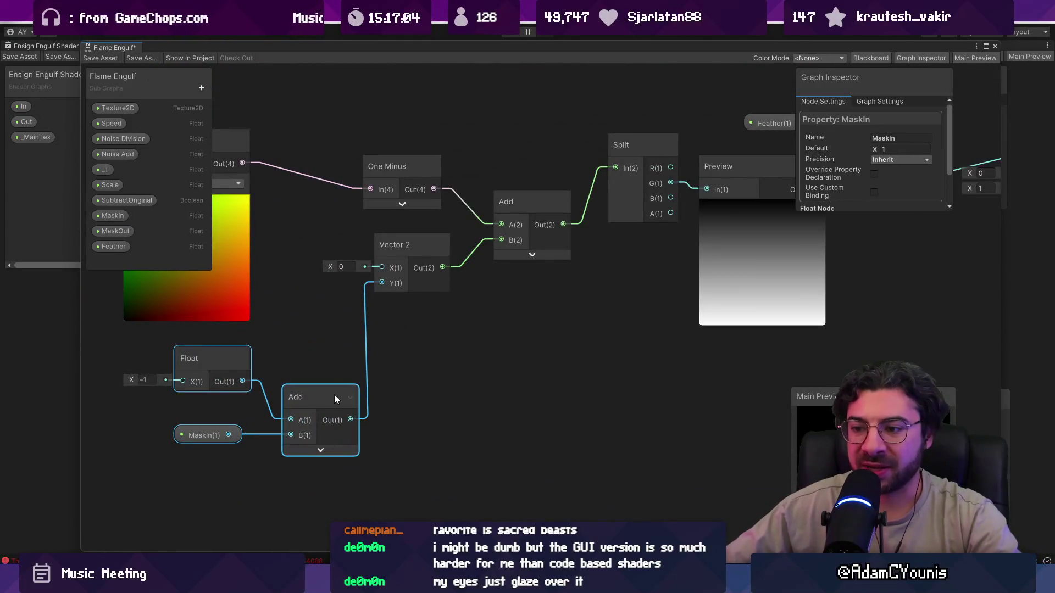
left_click(319, 341)
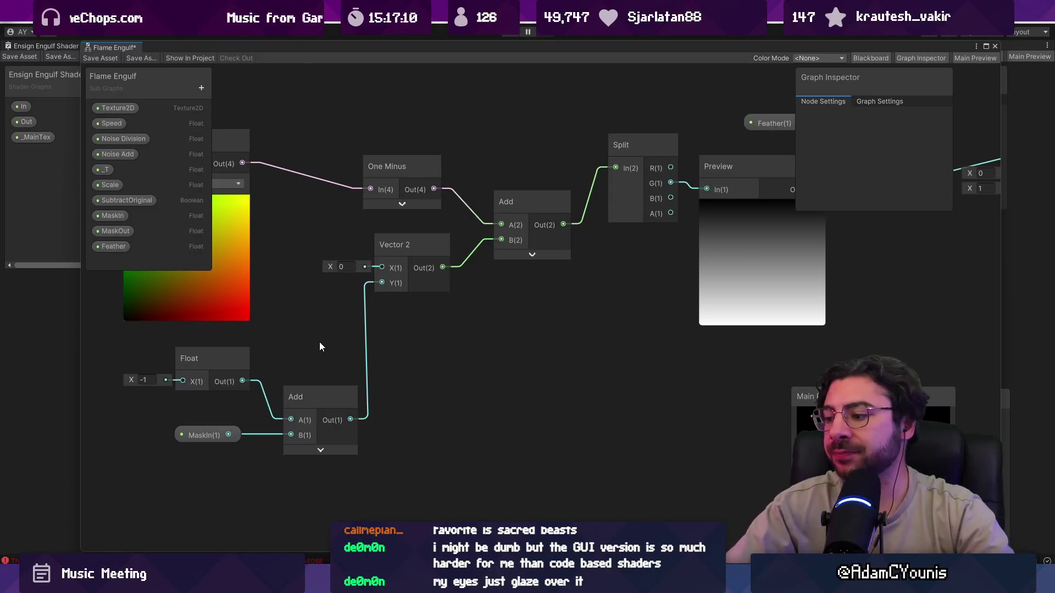
Replace the stream title in stream-title.txt with VFX and leave Notepad
key("ctrl+a")
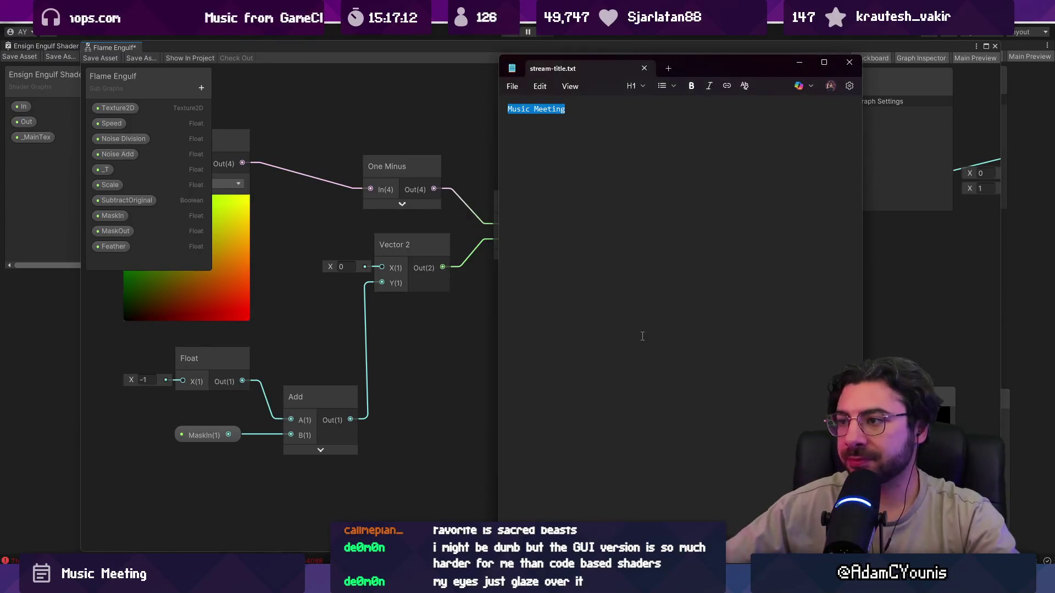
type("VFX")
key("alt+Tab")
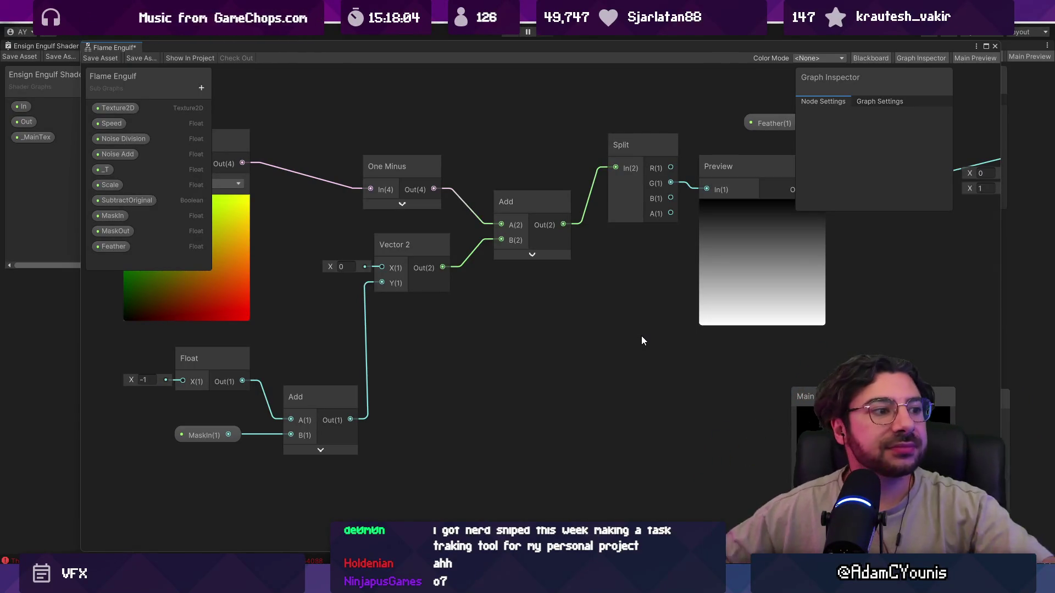
Move the MaskOut property node away from the gradient chain
scroll(491, 347, "down", 5)
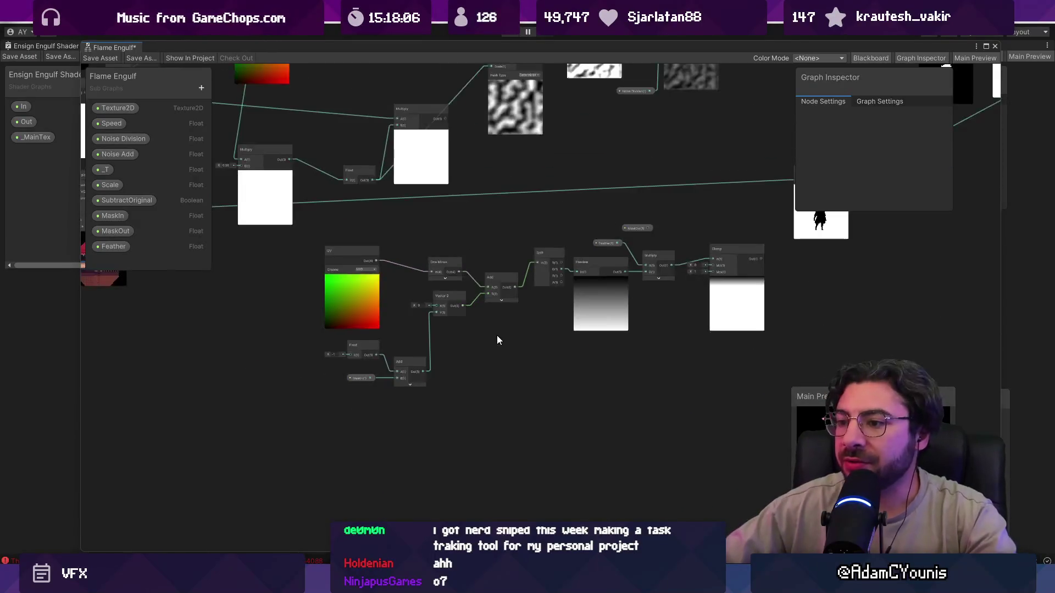
scroll(496, 336, "up", 2)
mouse_move(789, 242)
left_mouse_down()
mouse_move(643, 324)
mouse_move(515, 313)
left_mouse_up()
scroll(501, 281, "up", 2)
left_click(331, 253)
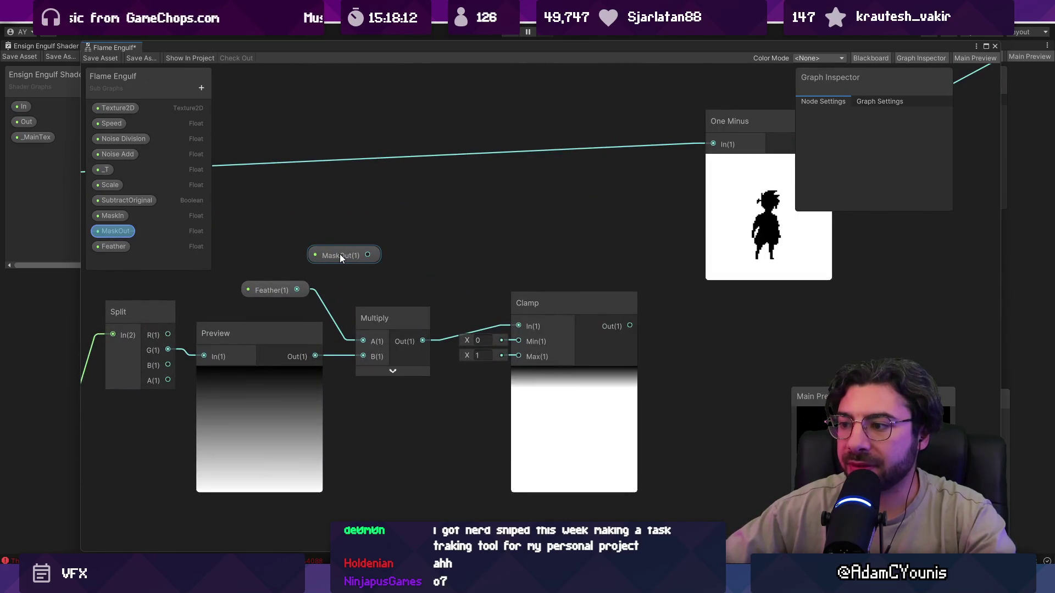
scroll(339, 254, "down", 3)
mouse_move(345, 253)
left_mouse_down()
mouse_move(438, 244)
mouse_move(485, 339)
mouse_move(603, 379)
left_mouse_up()
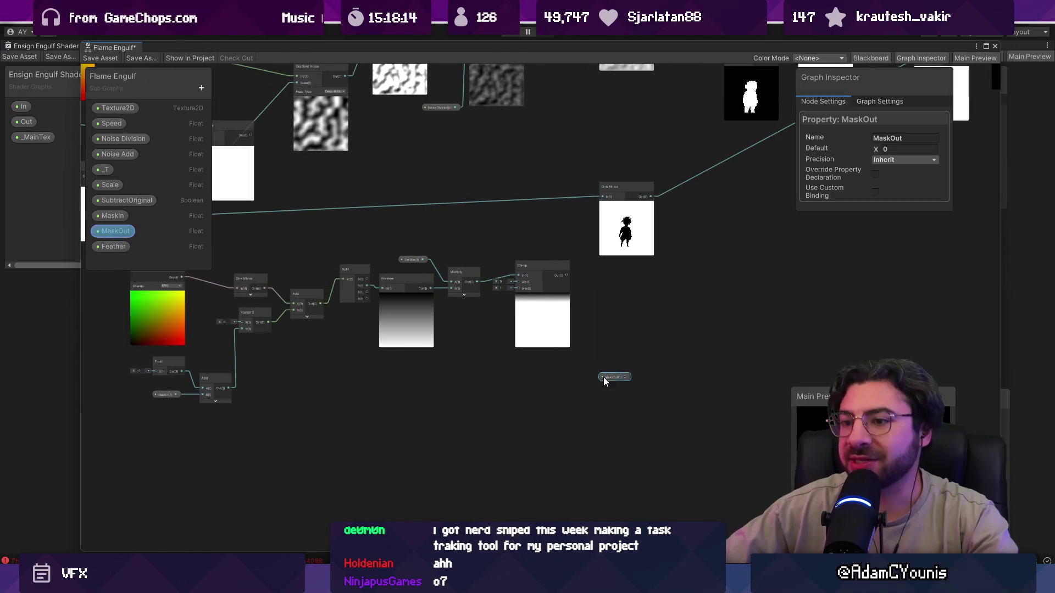
Duplicate the whole UV-to-Clamp node chain
left_click_drag(245, 392, 381, 403)
mouse_move(247, 419)
left_mouse_down()
mouse_move(687, 272)
mouse_move(675, 272)
left_mouse_up()
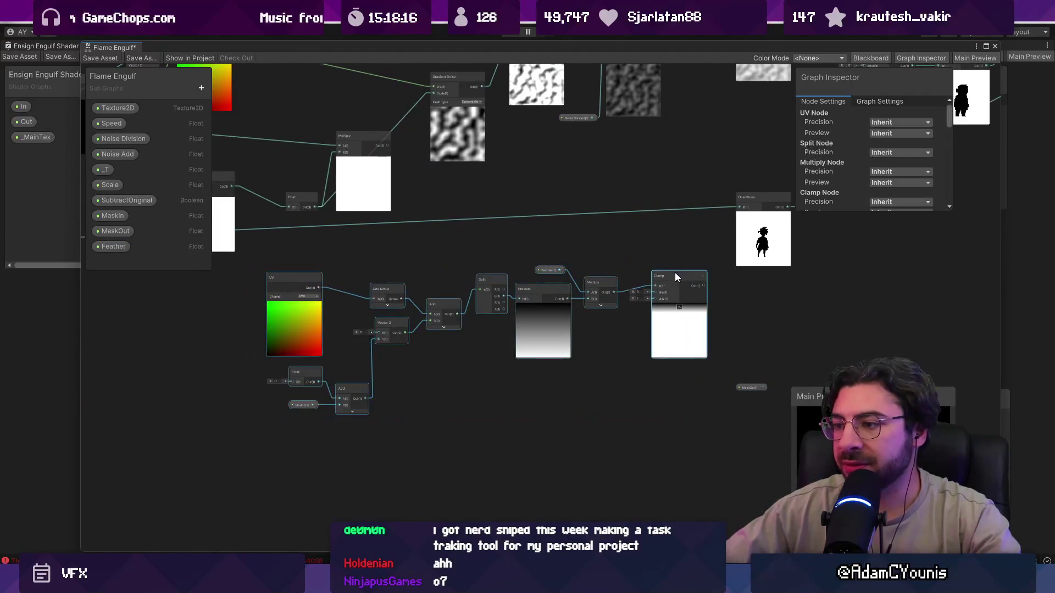
key("ctrl+d")
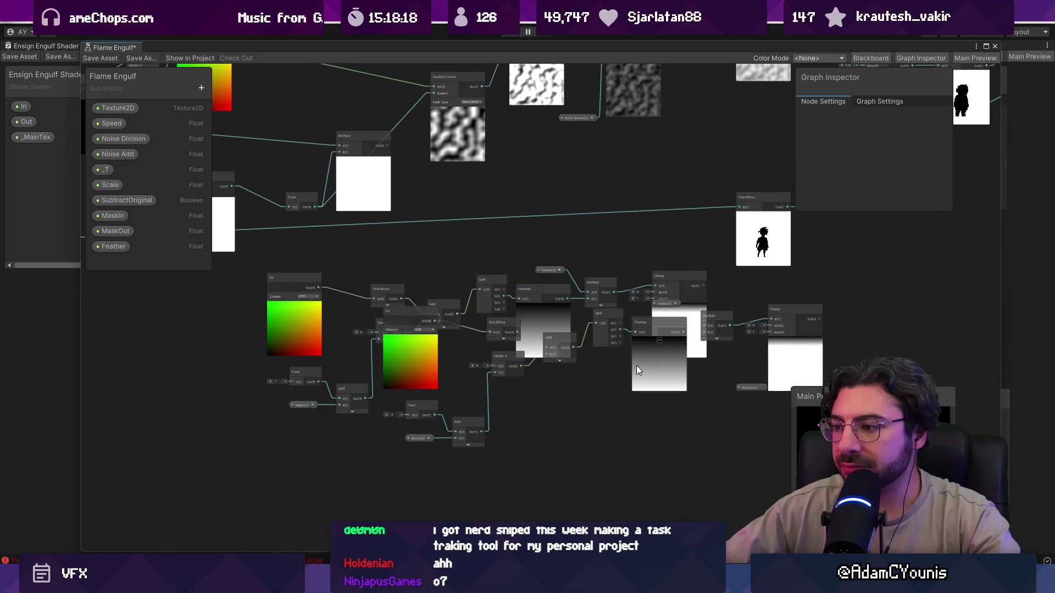
Undo the overlapping copy and duplicate the UV-to-Clamp chain again
key("ctrl+z")
left_click_drag(263, 251, 651, 423)
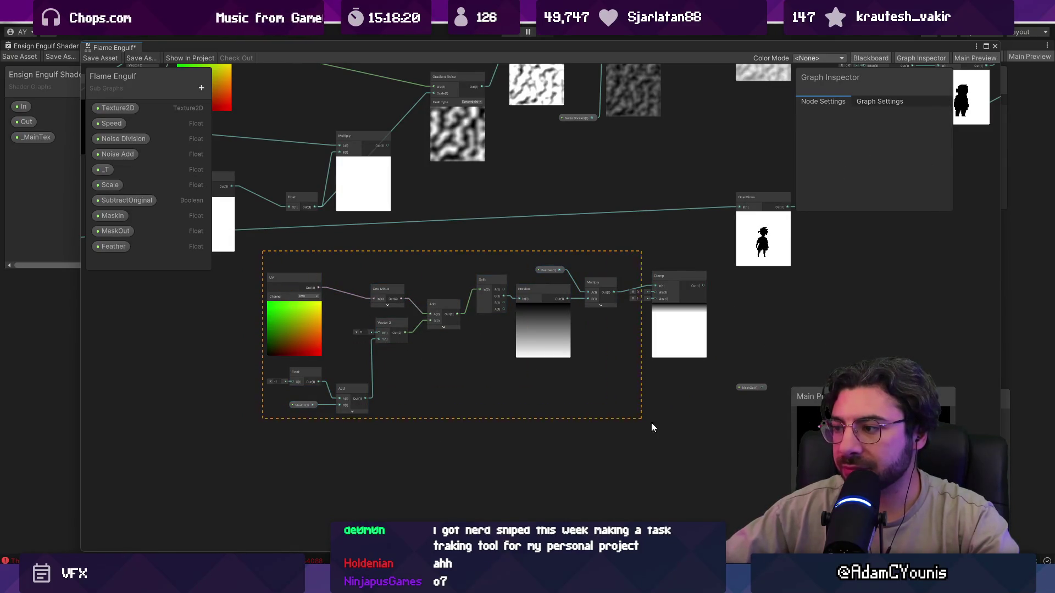
left_click_drag(529, 364, 556, 286)
mouse_move(256, 357)
left_mouse_down()
mouse_move(449, 301)
mouse_move(629, 300)
left_mouse_up()
key("ctrl+d")
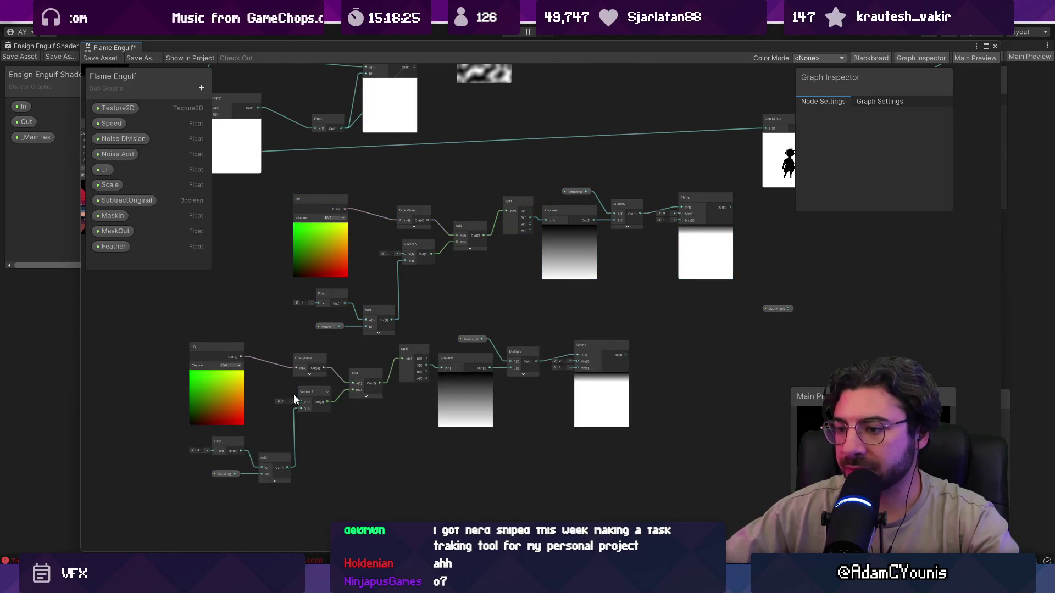
Line the copied chain up below the original and place MaskOut beside its Add node
mouse_move(167, 521)
left_mouse_down()
mouse_move(695, 354)
mouse_move(693, 338)
left_mouse_up()
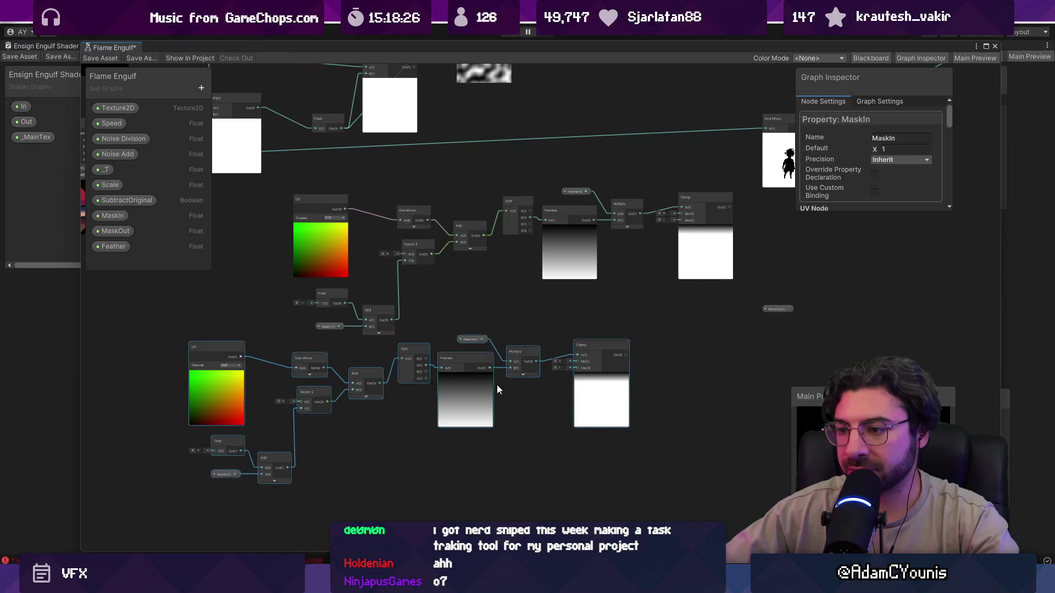
mouse_move(476, 396)
left_mouse_down()
mouse_move(574, 404)
mouse_move(607, 285)
mouse_move(378, 295)
left_mouse_up()
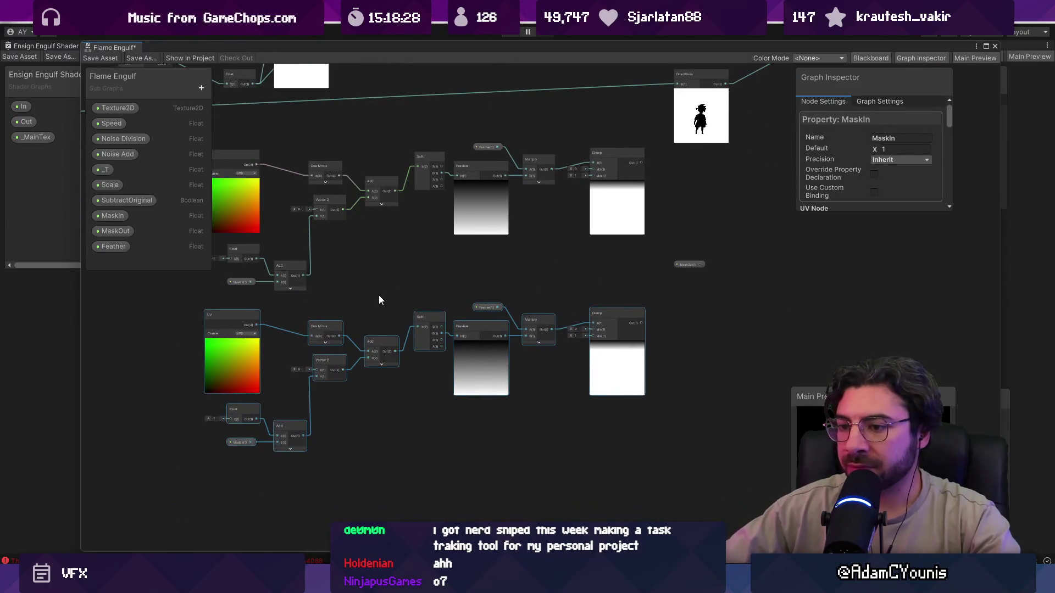
mouse_move(687, 265)
left_mouse_down()
mouse_move(170, 444)
mouse_move(331, 454)
mouse_move(449, 436)
left_mouse_up()
scroll(182, 448, "up", 5)
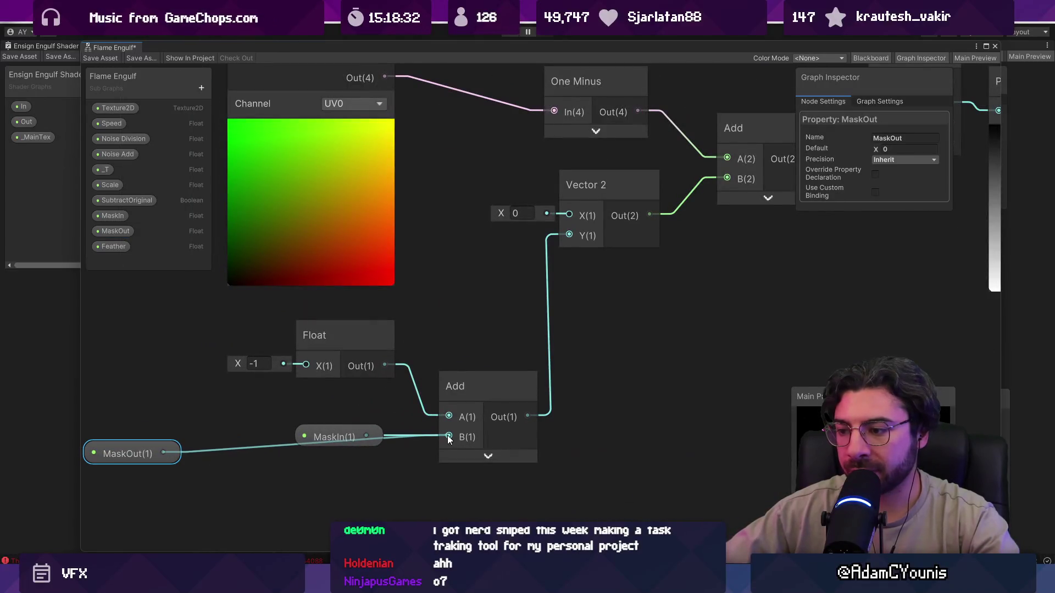
Feed MaskOut into the copy's Add, removing the copy's MaskIn and One Minus nodes
left_click(323, 428)
key("Delete")
left_click_drag(137, 455, 334, 428)
scroll(334, 427, "down", 3)
scroll(395, 323, "up", 1)
mouse_move(395, 323)
left_mouse_down()
mouse_move(328, 301)
mouse_move(249, 251)
mouse_move(446, 301)
left_mouse_up()
left_click(367, 256)
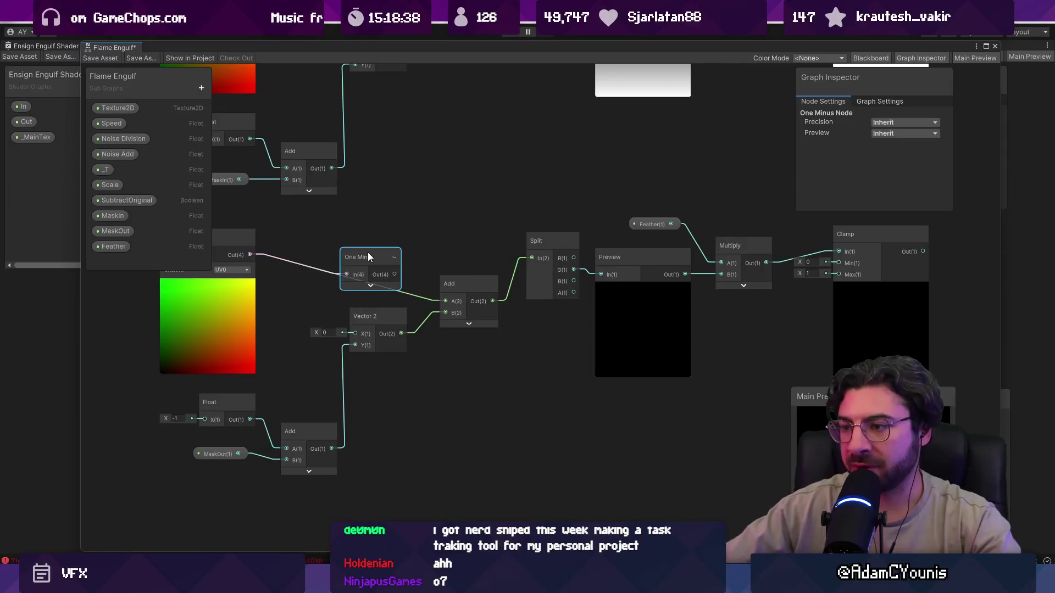
key("Delete")
Set MaskOut's default value to 0.65 in the Graph Inspector
left_click(220, 453)
left_click(901, 149)
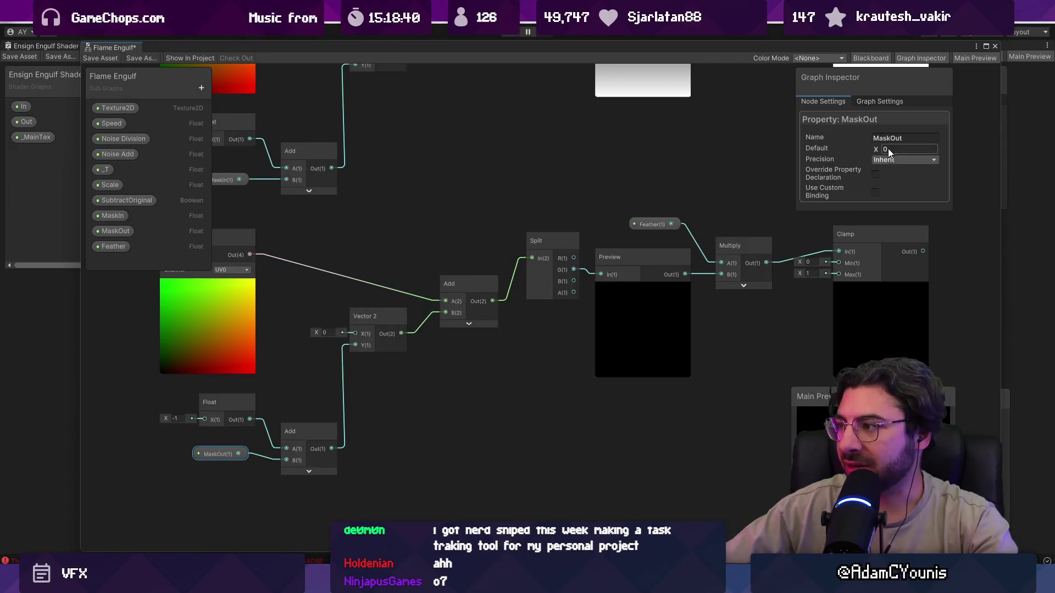
type("1")
key("Return")
scroll(605, 286, "down", 3)
left_click_drag(864, 147, 869, 149)
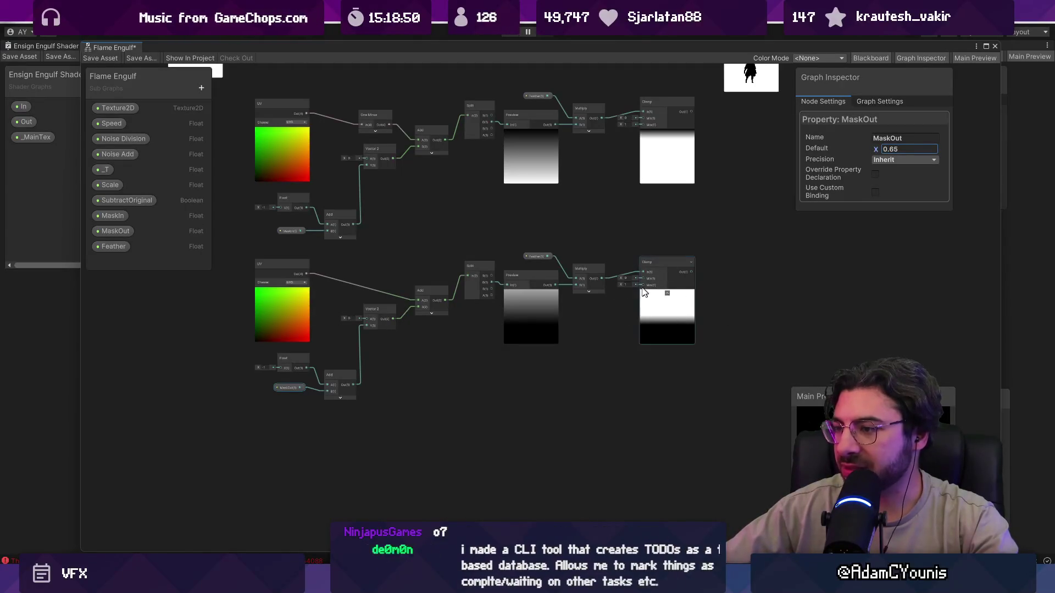
scroll(635, 283, "up", 3)
Add a One Minus node after the lower chain's Clamp output
left_click_drag(685, 301, 495, 320)
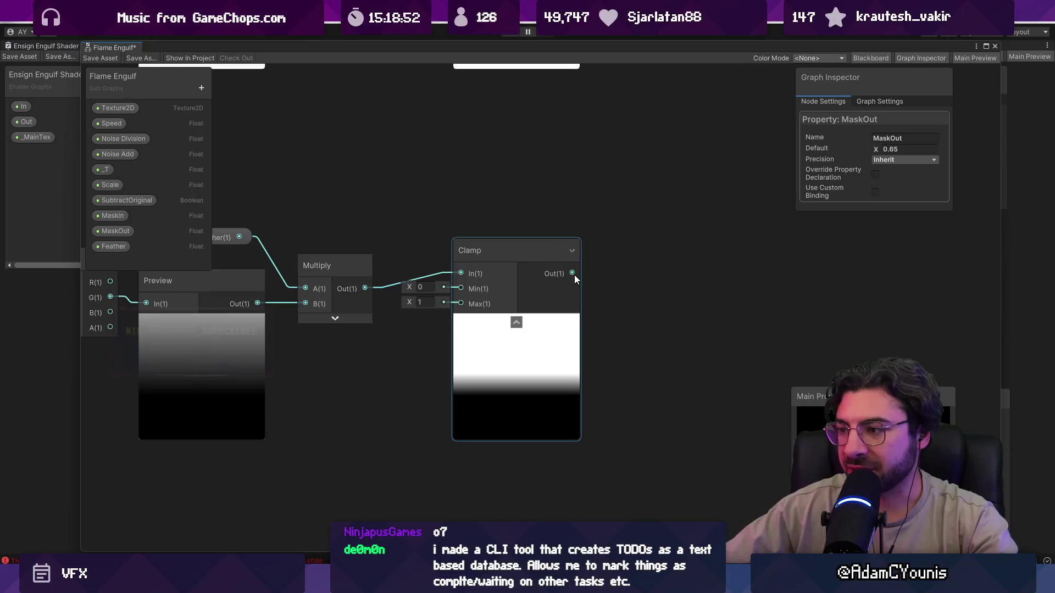
left_click_drag(574, 275, 620, 272)
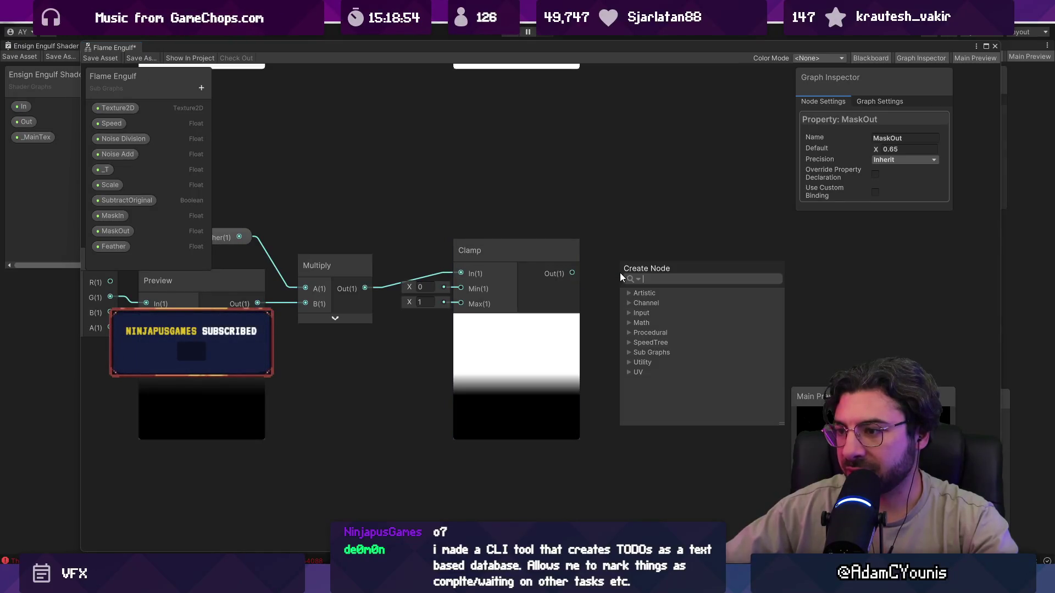
type("onem")
key("Return")
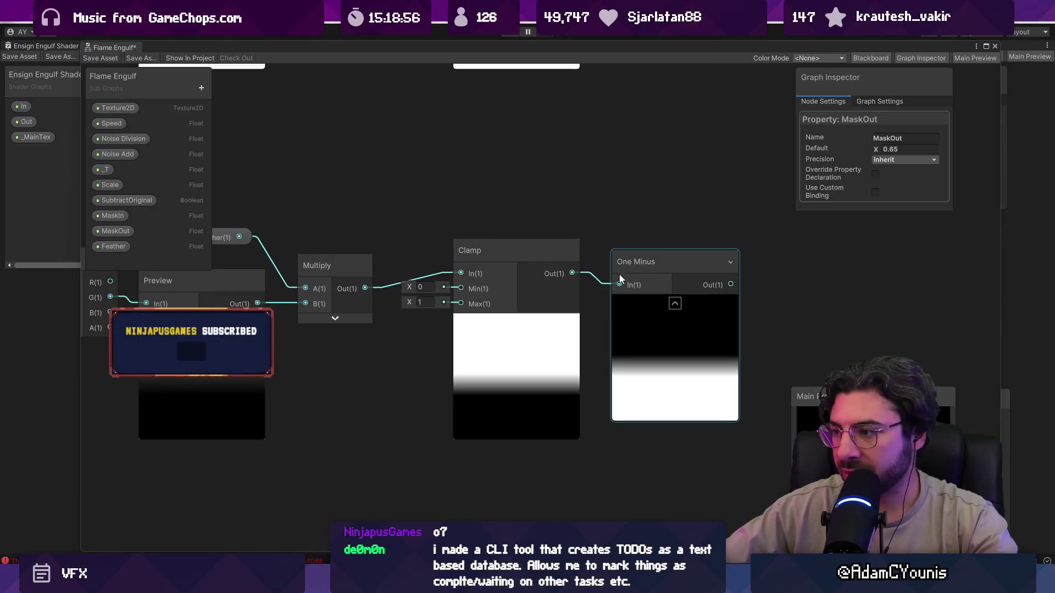
Test several MaskOut defaults, settle on 0.5, then select the added One Minus
scroll(623, 259, "down", 3)
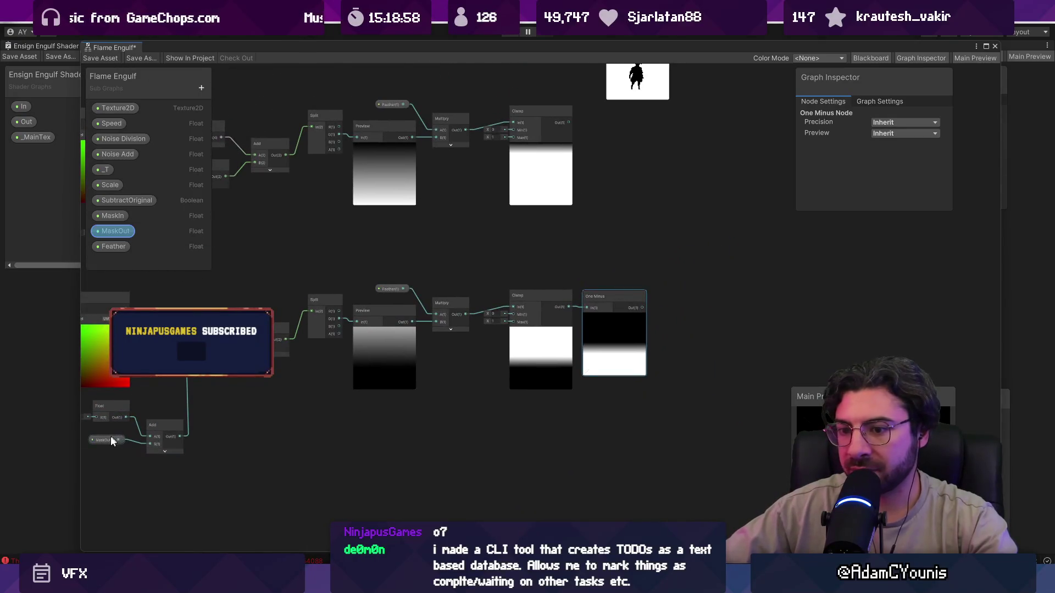
left_click_drag(875, 154, 868, 156)
type("0")
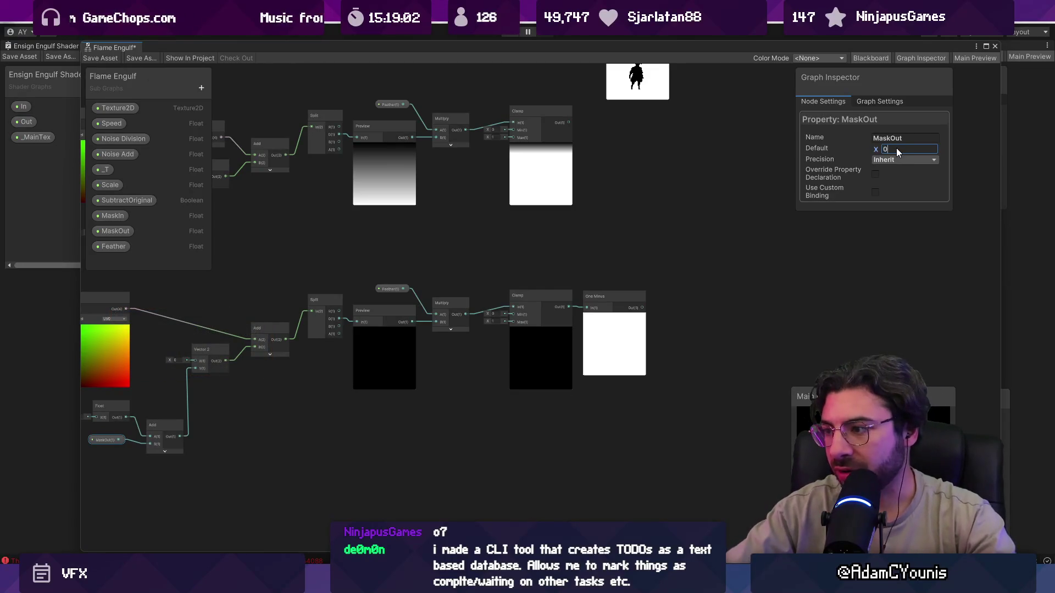
type("1")
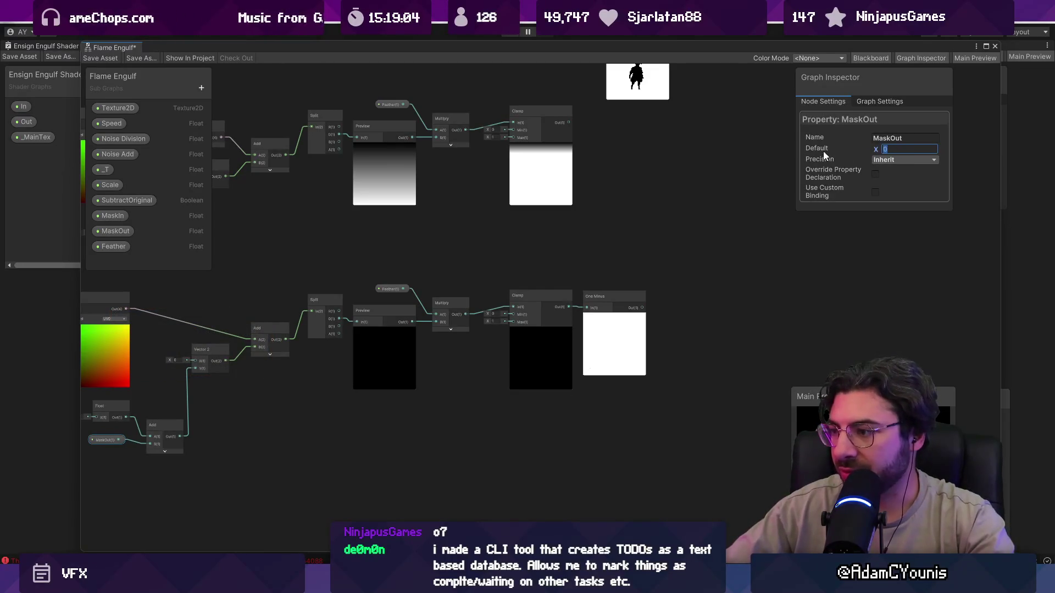
key("Return")
left_click_drag(372, 400, 529, 354)
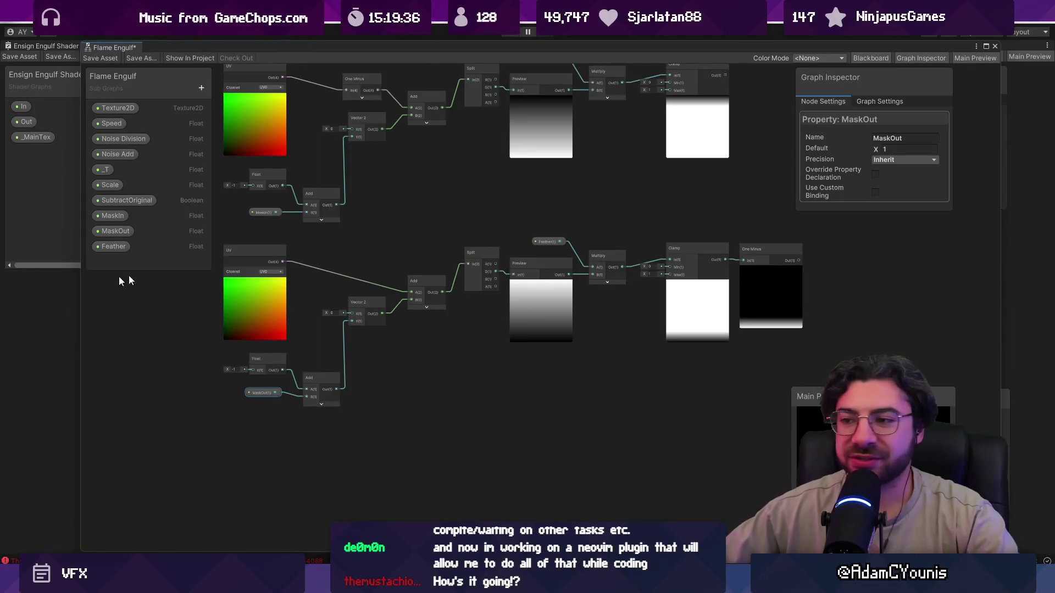
left_click_drag(417, 237, 424, 248)
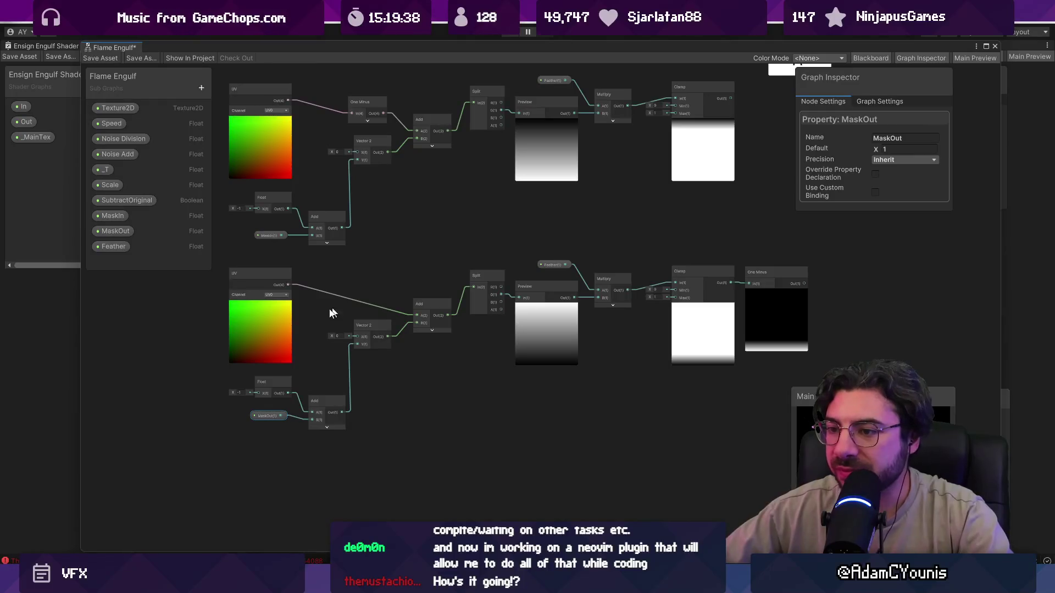
left_click(887, 151)
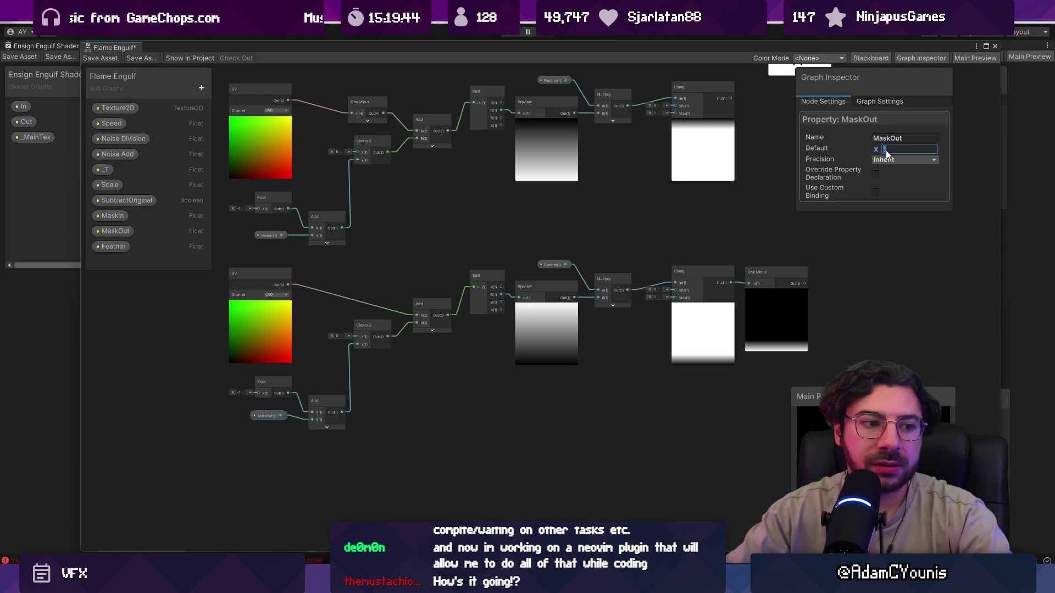
type("0")
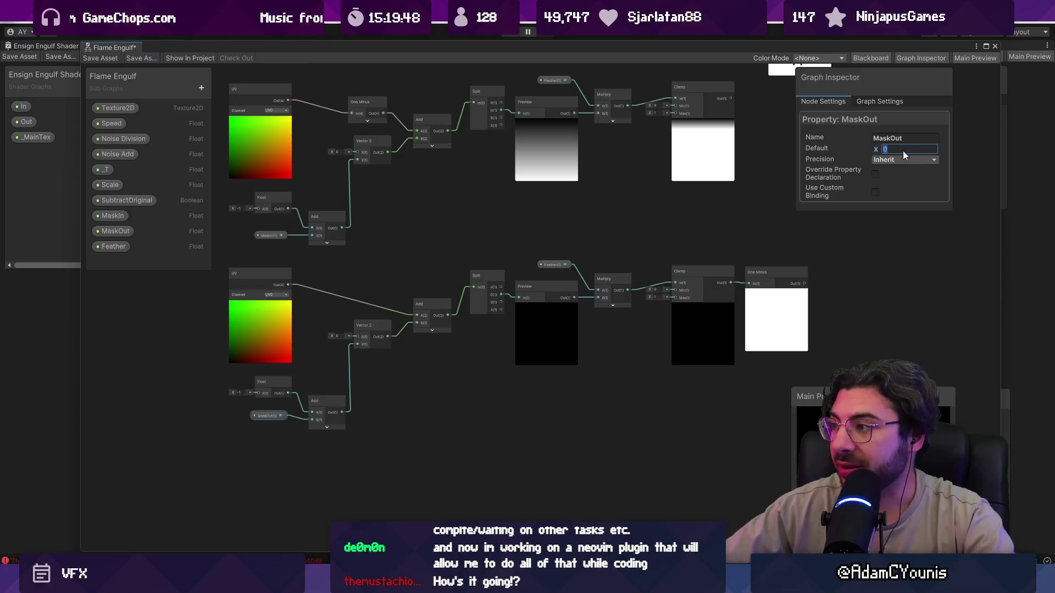
type("0.5")
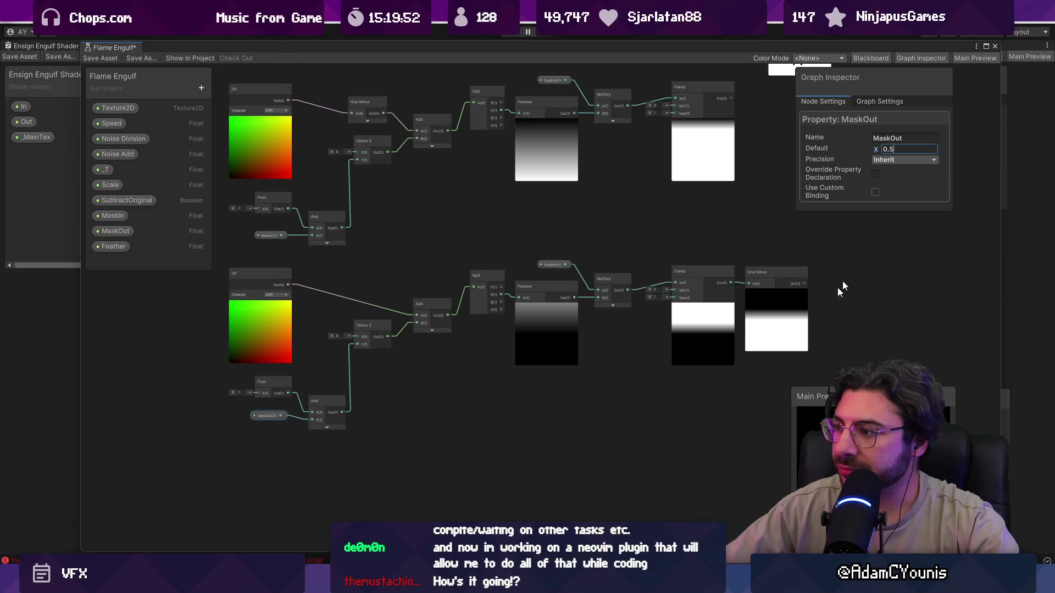
scroll(761, 315, "up", 4)
left_click(753, 326)
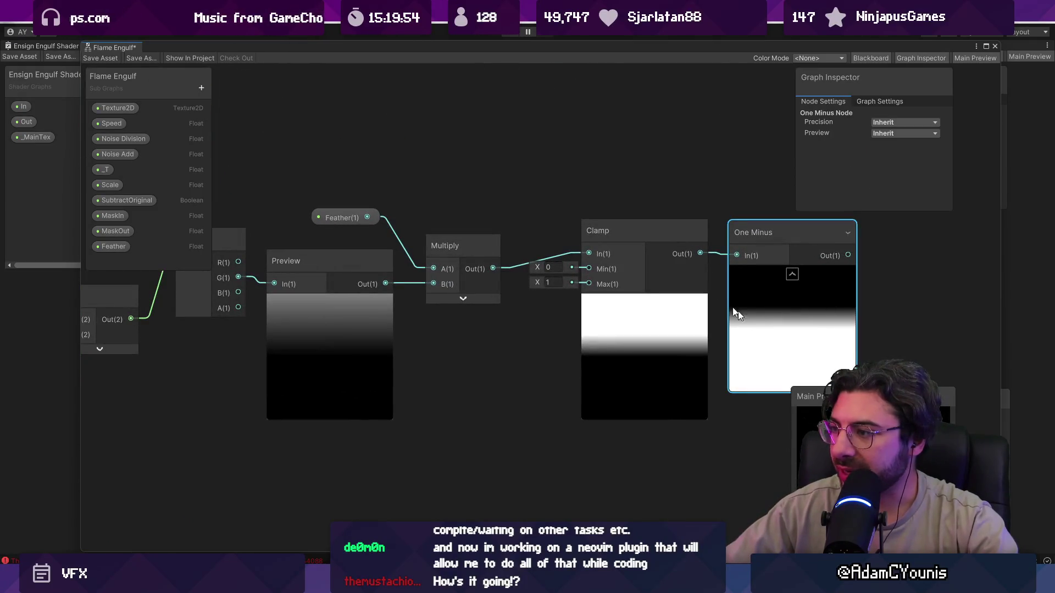
Delete the One Minus from the lower chain and select the MaskOut property
key("Delete")
scroll(683, 341, "down", 4)
scroll(683, 338, "down", 2)
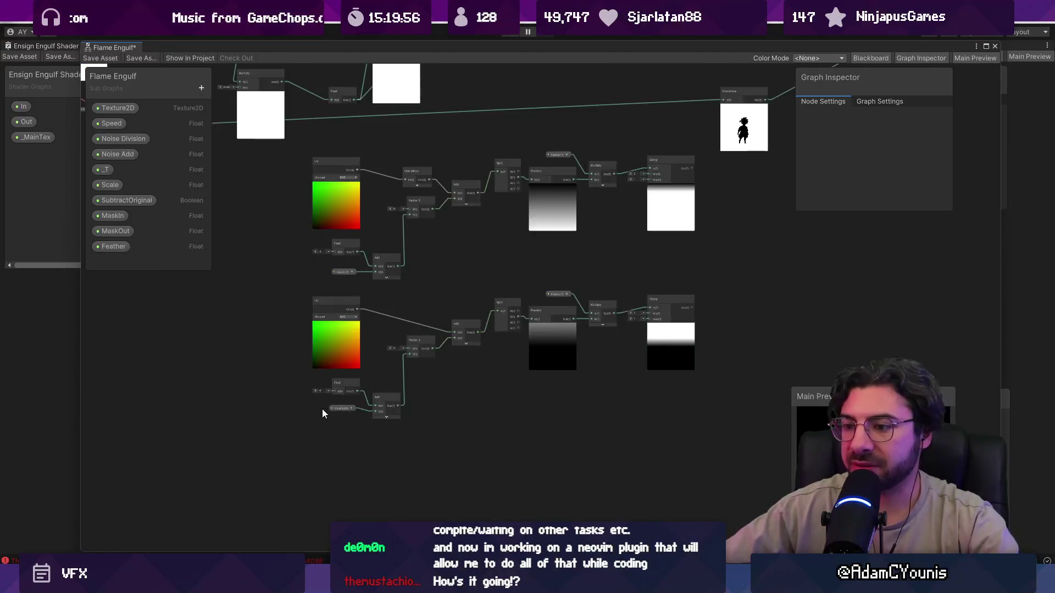
left_click(337, 414)
scroll(715, 247, "up", 2)
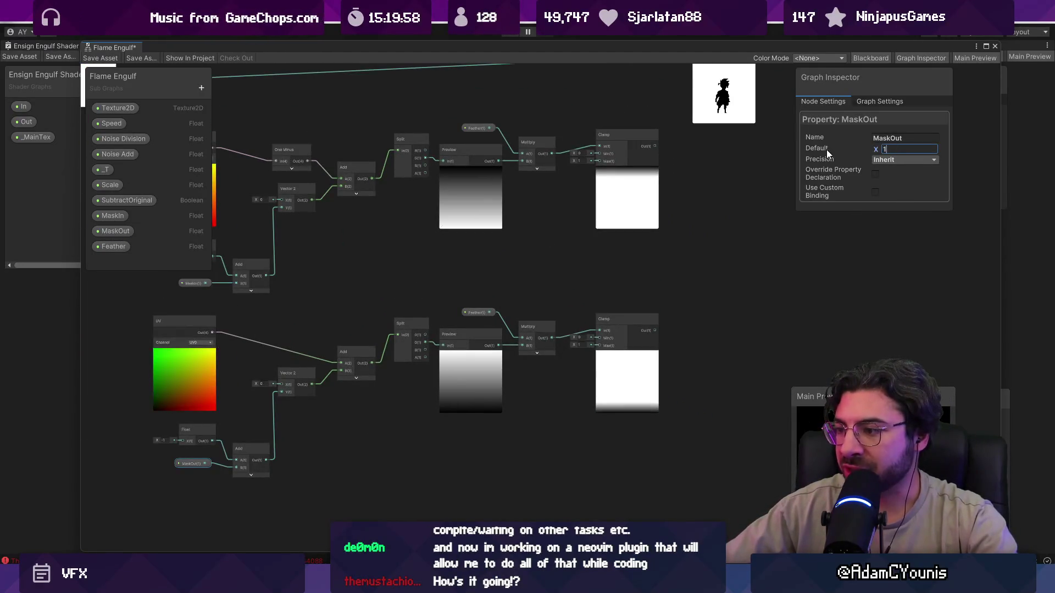
type("1")
scroll(190, 455, "up", 3)
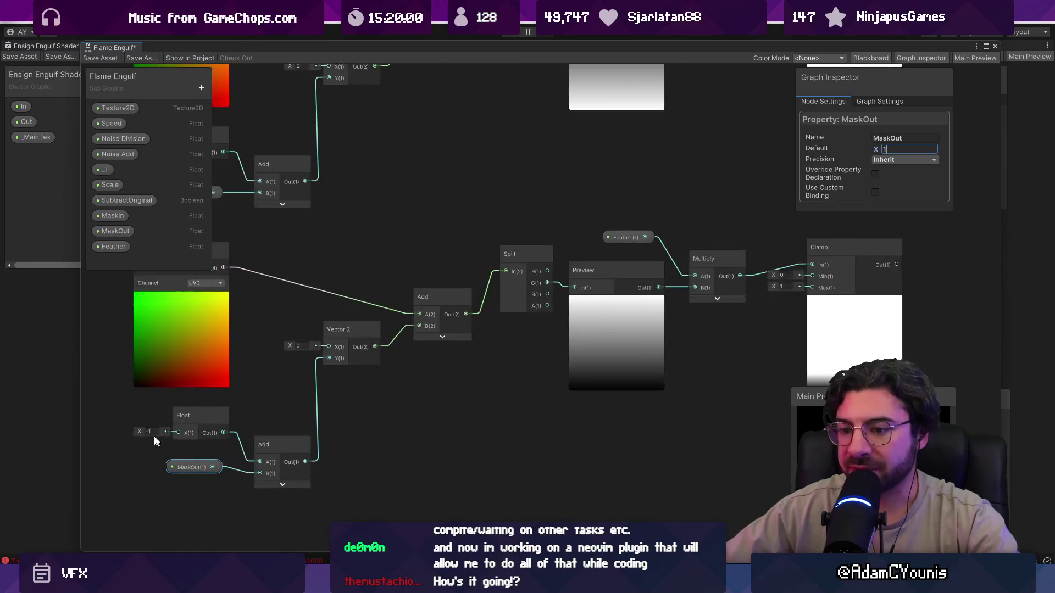
Inspect the lower Float node, then set and confirm MaskOut's default of 1
left_click(149, 431)
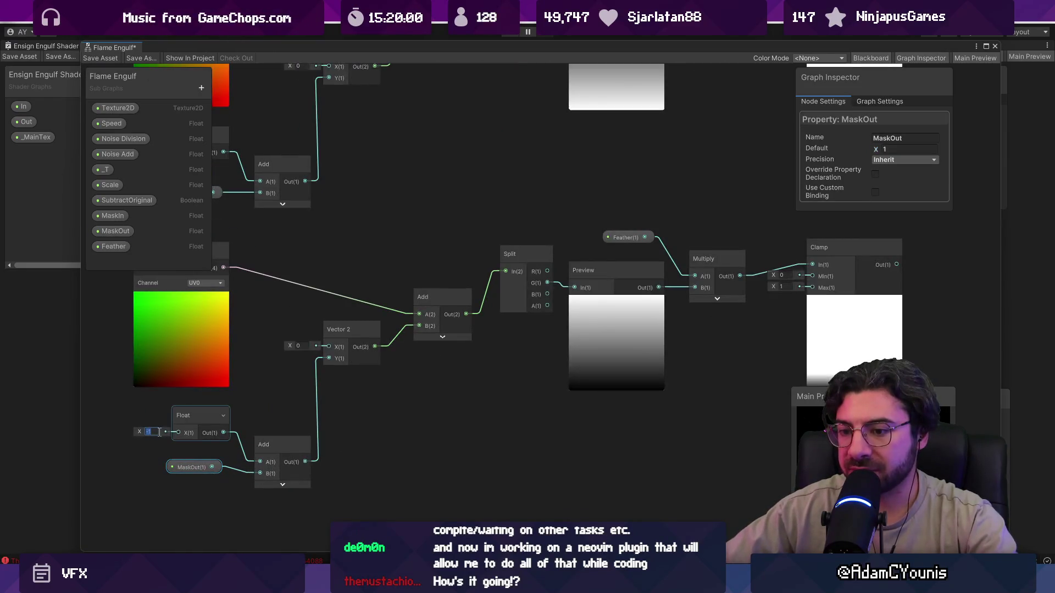
left_click(210, 423)
scroll(201, 441, "down", 2)
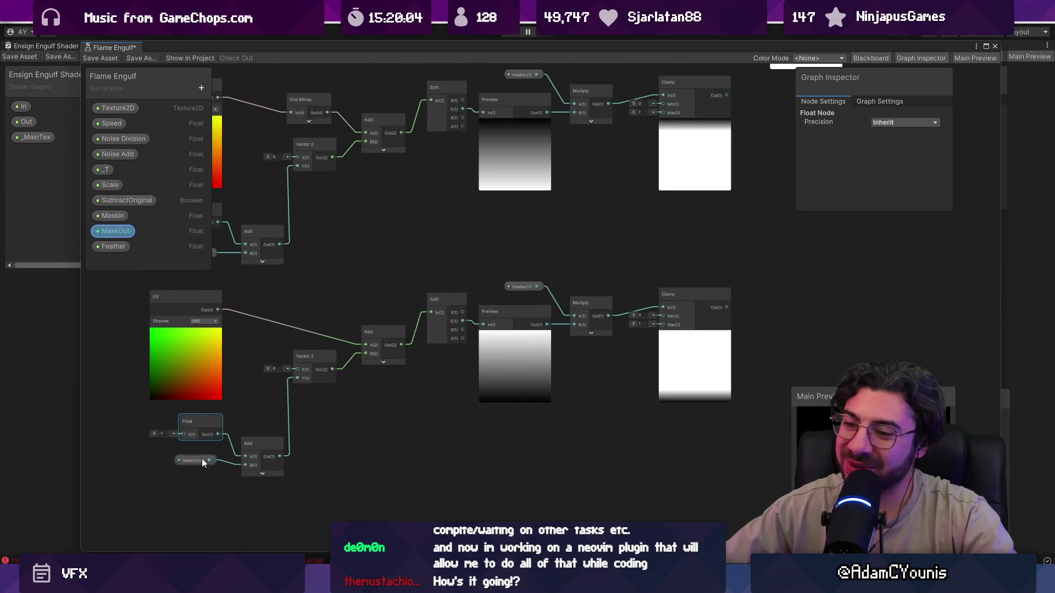
scroll(197, 460, "up", 2)
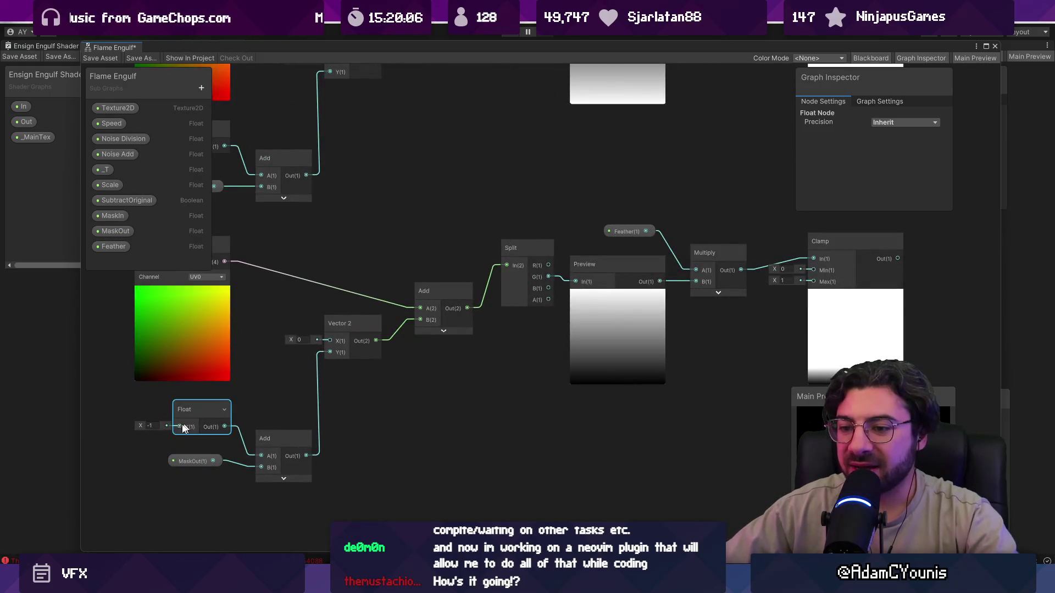
left_click(156, 428)
scroll(209, 413, "down", 4)
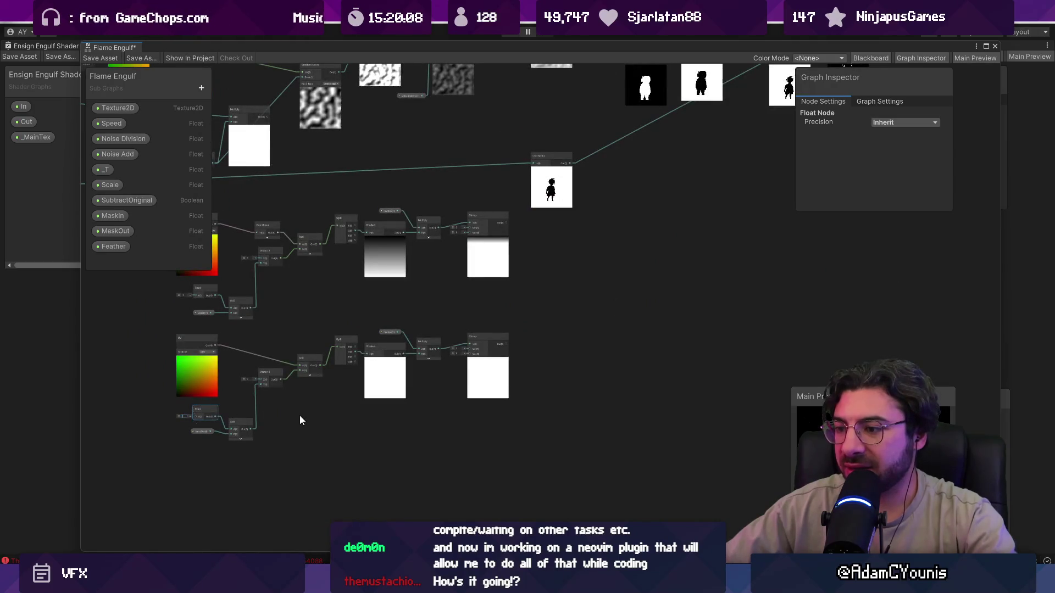
scroll(201, 434, "up", 3)
left_click(203, 430)
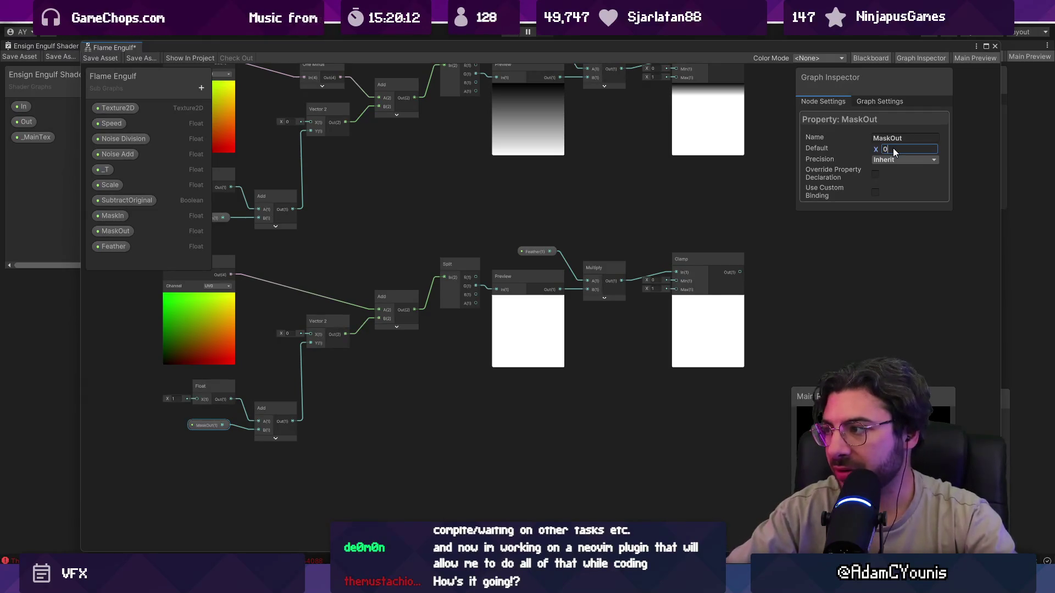
type("1")
key("Return")
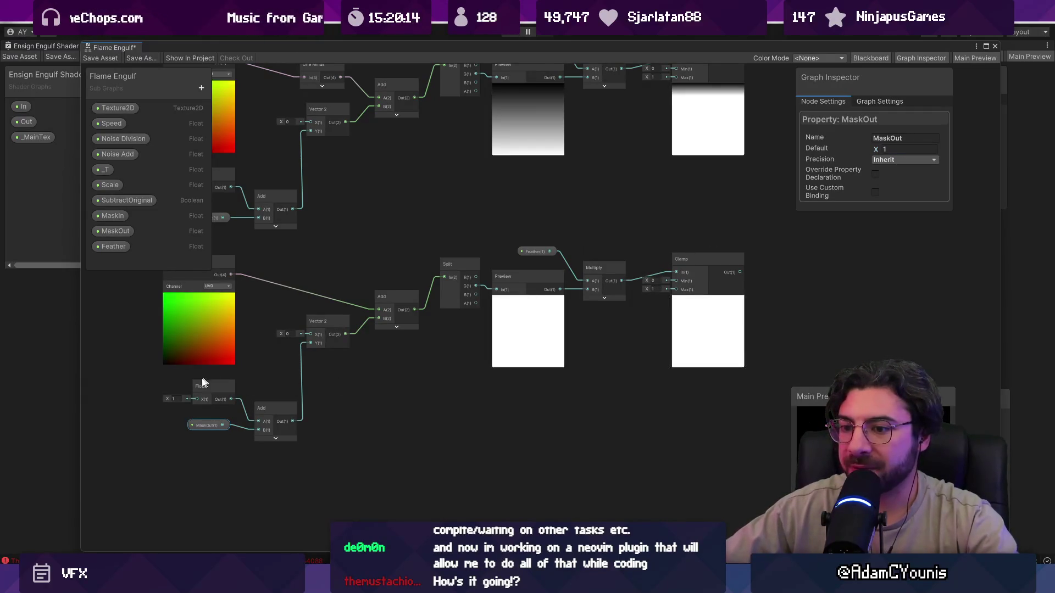
Select the Float node added to MaskOut in preparation for replacing it
left_click(202, 383)
scroll(189, 404, "up", 1)
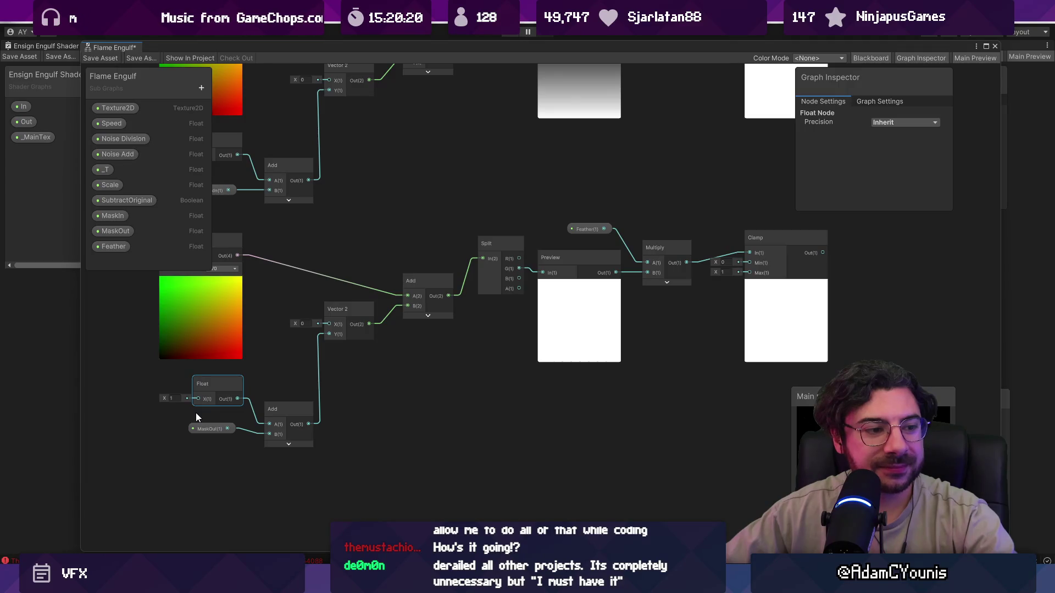
scroll(229, 401, "down", 2)
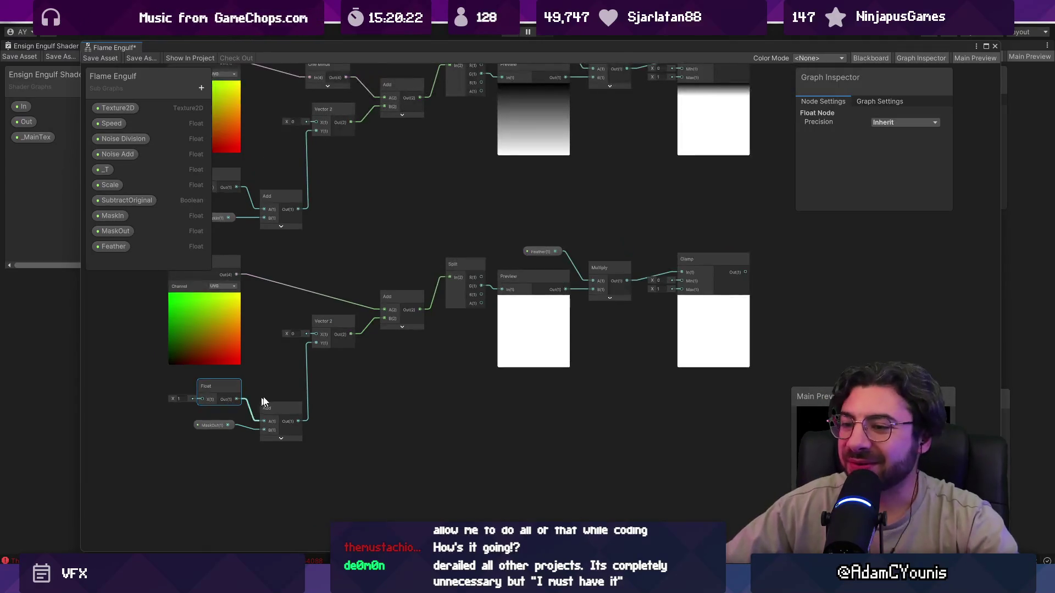
left_click(166, 441)
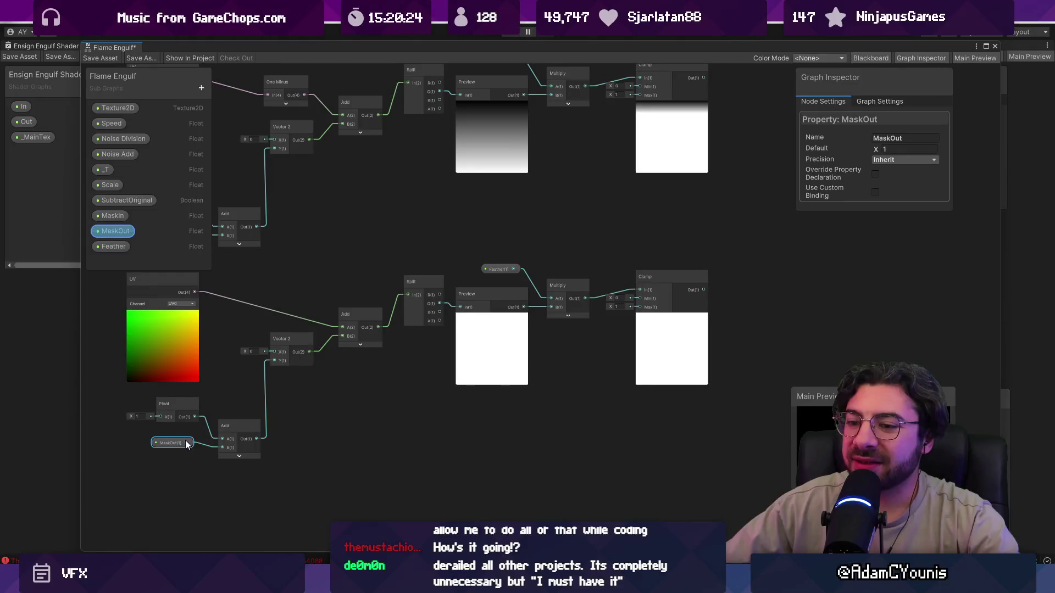
left_click(188, 421)
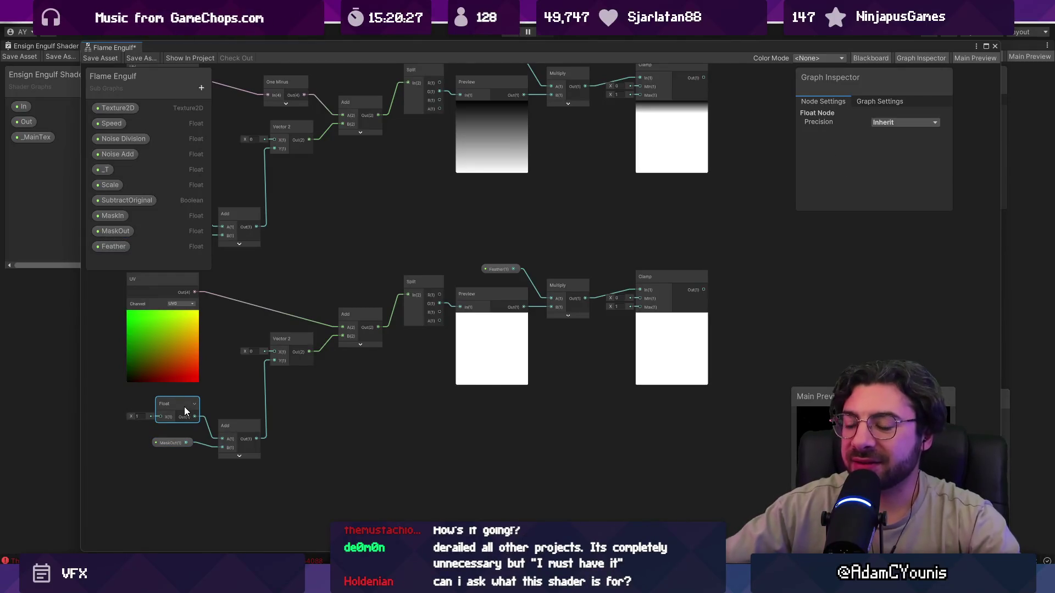
key("space")
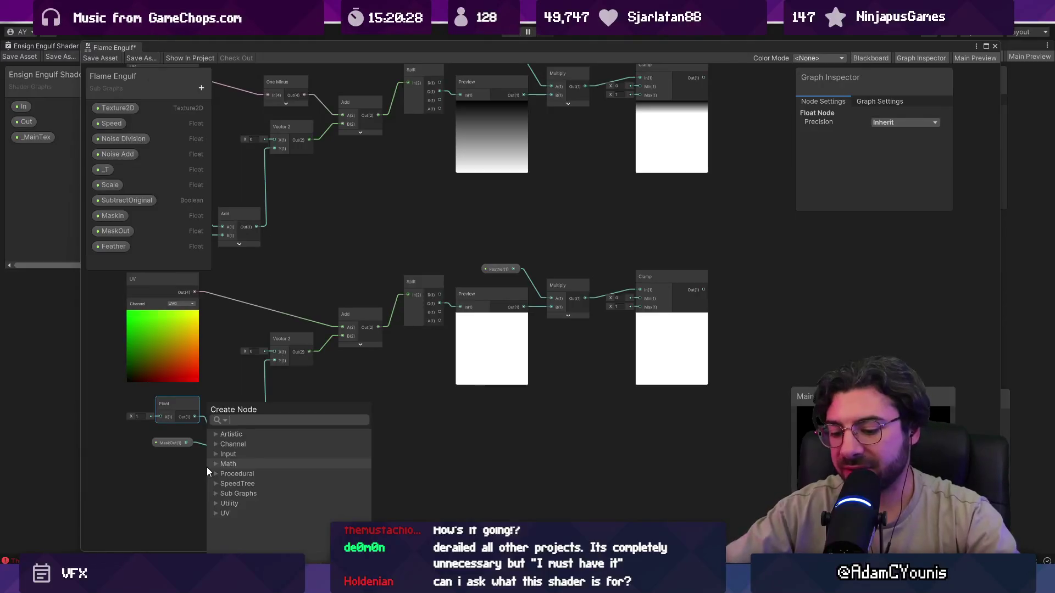
Add a One Minus node after MaskOut and delete the old Float and Add nodes
type("onem")
key("Return")
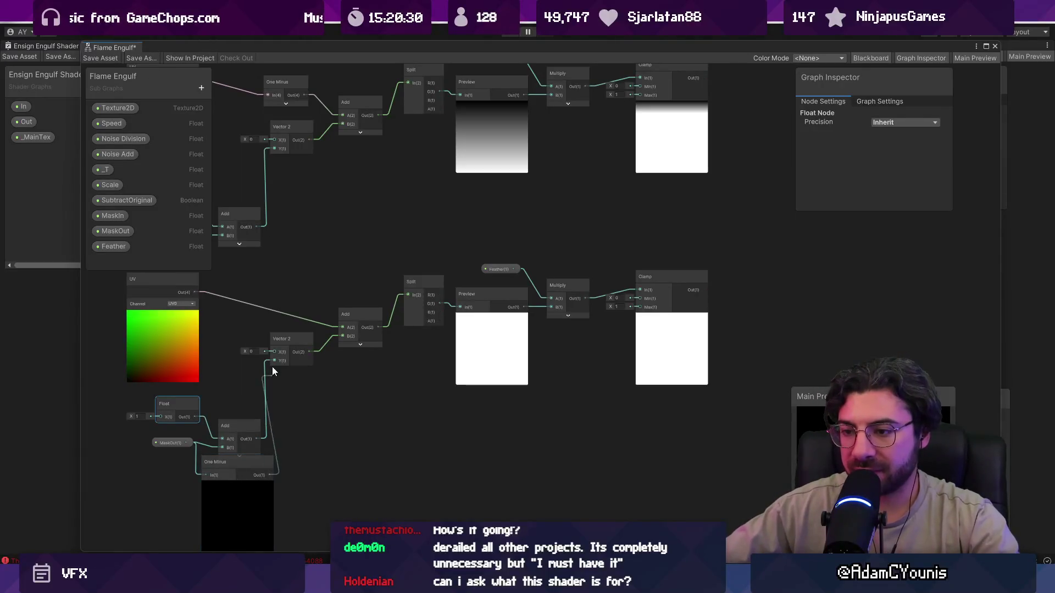
key("Delete")
left_click(236, 423)
key("Delete")
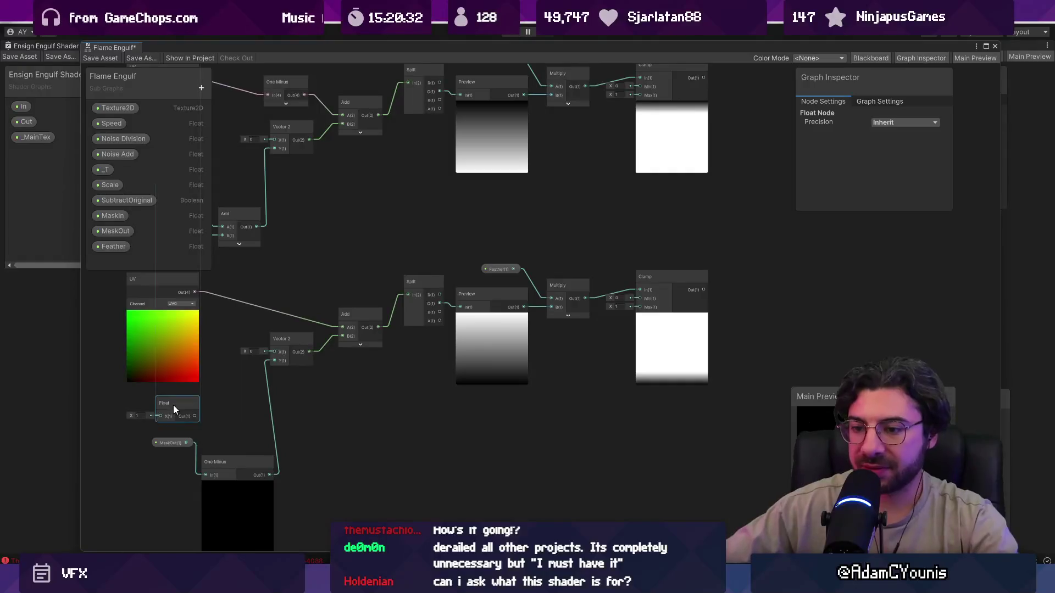
Place MaskOut beside the One Minus node and collapse the One Minus preview
mouse_move(173, 410)
left_mouse_down()
mouse_move(226, 488)
mouse_move(231, 428)
left_mouse_up()
left_click(223, 378)
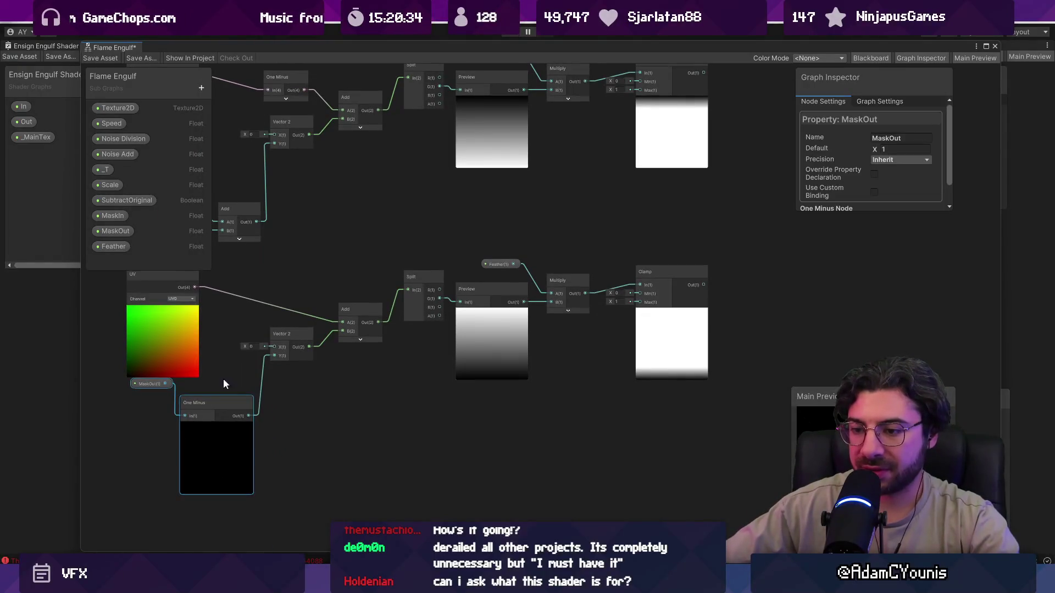
left_click(217, 426)
left_click(216, 427)
left_click_drag(154, 384, 146, 414)
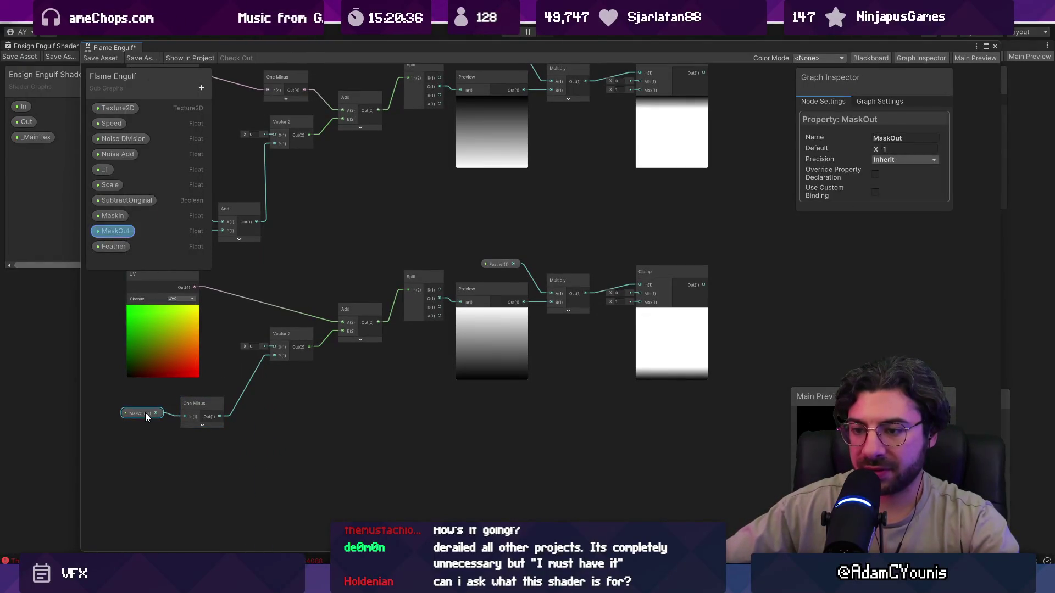
Change MaskOut's default value to 0, then enter 1
left_click(882, 150)
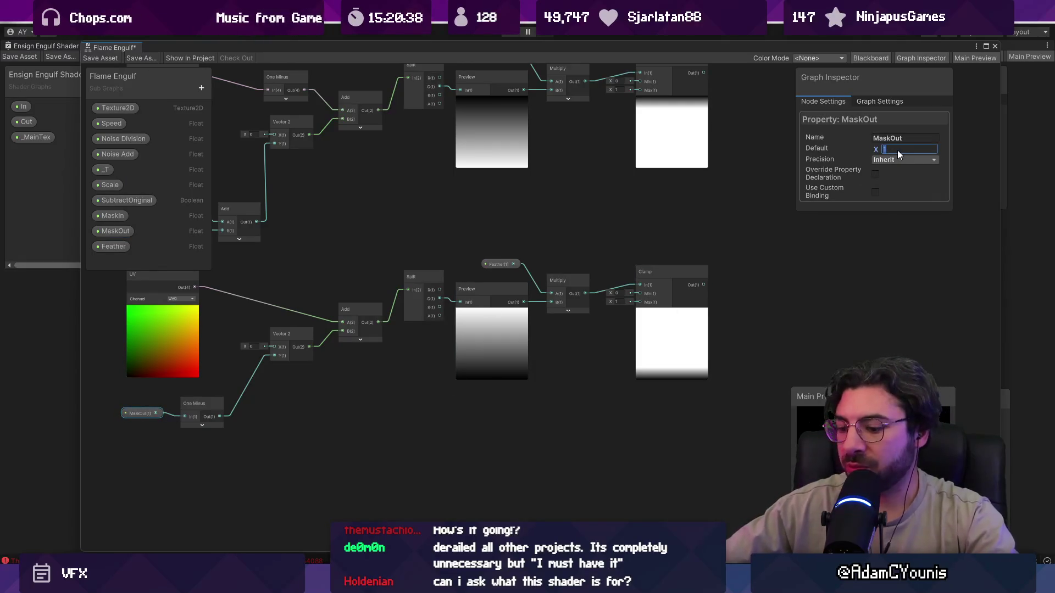
type("0")
key("Return")
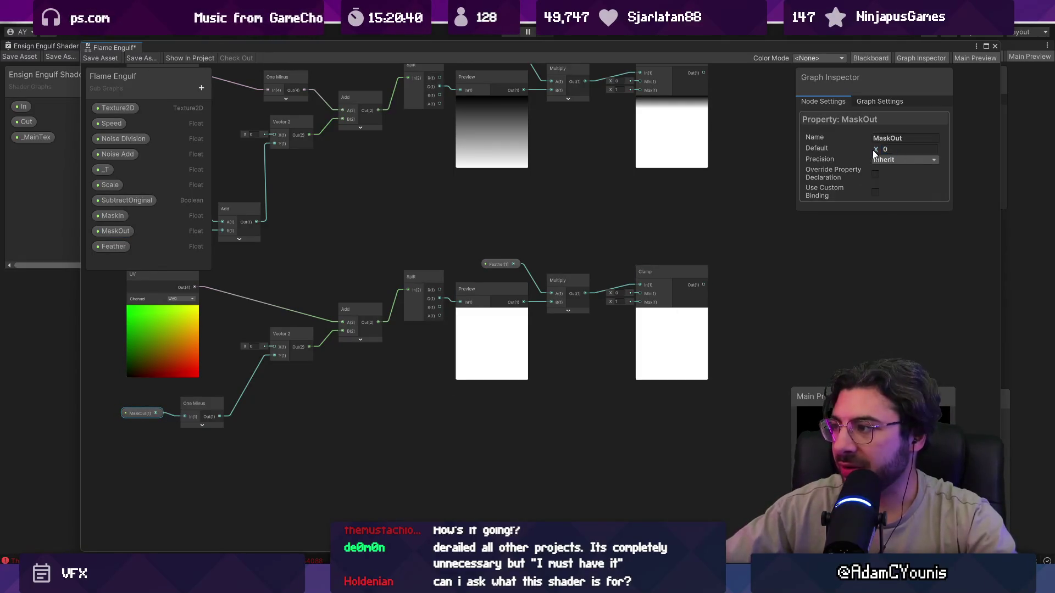
type("1")
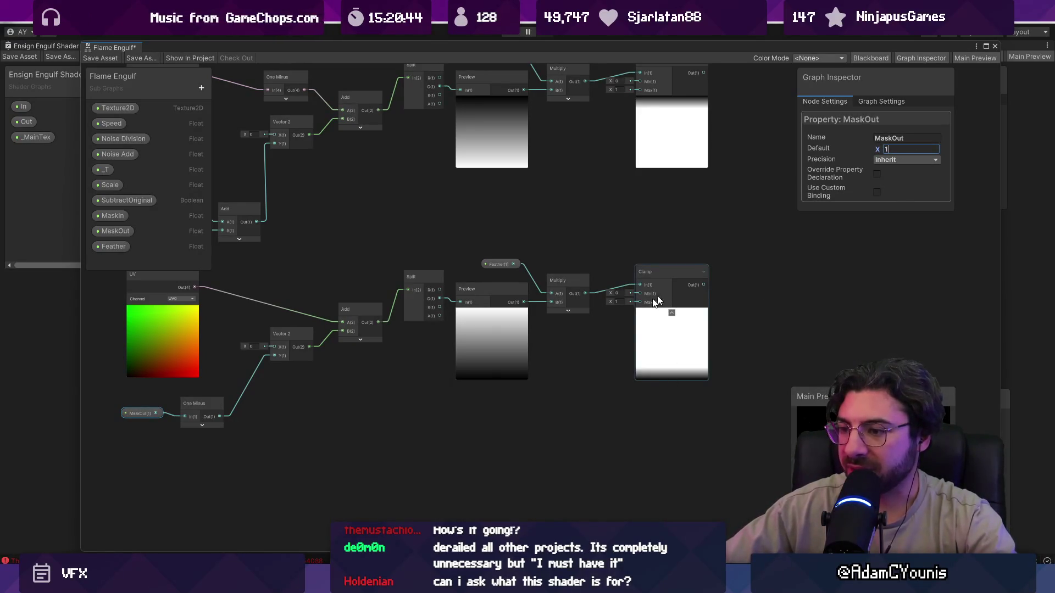
scroll(142, 404, "up", 3)
Create an Add node fed into input A and wire its output into Vector 2 Y
mouse_move(166, 419)
left_mouse_down()
mouse_move(186, 443)
mouse_move(322, 409)
left_mouse_up()
type("add")
key("Down")
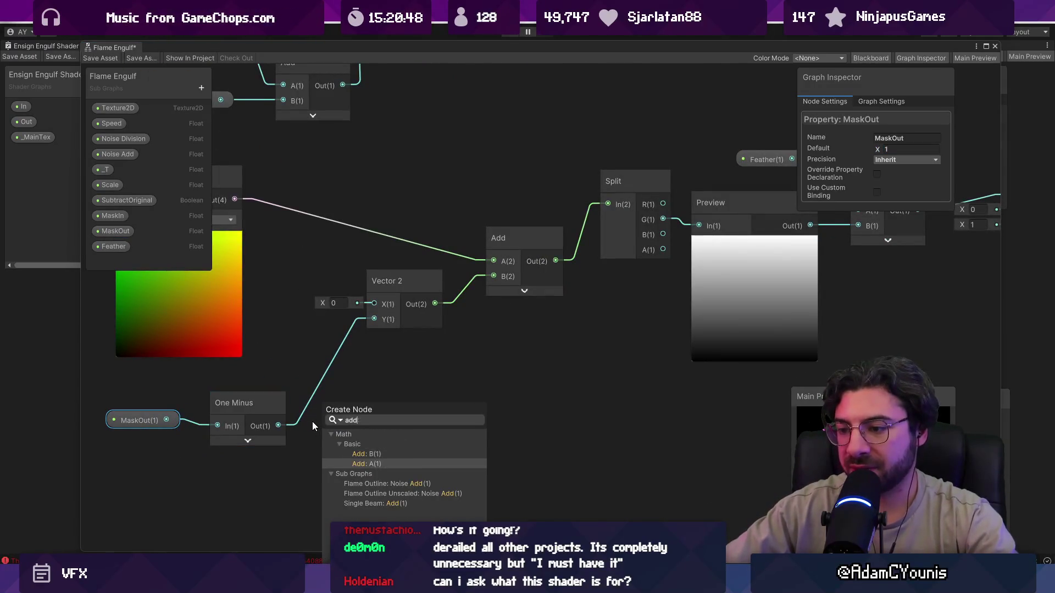
key("Return")
left_click(283, 460)
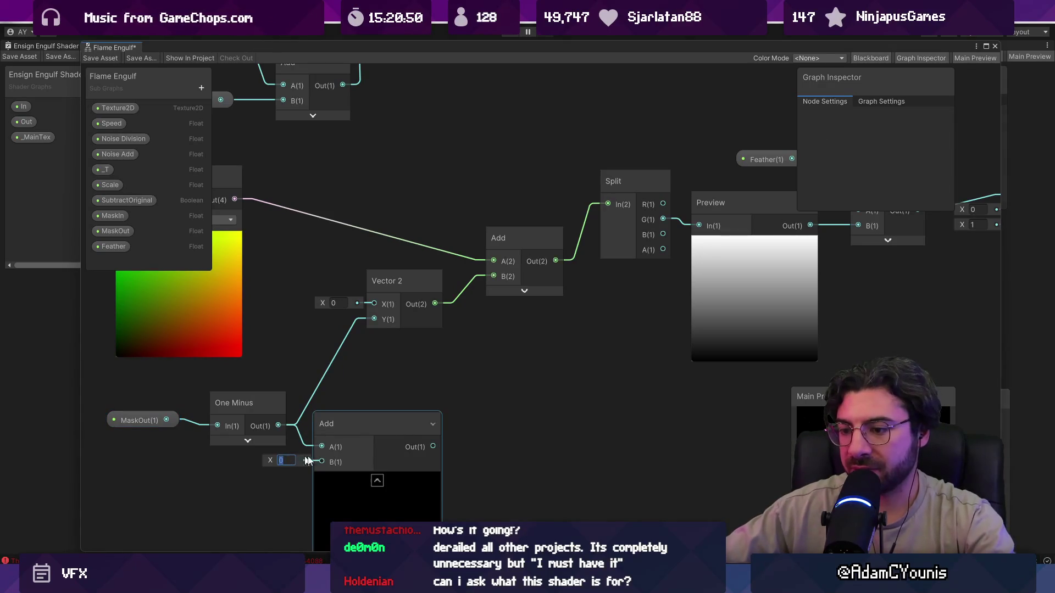
type("1")
left_click_drag(433, 446, 374, 319)
Set the Add node's B value to -1 instead of adding a Subtract node
scroll(411, 376, "down", 3)
scroll(409, 380, "down", 2)
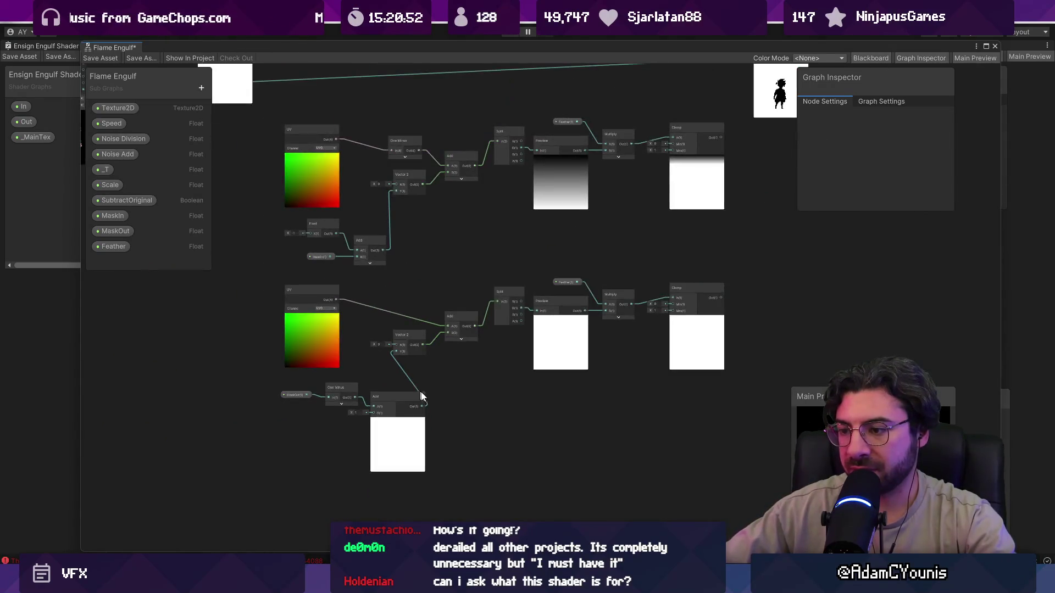
left_click(299, 394)
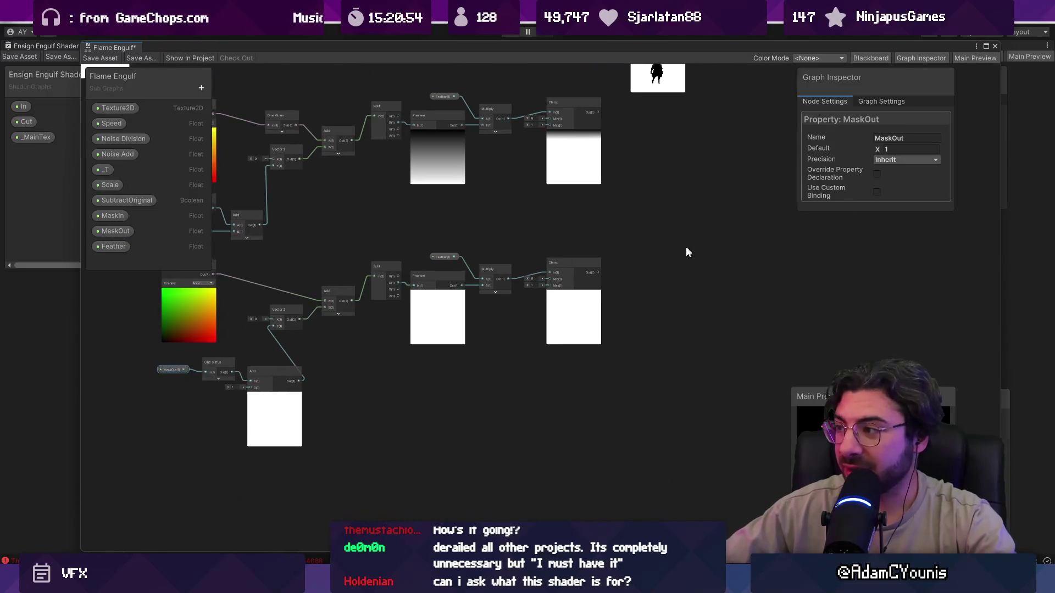
scroll(617, 283, "up", 5)
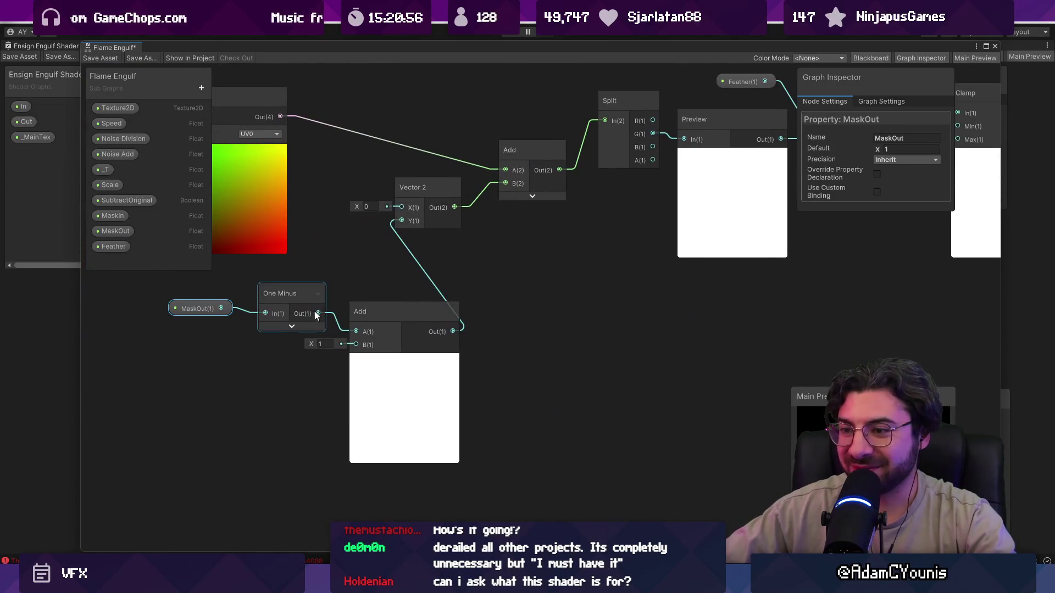
left_click_drag(318, 312, 335, 294)
type("subt")
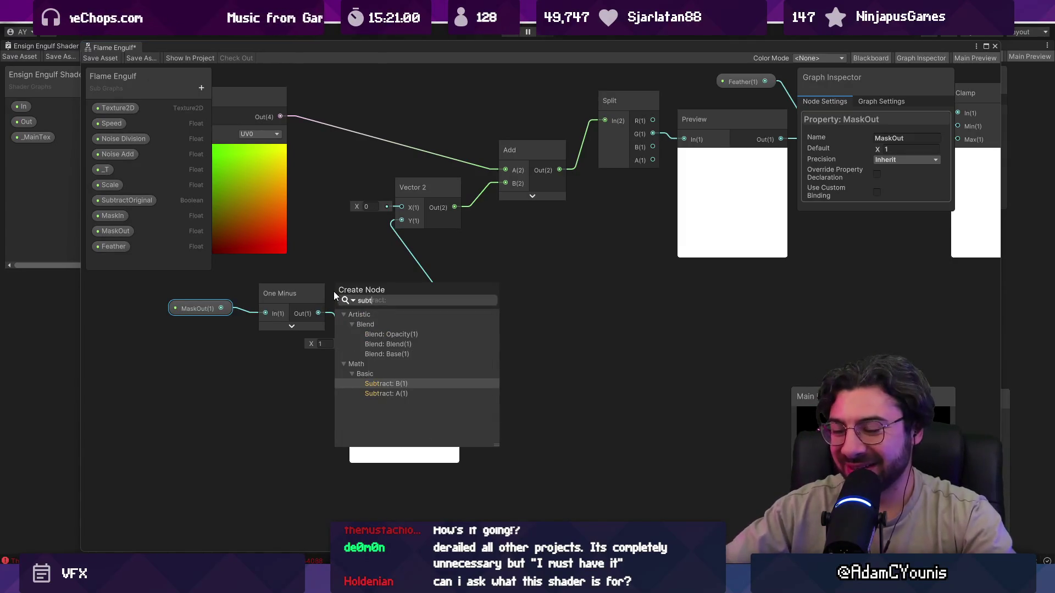
key("Escape")
left_click(331, 343)
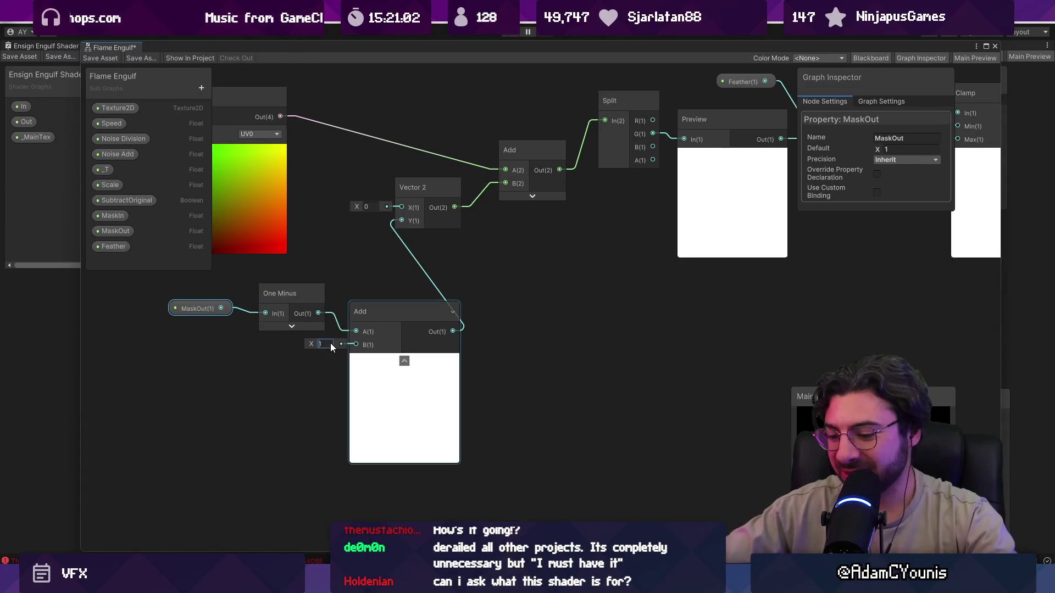
type("-1")
scroll(331, 343, "down", 5)
scroll(377, 325, "up", 3)
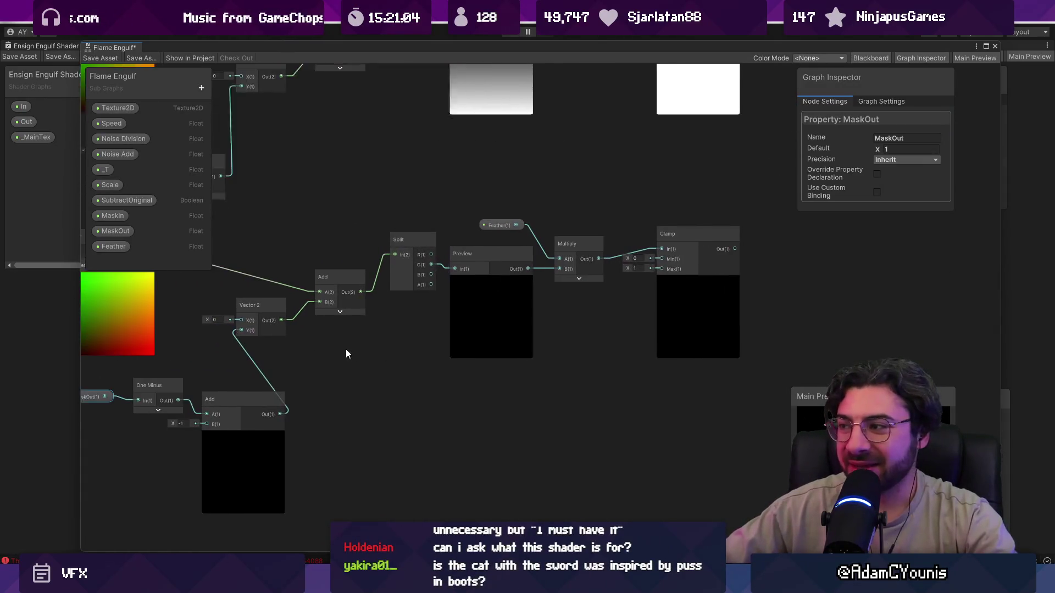
Scrub MaskOut's default lower to test the mask, then set it to 0
left_click_drag(878, 147, 864, 148)
left_click(900, 150)
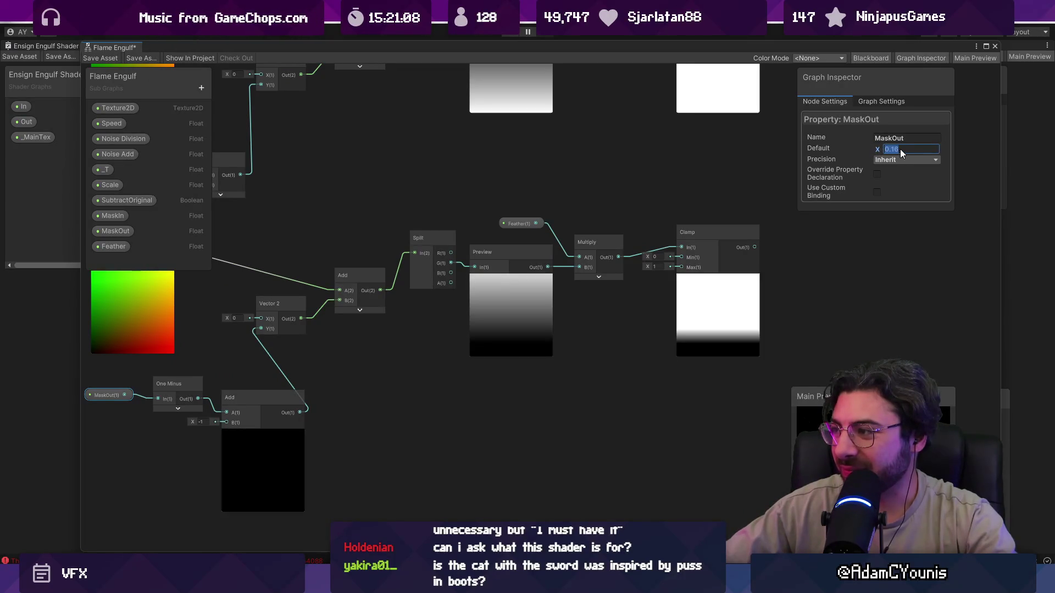
type("0")
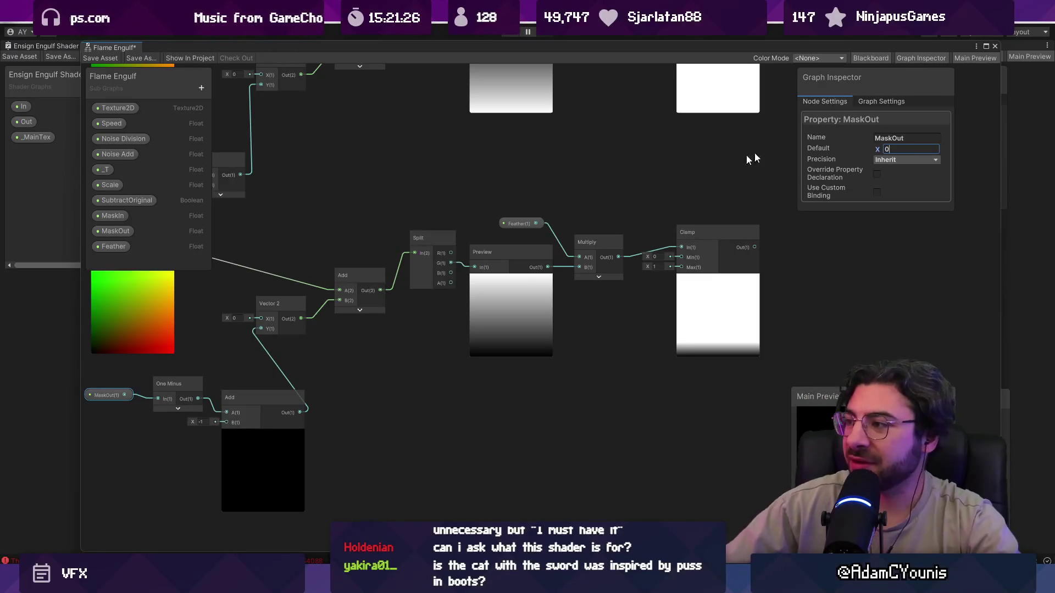
scroll(684, 175, "down", 3)
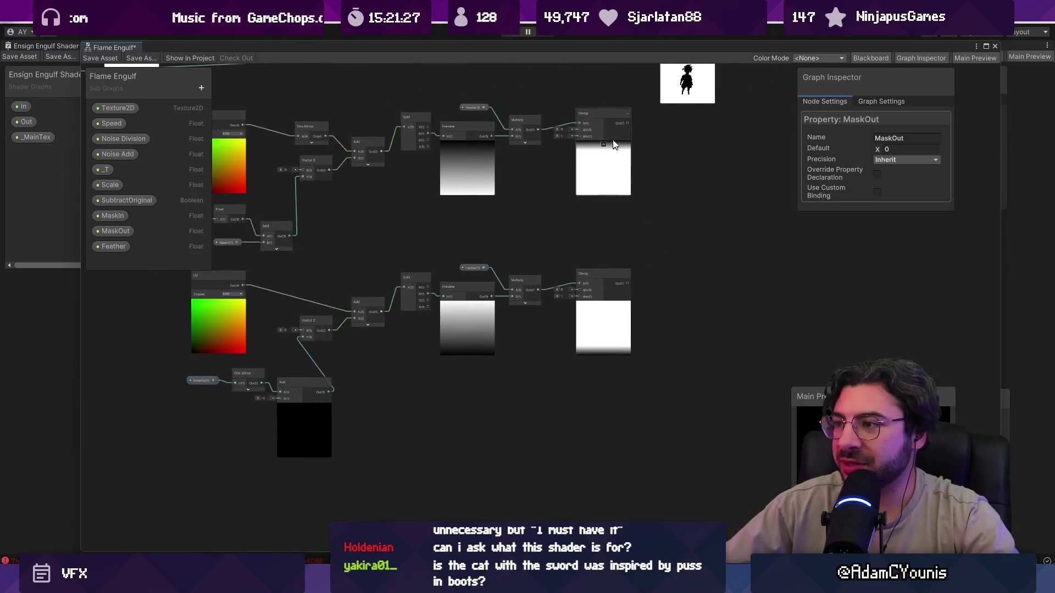
scroll(612, 140, "up", 5)
scroll(523, 141, "down", 3)
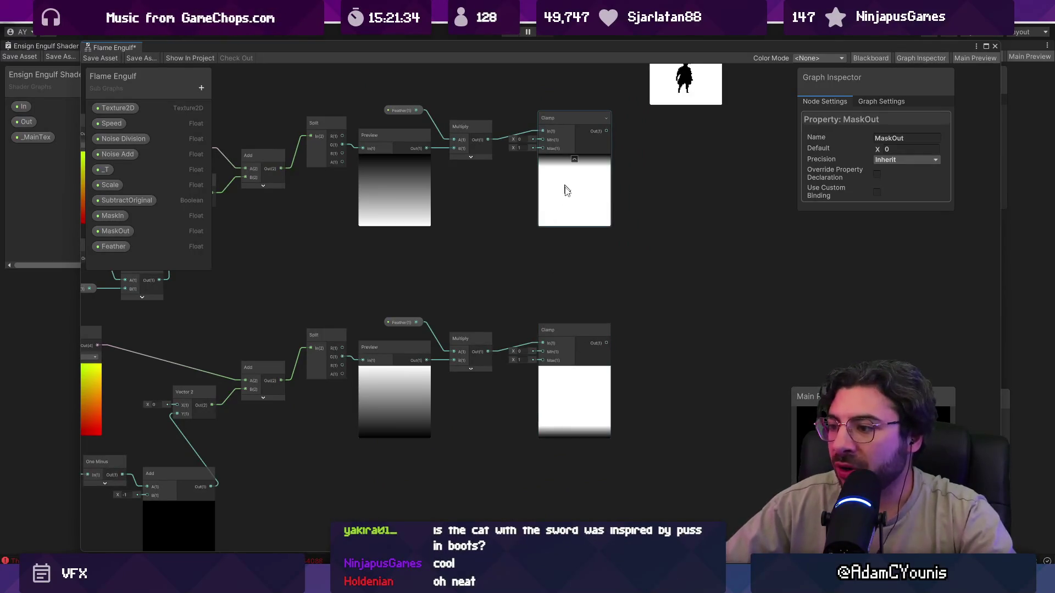
scroll(413, 232, "up", 2)
Move both Feather nodes beside their Multiply nodes and pan both mask chains into view
left_click(454, 424)
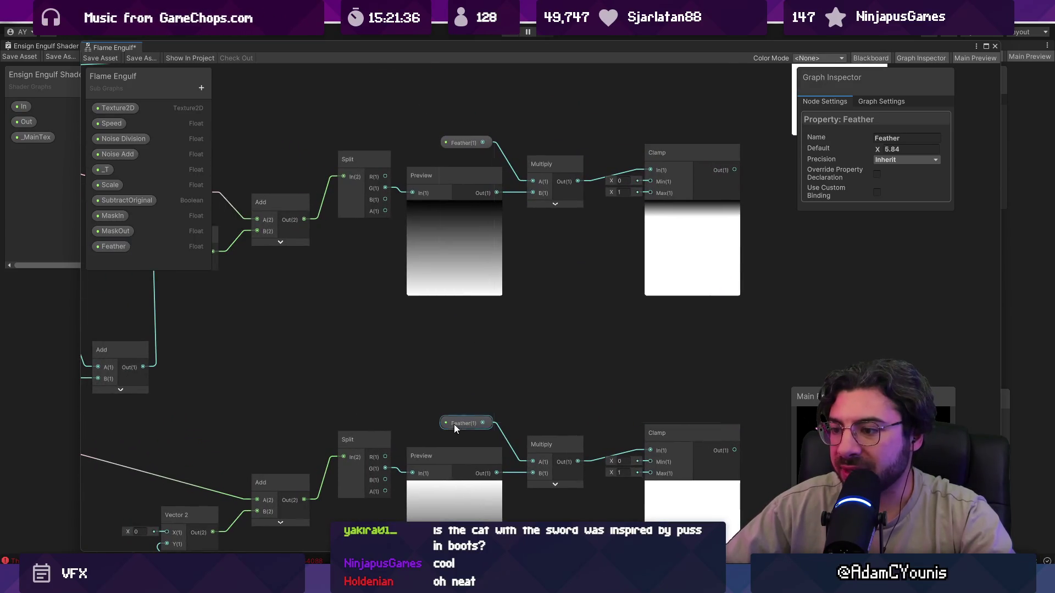
left_click_drag(454, 424, 435, 376)
mouse_move(468, 144)
left_mouse_down()
mouse_move(489, 349)
mouse_move(359, 259)
left_mouse_up()
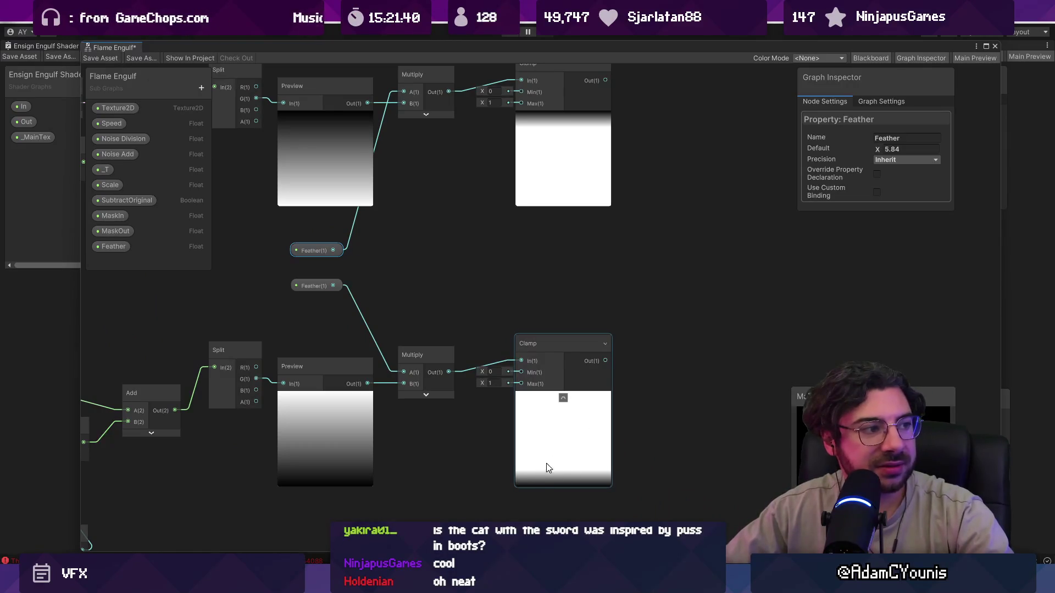
left_click_drag(631, 224, 486, 262)
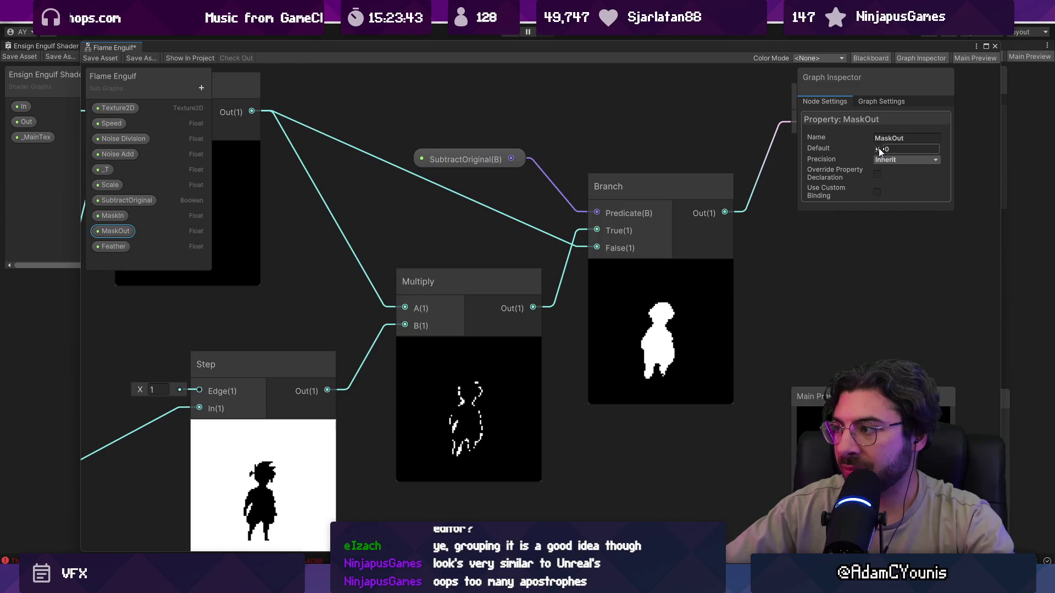
Scrub MaskOut's default to try out different values
mouse_move(878, 147)
left_mouse_down()
mouse_move(889, 146)
mouse_move(876, 147)
left_mouse_up()
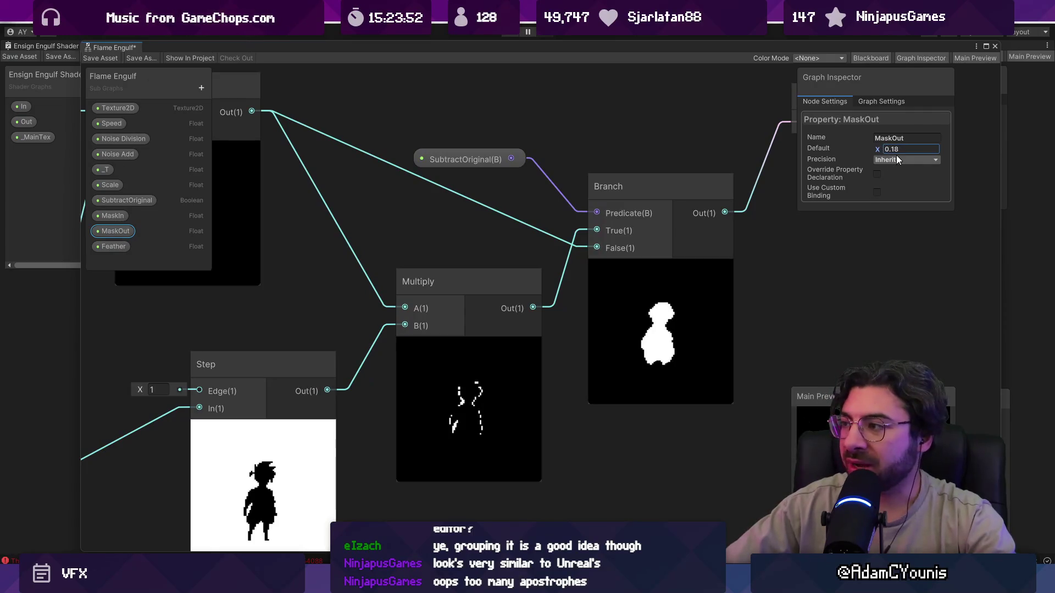
scroll(605, 318, "down", 5)
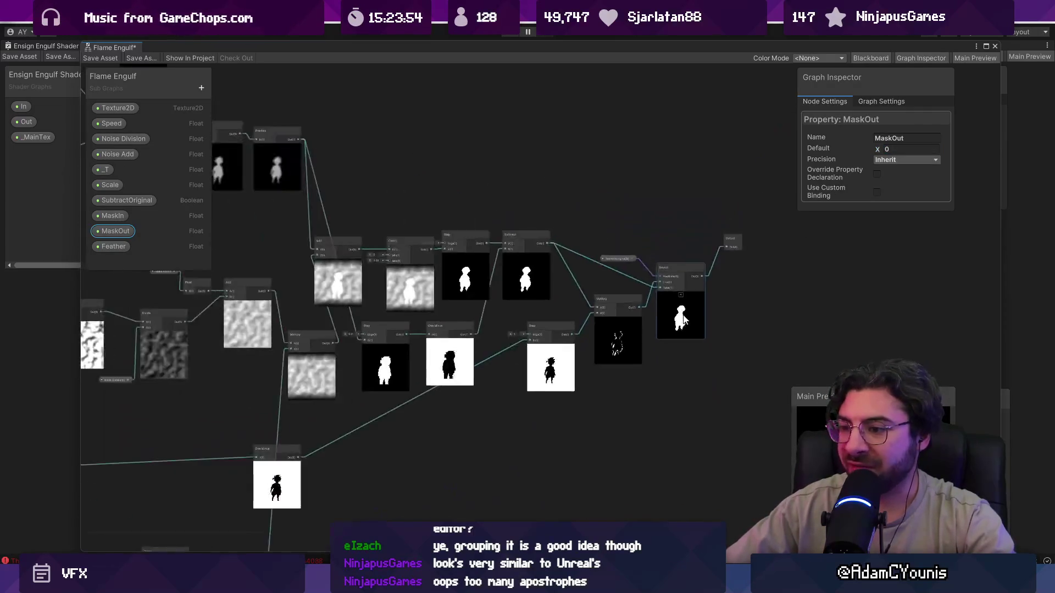
scroll(495, 324, "up", 3)
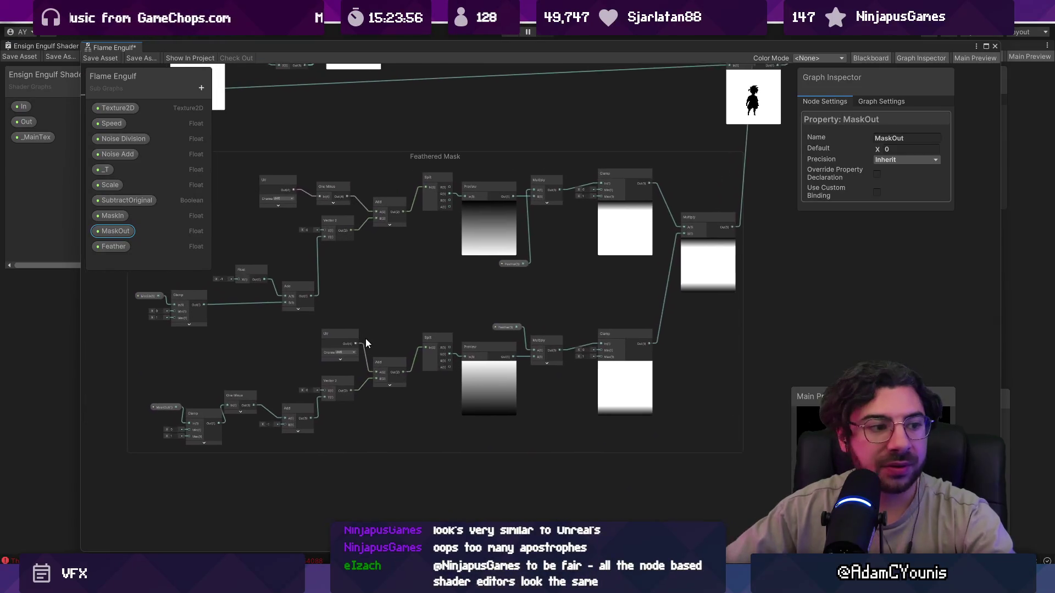
scroll(365, 338, "up", 1)
scroll(364, 341, "up", 1)
scroll(217, 375, "up", 1)
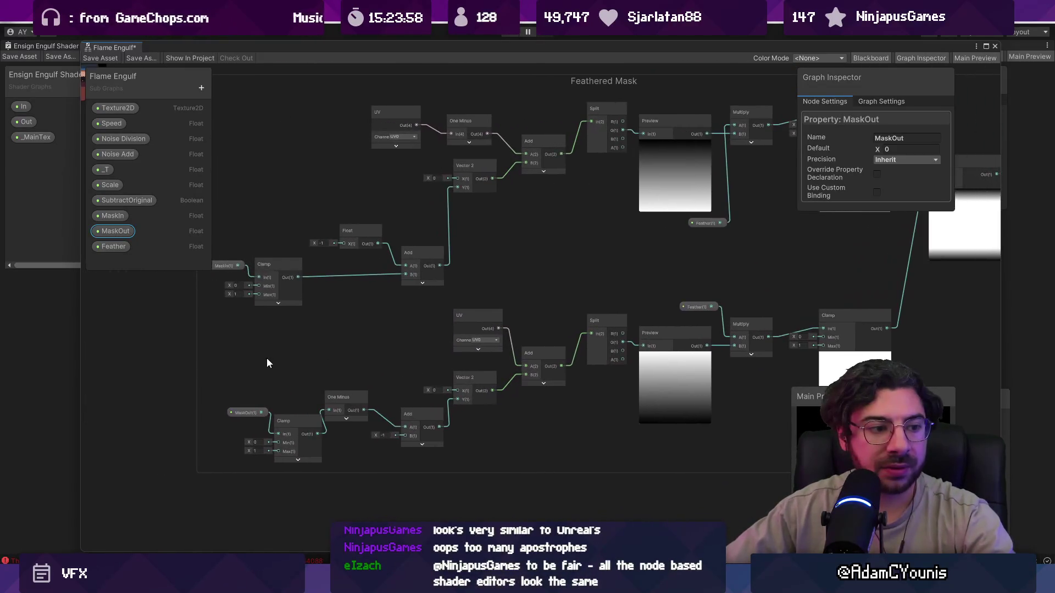
scroll(226, 357, "up", 2)
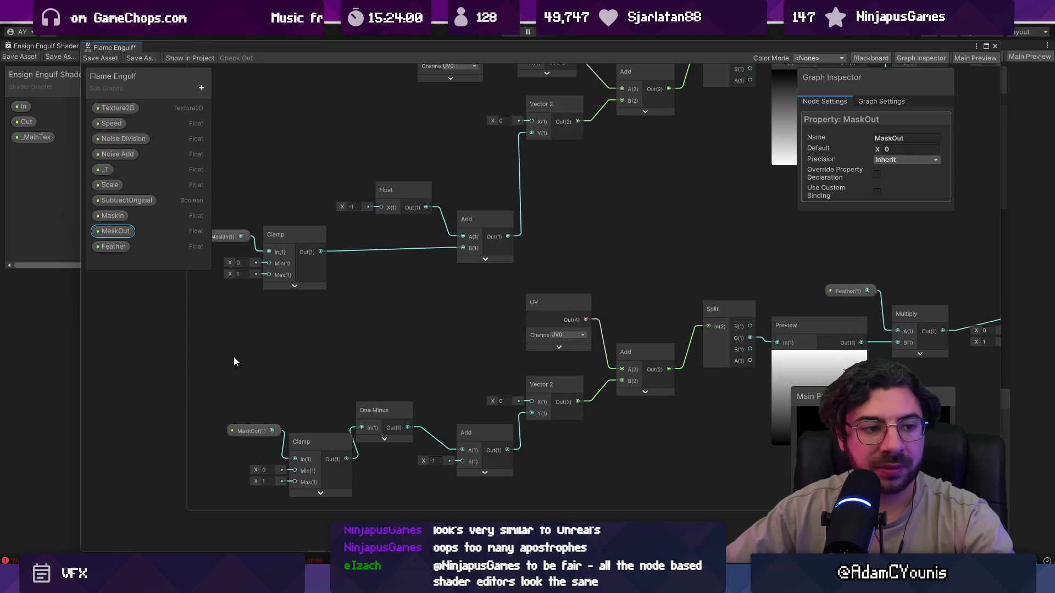
scroll(233, 357, "up", 2)
Set MaskIn's default to 0, then select the MaskOut property
left_click(239, 265)
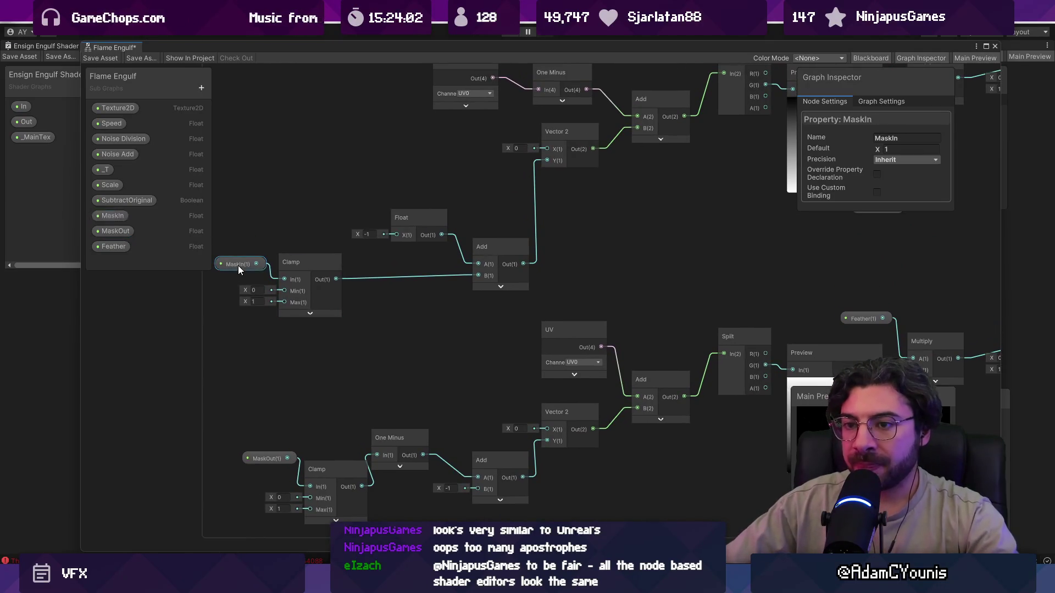
type("0")
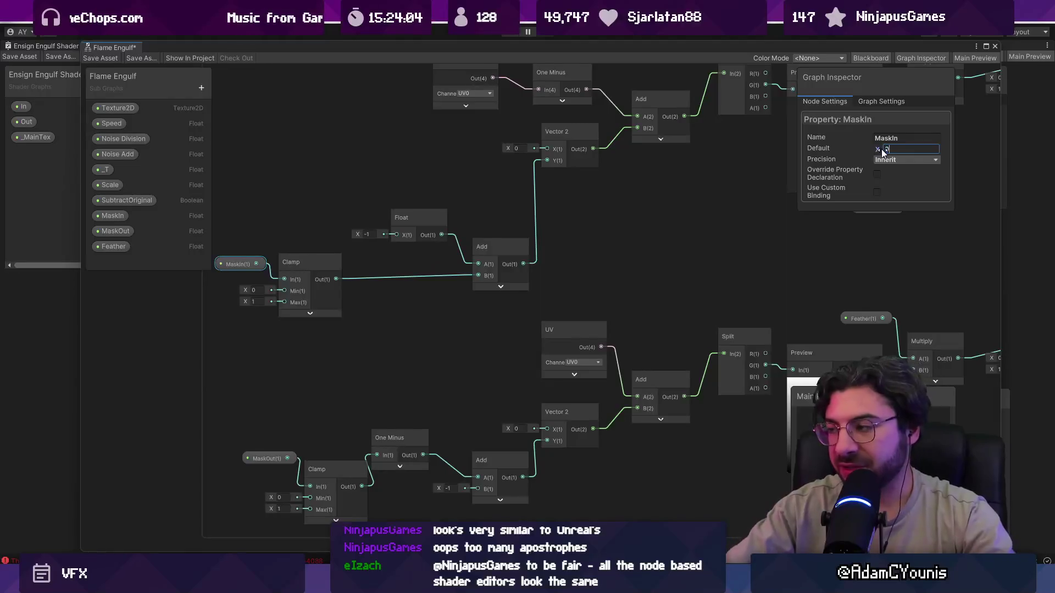
left_click(114, 232)
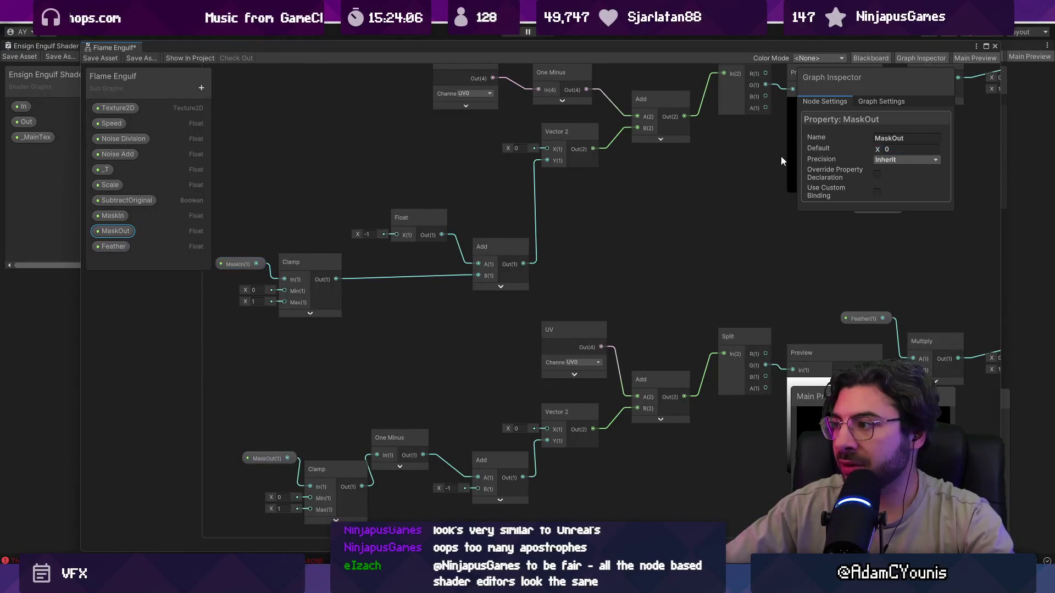
Frame the whole graph, then re-centre the view on the final Multiply node
key("a")
scroll(560, 276, "up", 10)
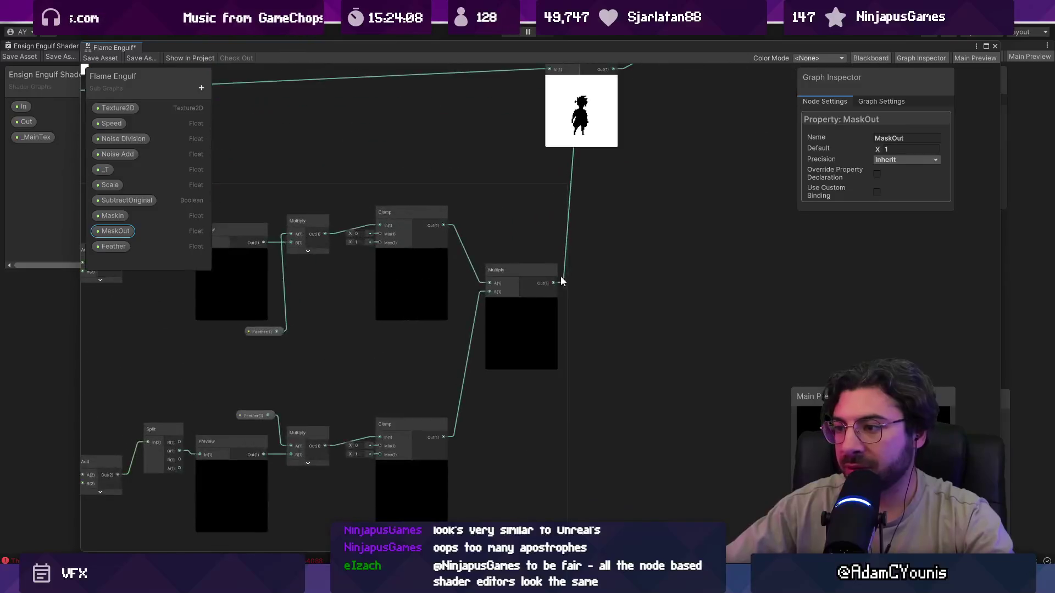
scroll(492, 418, "down", 10)
scroll(492, 411, "up", 8)
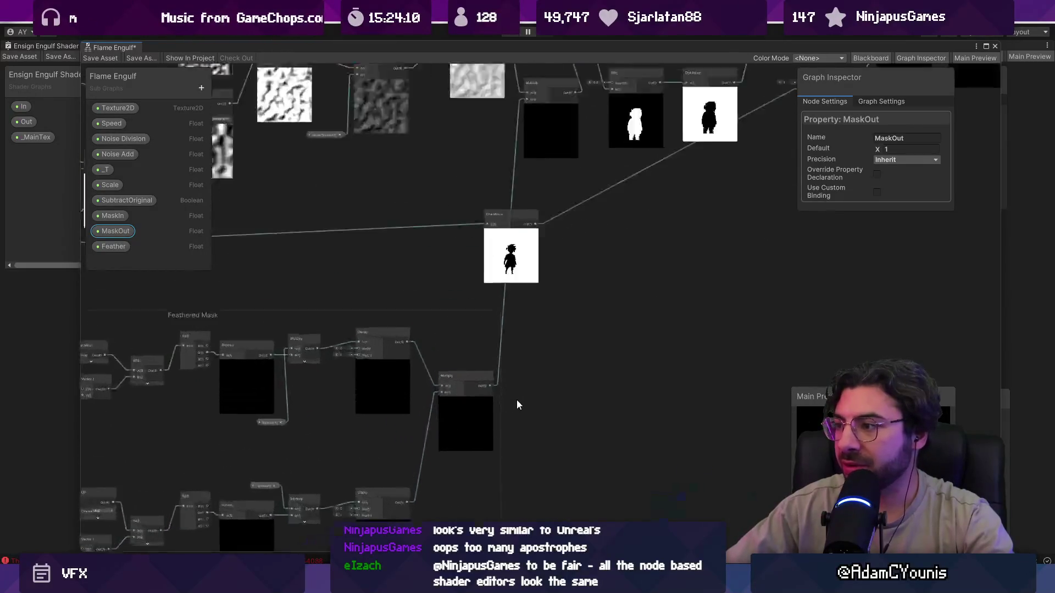
key("f")
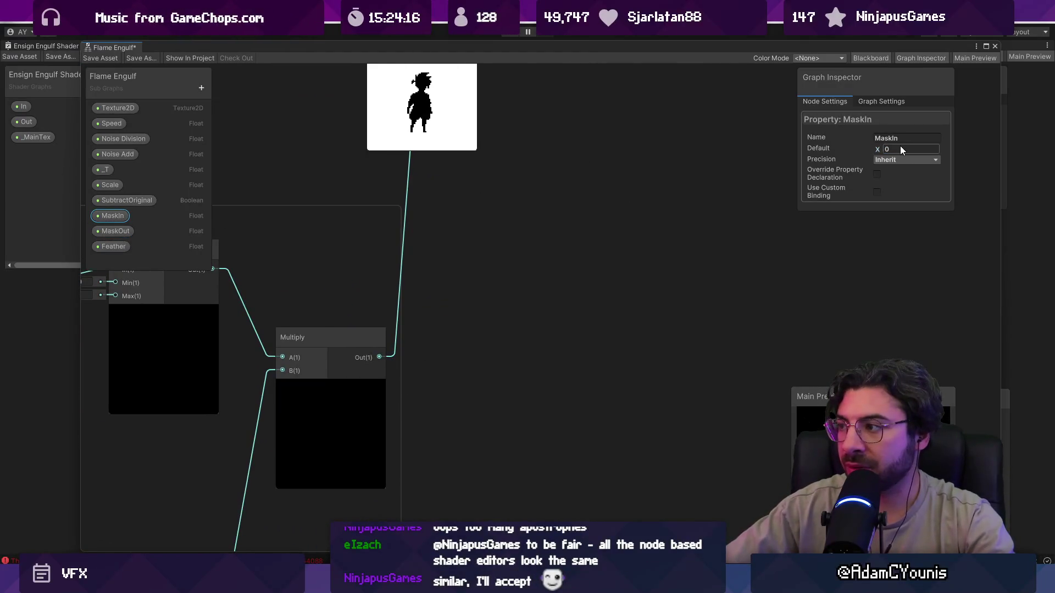
Set MaskIn's default to 1, test a lower value, revert to 1, and save the sub graph
left_click(900, 149)
type("1")
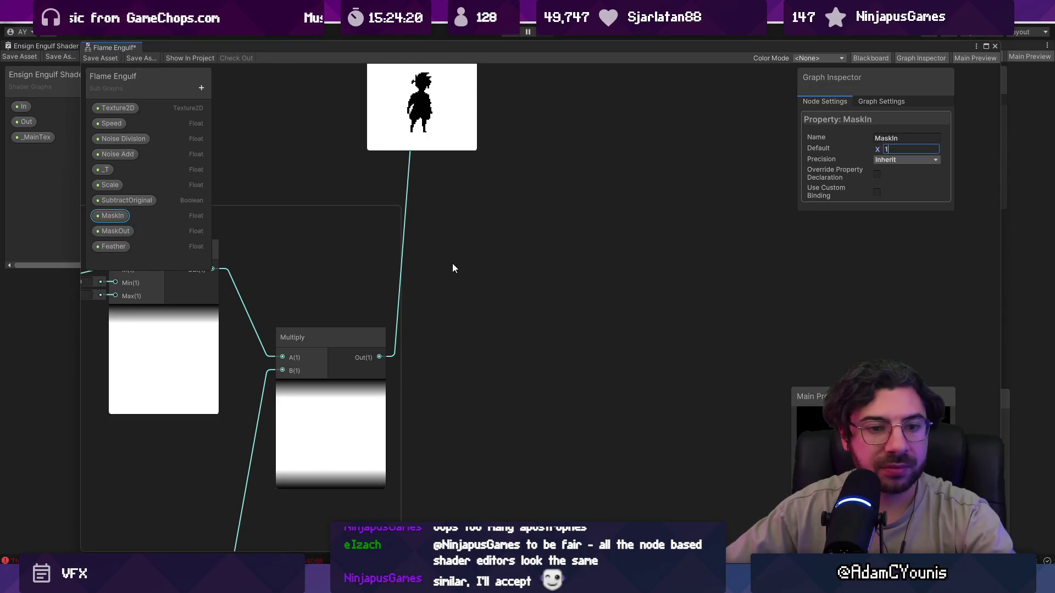
left_click_drag(875, 146, 861, 150)
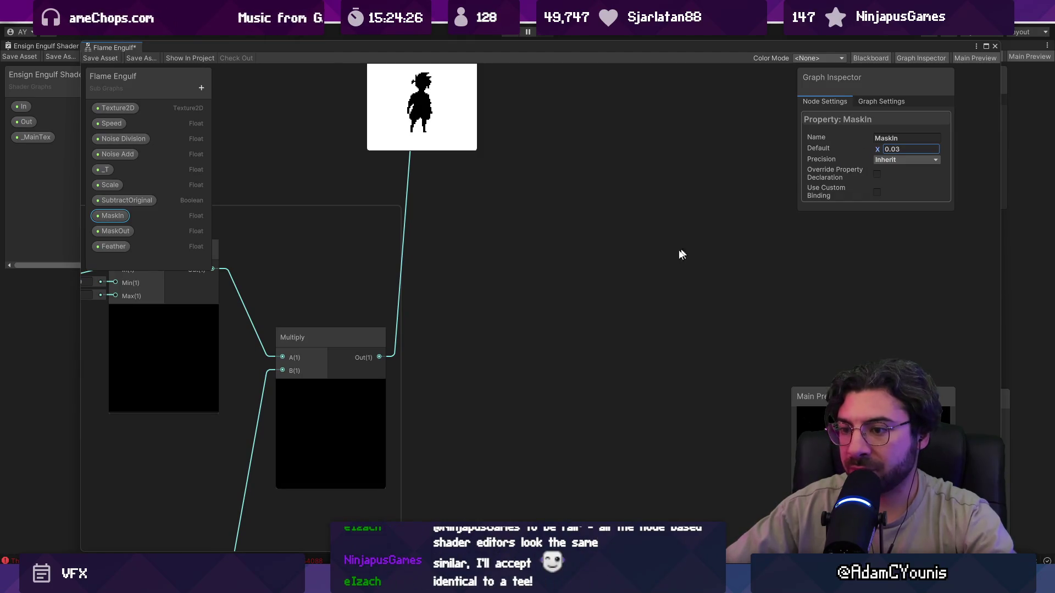
key("ctrl+z")
scroll(548, 330, "down", 3)
scroll(547, 332, "down", 5)
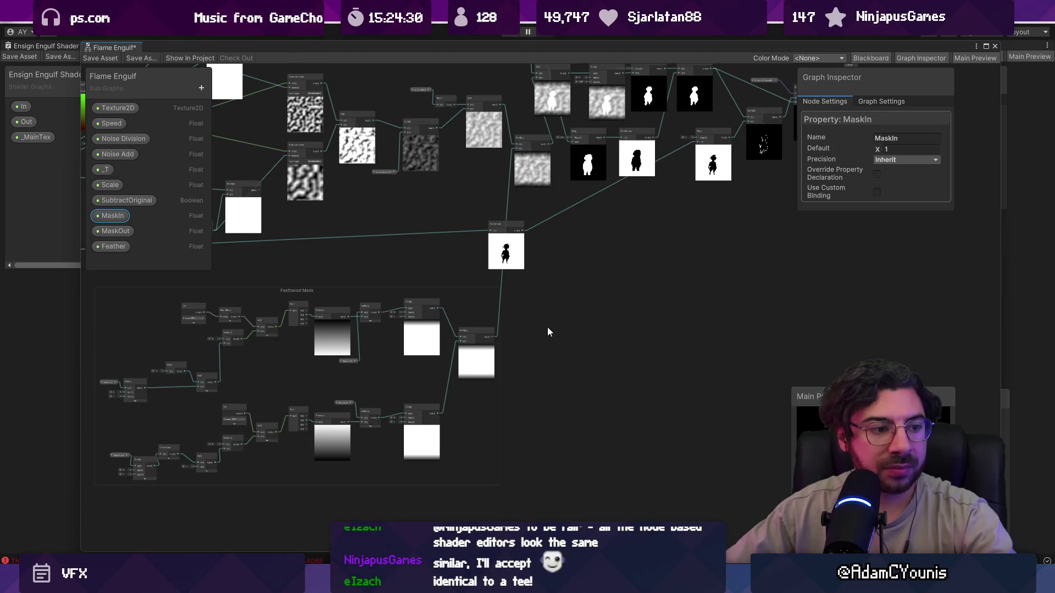
key("ctrl+s")
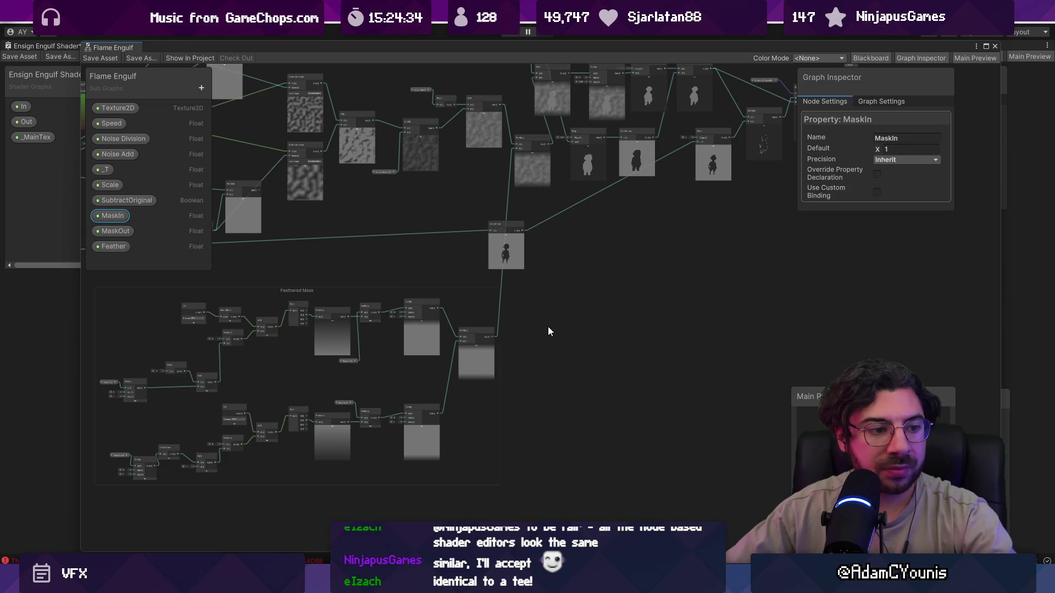
scroll(546, 314, "down", 3)
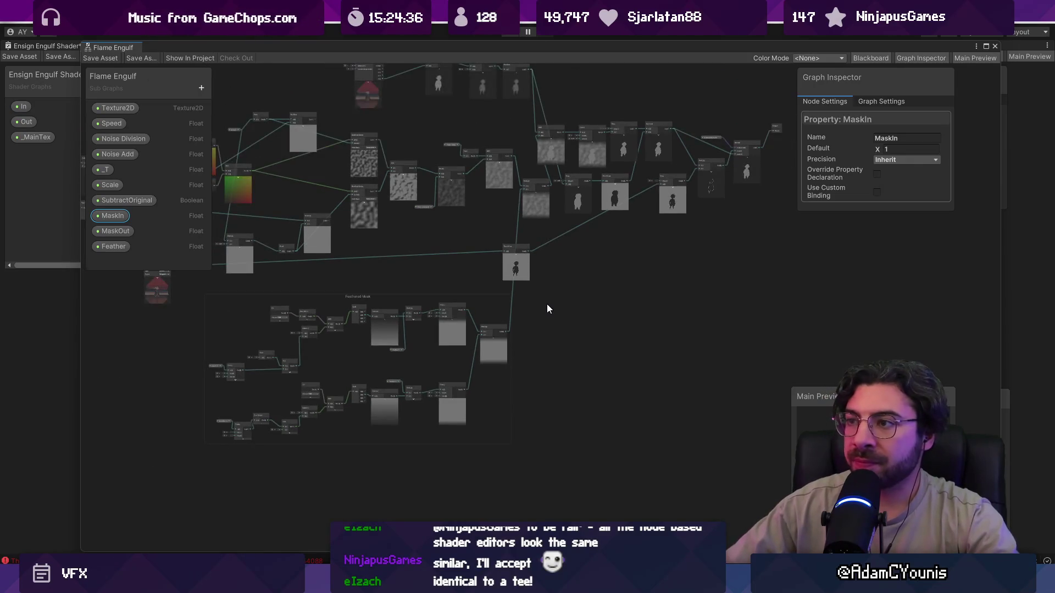
scroll(568, 288, "up", 2)
left_click(404, 261)
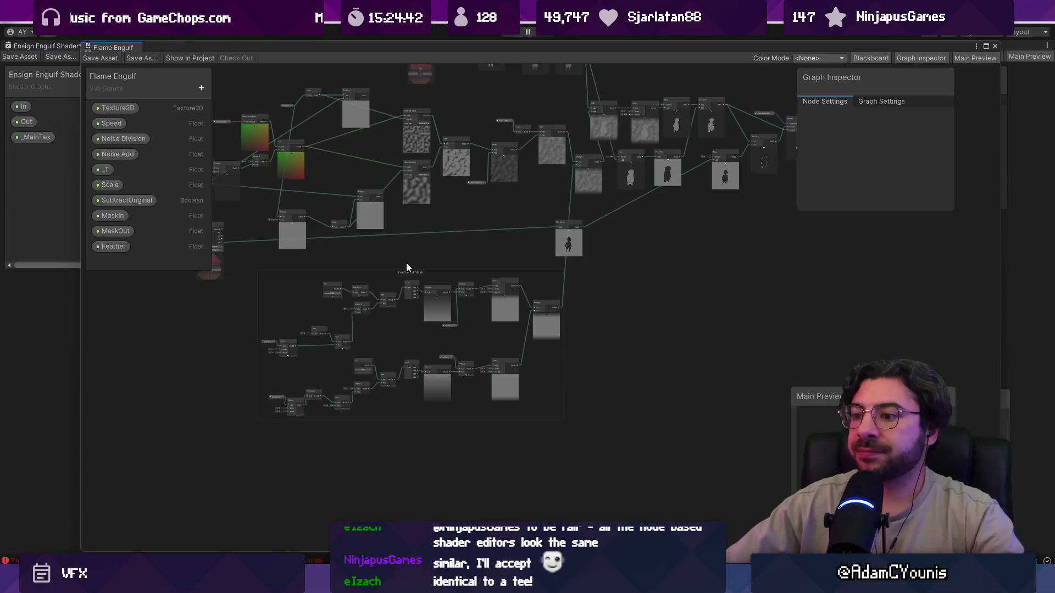
scroll(308, 377, "up", 5)
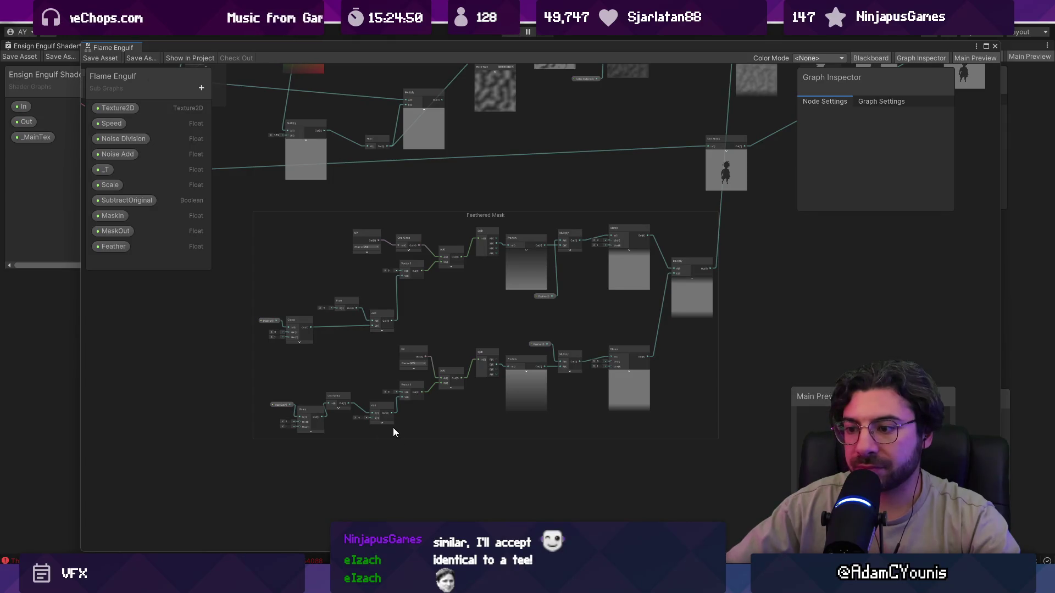
left_click_drag(630, 365, 670, 347)
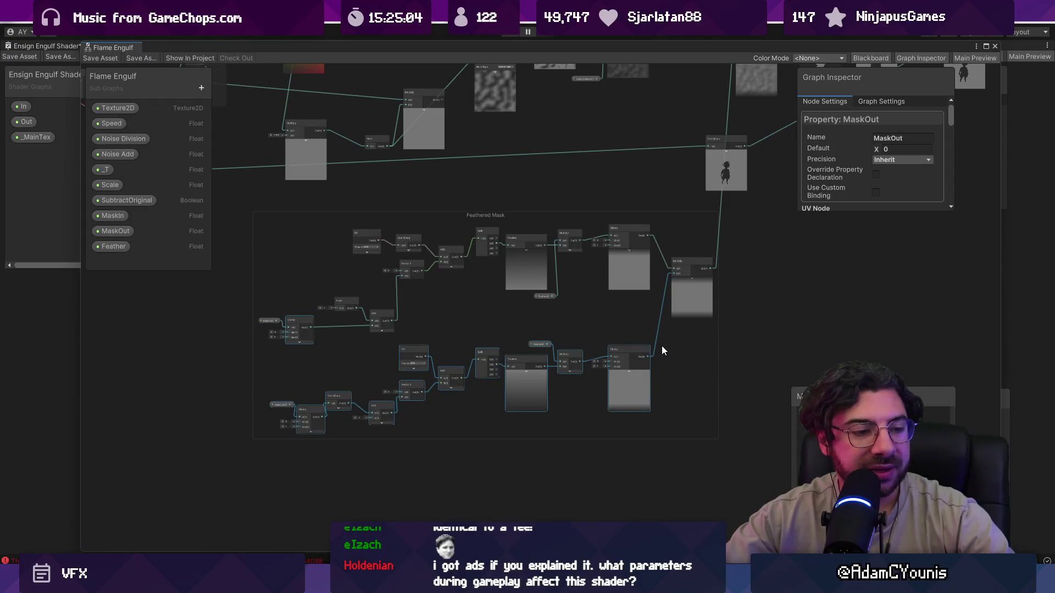
Bring the Leonardo canvas forward and scroll to the fire, colour gradient and T-range sketch
mouse_move(614, 584)
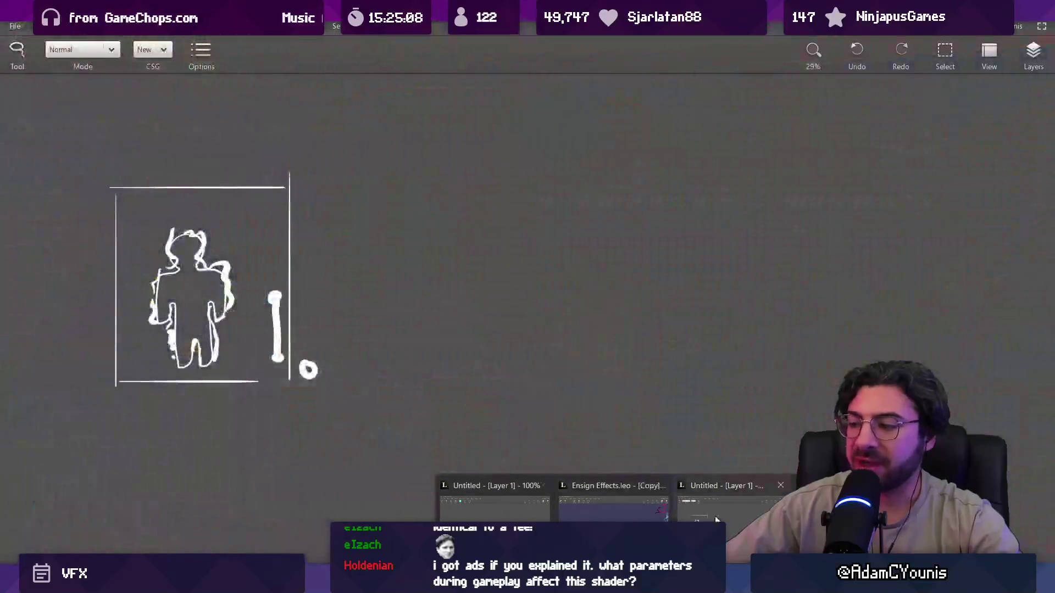
left_click(716, 519)
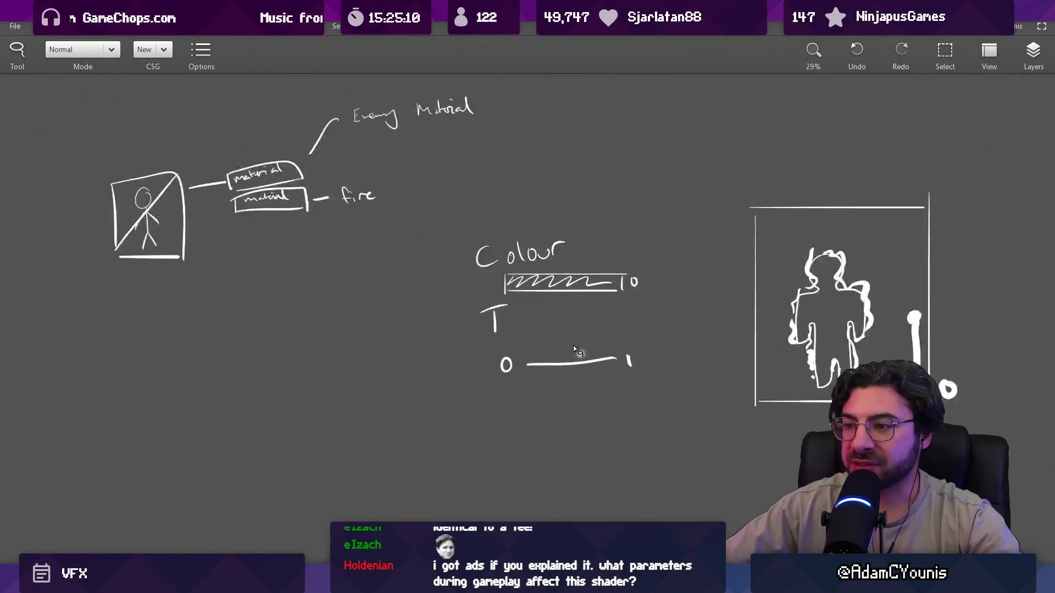
scroll(575, 350, "up", 1)
scroll(577, 363, "down", 5)
scroll(582, 373, "up", 5)
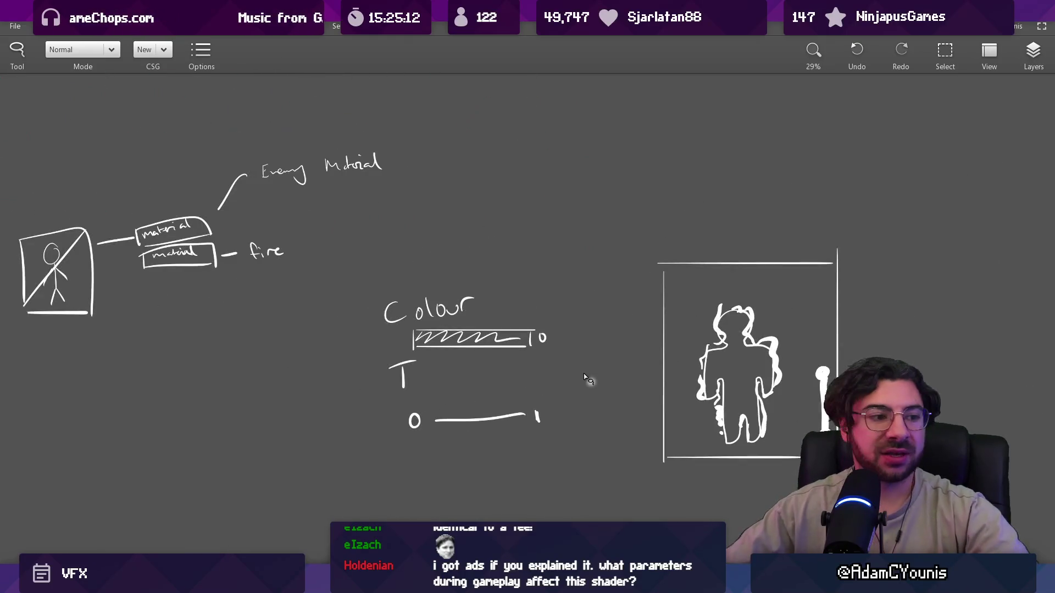
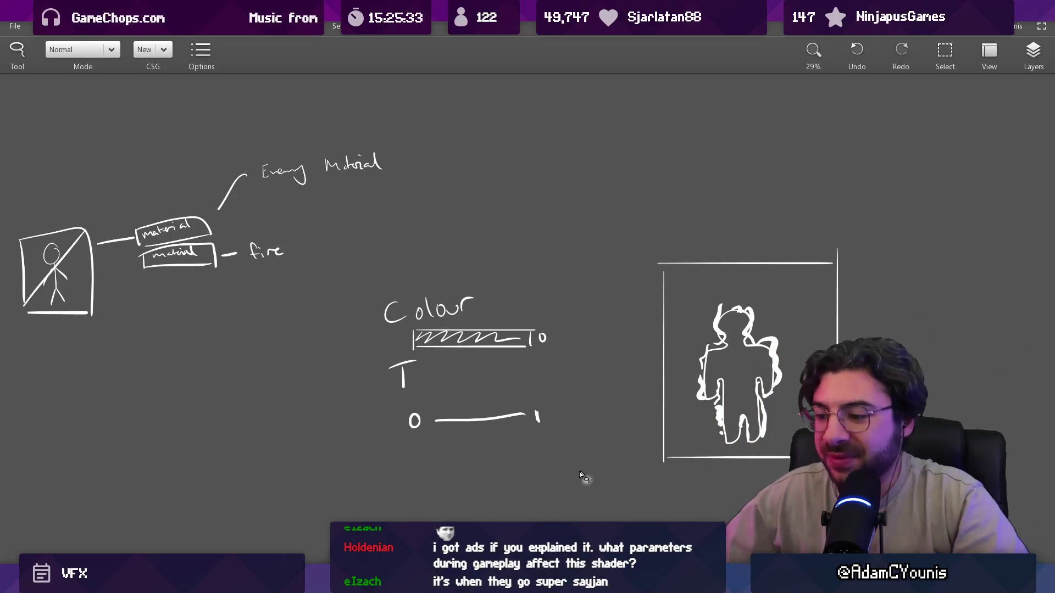
Leave the Sketchable whiteboard and return to the Unity window showing the Flame Engulf sub-graph
key("alt+Tab")
Move the Feathered Mask group lower, save the Flame Engulf sub-graph, and inspect the MaskOut property
scroll(511, 299, "up", 3)
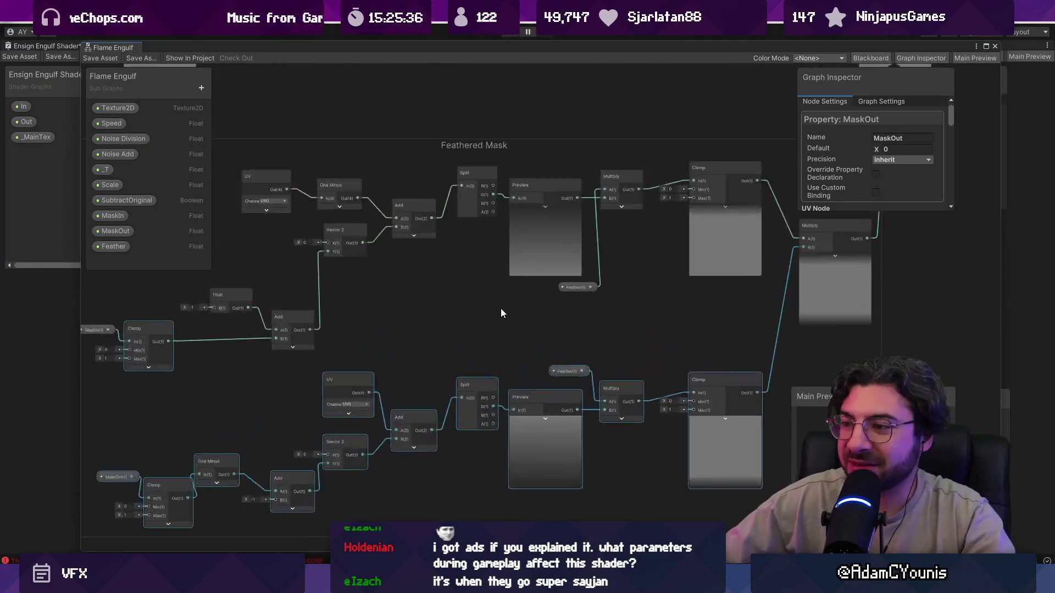
left_click(480, 313)
scroll(478, 308, "down", 5)
left_click_drag(489, 245, 496, 274)
mouse_move(621, 173)
left_mouse_down()
mouse_move(552, 292)
mouse_move(531, 296)
left_mouse_up()
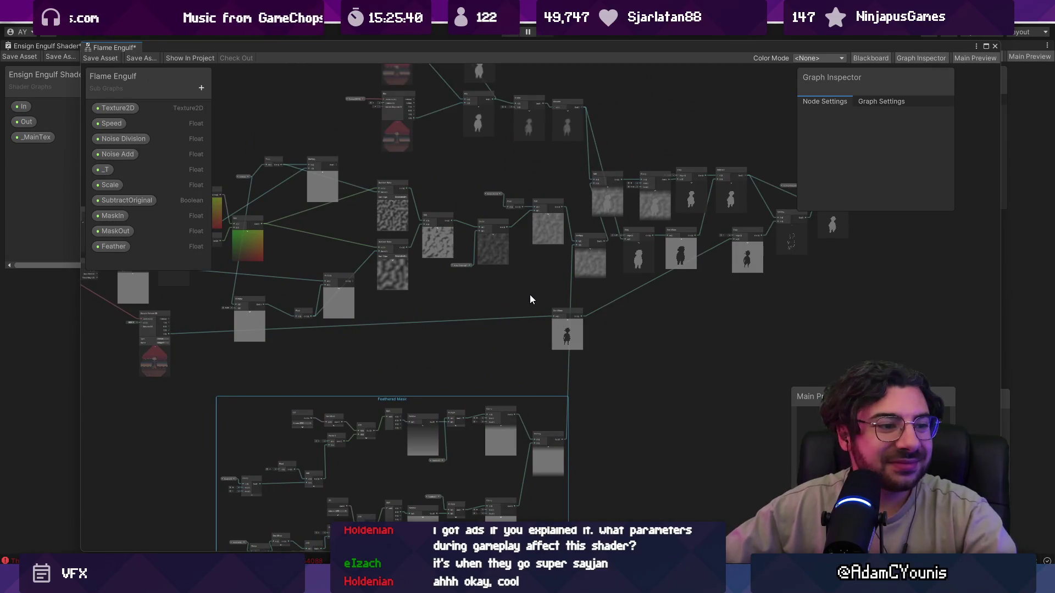
left_click(102, 59)
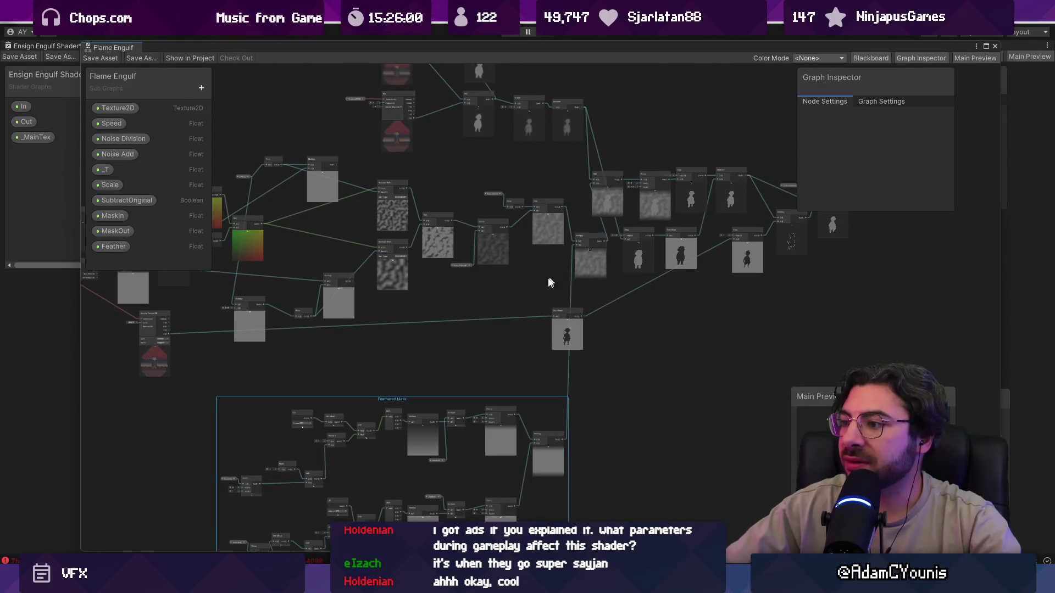
left_click_drag(456, 324, 516, 263)
left_click(116, 231)
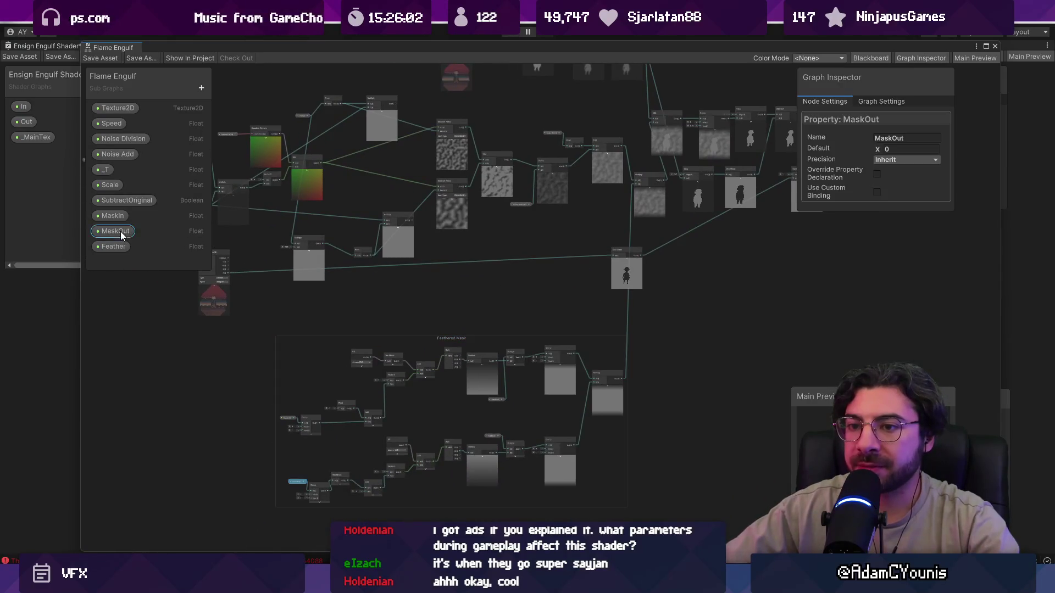
Back in Ensign Engulf, wire In to MaskIn and Out to MaskOut, and set Feather to 12
left_click(995, 46)
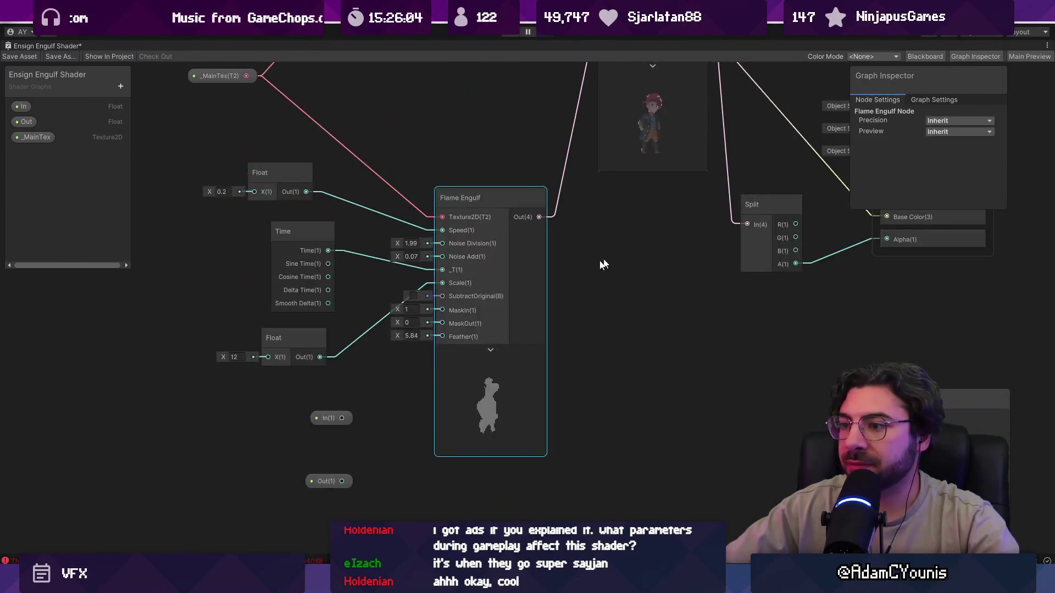
left_click_drag(341, 418, 443, 310)
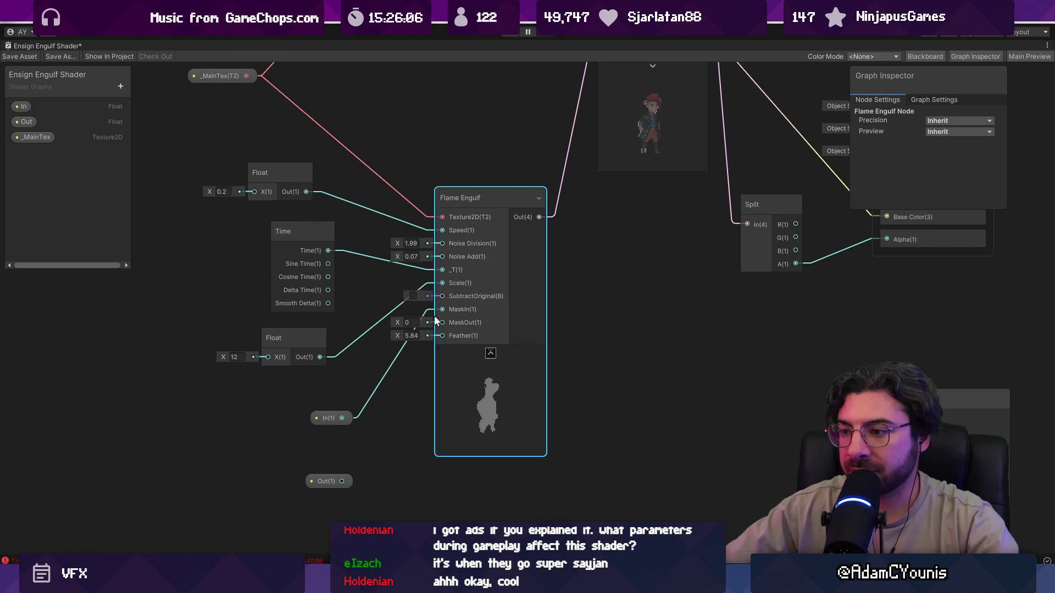
left_click_drag(342, 482, 440, 323)
double_click(411, 336)
type("12")
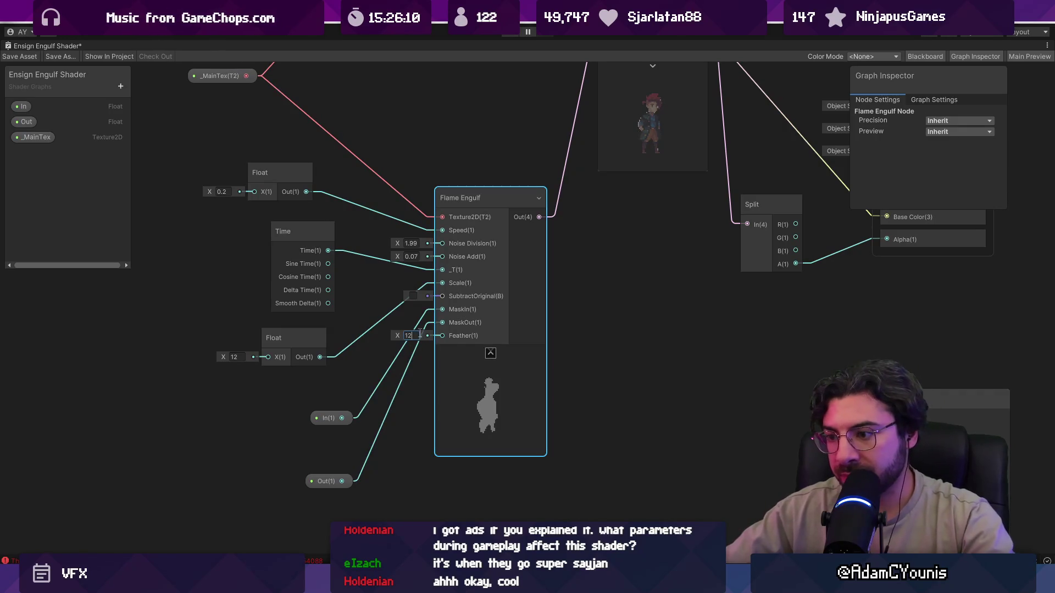
Rearrange the In and Out property nodes so In sits neatly above Out
left_click(336, 418)
key("a")
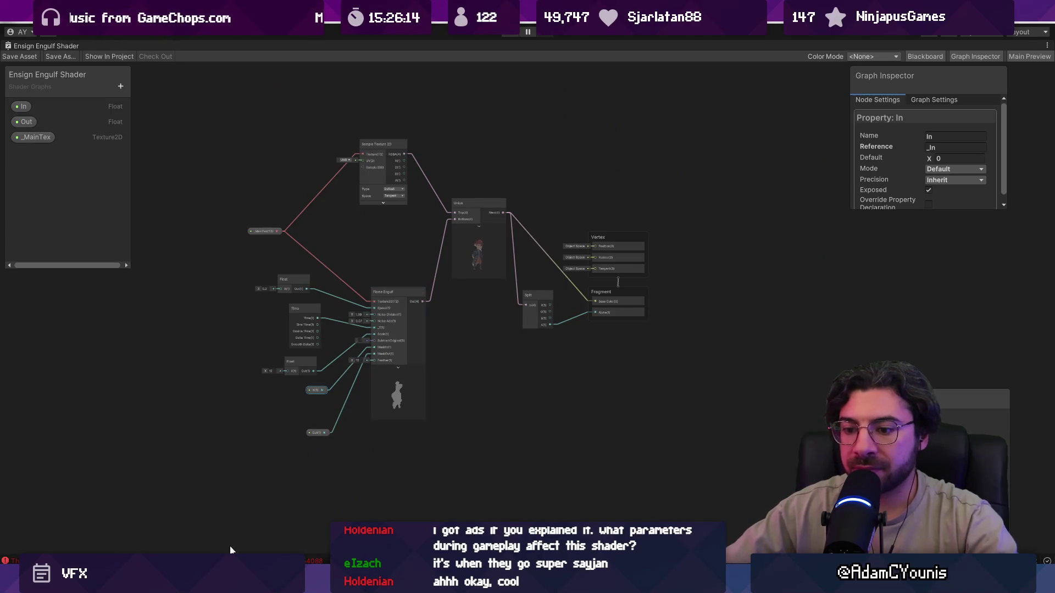
scroll(337, 409, "up", 5)
mouse_move(292, 482)
left_mouse_down()
mouse_move(292, 407)
mouse_move(310, 390)
mouse_move(313, 357)
left_mouse_up()
left_click_drag(152, 379, 280, 355)
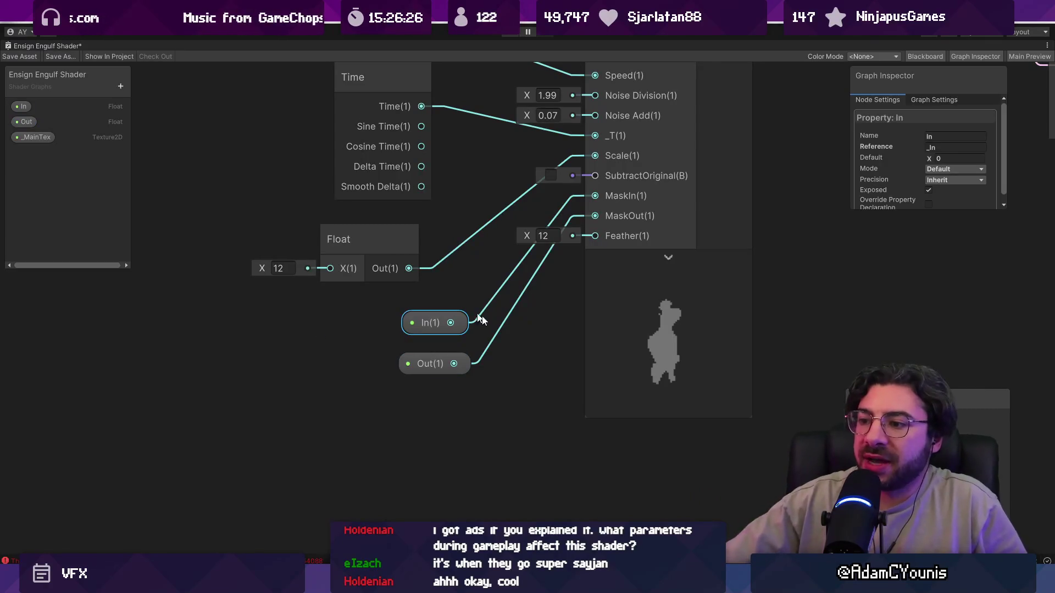
left_click_drag(360, 333, 346, 345)
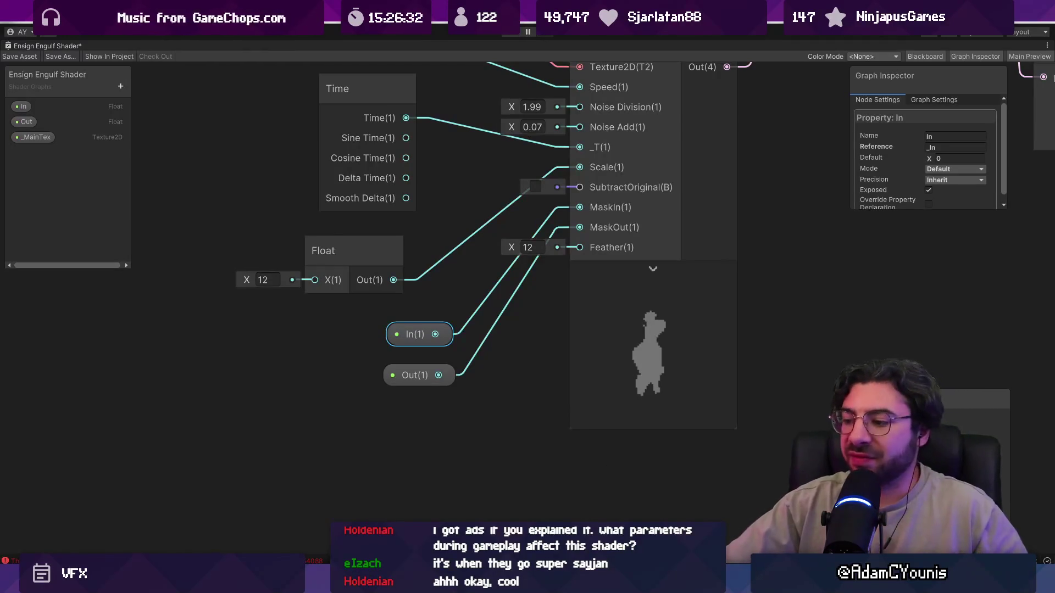
In Sketchable, set the brush to white #FFFFFF at 16 px
mouse_move(610, 583)
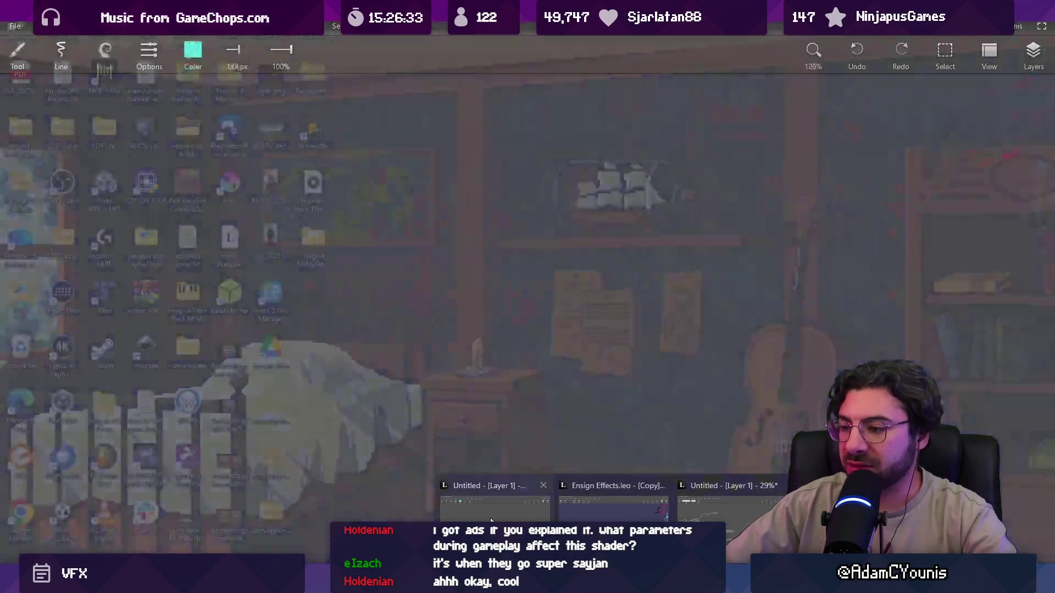
left_click(491, 520)
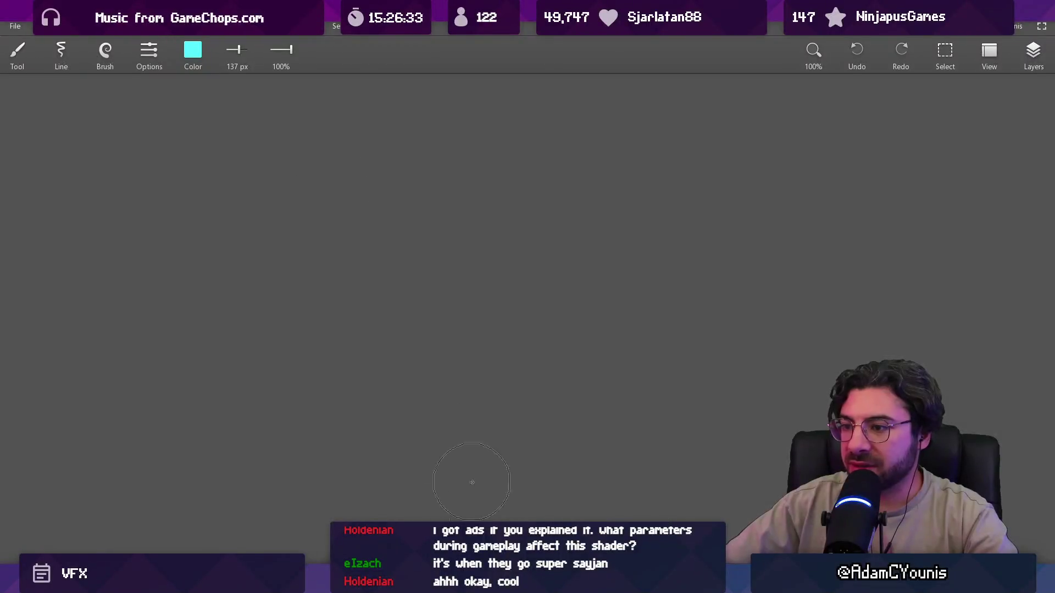
left_click(200, 52)
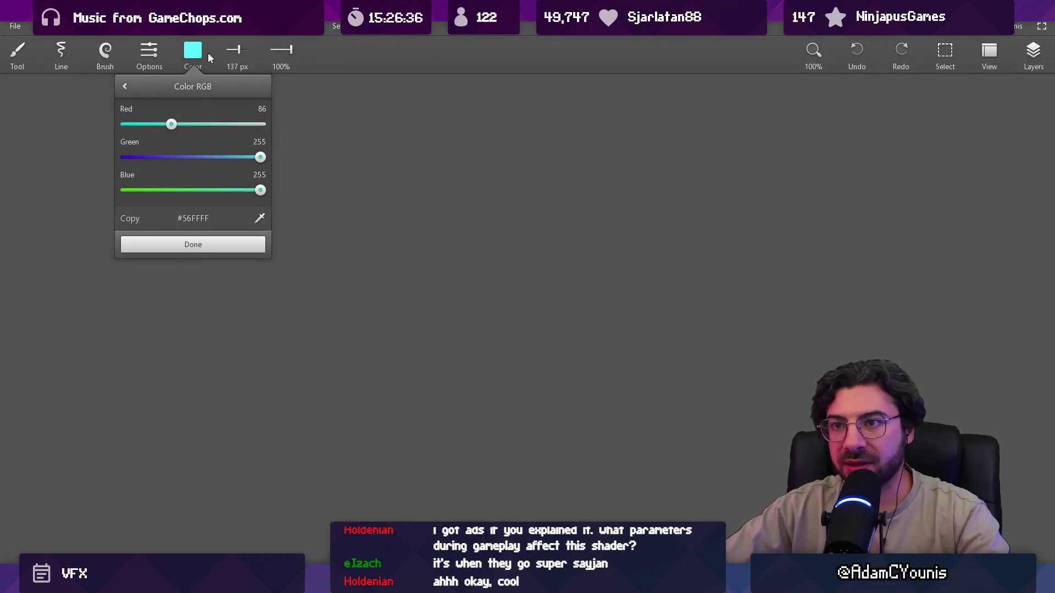
left_click_drag(172, 124, 263, 124)
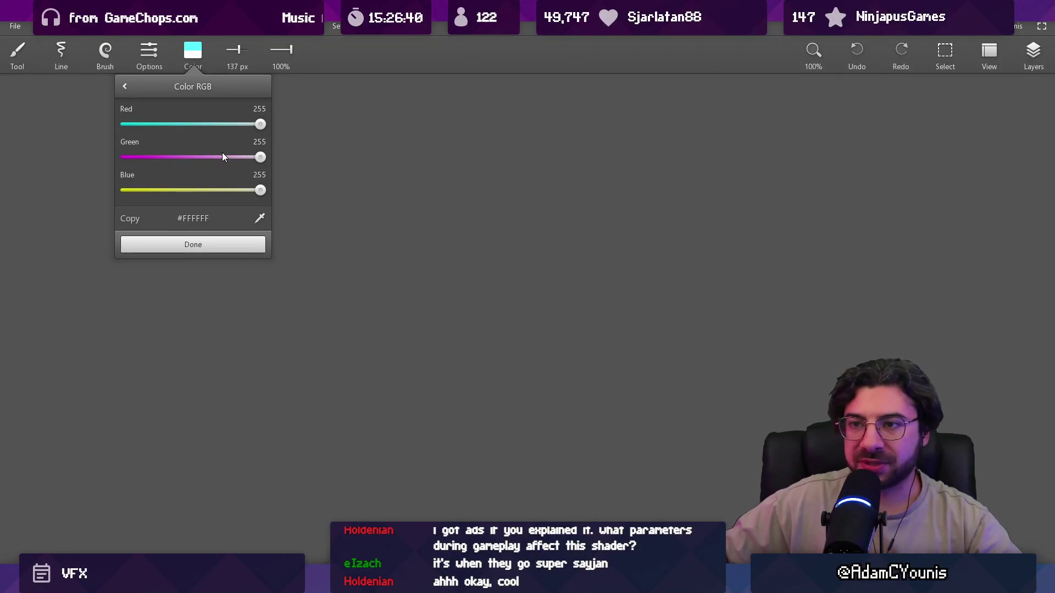
left_click(220, 245)
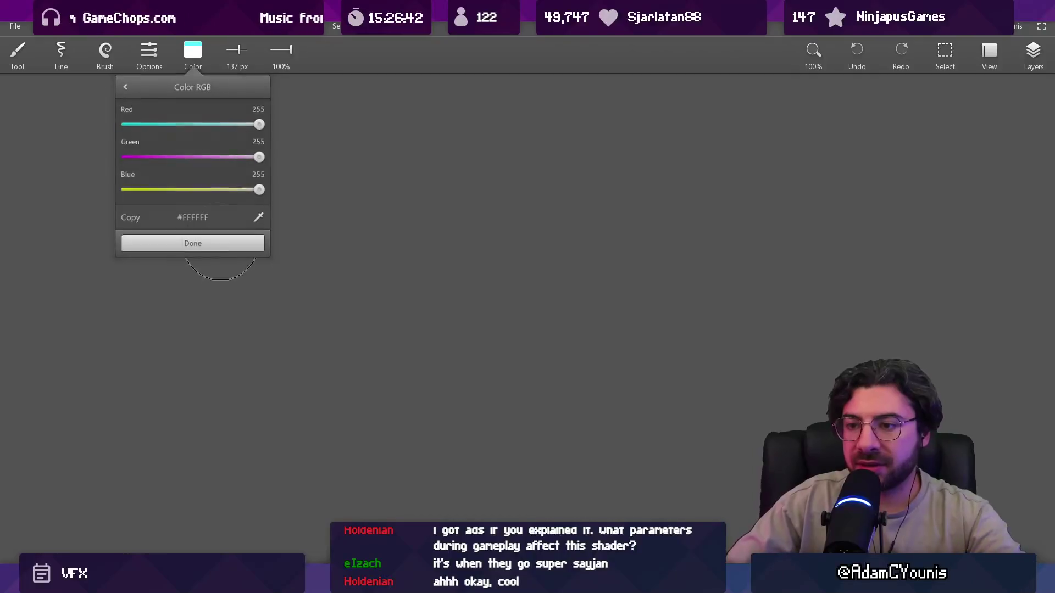
key("bracketleft")
Draw two parallel diagonals joined by top and bottom horizontal lines, undoing the stray mark below
left_click_drag(256, 371, 463, 177)
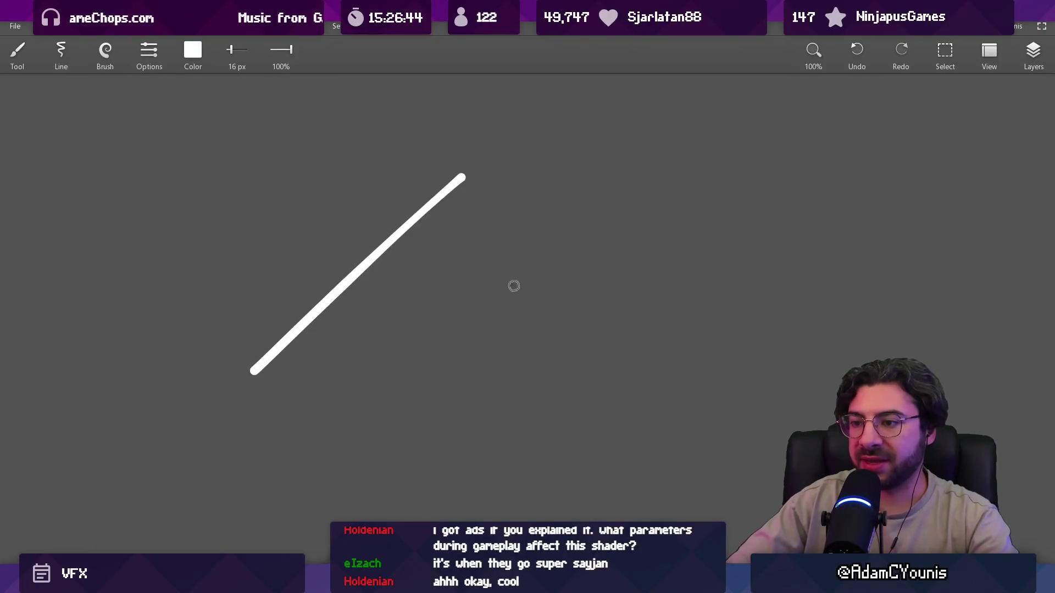
left_click_drag(482, 376, 680, 140)
left_click_drag(217, 165, 814, 165)
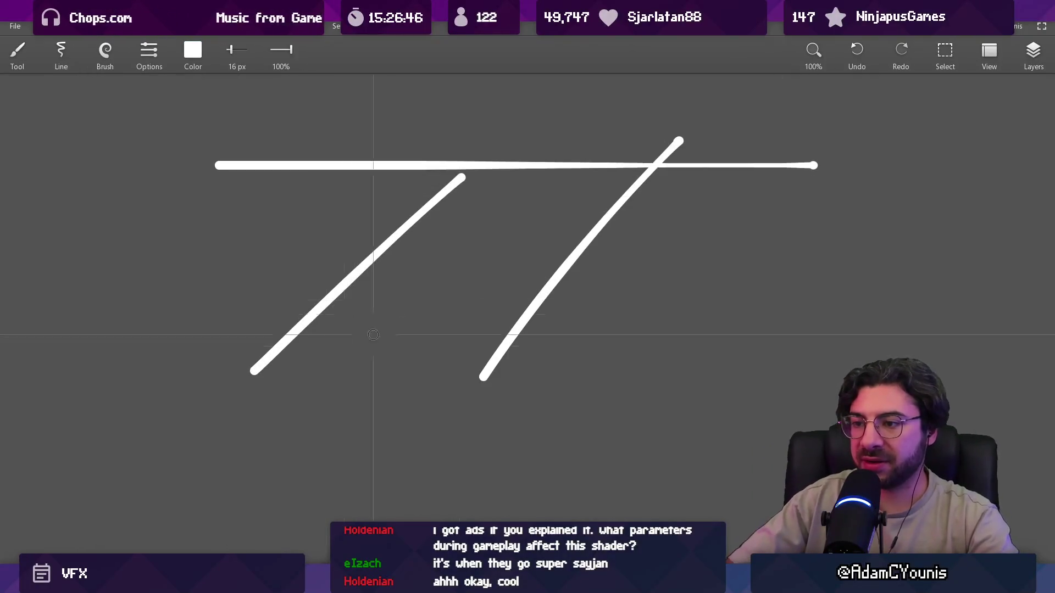
left_click_drag(204, 374, 754, 374)
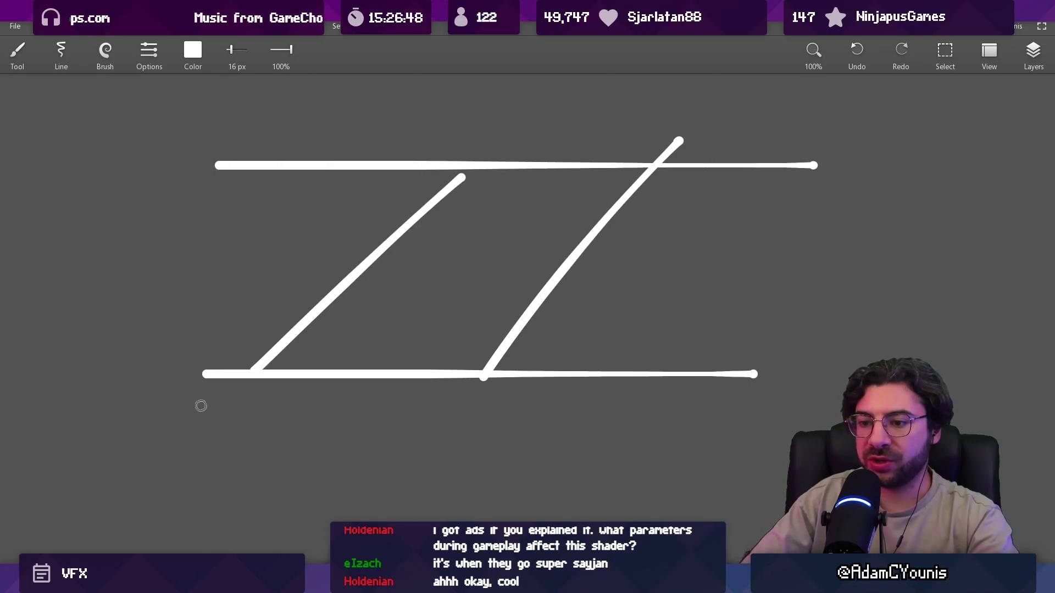
mouse_move(189, 394)
left_mouse_down()
mouse_move(196, 405)
mouse_move(761, 409)
left_mouse_up()
key("ctrl+z")
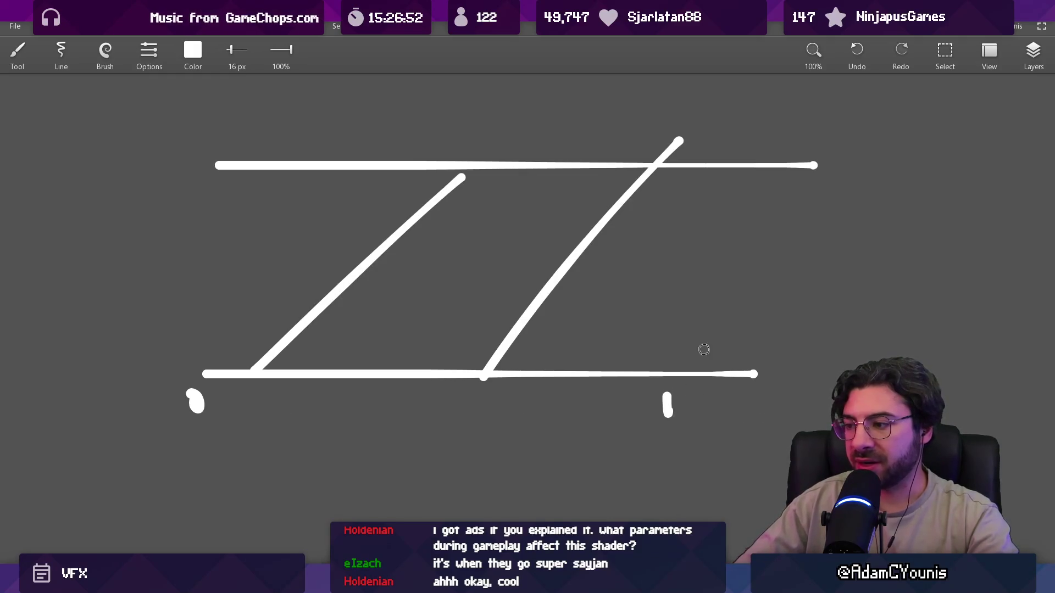
Erase the top-right overhangs and undo the stray under-line, hatching and vertical strokes
key("e")
mouse_move(683, 148)
left_mouse_down()
mouse_move(706, 124)
mouse_move(740, 402)
left_mouse_up()
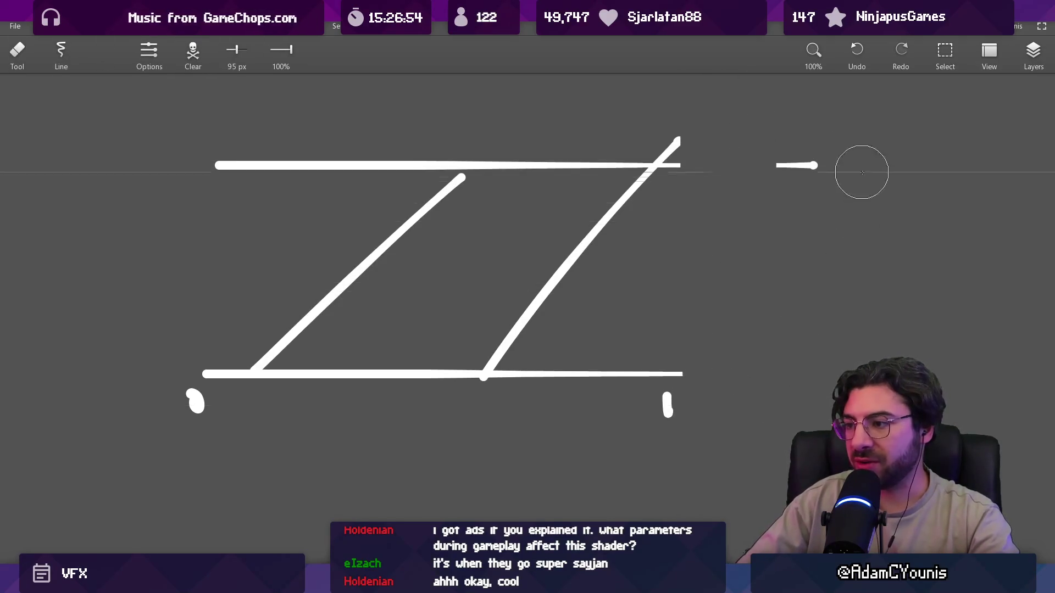
mouse_move(681, 151)
left_mouse_down()
mouse_move(735, 130)
mouse_move(913, 141)
left_mouse_up()
key("b")
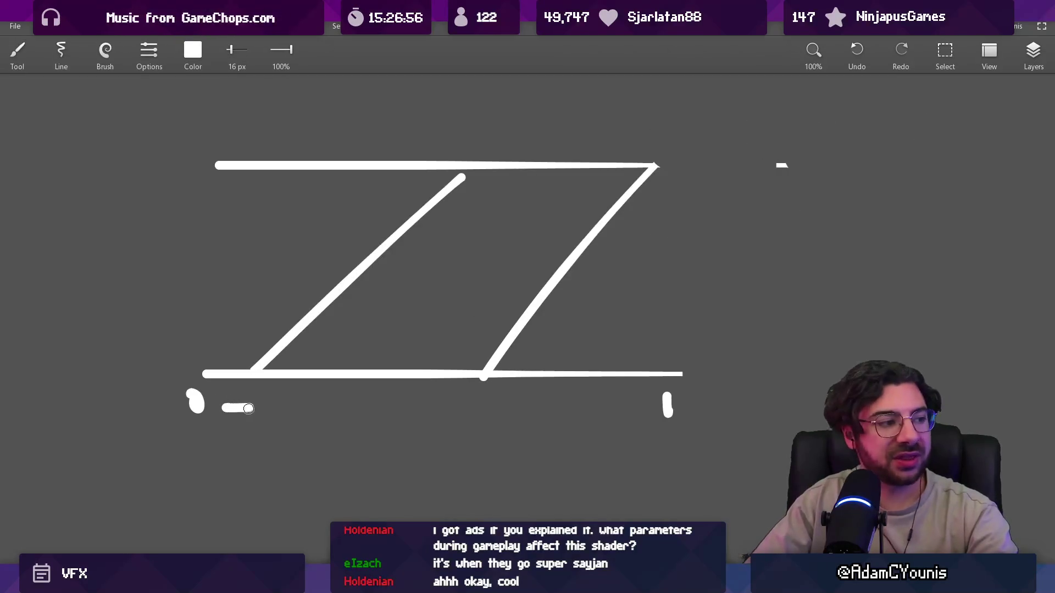
key("ctrl+z")
mouse_move(254, 329)
left_mouse_down()
mouse_move(308, 353)
mouse_move(372, 341)
mouse_move(434, 306)
mouse_move(474, 281)
mouse_move(502, 184)
mouse_move(650, 252)
left_mouse_up()
key("ctrl+z")
key("ctrl+z")
key("ctrl+z")
key("ctrl+z")
key("ctrl+z")
key("ctrl+z")
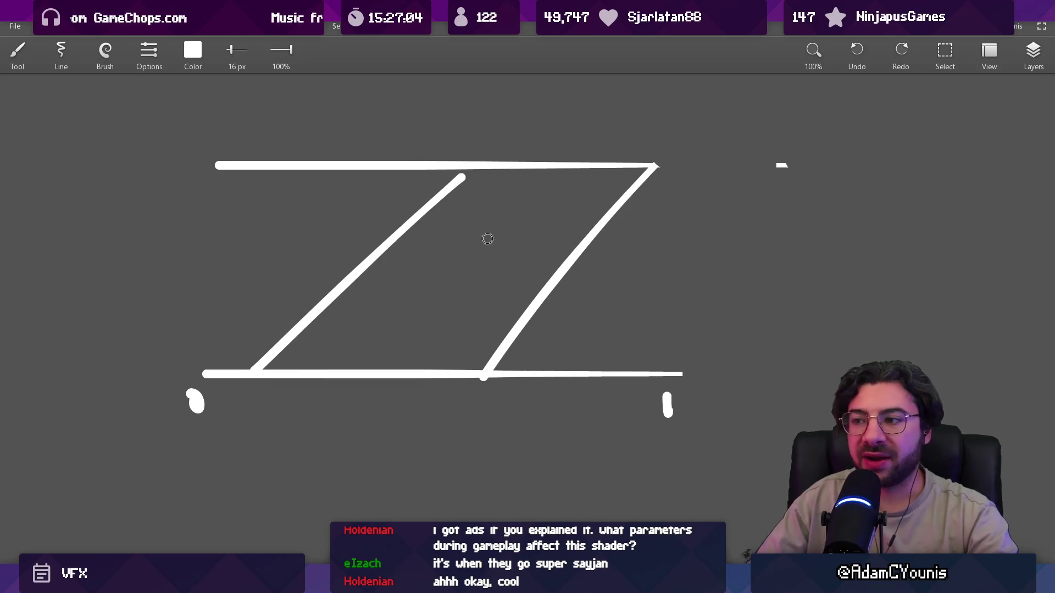
left_click_drag(484, 192, 491, 331)
key("ctrl+z")
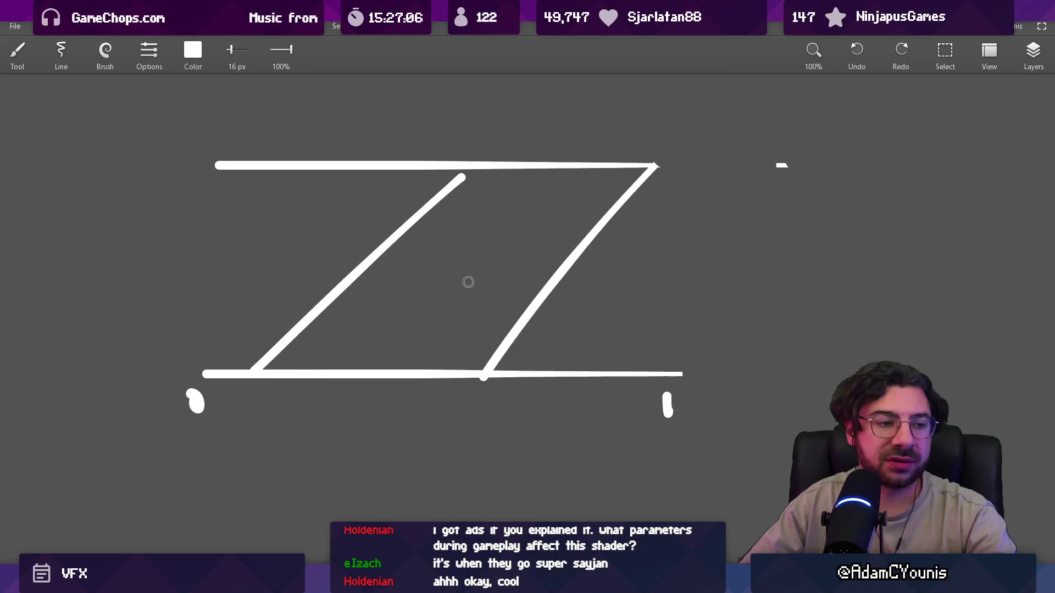
Shift the right half of the diagram further right and rejoin the top and bottom lines
key("s")
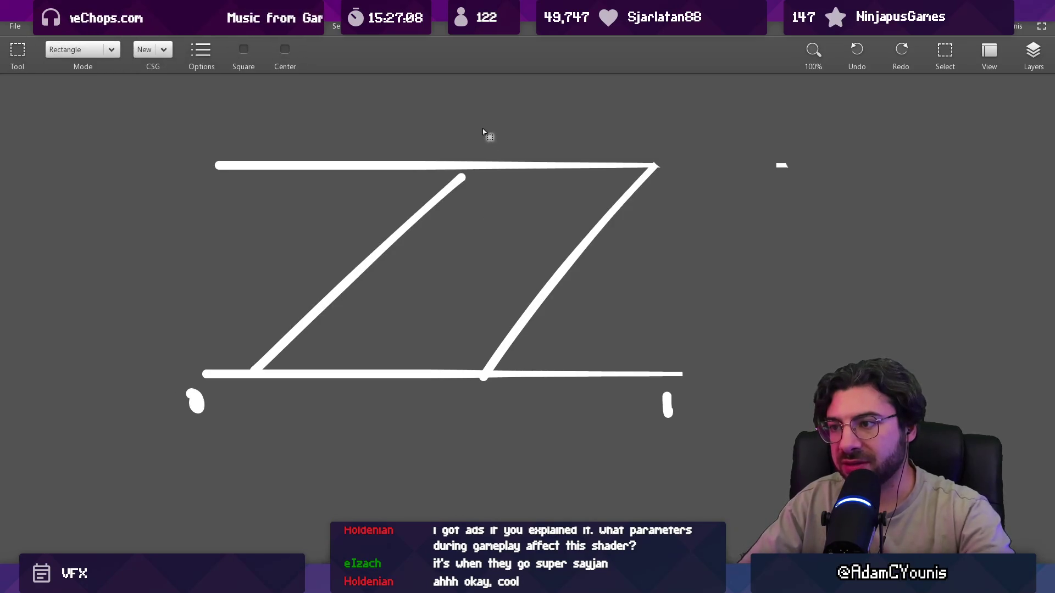
left_click_drag(480, 140, 808, 412)
left_click_drag(582, 297, 691, 287)
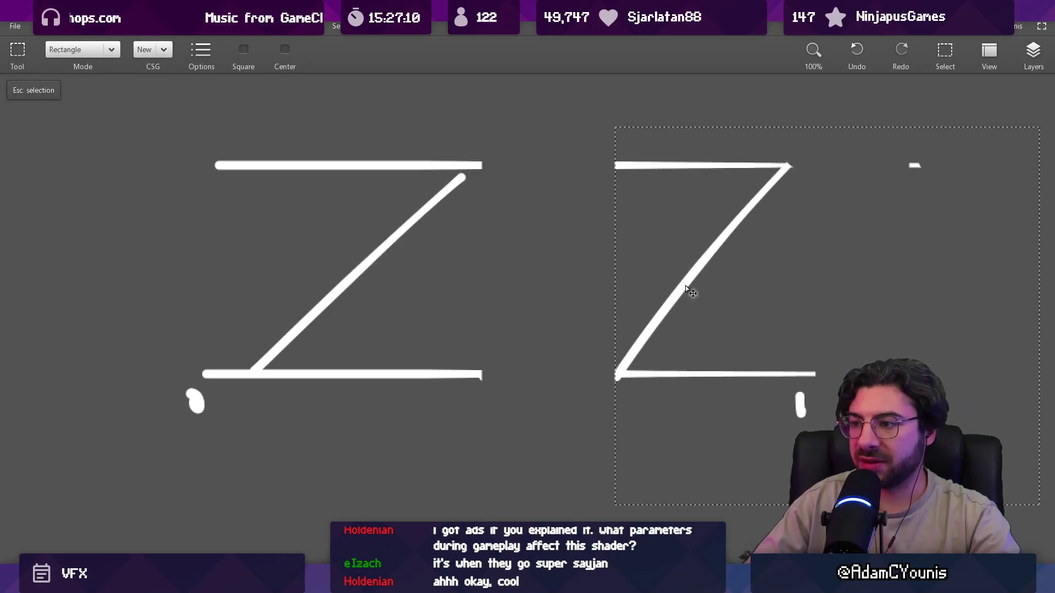
key("b")
left_click_drag(471, 163, 666, 163)
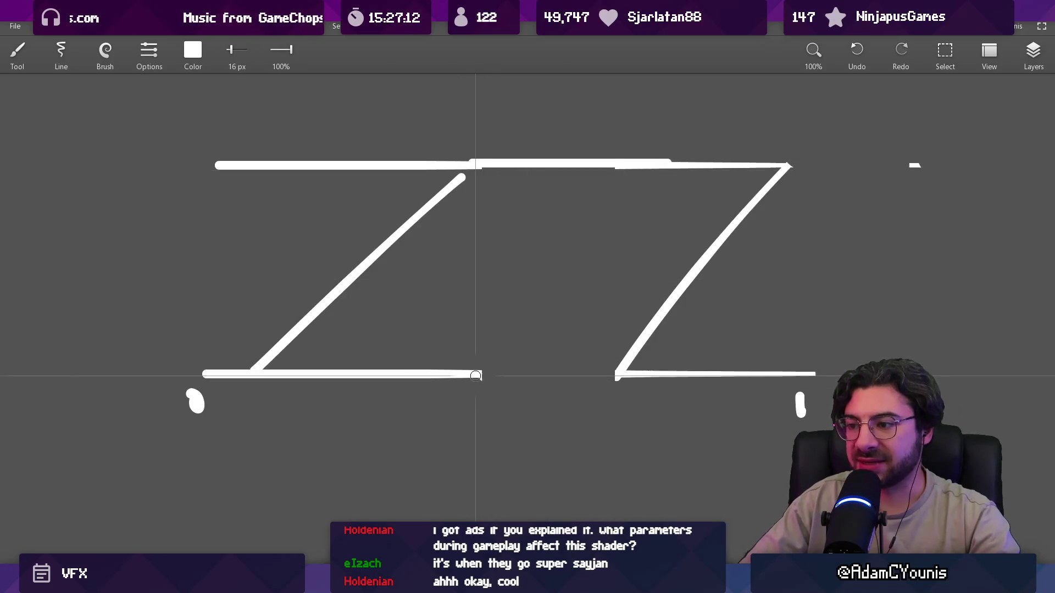
left_click_drag(473, 375, 676, 375)
scroll(657, 376, "down", 2)
scroll(575, 250, "up", 2)
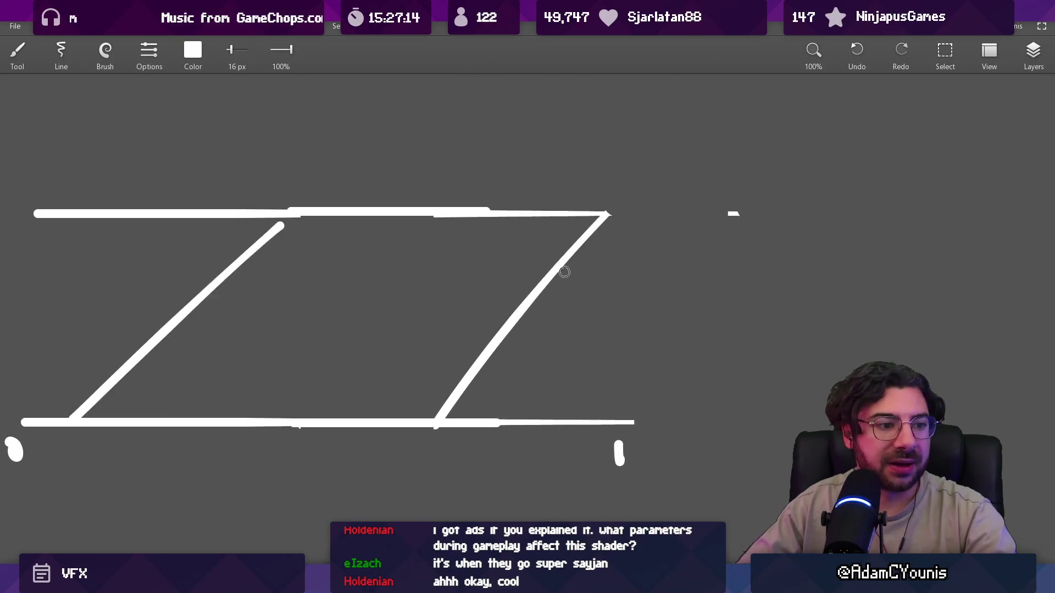
left_click_drag(561, 271, 609, 307)
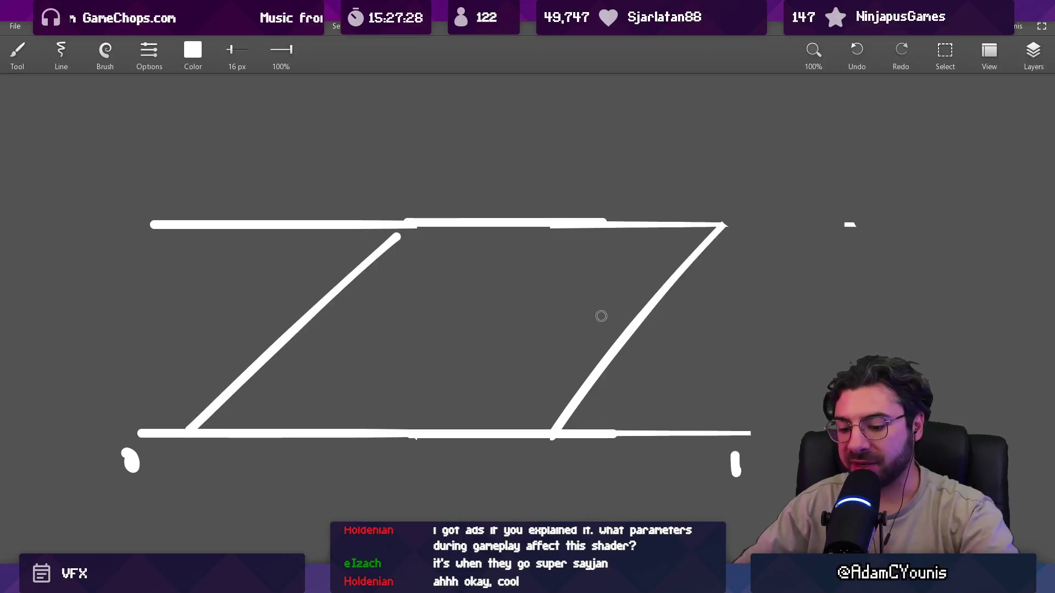
Draw a vertical centre line and handwrite 'fire' in the left half with a smaller brush
left_click_drag(477, 180, 478, 521)
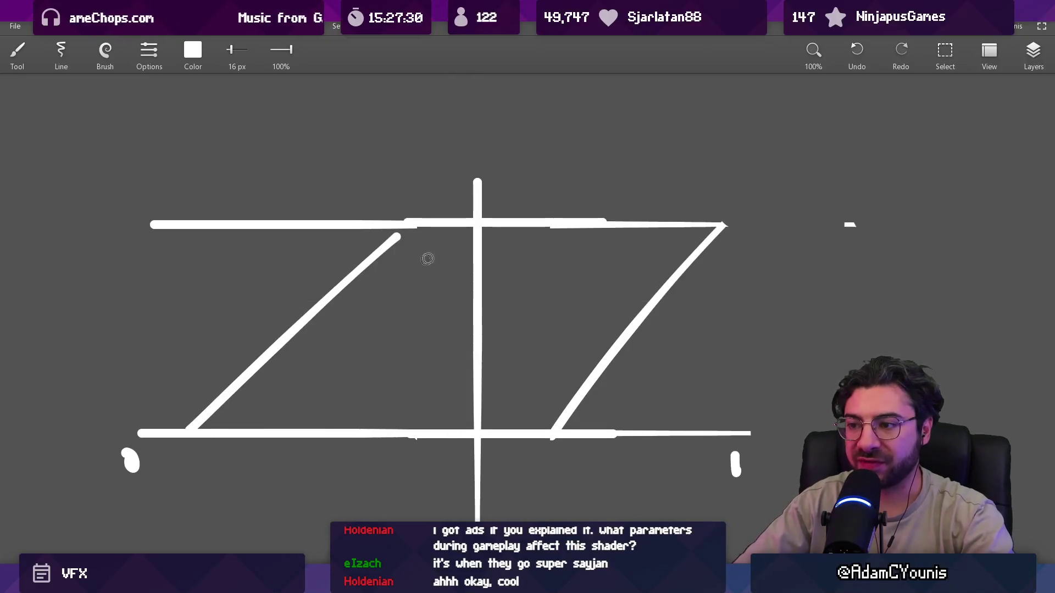
left_click_drag(422, 290, 416, 305)
key("ctrl+z")
key("bracketleft")
left_click_drag(348, 363, 356, 323)
mouse_move(336, 352)
left_mouse_down()
mouse_move(358, 348)
mouse_move(373, 363)
mouse_move(422, 346)
left_mouse_up()
left_click(364, 334)
left_click(377, 349)
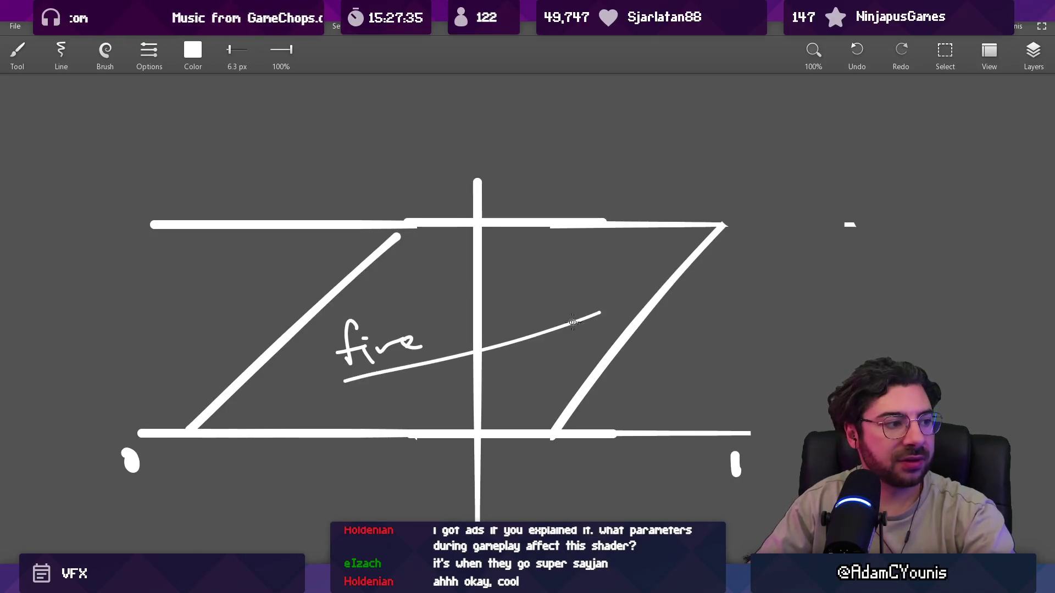
Scribble a zigzag flame over 'fire', undoing the extra wavy strokes on the right
mouse_move(277, 349)
left_mouse_down()
mouse_move(330, 335)
mouse_move(447, 452)
left_mouse_up()
left_click_drag(457, 404, 635, 306)
key("ctrl+z")
left_click_drag(572, 261, 621, 258)
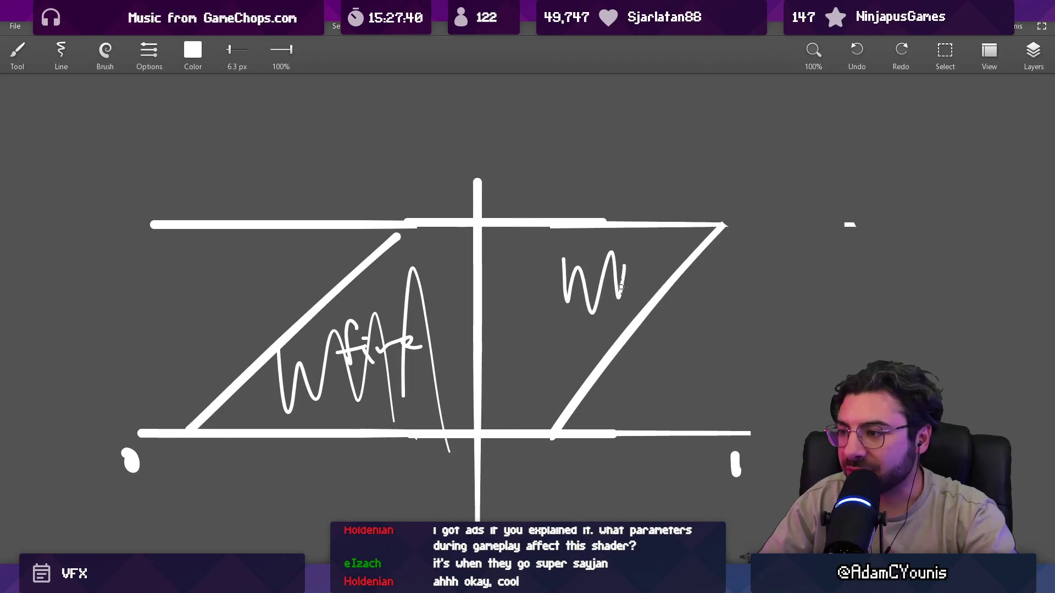
key("ctrl+z")
Switch the brush's line mode to Smooth
left_click(105, 52)
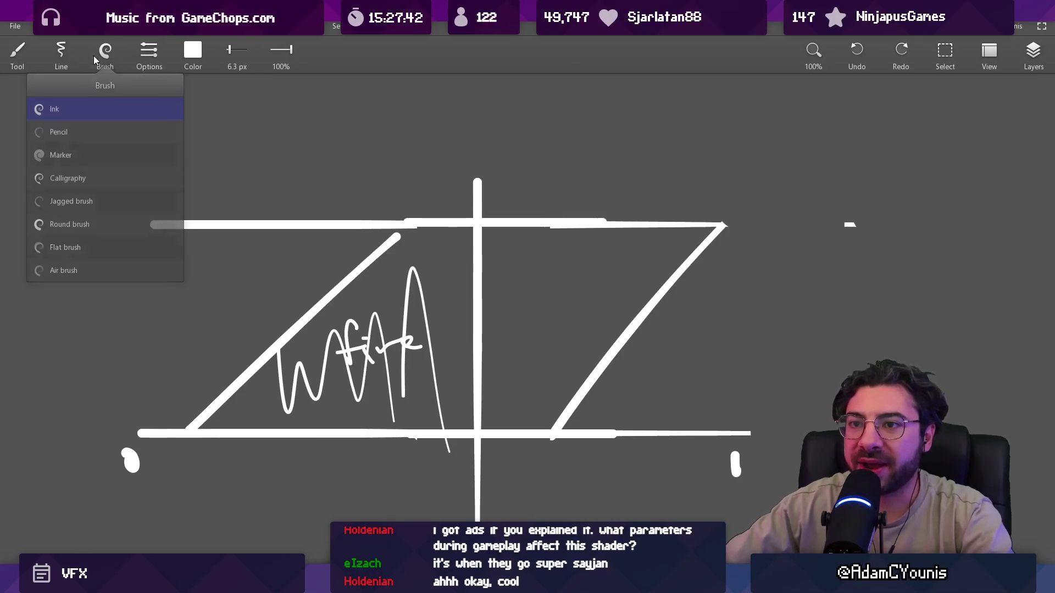
left_click(118, 101)
left_click(67, 61)
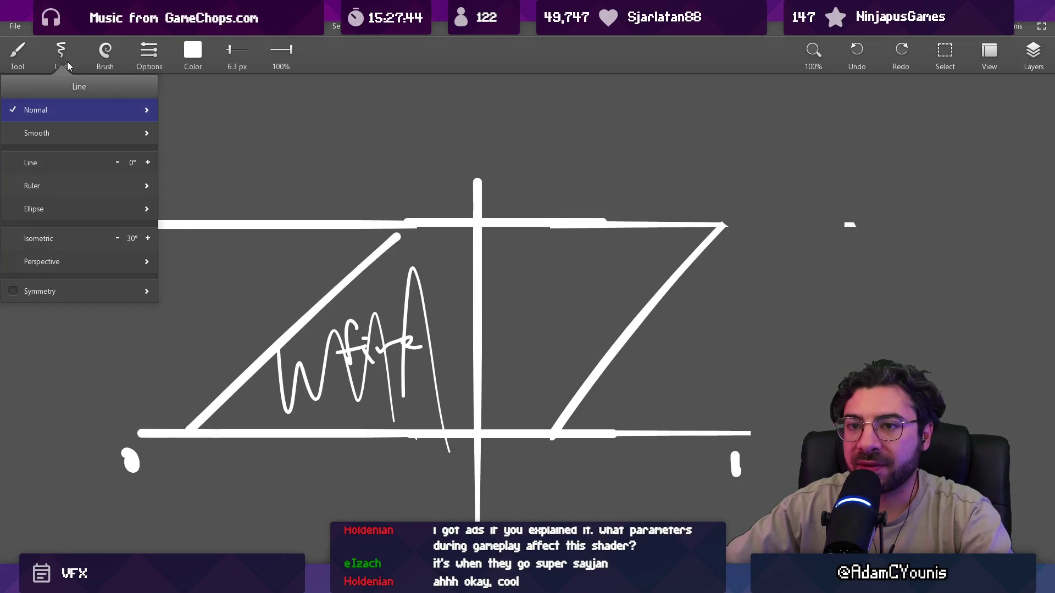
left_click(147, 129)
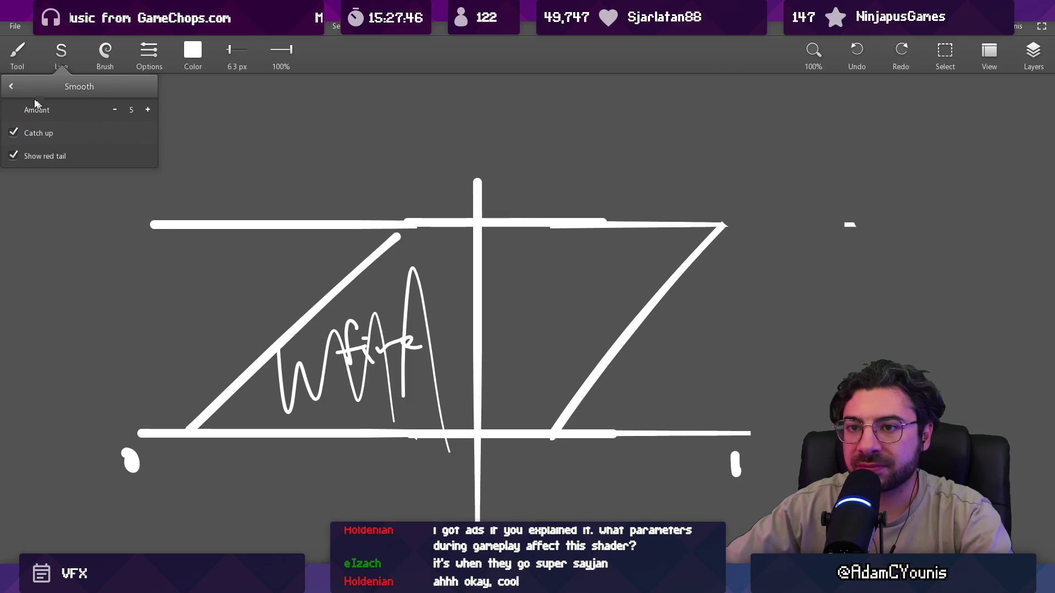
left_click(11, 86)
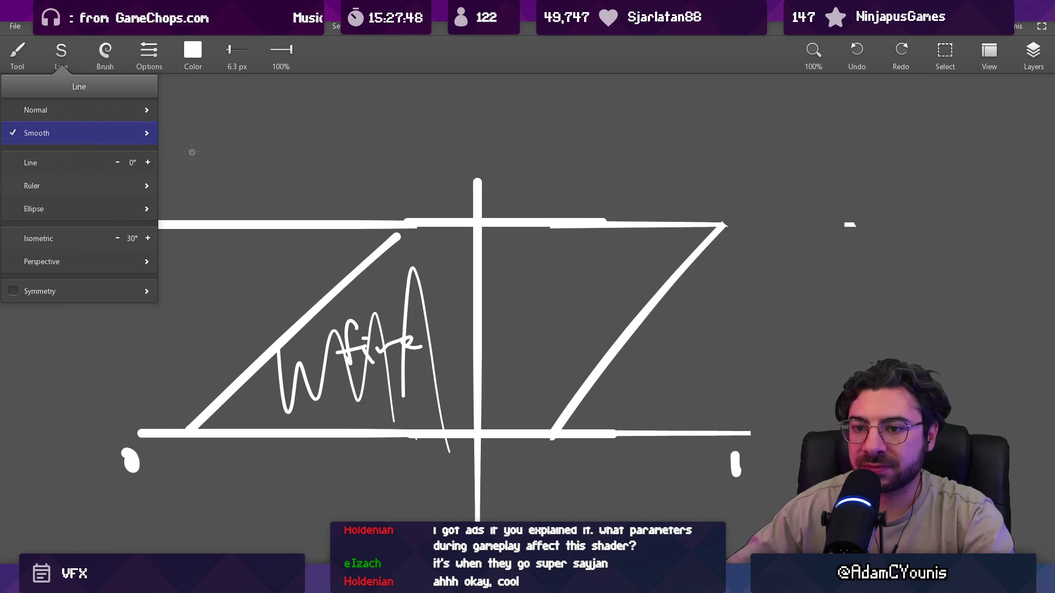
Draw a smoothed curly stroke above the diagram, then a freehand test scribble with smoothing off
mouse_move(463, 246)
left_mouse_down()
mouse_move(445, 190)
mouse_move(505, 132)
mouse_move(576, 149)
left_mouse_up()
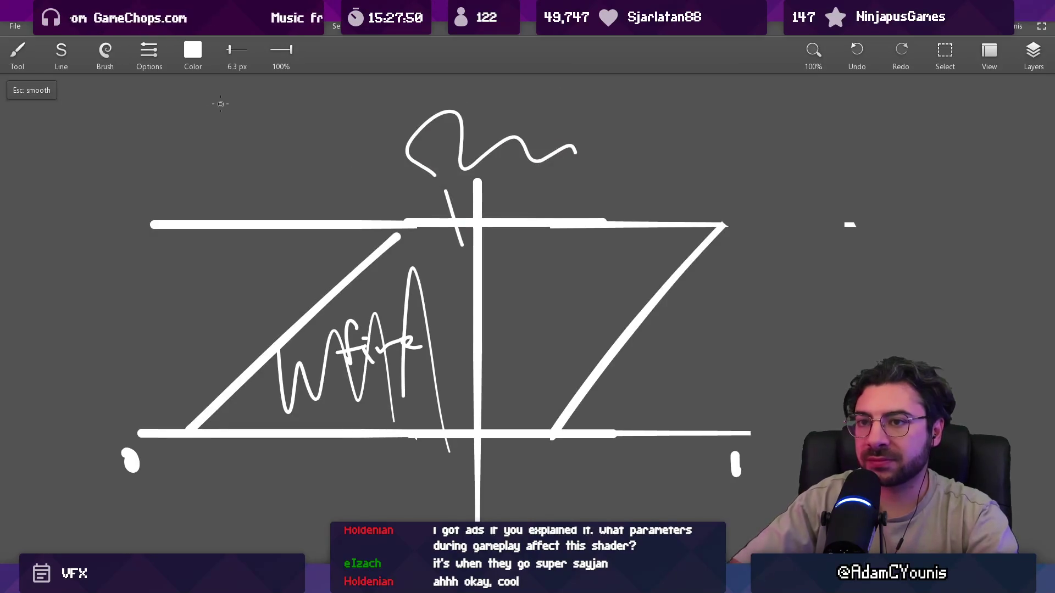
left_click(41, 94)
mouse_move(224, 169)
left_mouse_down()
mouse_move(227, 146)
mouse_move(297, 164)
mouse_move(331, 148)
mouse_move(300, 136)
mouse_move(255, 184)
mouse_move(153, 195)
mouse_move(77, 269)
mouse_move(140, 313)
mouse_move(220, 307)
mouse_move(278, 268)
mouse_move(283, 277)
left_mouse_up()
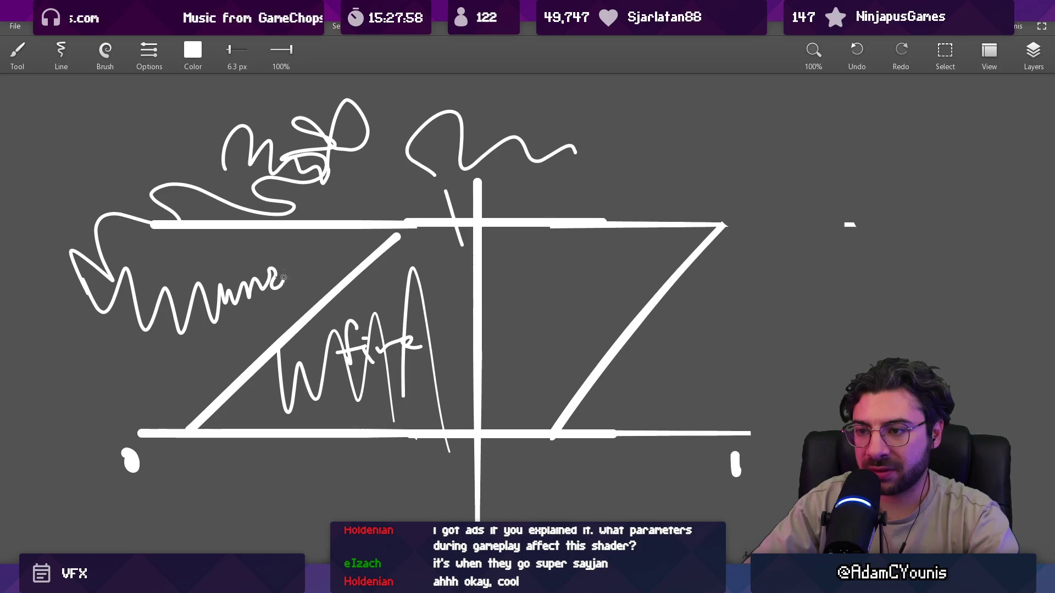
Undo the upper-left scribble and review the ink brush's pressure and Stabilizer parameters
key("ctrl+z")
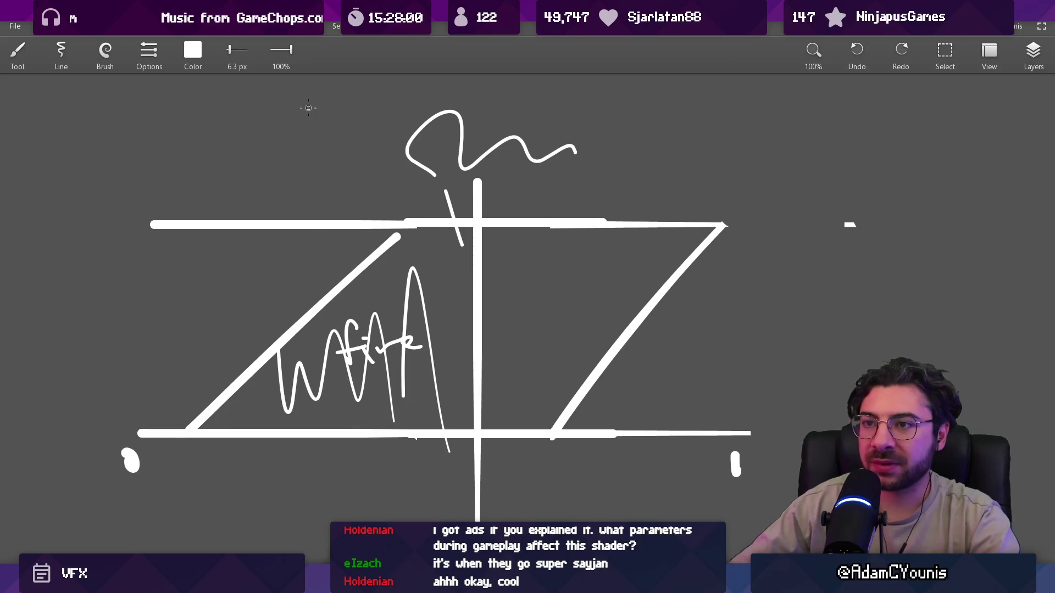
left_click(149, 52)
left_click(149, 52)
left_click(148, 52)
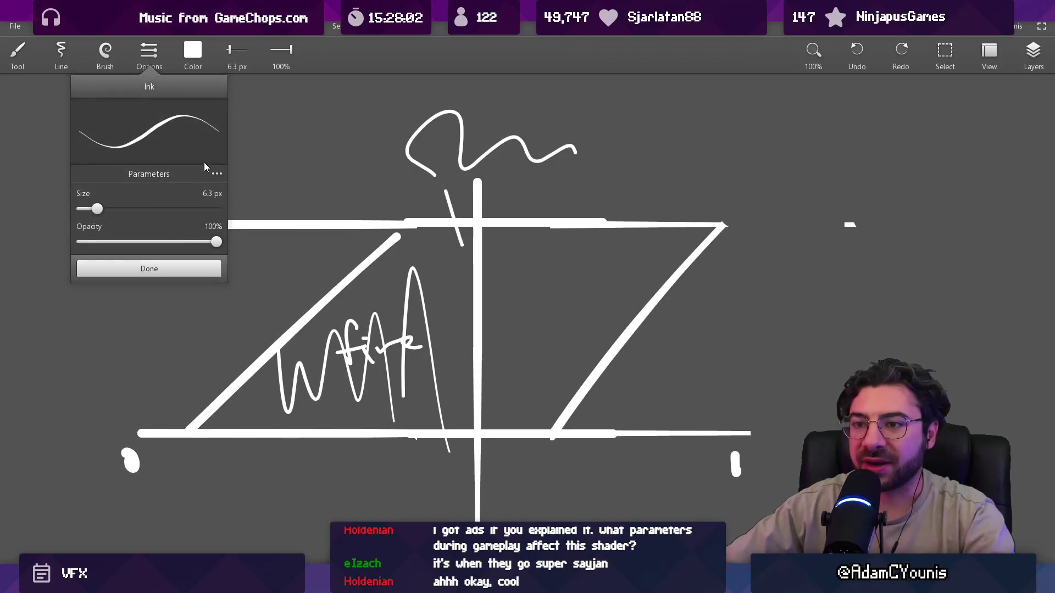
left_click(217, 174)
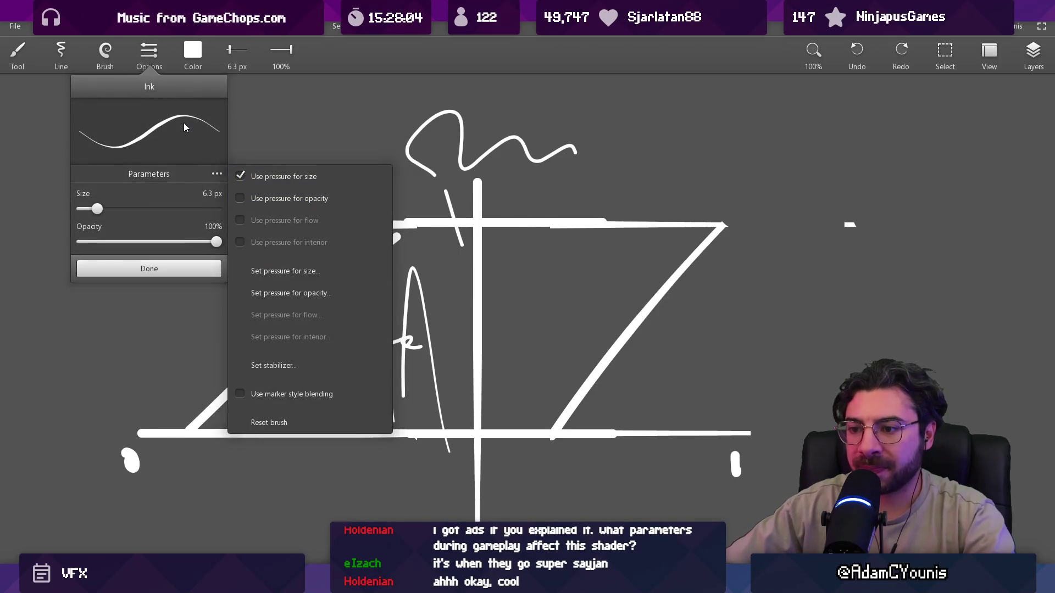
left_click(237, 365)
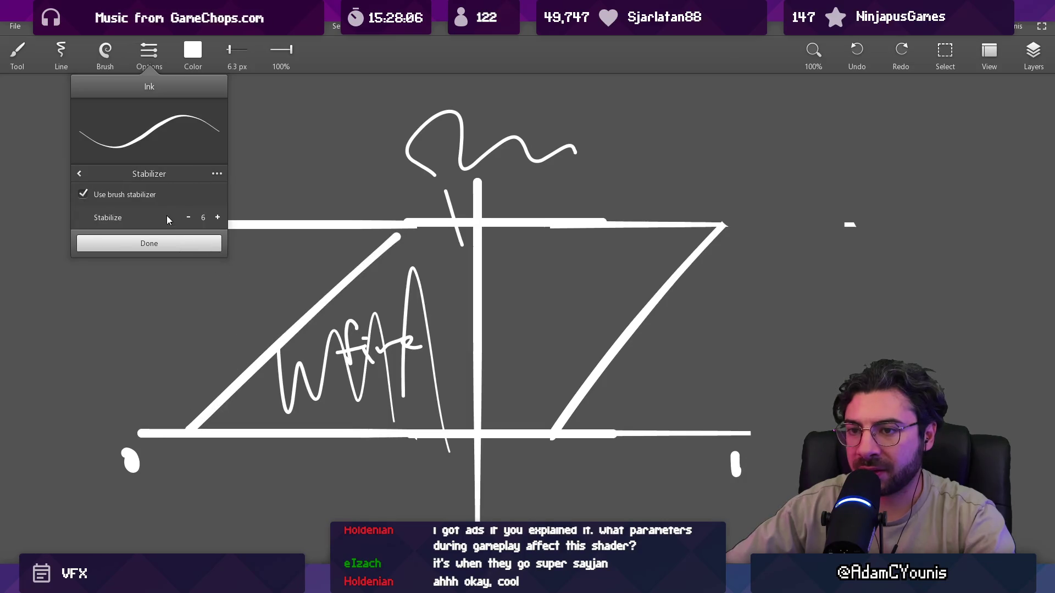
left_click(146, 243)
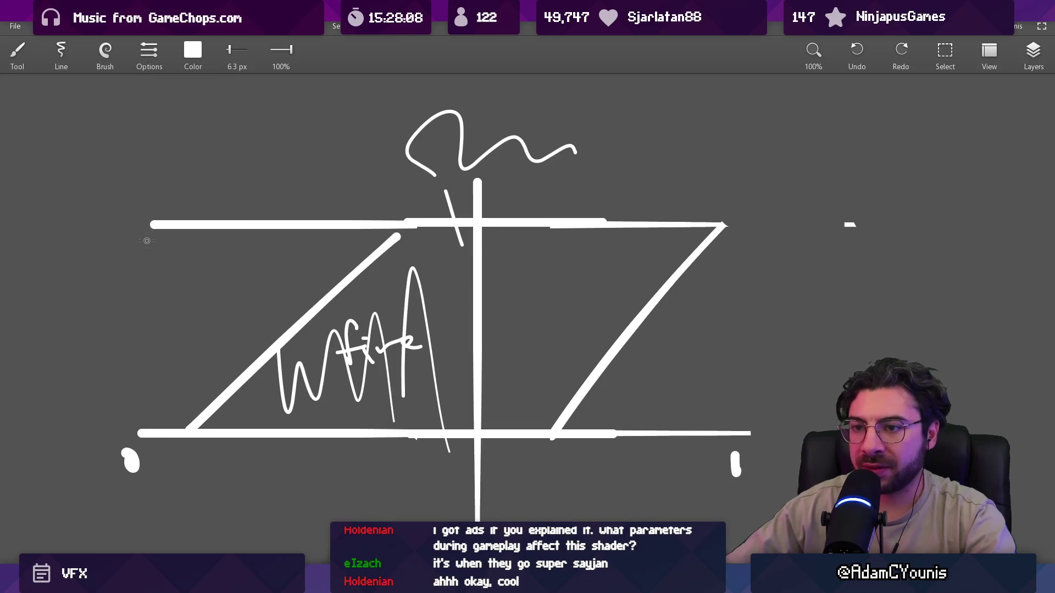
Try and undo test squiggles near the top of the diagram, removing the earlier ones too
mouse_move(283, 152)
left_mouse_down()
mouse_move(346, 165)
mouse_move(357, 184)
left_mouse_up()
key("ctrl+z")
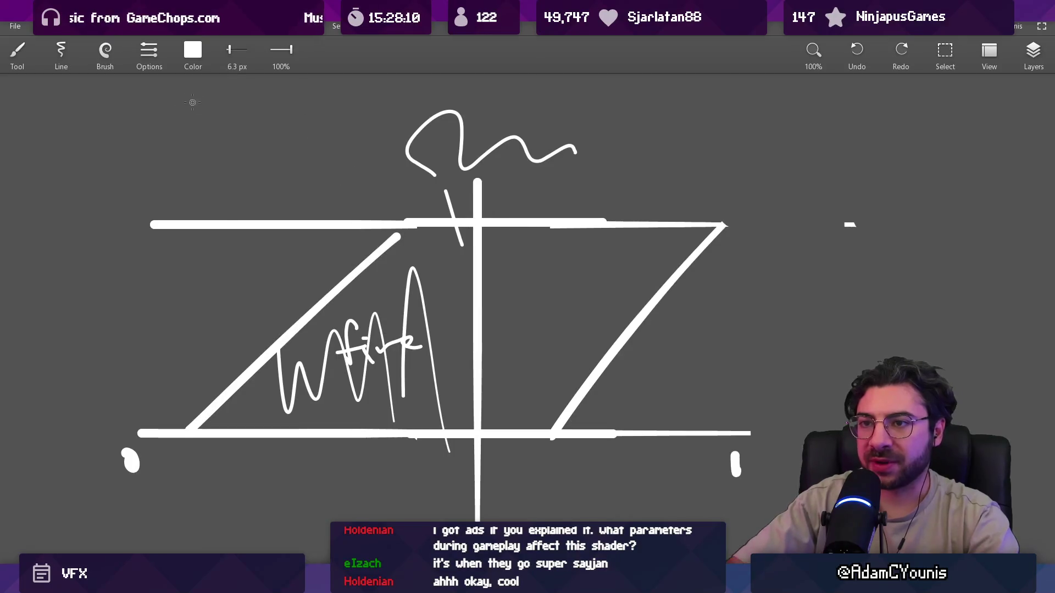
left_click(140, 61)
left_click(146, 59)
key("ctrl+z")
key("ctrl+z")
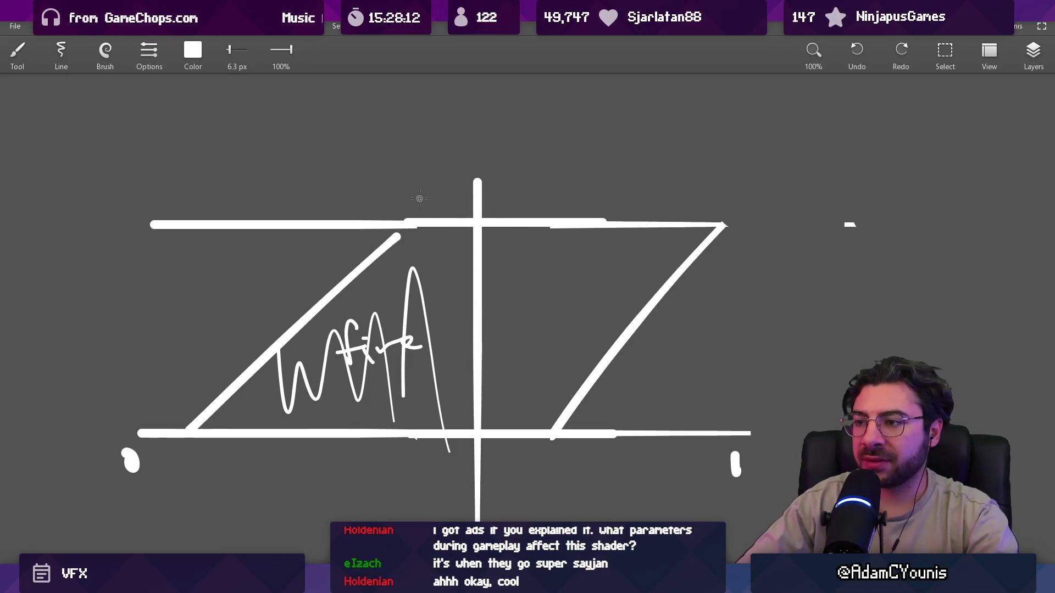
left_click_drag(360, 147, 467, 215)
key("ctrl+z")
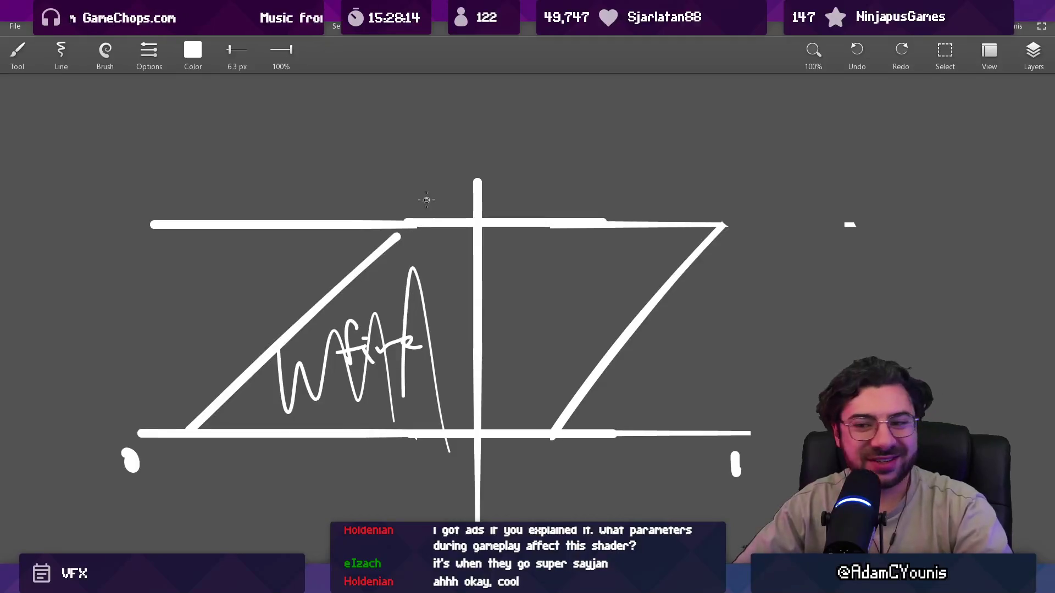
Erase the zigzag scribble with a 155 px eraser, keeping the word 'fire'
key("e")
key("bracketright")
mouse_move(384, 344)
left_mouse_down()
mouse_move(419, 283)
mouse_move(318, 364)
mouse_move(336, 353)
left_mouse_up()
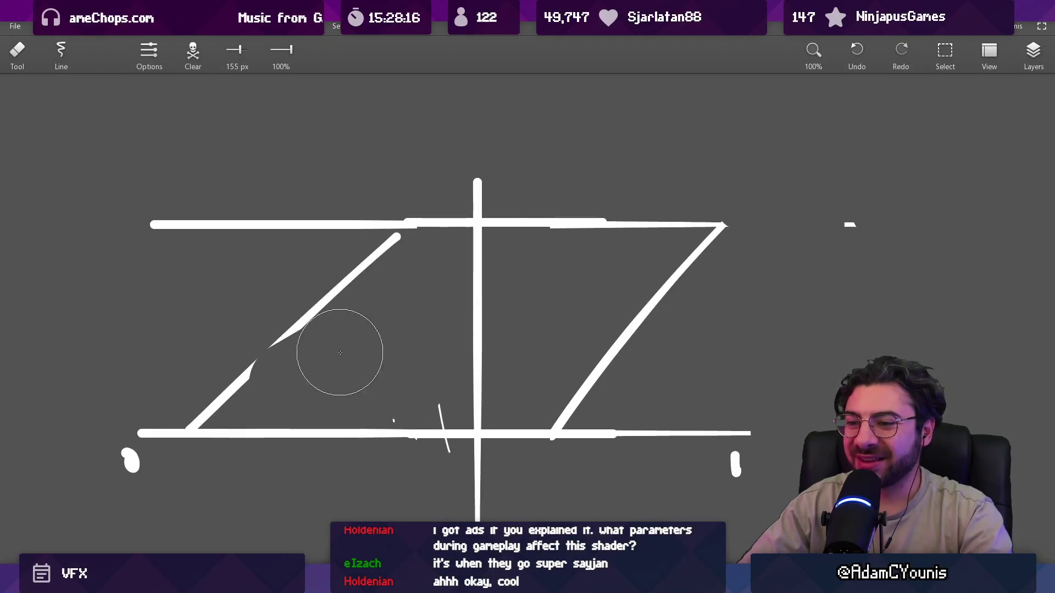
key("ctrl+z")
mouse_move(264, 403)
left_mouse_down()
mouse_move(278, 400)
mouse_move(259, 423)
left_mouse_up()
Brush diagonal hatching across the left triangle and right half of the parallelogram
key("b")
left_click_drag(227, 400, 236, 430)
left_click_drag(291, 345, 305, 428)
left_click_drag(306, 321, 327, 426)
left_click_drag(339, 291, 345, 423)
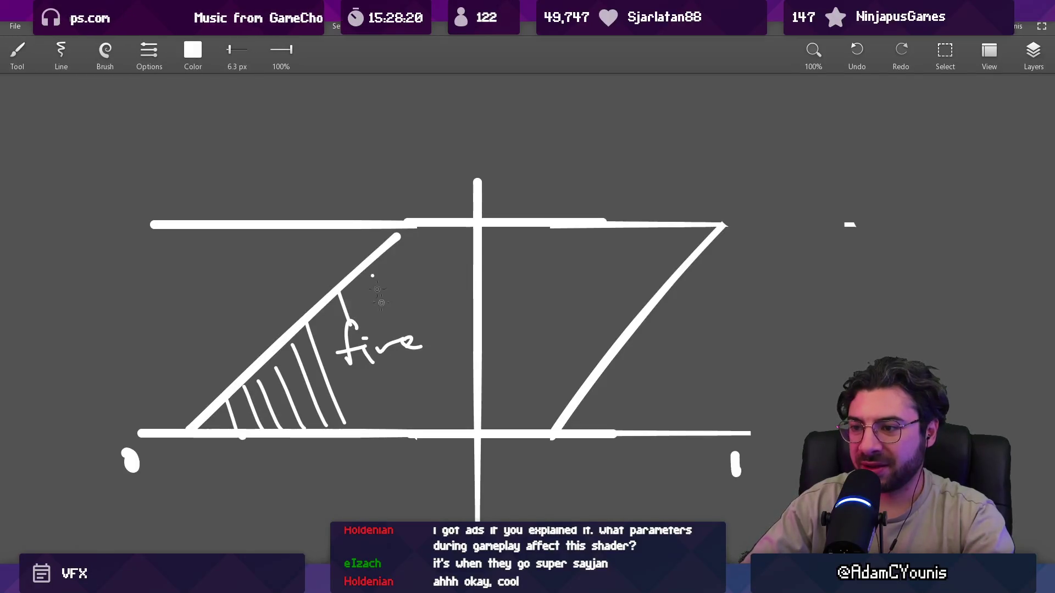
left_click_drag(411, 235, 497, 426)
left_click_drag(445, 227, 520, 400)
left_click_drag(486, 242, 554, 406)
left_click_drag(519, 228, 573, 374)
left_click_drag(558, 275, 605, 346)
left_click_drag(610, 242, 676, 305)
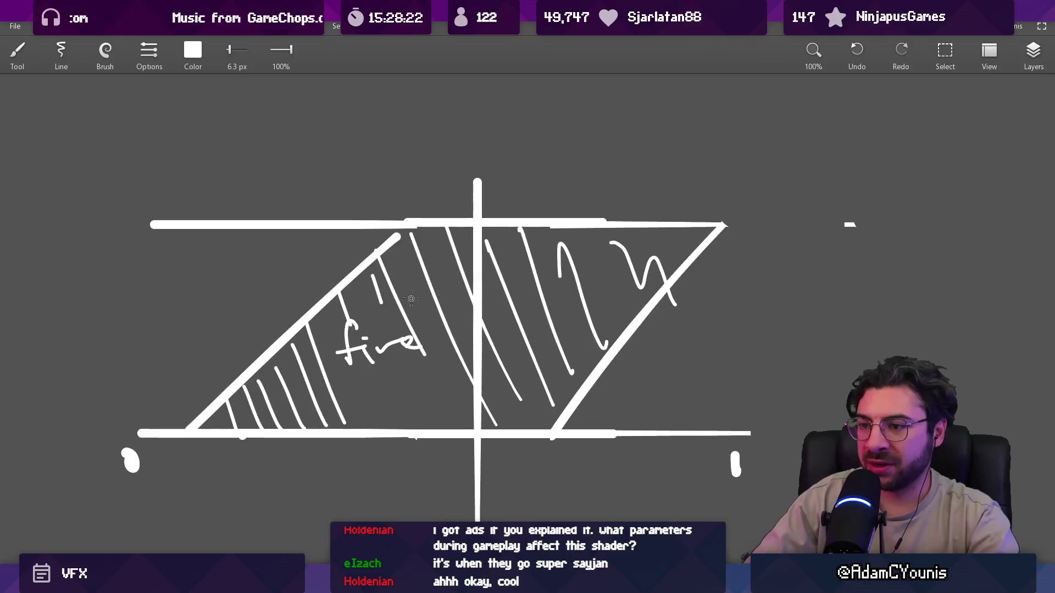
Write 'in' by the left edge and 'out' by the right edge, undoing an accidental erase
left_click_drag(232, 339, 252, 347)
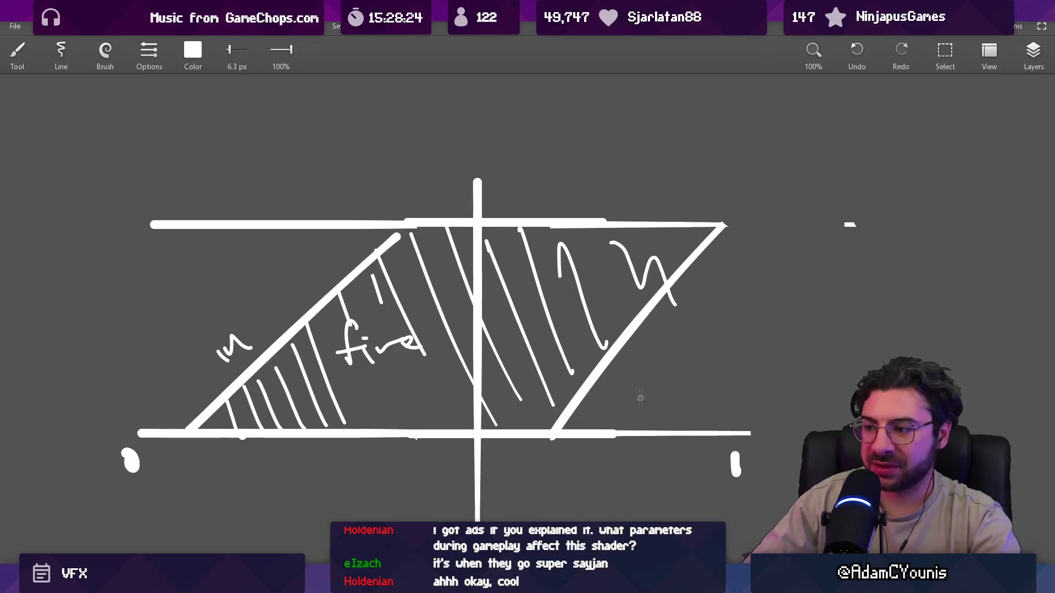
left_click_drag(658, 356, 667, 346)
scroll(657, 356, "down", 4)
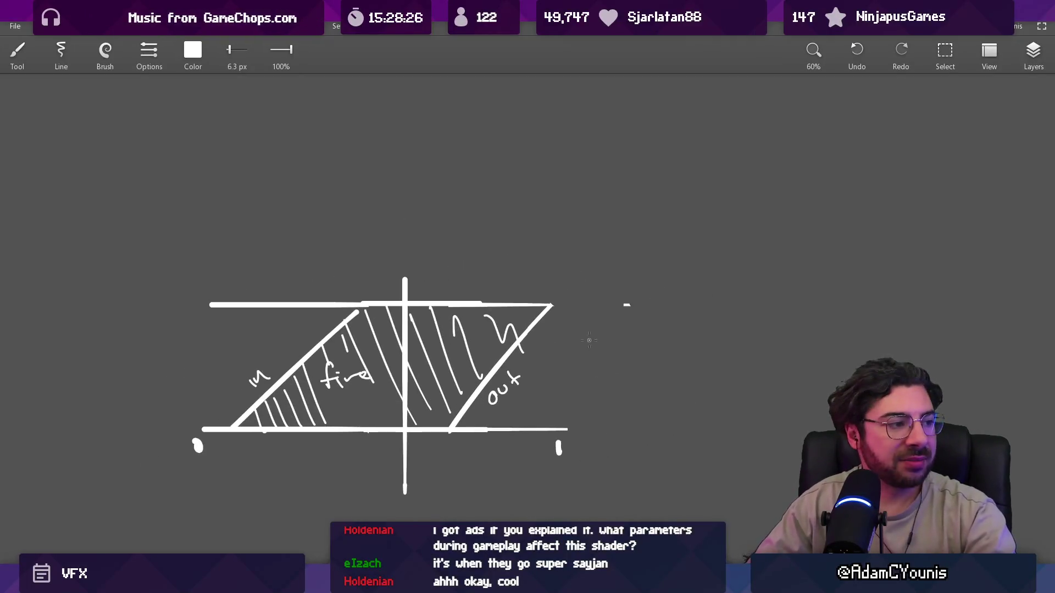
key("e")
left_click_drag(536, 348, 564, 338)
key("ctrl+z")
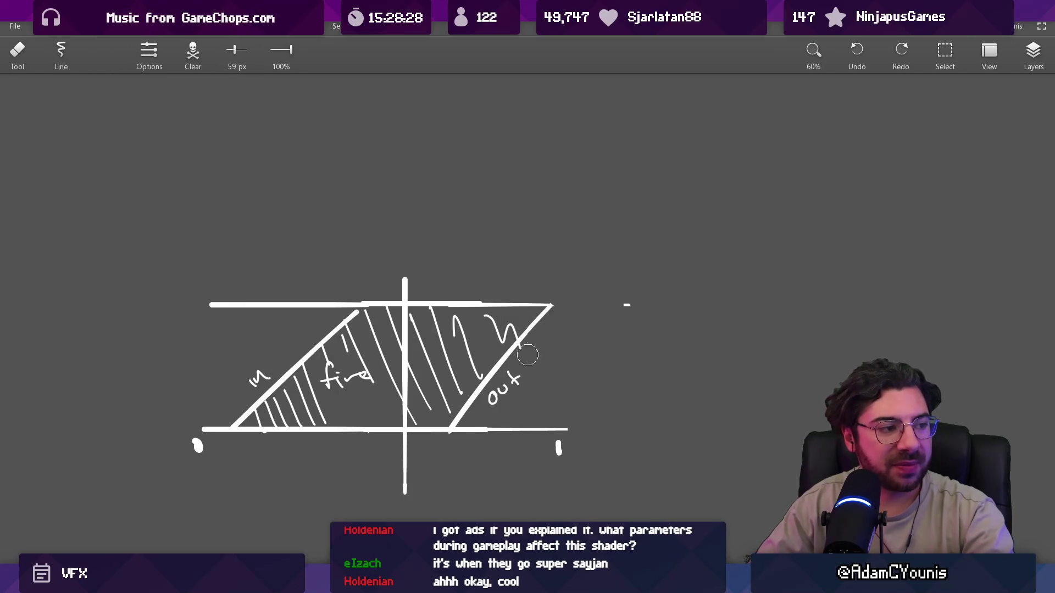
key("b")
Draw a horizontal baseline beneath the diagram and return to Unity Shader Graph
left_click_drag(288, 482, 304, 391)
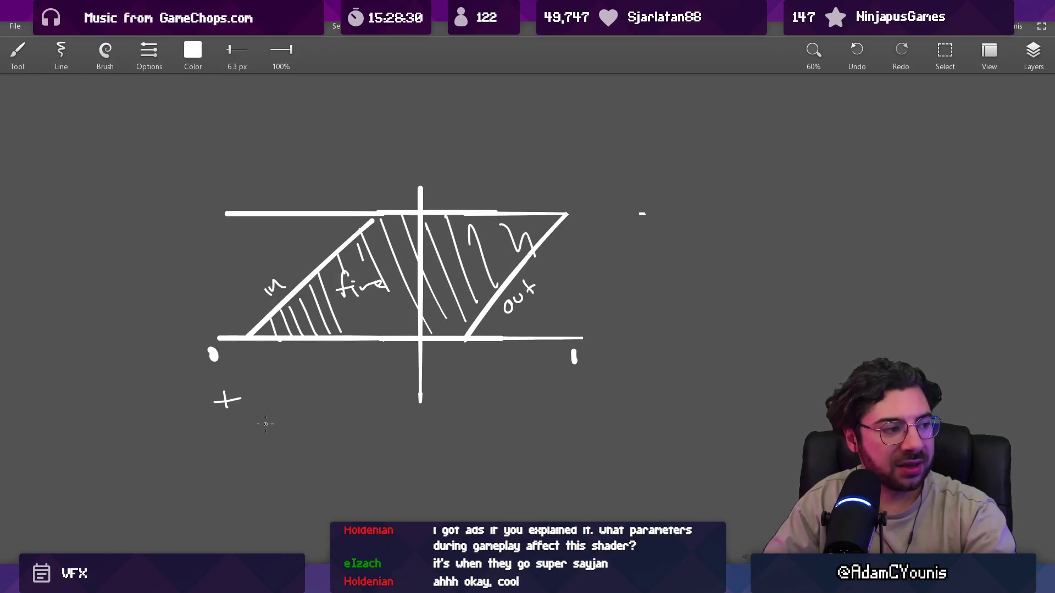
left_click_drag(202, 428, 456, 433)
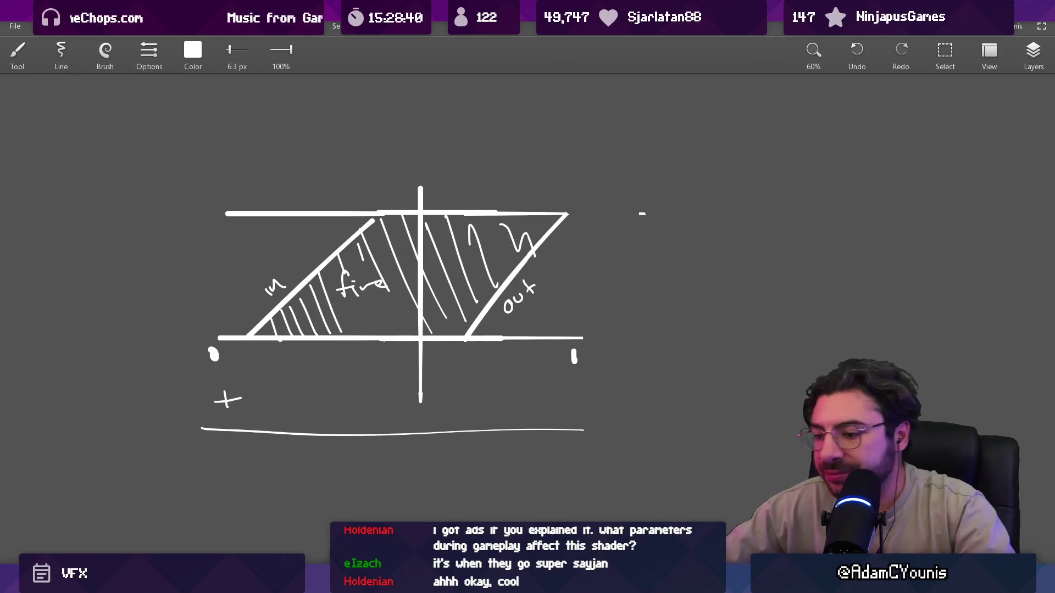
key("alt+Tab")
Search the Create Node window for 'time', then cancel without adding a node
scroll(407, 354, "down", 5)
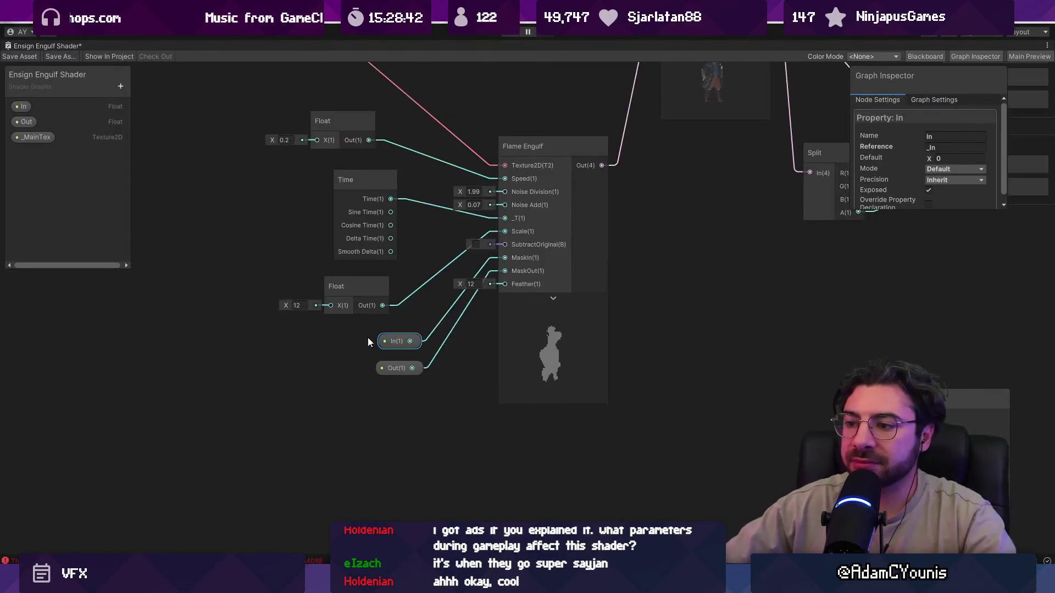
scroll(368, 337, "up", 3)
right_click(253, 410)
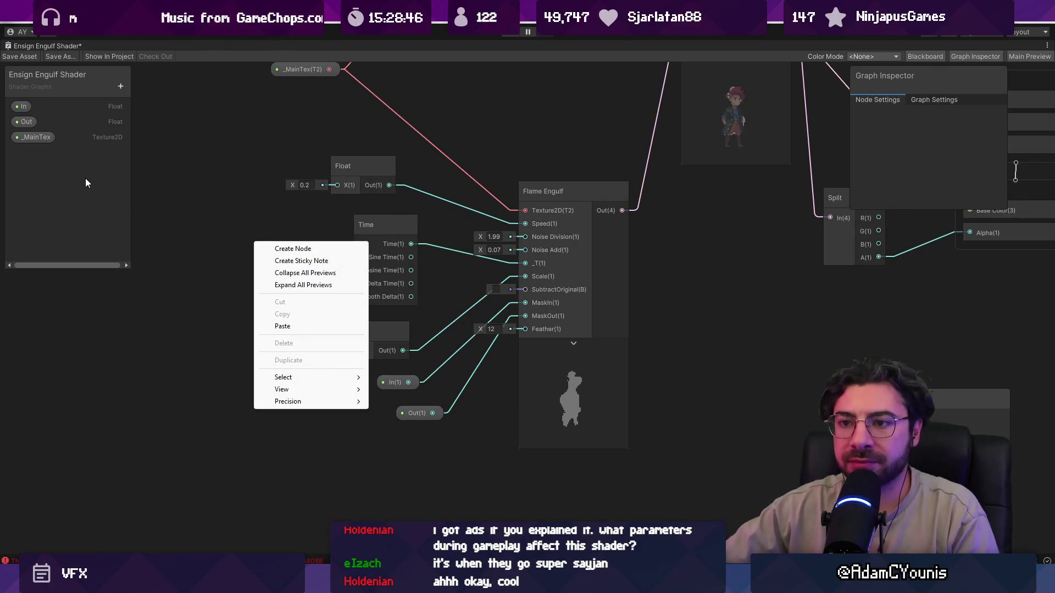
left_click(391, 387)
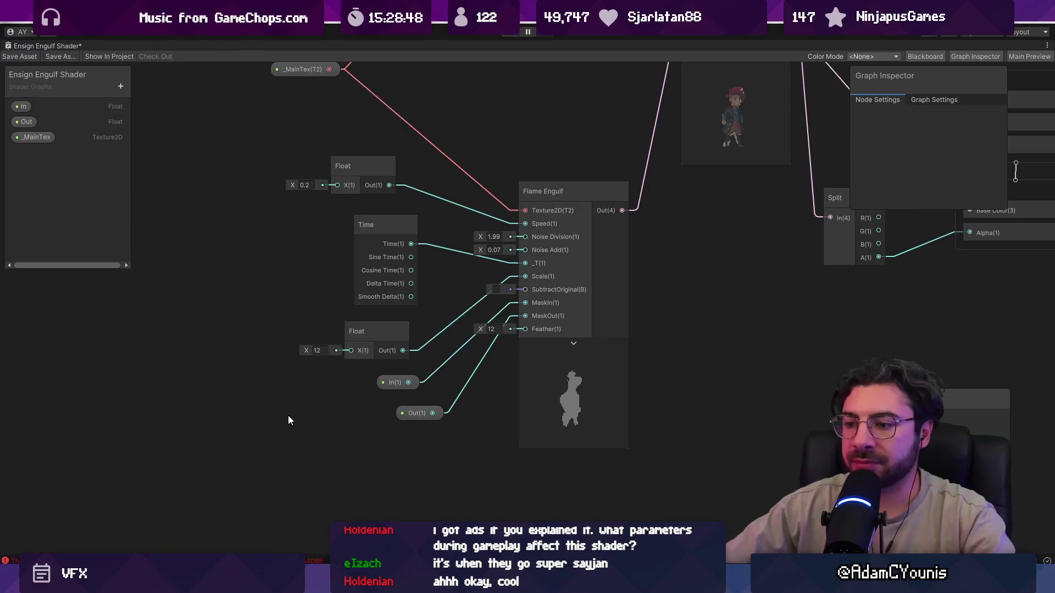
right_click(254, 419)
left_click(296, 257)
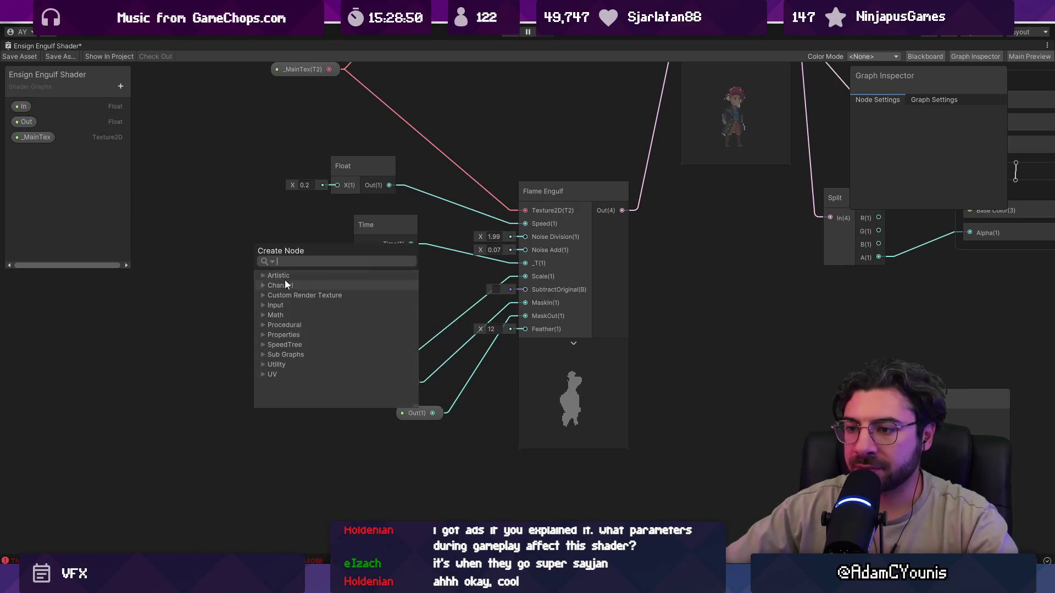
type("time")
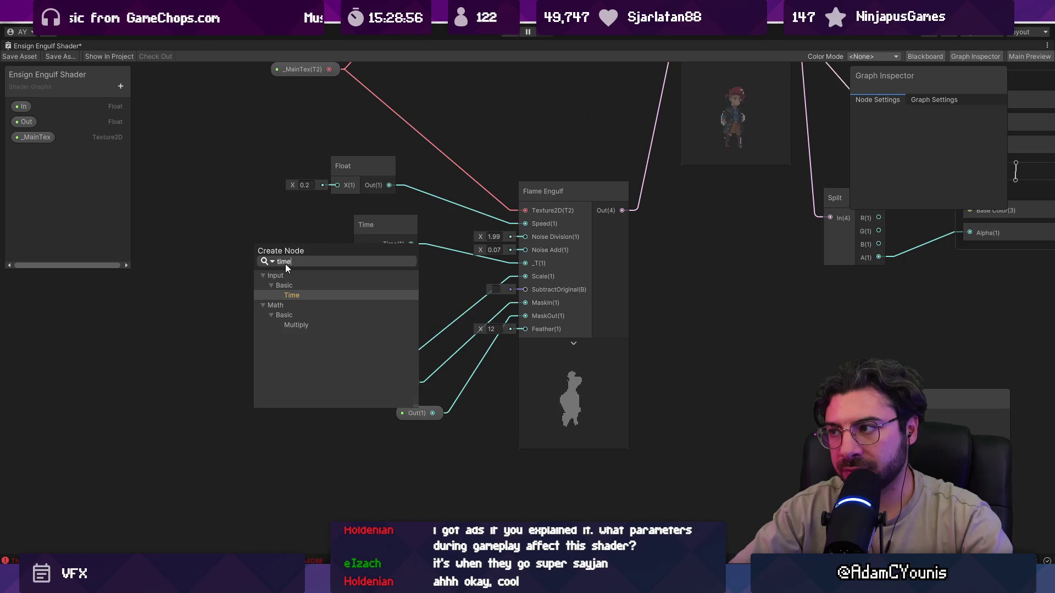
key("Escape")
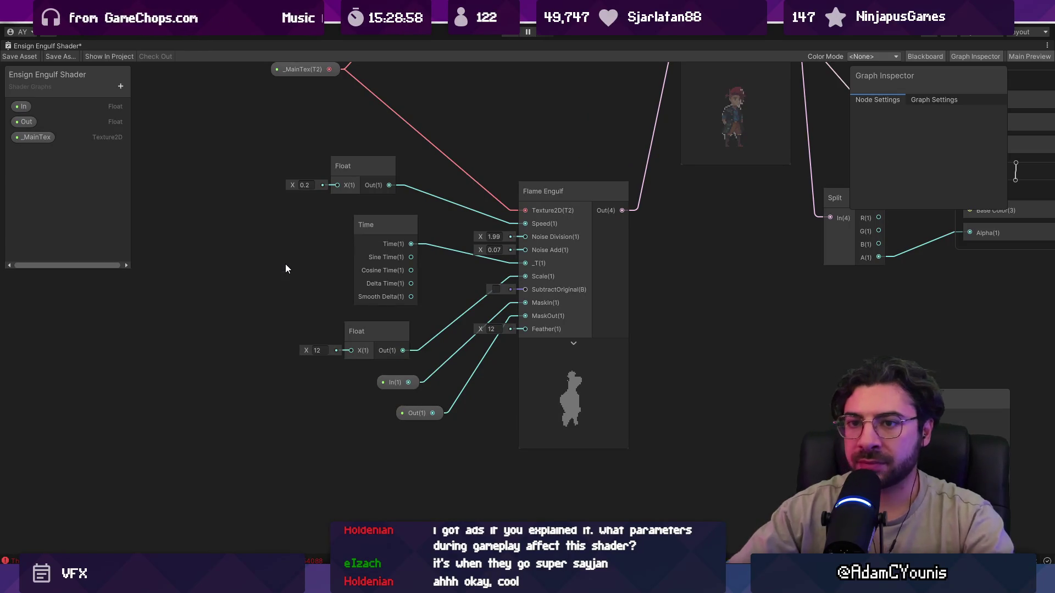
Add a Float property to the blackboard and name it T
left_click(124, 86)
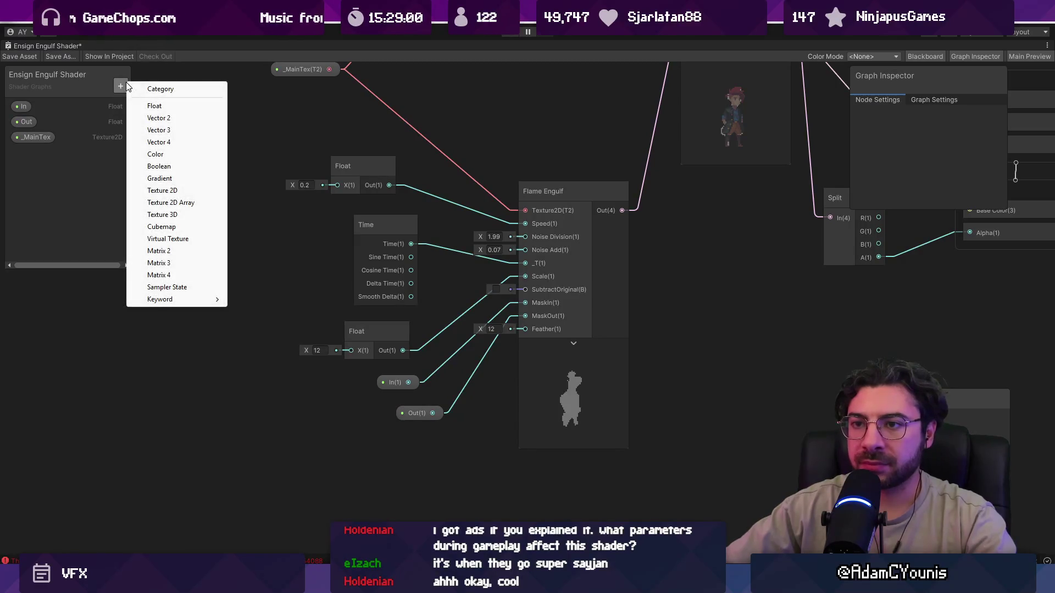
left_click(156, 106)
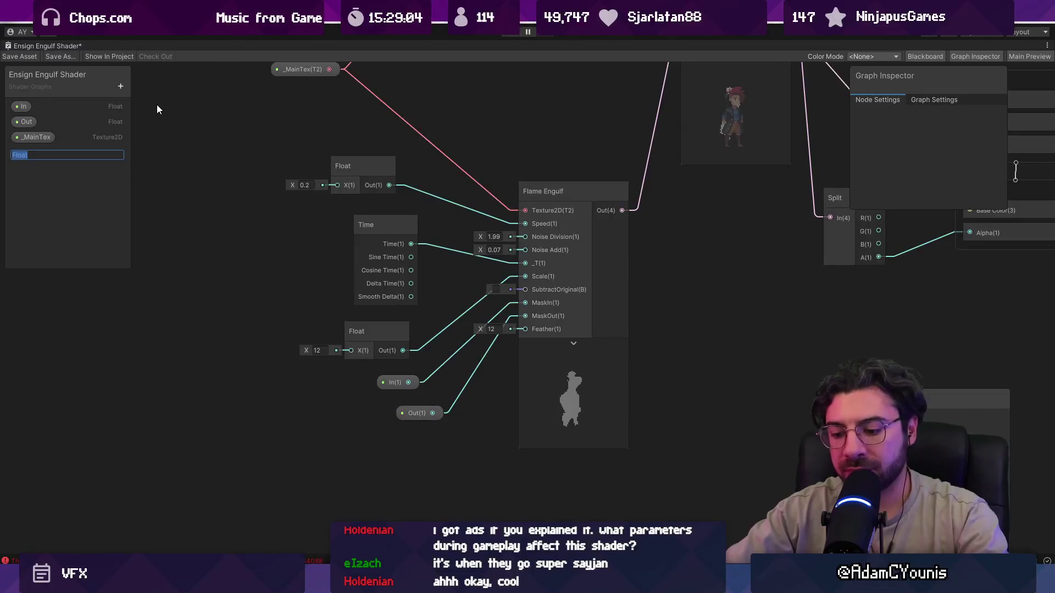
type("T")
key("Return")
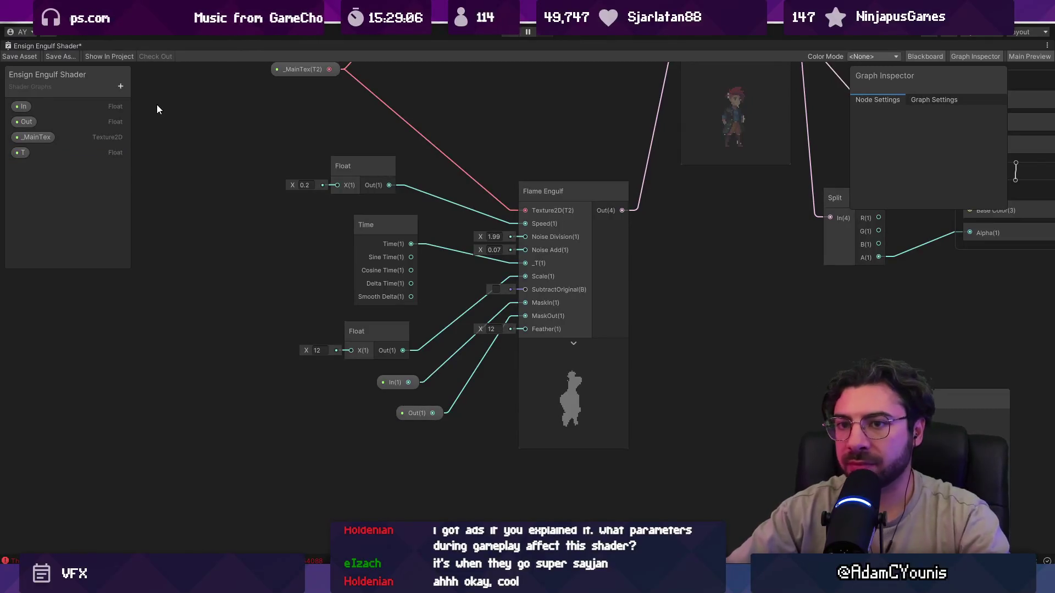
left_click(22, 152)
Place the T node on the canvas and delete the In and Out property nodes
left_click_drag(173, 361, 218, 426)
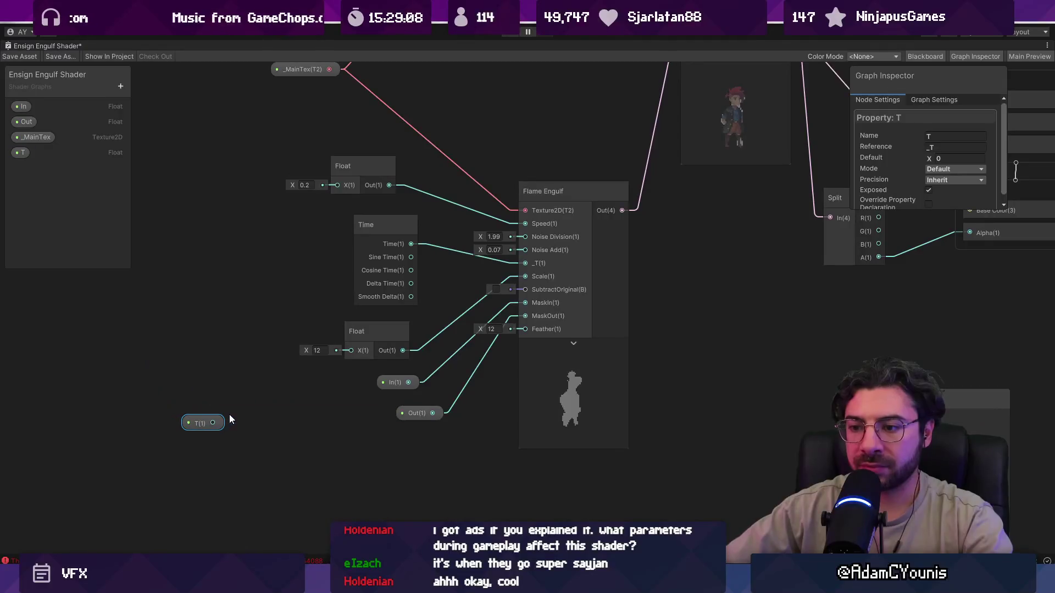
left_click_drag(355, 369, 420, 433)
key("Delete")
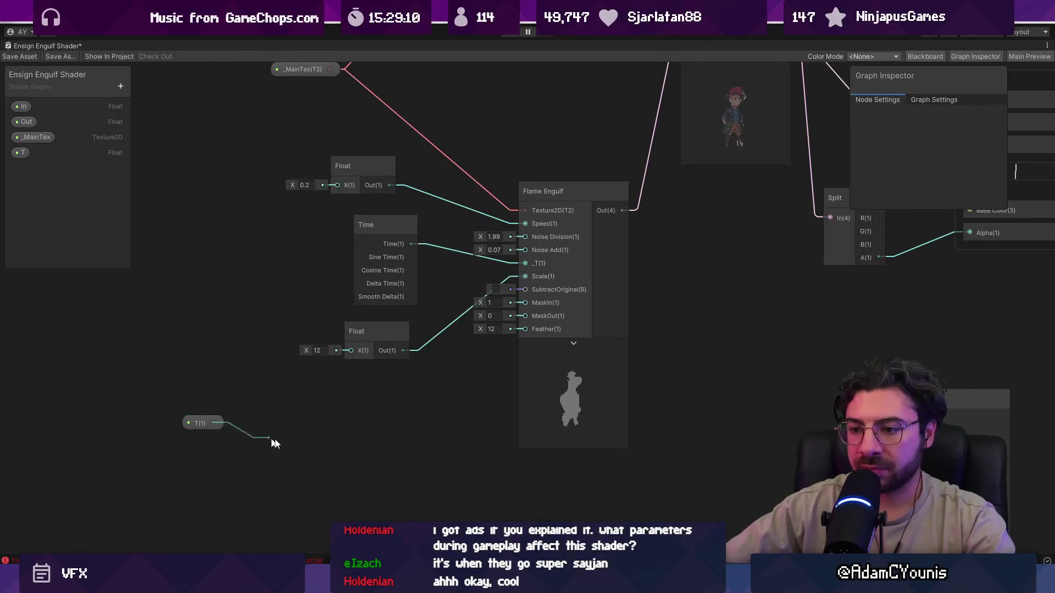
key("space")
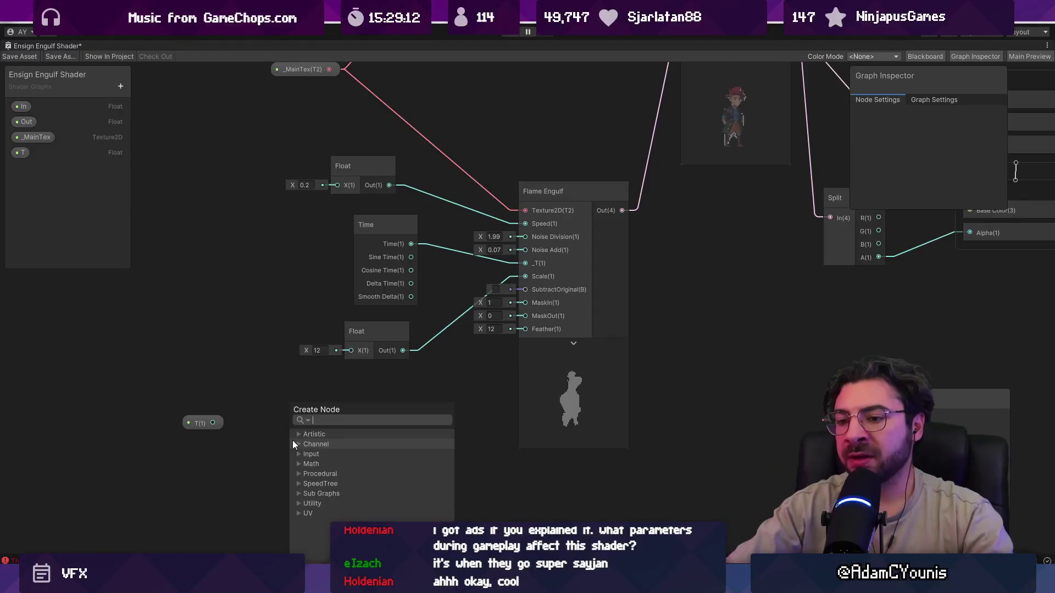
key("Escape")
Select the T node, briefly check the drawing-app sketch, then return to Unity
left_click(219, 425)
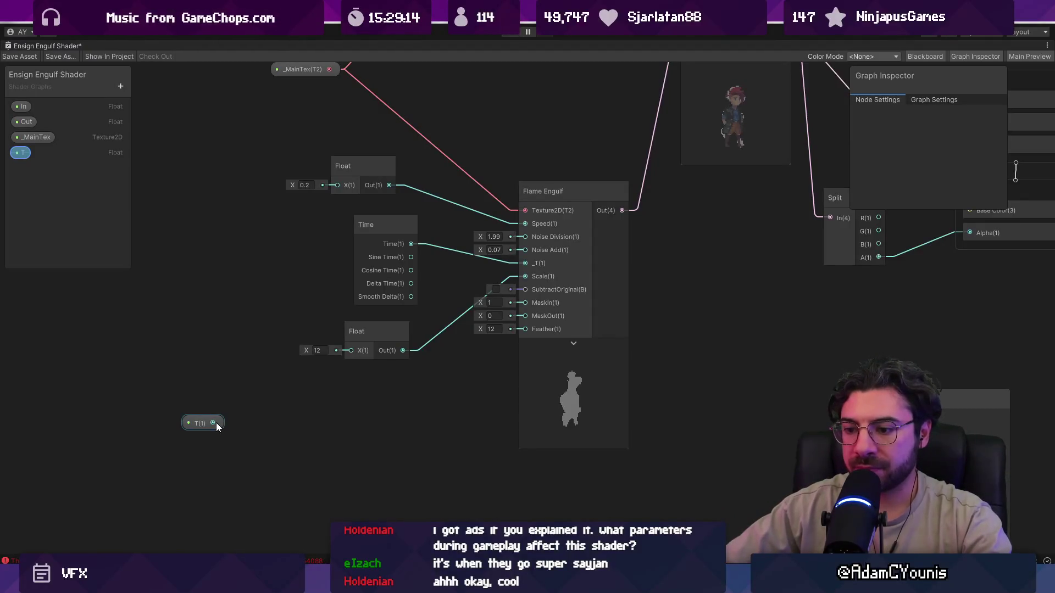
left_click(242, 472)
key("space")
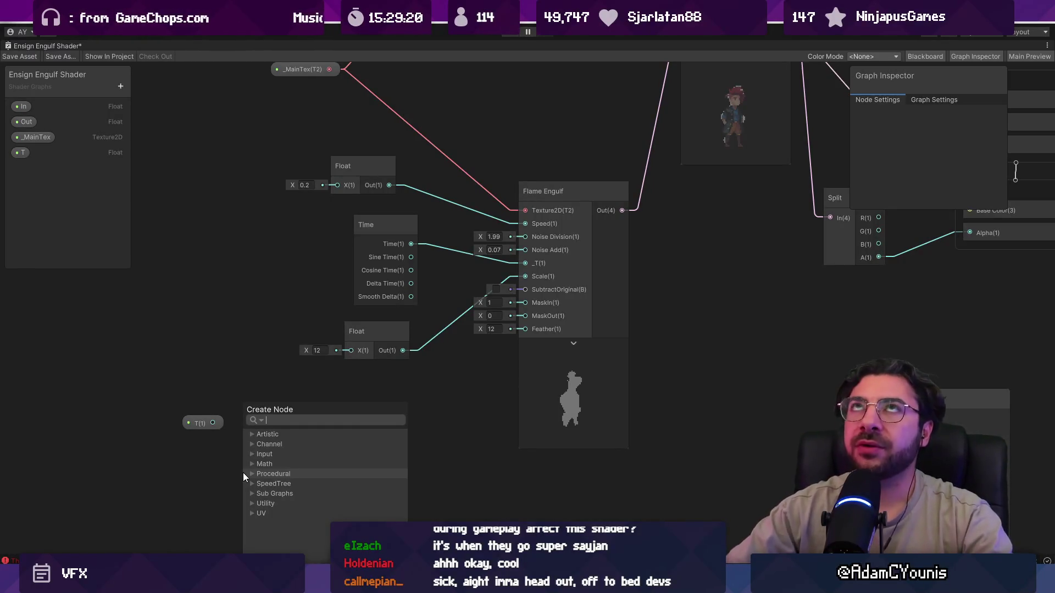
mouse_move(612, 583)
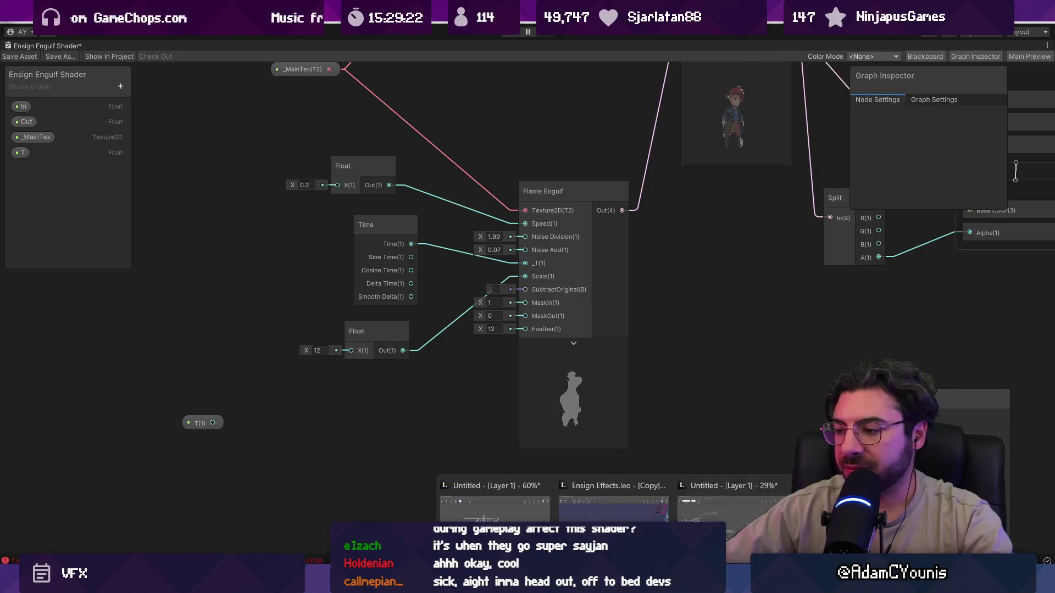
mouse_move(613, 510)
left_click(480, 511)
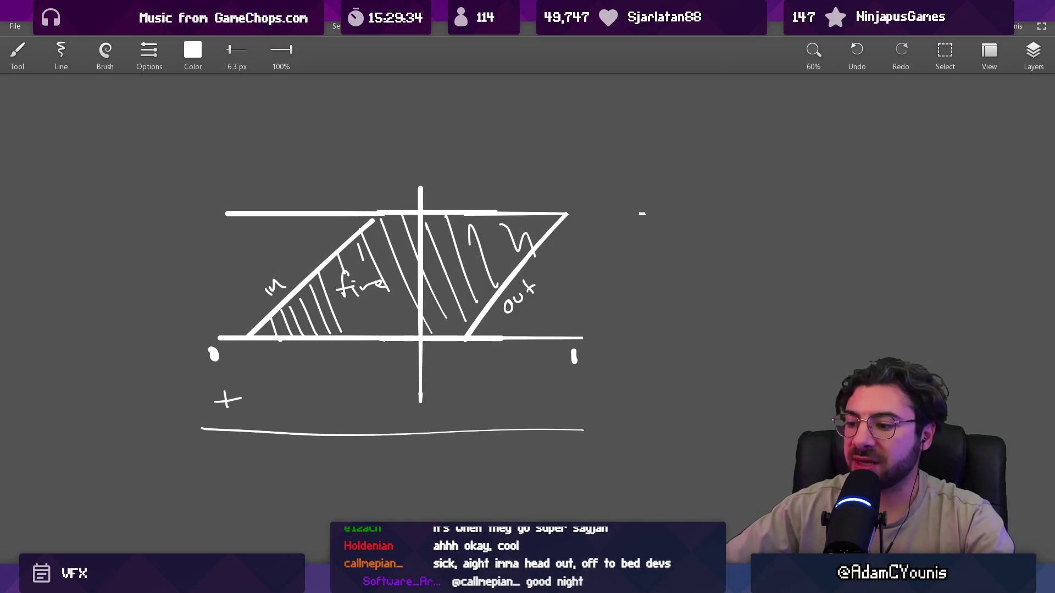
key("alt+Tab")
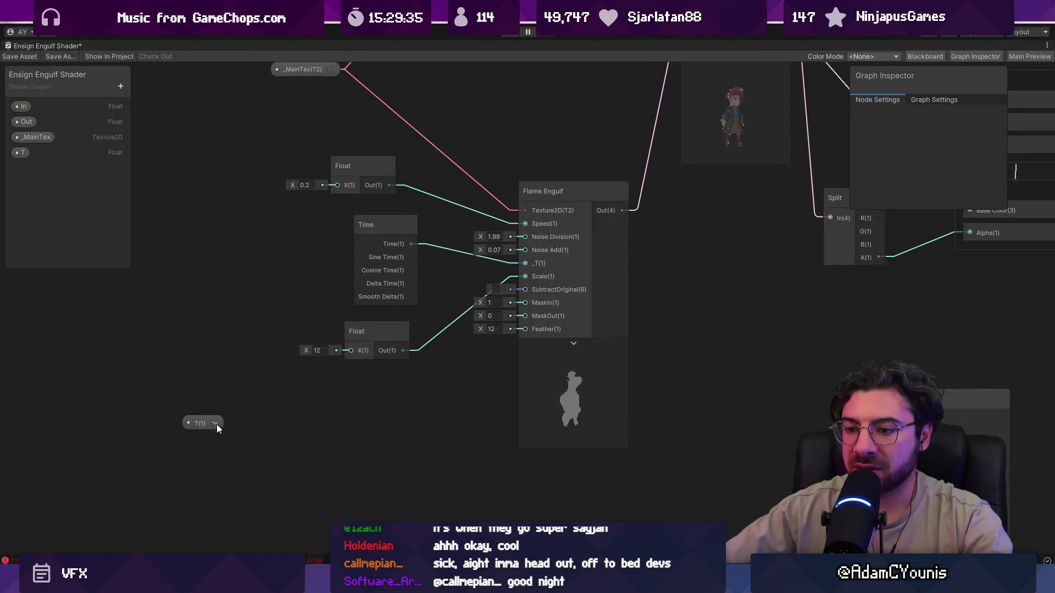
Add a Multiply node fed by T and wire its result into Flame Engulf's MaskIn
left_click_drag(214, 423, 242, 430)
type("mult")
key("Return")
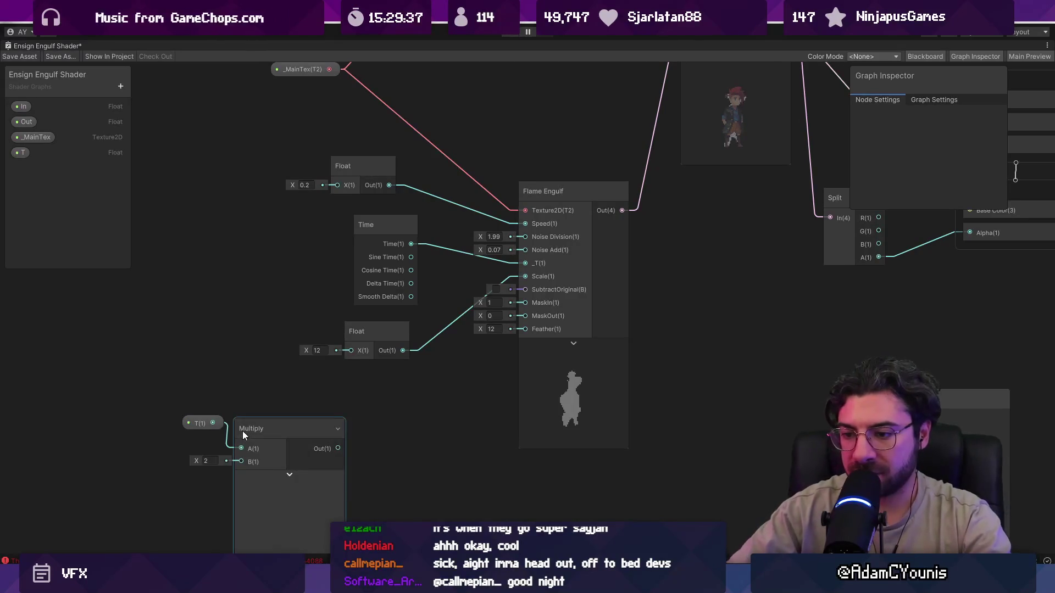
mouse_move(338, 449)
left_mouse_down()
mouse_move(499, 349)
mouse_move(423, 397)
left_mouse_up()
left_click(237, 425)
left_click_drag(194, 424, 182, 398)
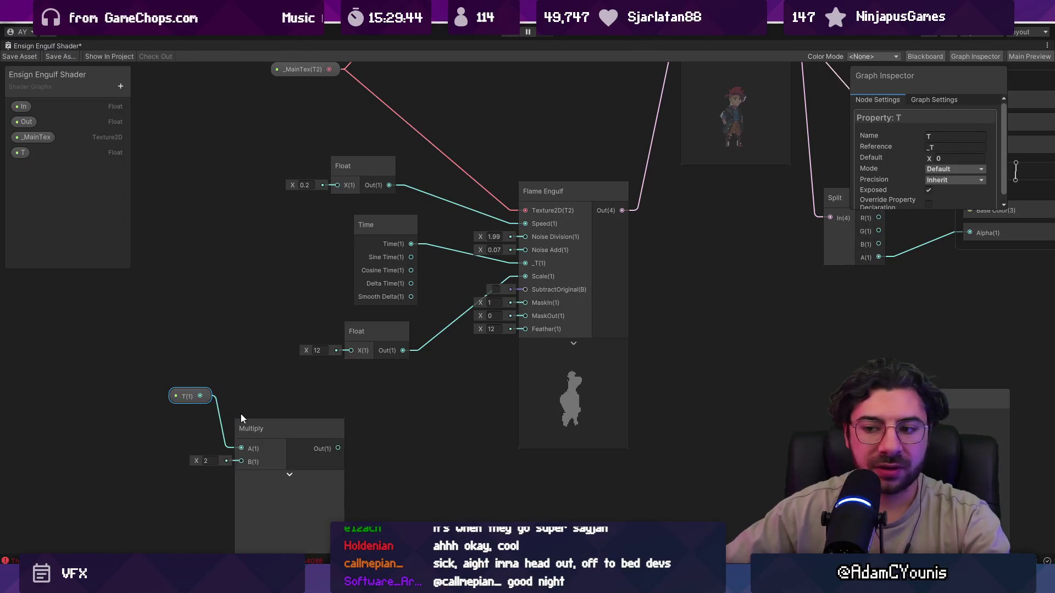
left_click_drag(264, 435, 269, 416)
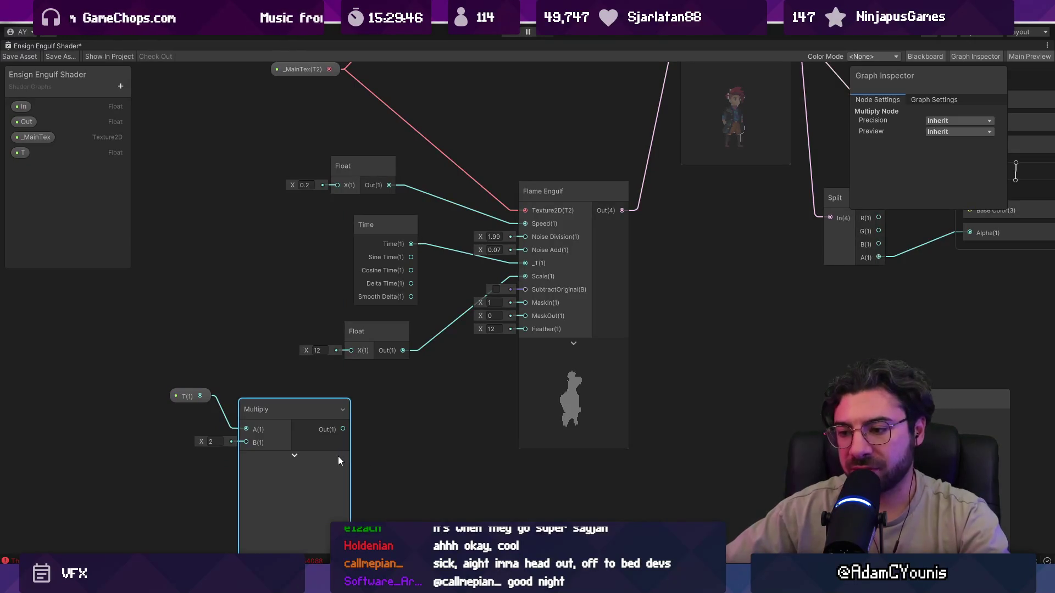
mouse_move(343, 430)
left_mouse_down()
mouse_move(478, 380)
mouse_move(518, 330)
left_mouse_up()
left_click_drag(525, 306, 525, 305)
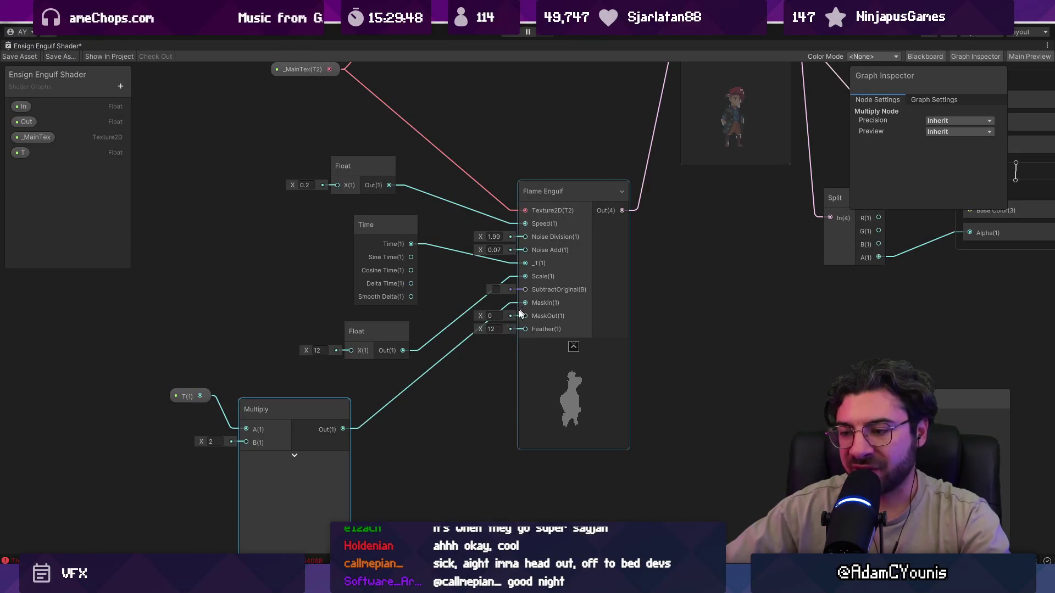
Add a Subtract node after Multiply and feed its result into Flame Engulf's MaskOut
left_click_drag(344, 428, 394, 456)
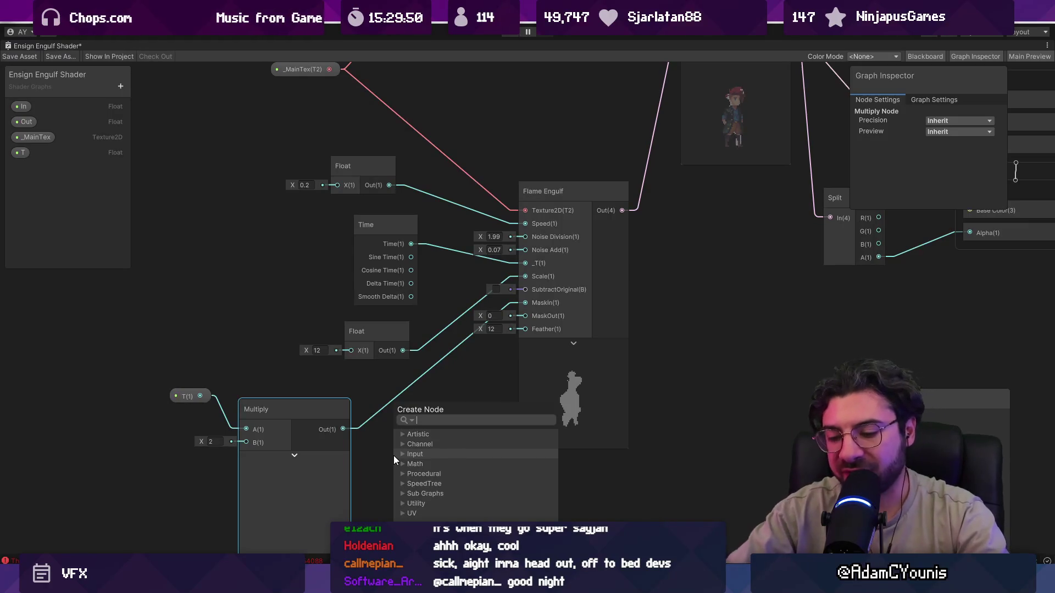
type("min")
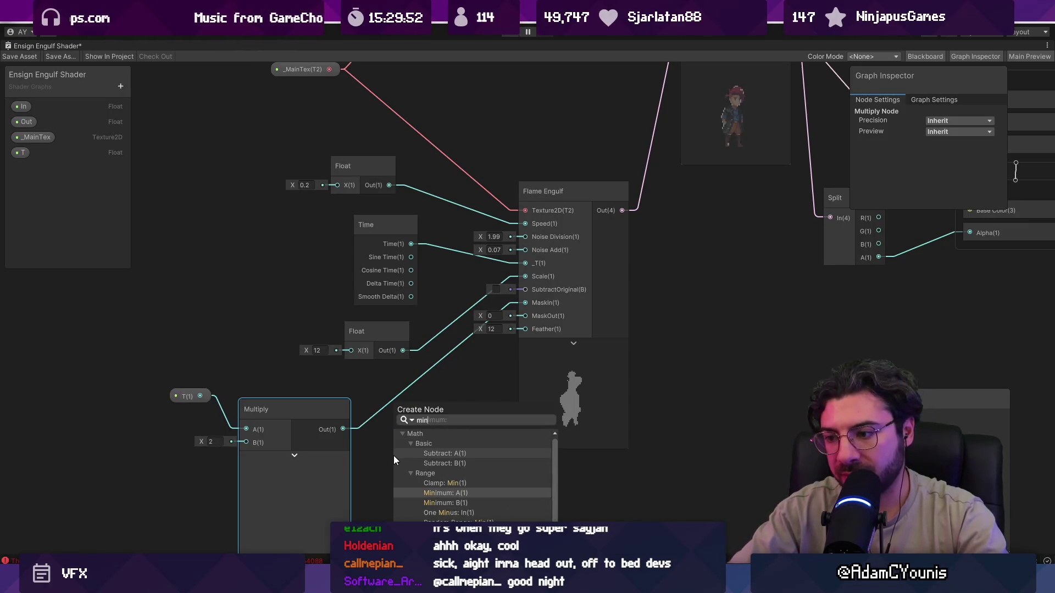
type("us")
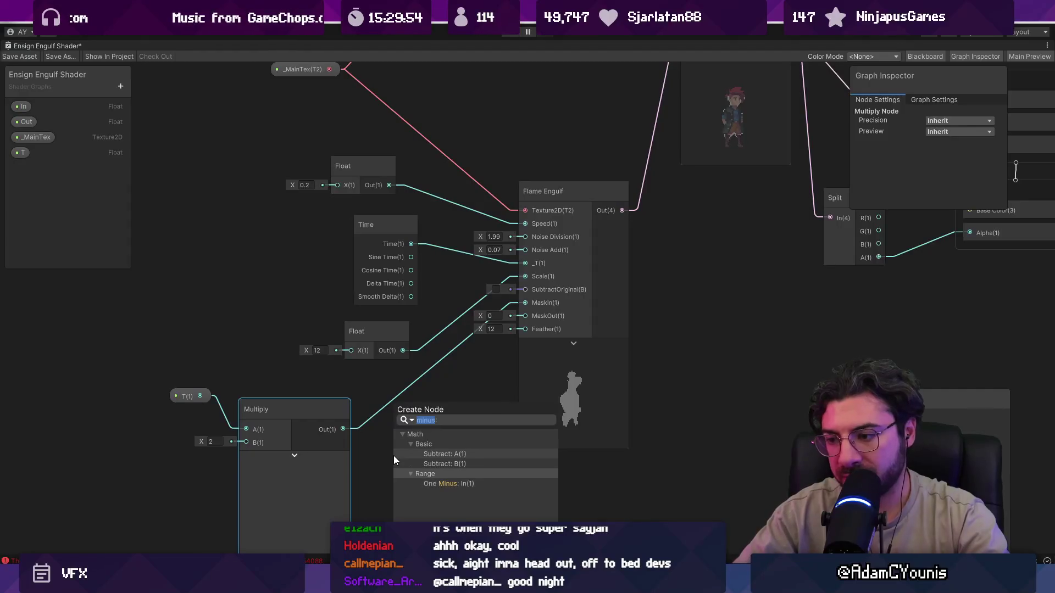
key("Return")
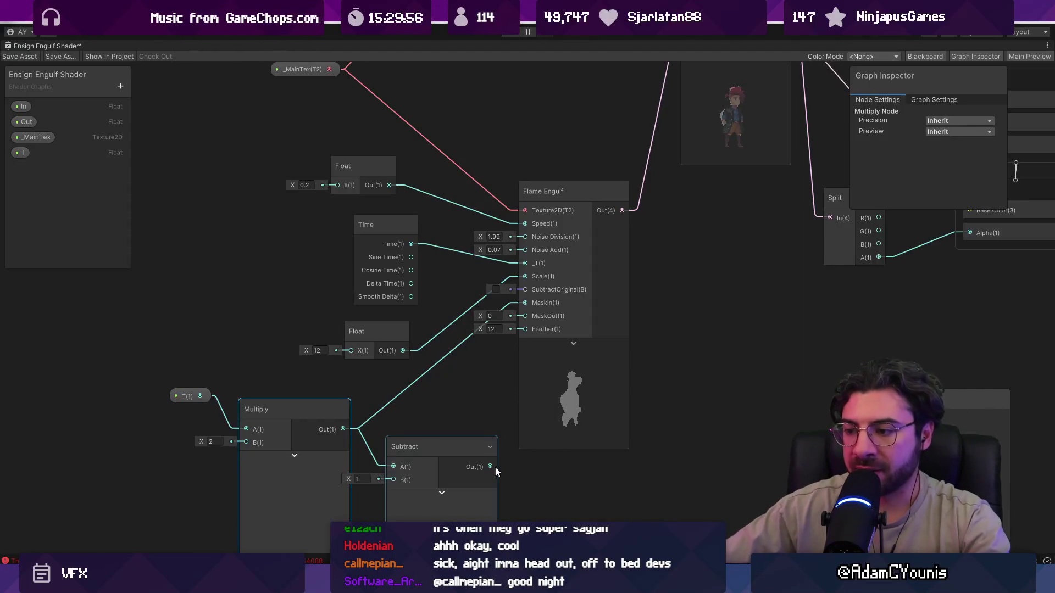
left_click_drag(494, 466, 525, 316)
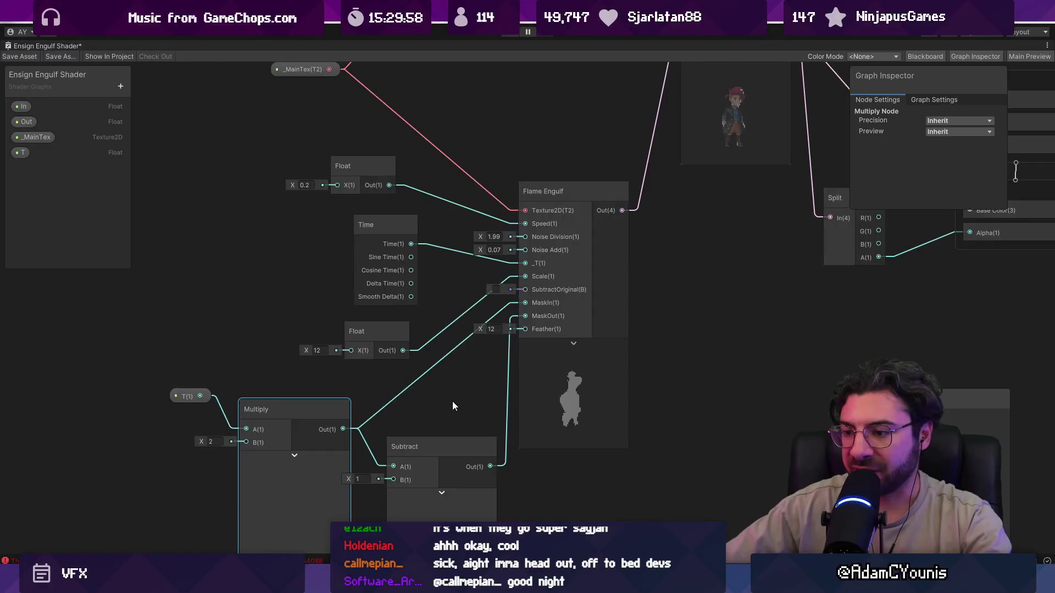
left_click_drag(452, 401, 380, 348)
left_click(121, 342)
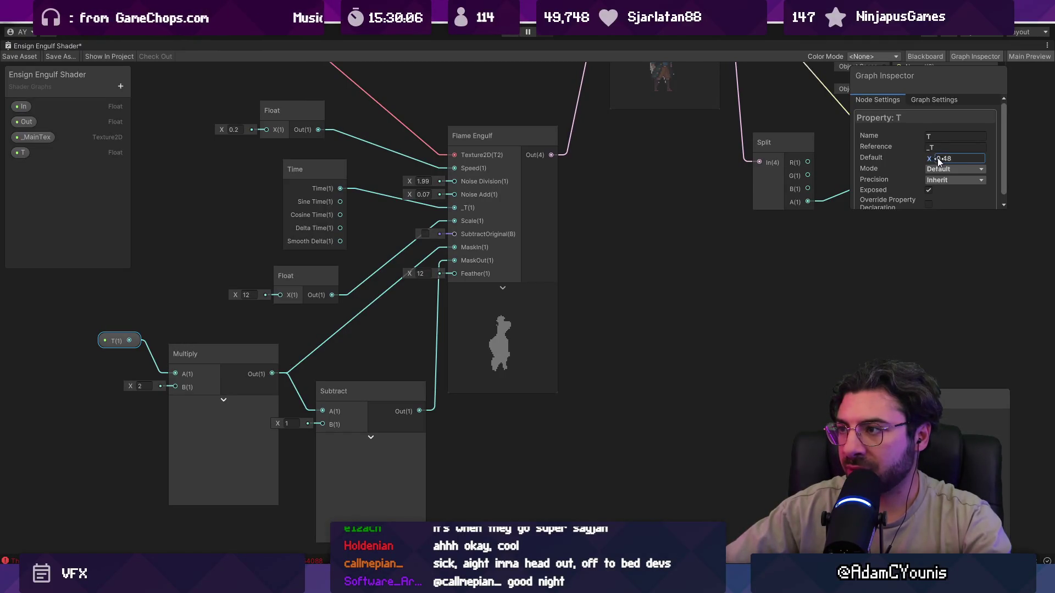
Drag T's default value up to 1.08, test a lower value, then undo it
left_click_drag(934, 157, 945, 156)
scroll(641, 247, "down", 3)
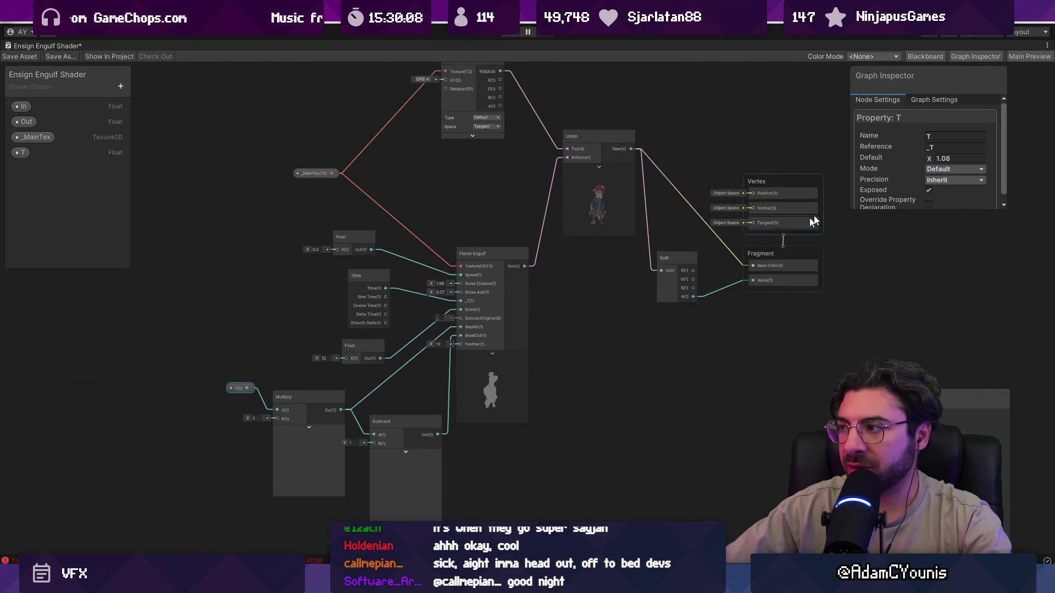
left_click_drag(927, 157, 928, 161)
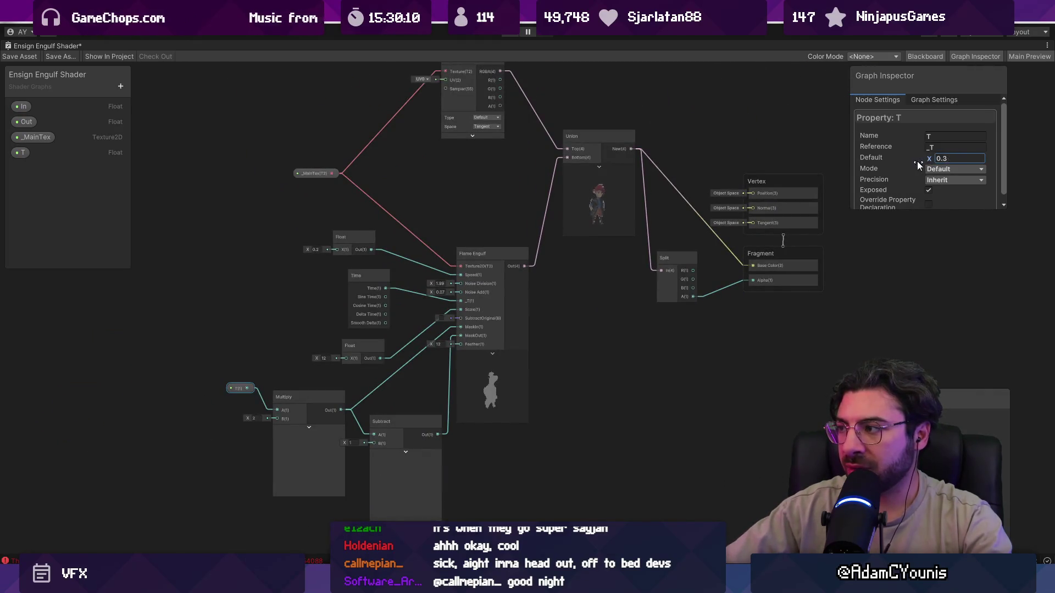
key("ctrl+z")
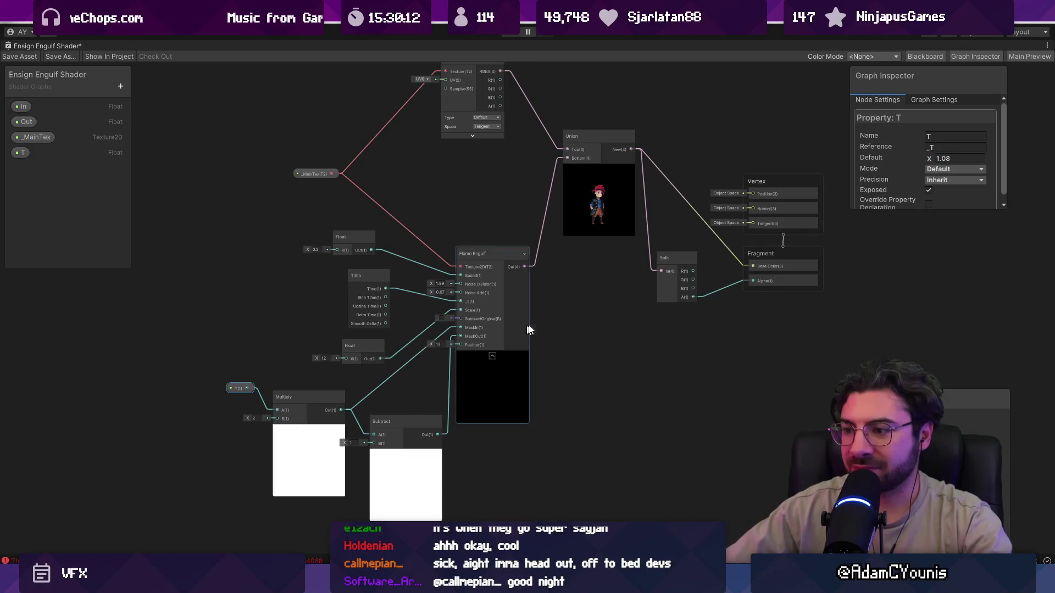
scroll(436, 334, "up", 1)
scroll(436, 334, "up", 2)
Type new default values for T, starting with 0.5, then 1 and 10.5
left_click(946, 158)
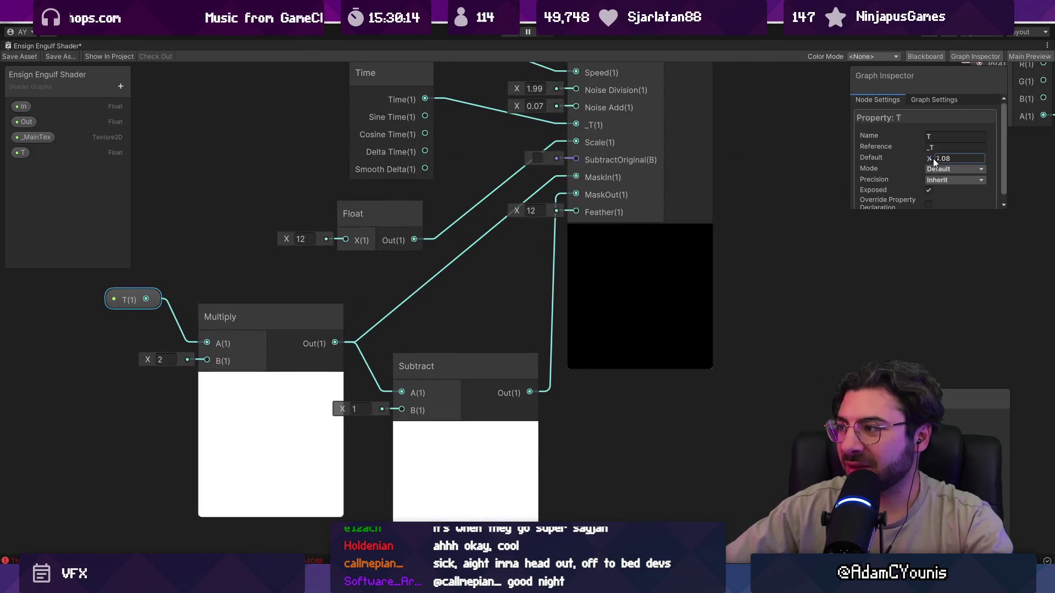
type("0.5")
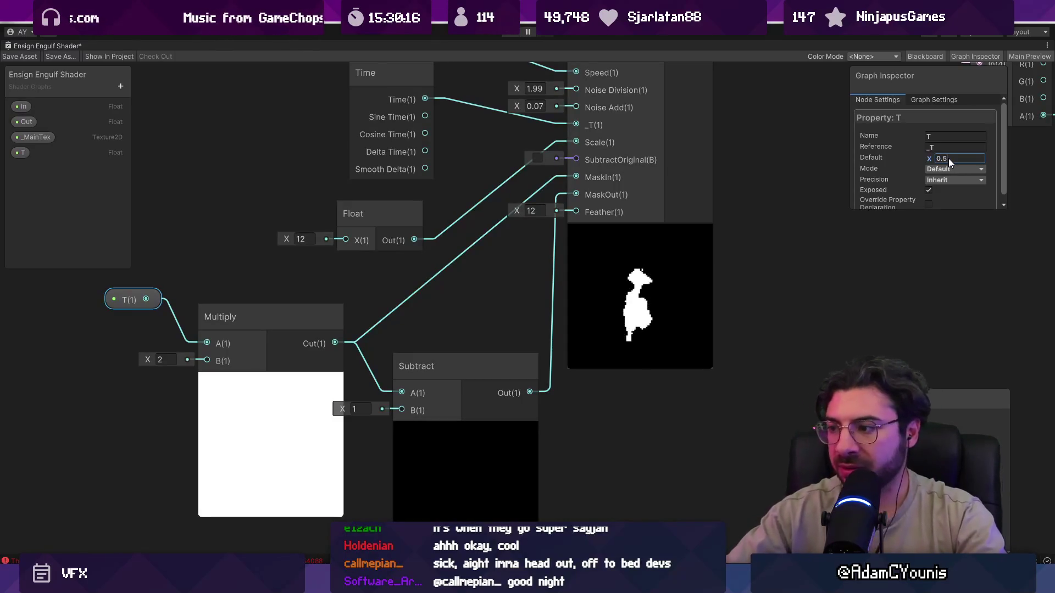
scroll(573, 265, "down", 2)
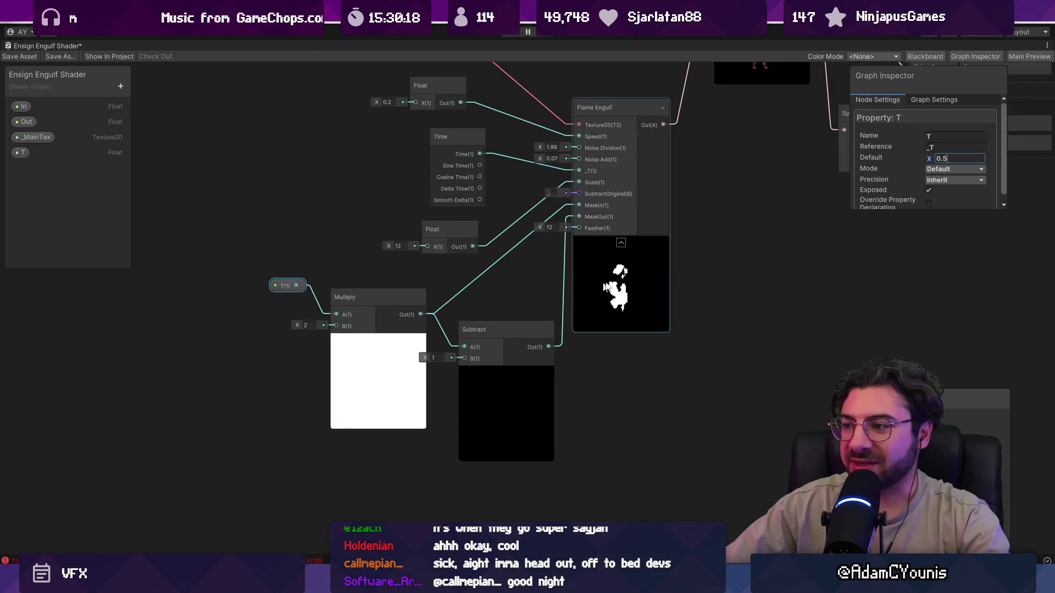
mouse_move(929, 161)
left_mouse_down()
mouse_move(941, 162)
mouse_move(922, 166)
mouse_move(951, 161)
mouse_move(911, 163)
left_mouse_up()
type("1")
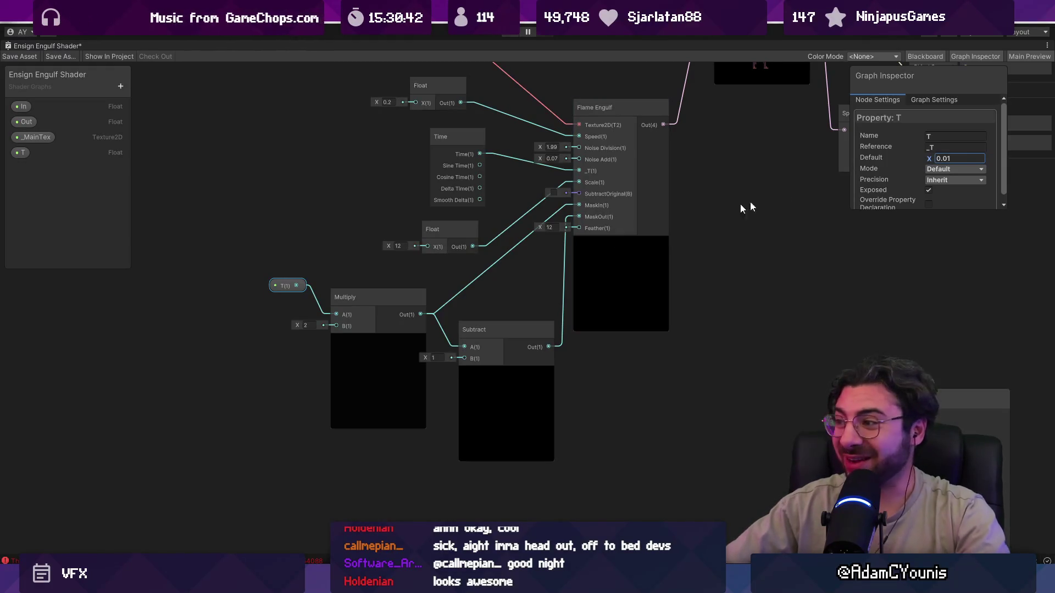
type("1")
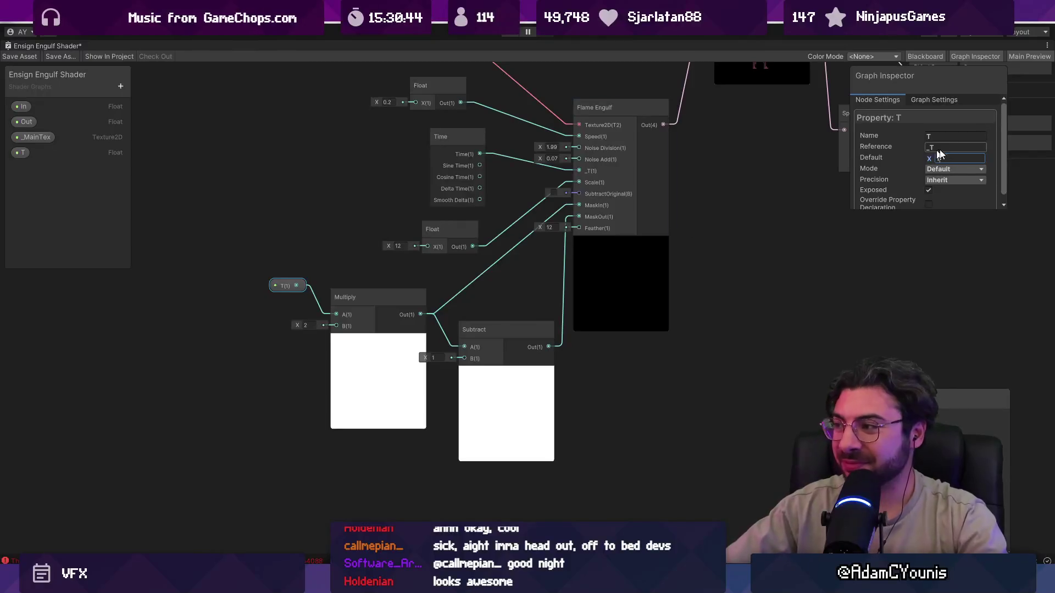
type("0.5")
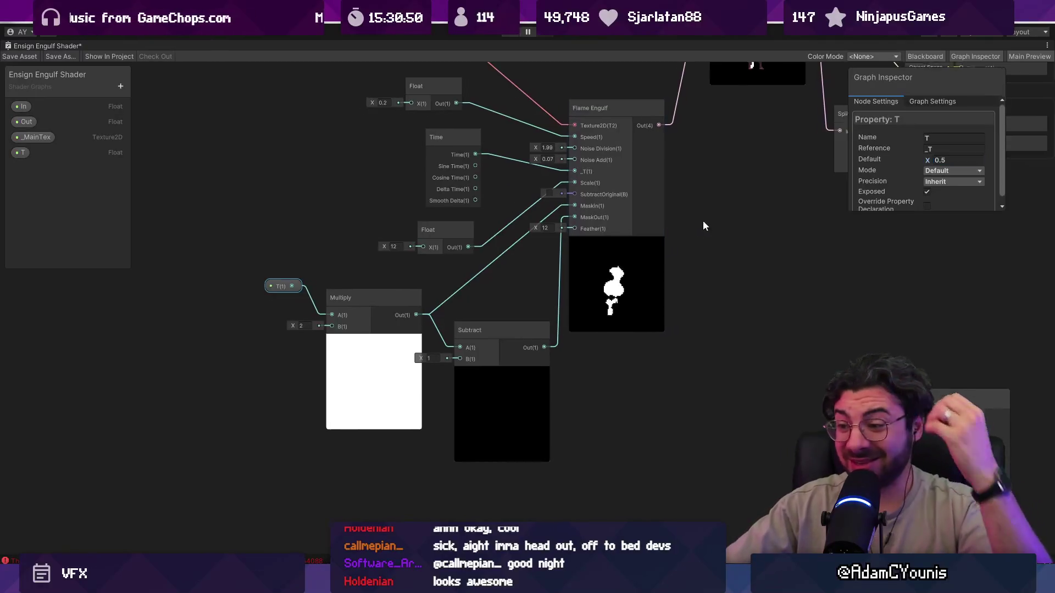
Collapse the Multiply preview, line up Multiply and Subtract beside T, and save the Ensign Engulf Shader
left_click_drag(526, 346, 430, 367)
left_click(408, 396)
left_click(410, 394)
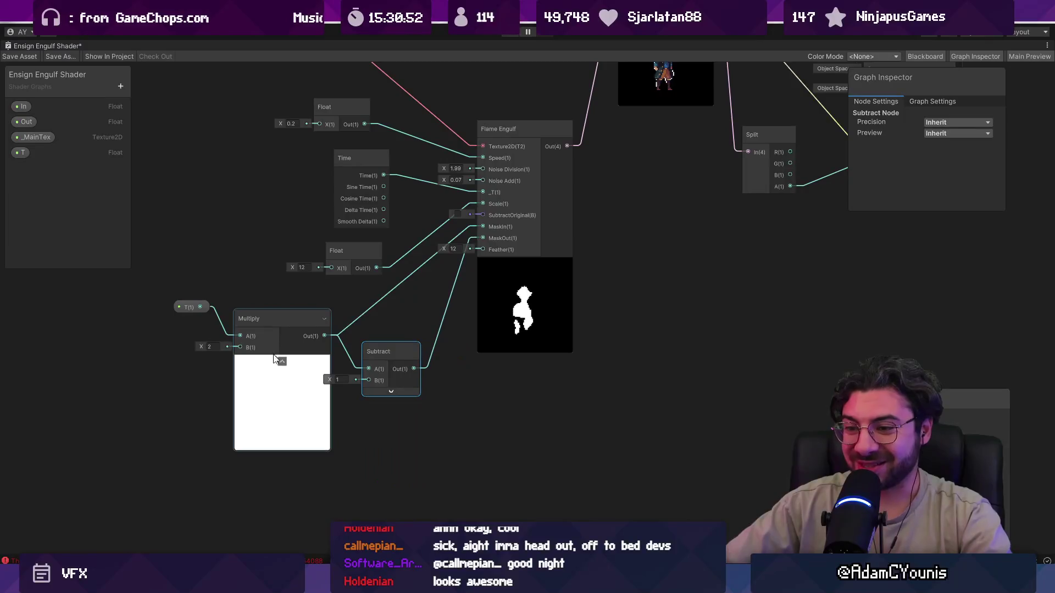
left_click(282, 361)
left_click_drag(381, 351, 344, 318)
key("a")
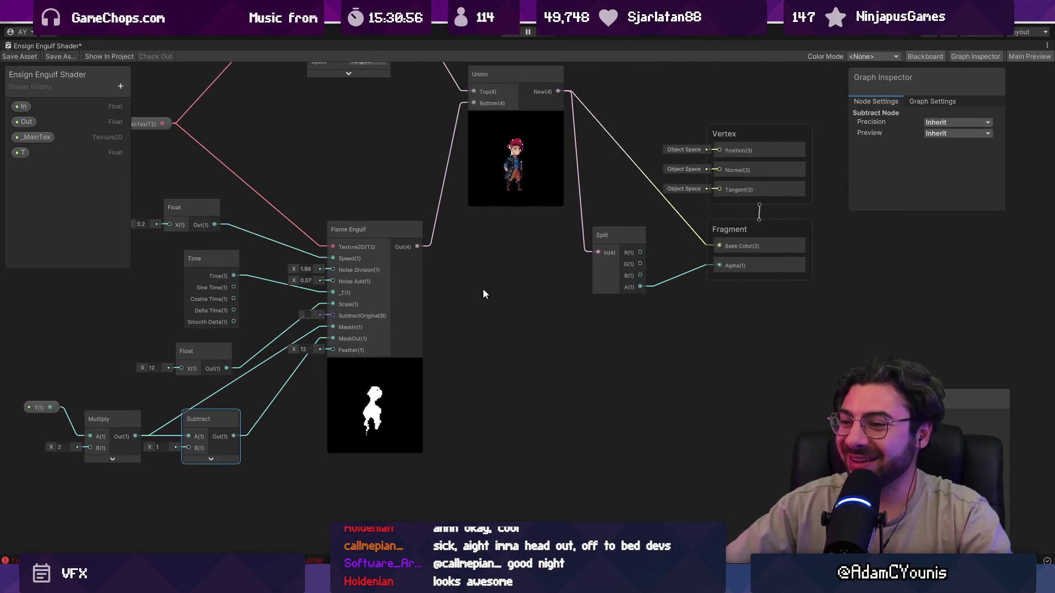
mouse_move(31, 396)
left_mouse_down()
mouse_move(129, 431)
mouse_move(199, 424)
mouse_move(228, 434)
left_mouse_up()
left_click(255, 391)
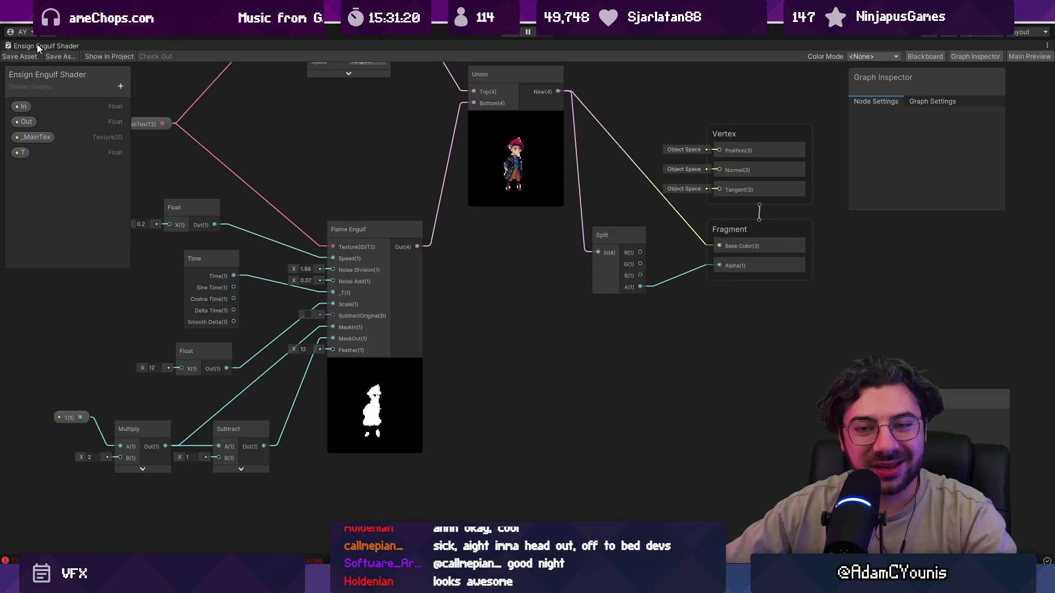
left_click(25, 53)
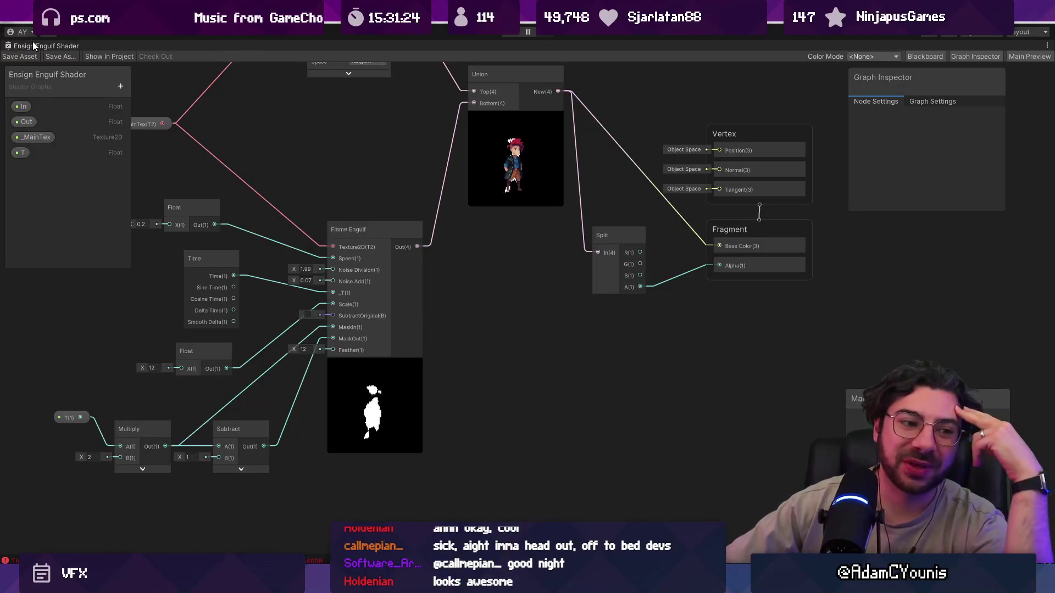
mouse_move(528, 583)
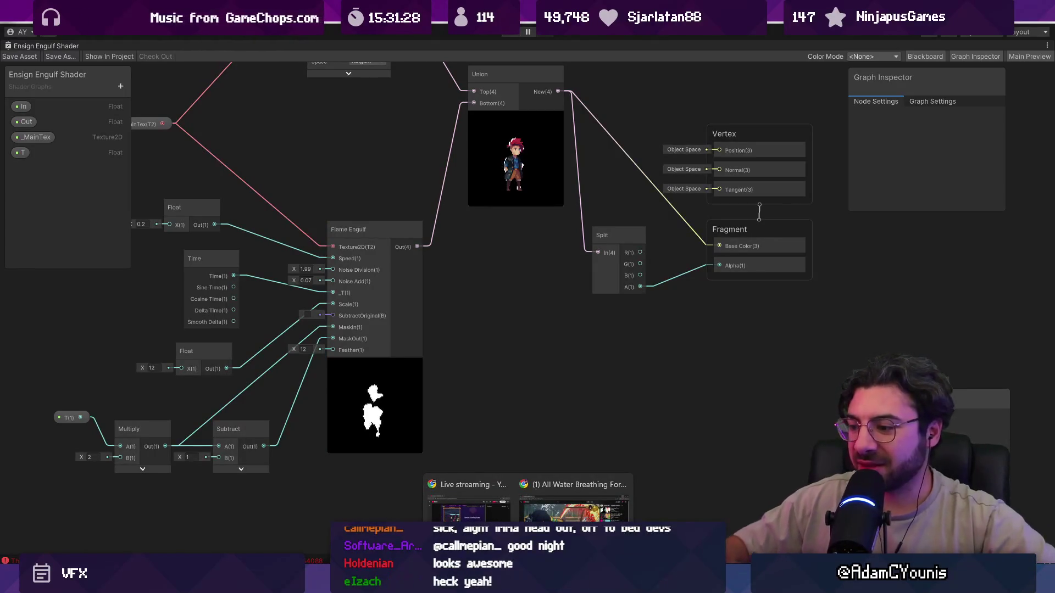
In Leonardo, paint a large soft grey glow mid-canvas with the round brush
left_click(613, 495)
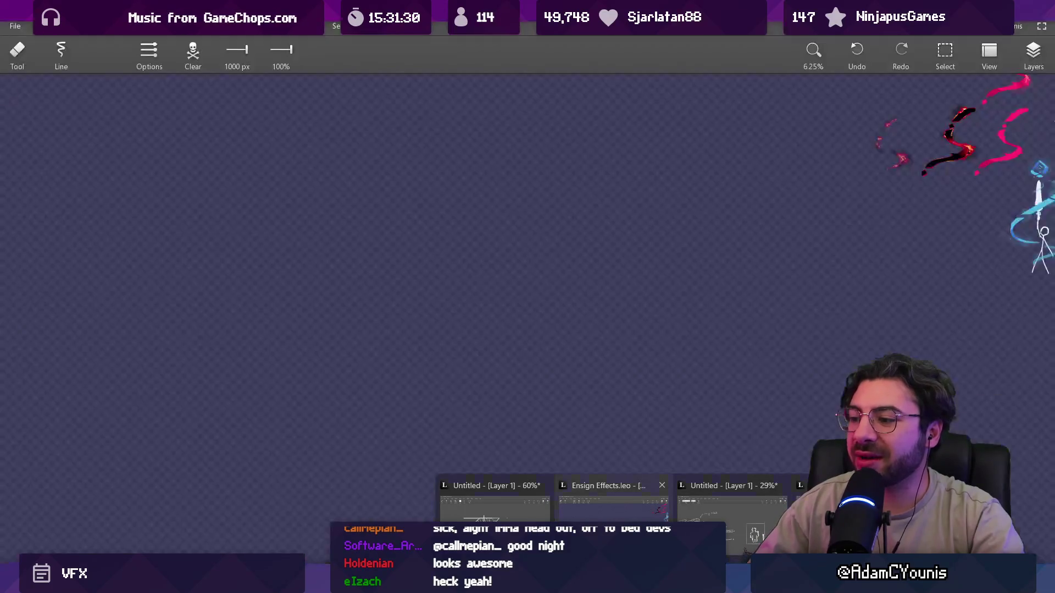
mouse_move(665, 384)
left_mouse_down()
mouse_move(332, 242)
mouse_move(273, 236)
left_mouse_up()
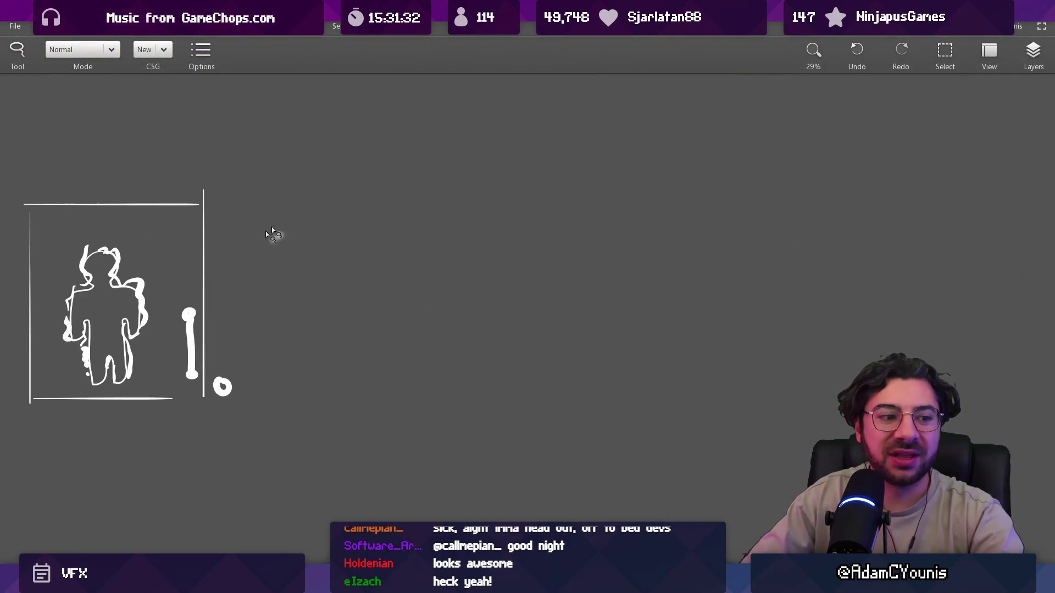
key("b")
key("c")
left_click(105, 55)
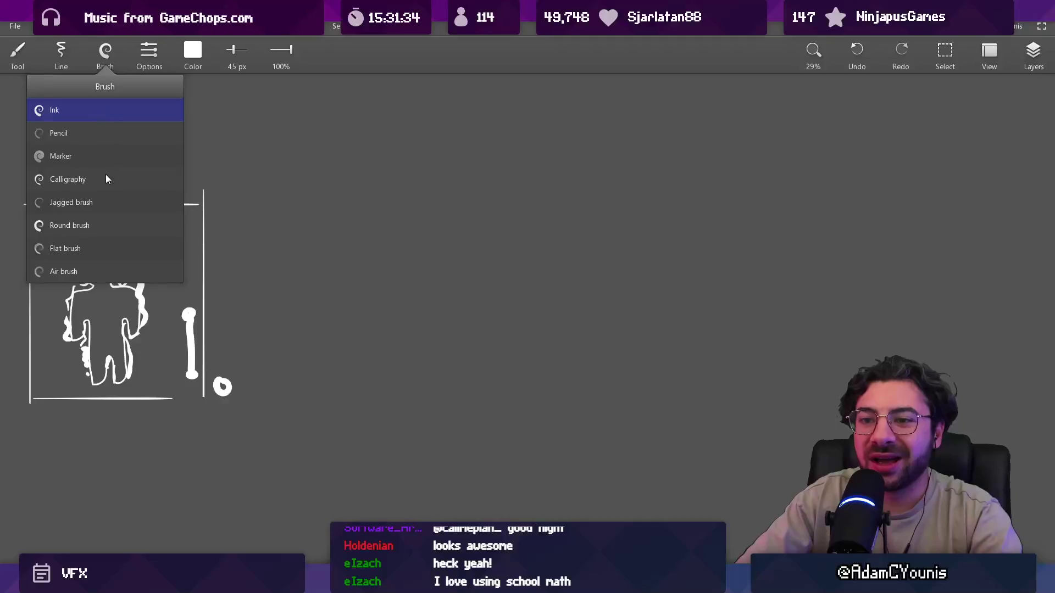
left_click(106, 224)
mouse_move(523, 282)
left_mouse_down()
mouse_move(505, 251)
mouse_move(513, 269)
mouse_move(498, 285)
mouse_move(484, 242)
mouse_move(499, 305)
mouse_move(536, 325)
mouse_move(522, 294)
mouse_move(528, 320)
mouse_move(537, 311)
mouse_move(518, 318)
mouse_move(483, 302)
mouse_move(472, 198)
mouse_move(544, 271)
left_mouse_up()
Shrink the brush to 9.6 px and draw thin frame lines around the glow
scroll(423, 360, "down", 5)
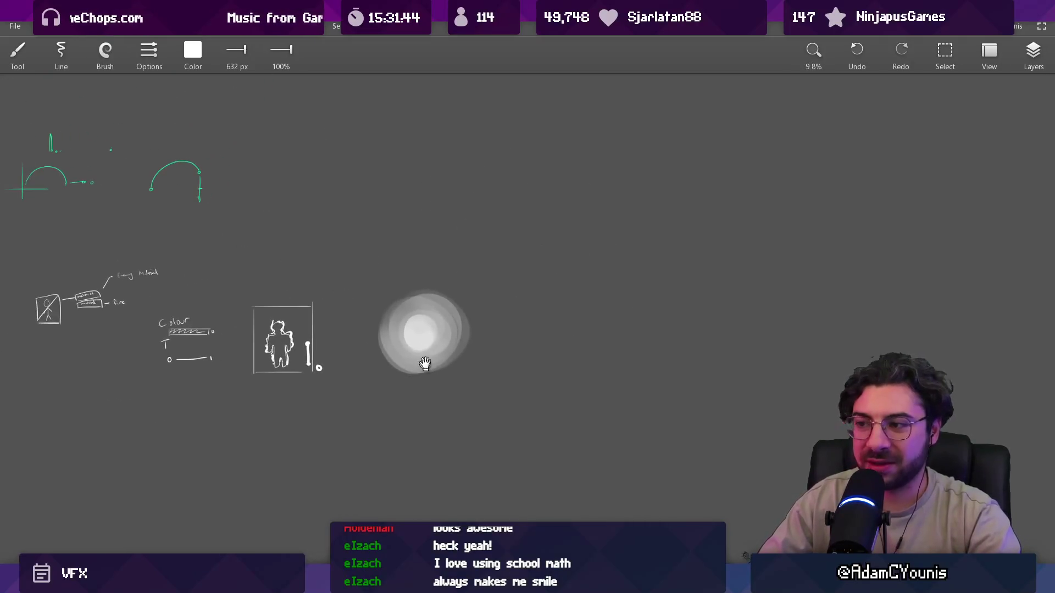
scroll(449, 316, "up", 3)
scroll(448, 316, "up", 2)
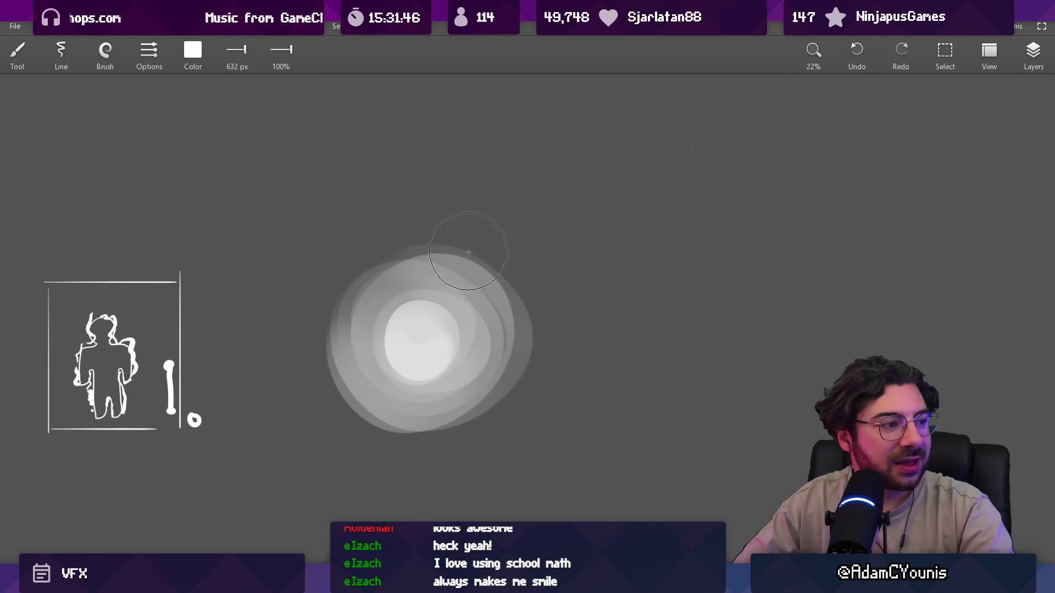
left_click_drag(353, 283, 287, 214)
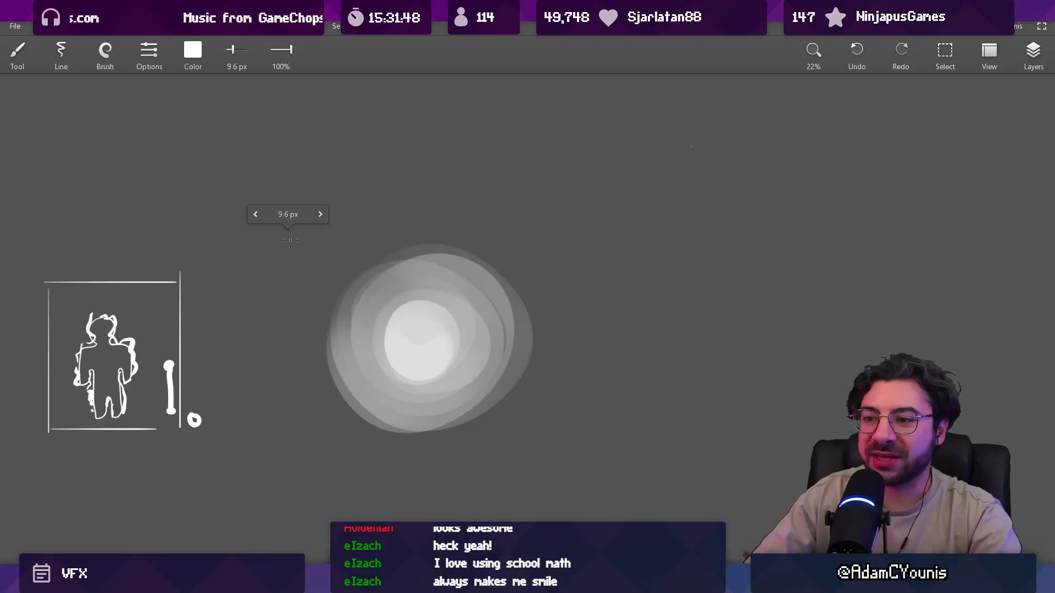
mouse_move(299, 283)
left_mouse_down()
mouse_move(297, 486)
mouse_move(555, 480)
left_mouse_up()
left_click_drag(568, 209, 568, 482)
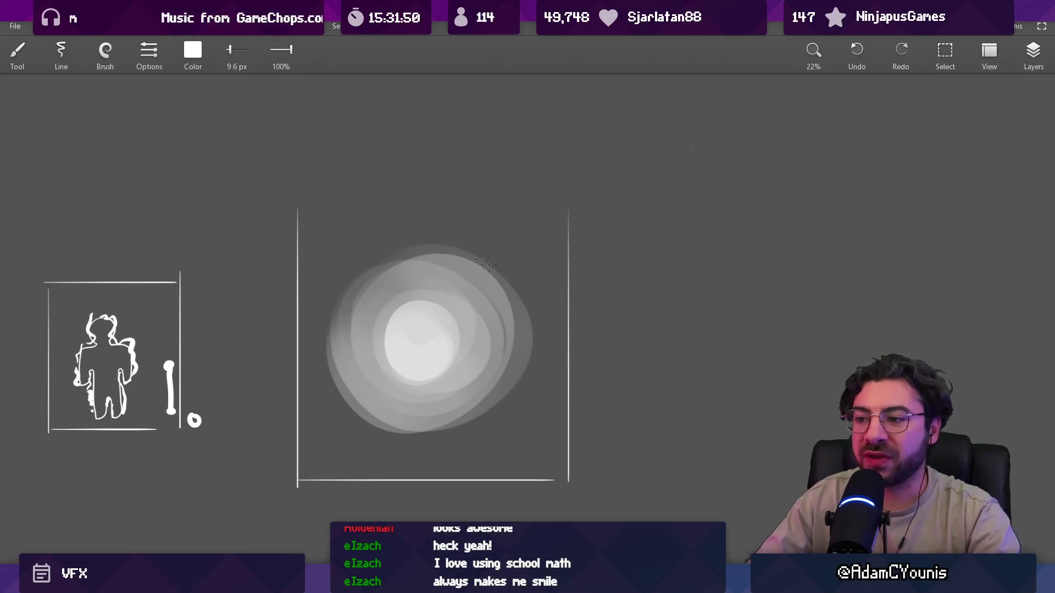
left_click_drag(308, 188, 588, 189)
left_click_drag(497, 308, 460, 280)
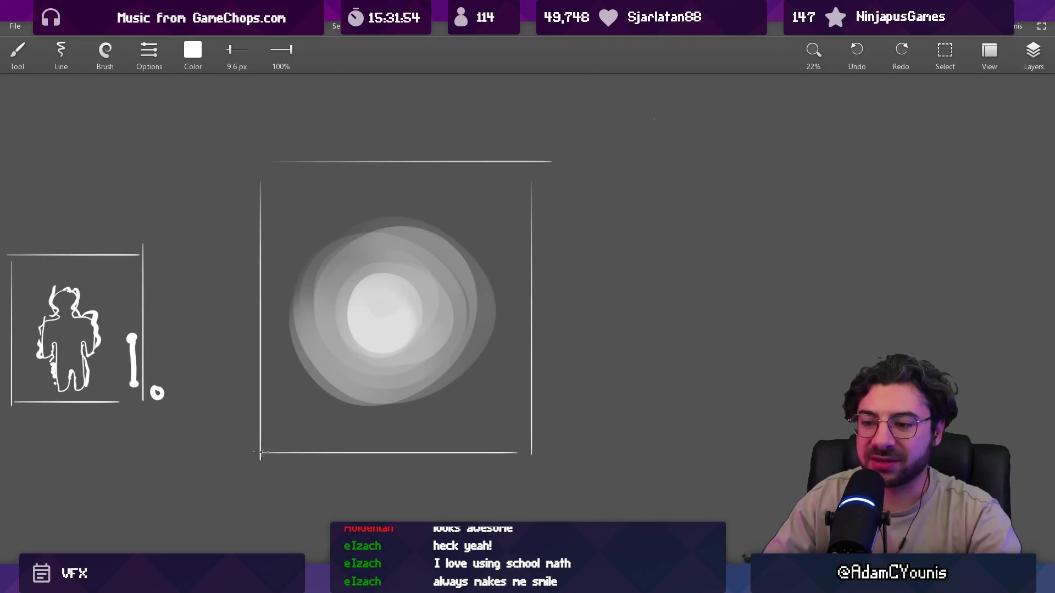
Try diagonal lines, an arc and a ring over the framed glow, undoing each one
left_click_drag(260, 452, 546, 160)
key("ctrl+z")
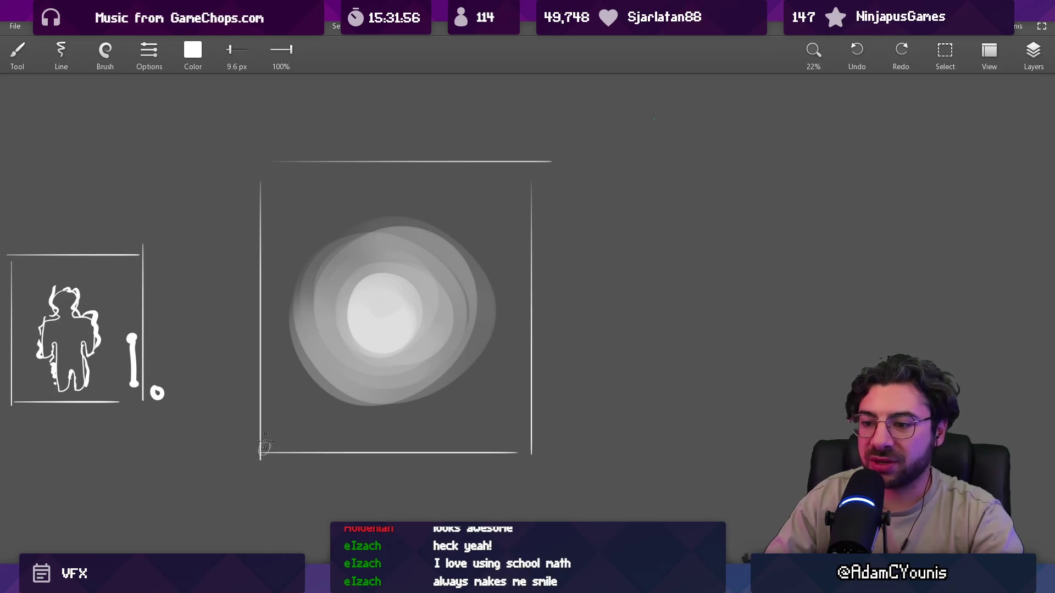
left_click_drag(267, 446, 389, 320)
key("ctrl+z")
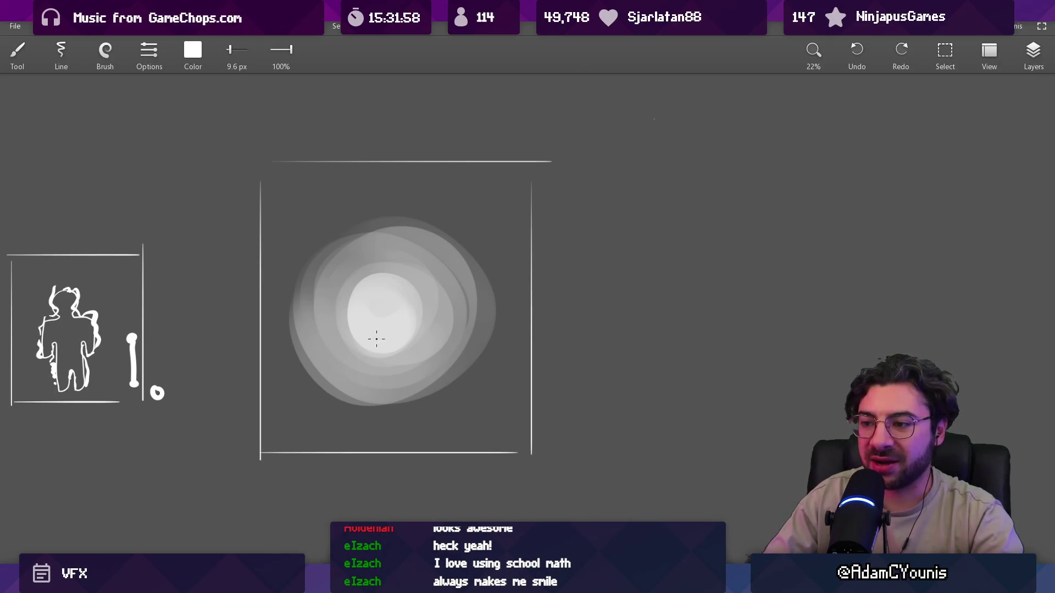
left_click_drag(270, 263, 447, 187)
key("ctrl+z")
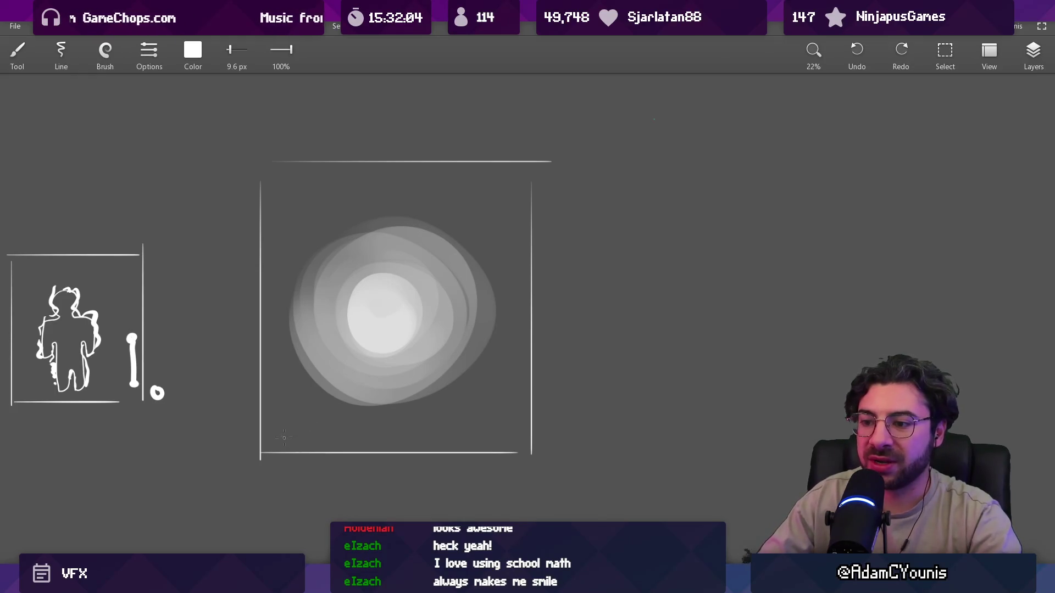
left_click_drag(383, 312, 267, 450)
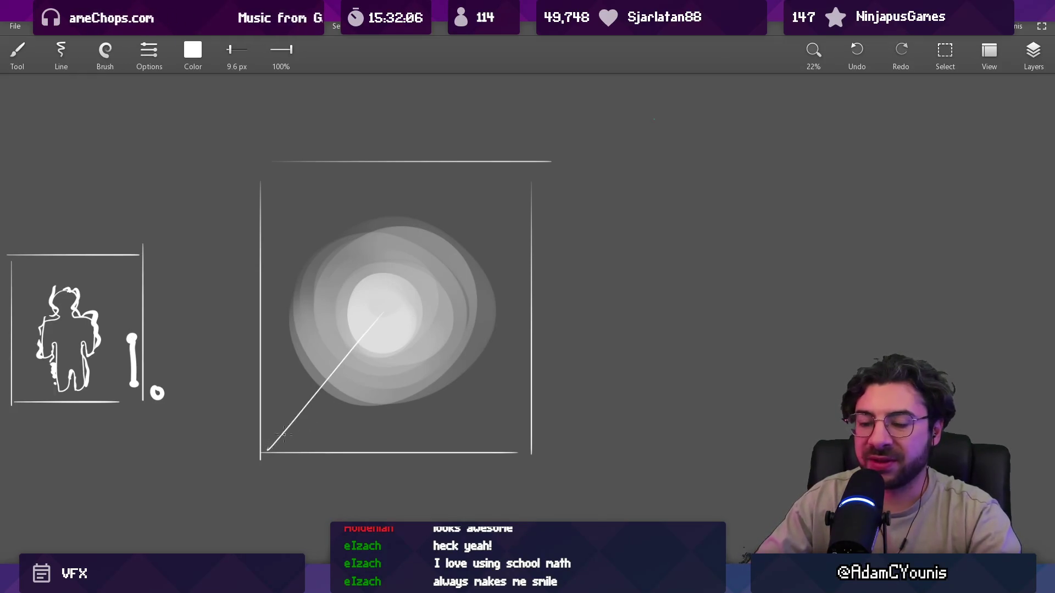
key("ctrl+z")
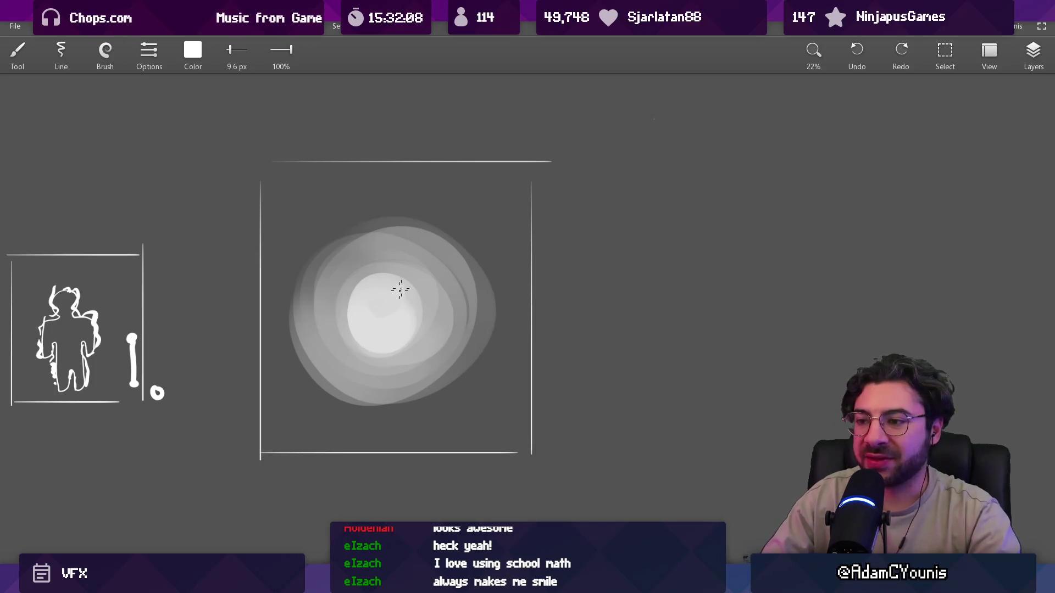
left_click_drag(400, 289, 395, 301)
key("ctrl+z")
Draw and undo an up-right arrow from the glow centre, then zoom out
scroll(428, 284, "up", 2)
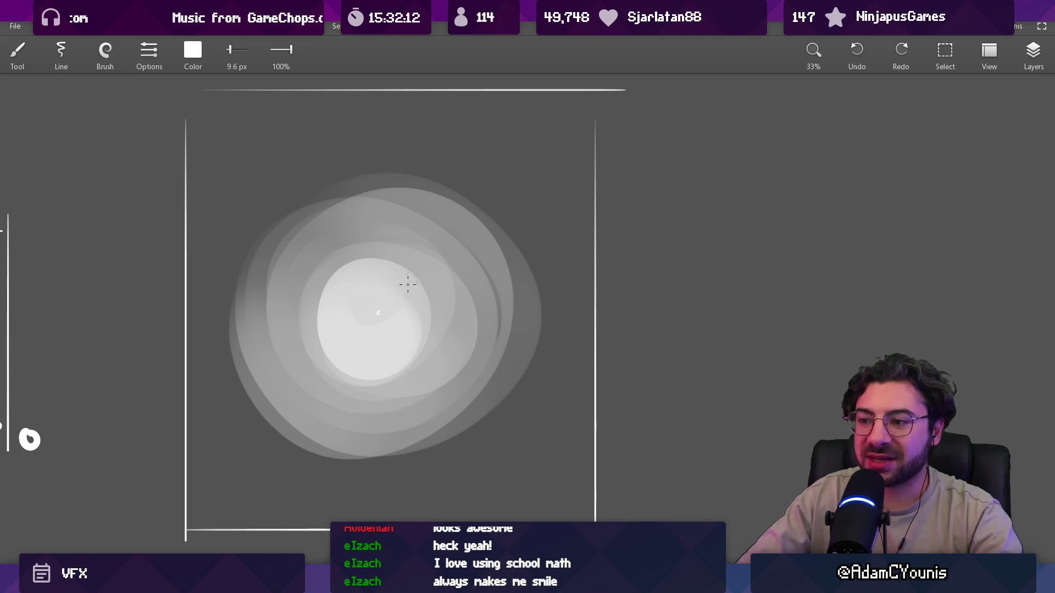
left_click_drag(385, 308, 540, 155)
left_click_drag(526, 246, 468, 286)
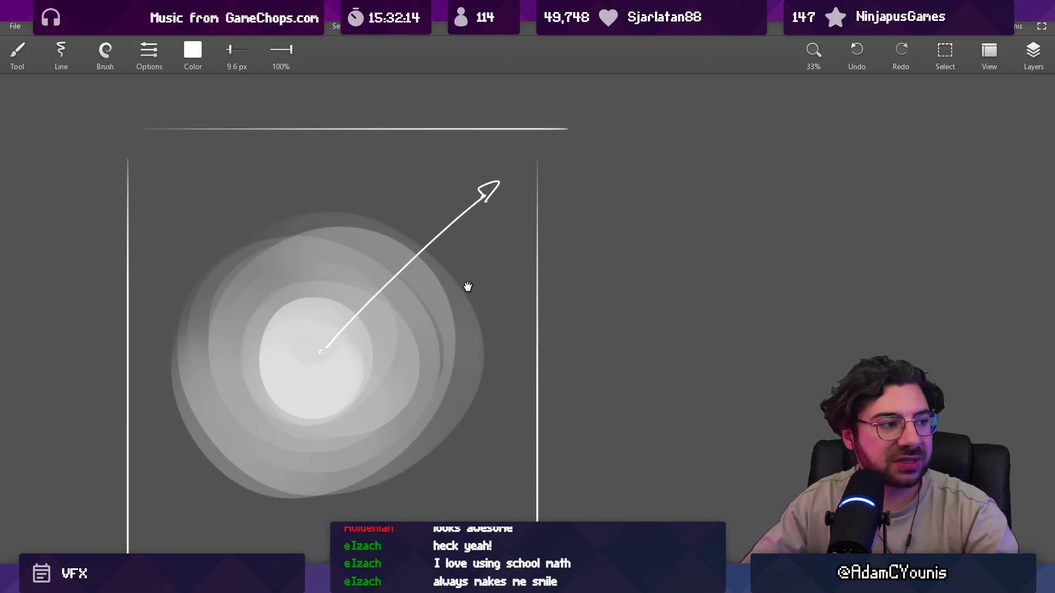
key("ctrl+z")
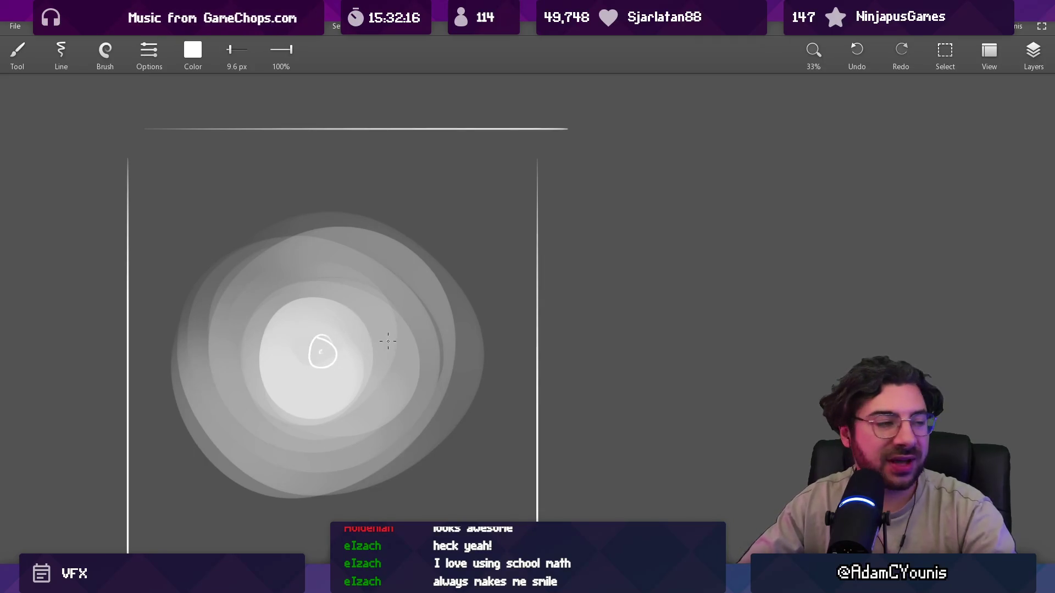
scroll(398, 320, "down", 1)
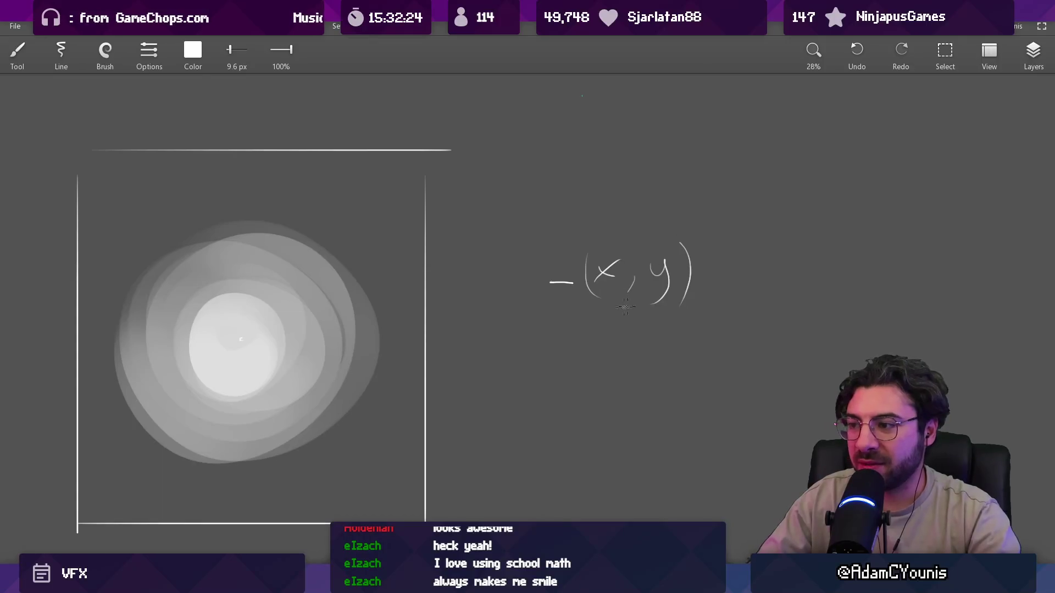
scroll(416, 328, "down", 5)
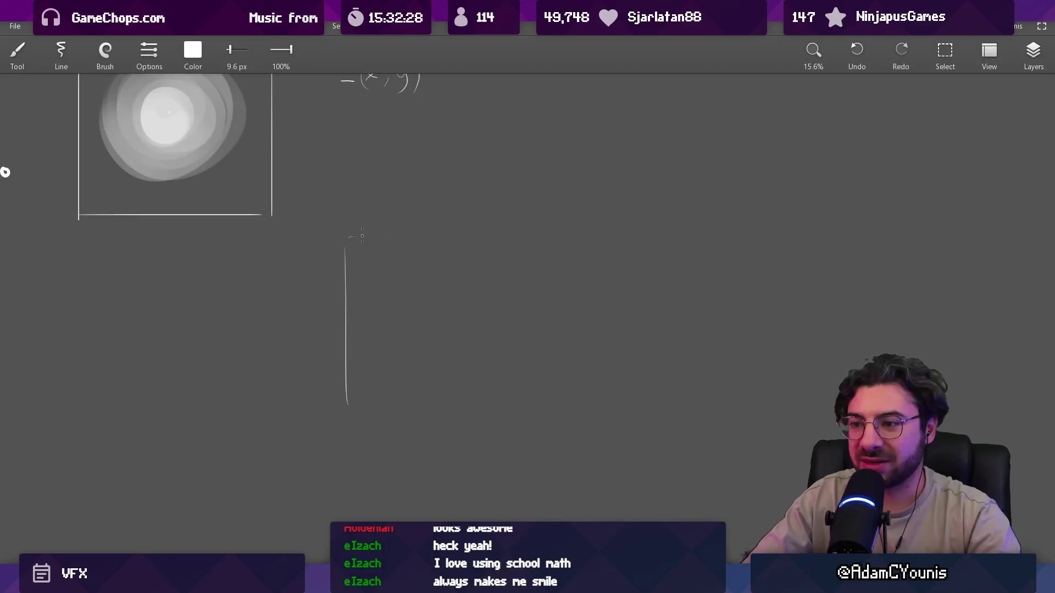
Draw a tilted square box below the label and add a soft stroke along its edge
left_click_drag(362, 237, 512, 383)
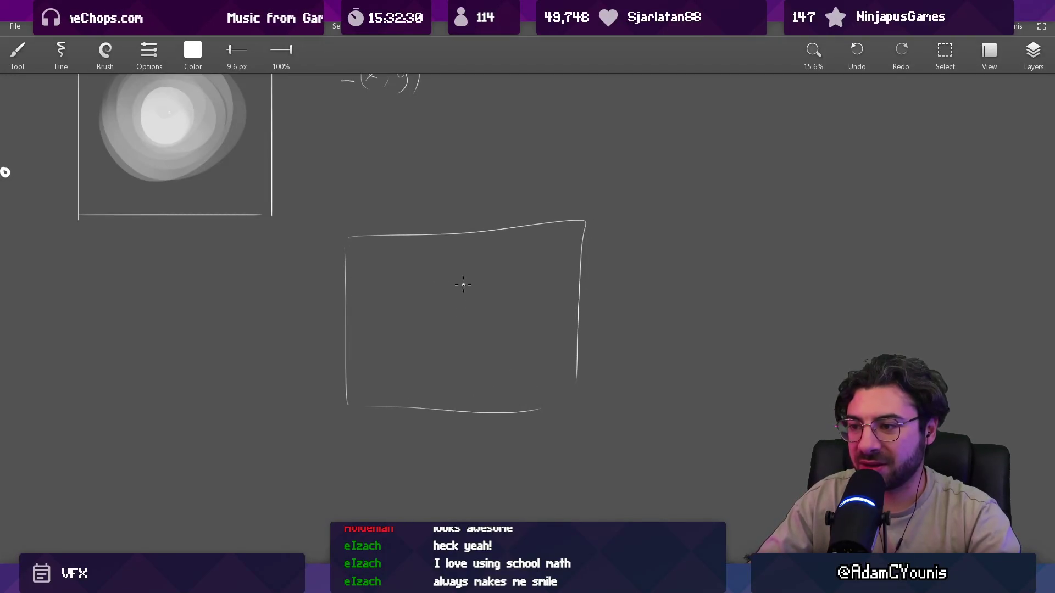
left_click_drag(408, 346, 448, 260)
scroll(448, 333, "up", 3)
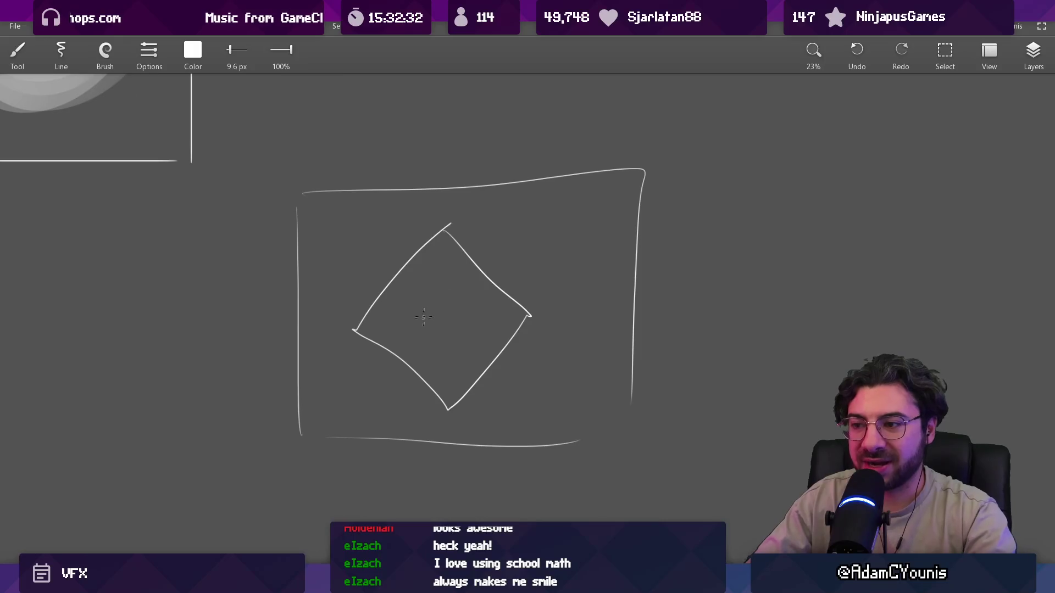
mouse_move(363, 328)
left_mouse_down()
mouse_move(396, 278)
mouse_move(472, 263)
mouse_move(511, 330)
mouse_move(473, 315)
left_mouse_up()
Reduce the brush size to 20 px and zoom back onto the glow square
scroll(482, 287, "down", 3)
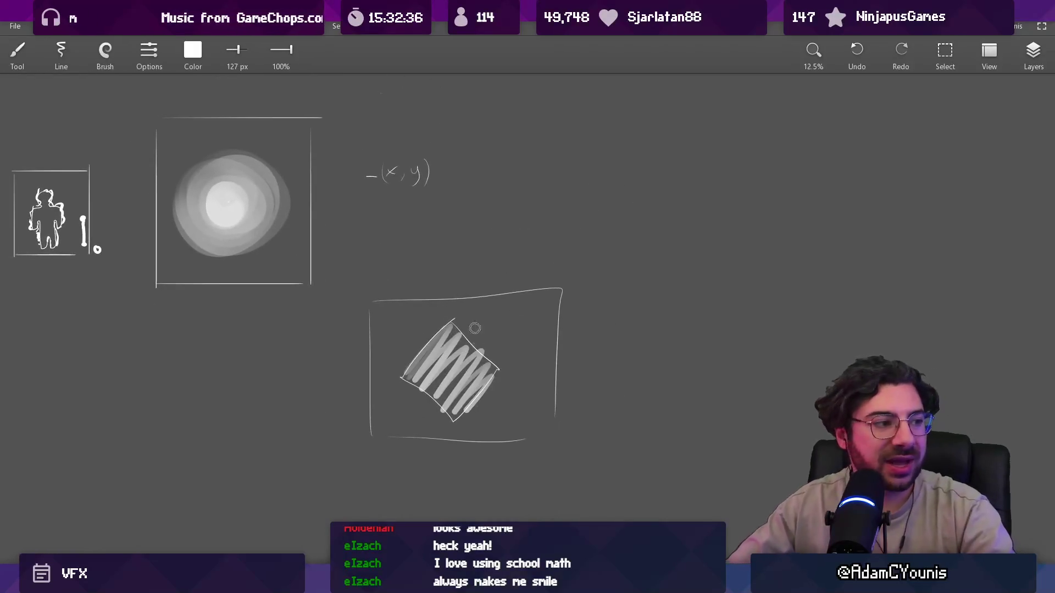
scroll(462, 304, "up", 3)
scroll(468, 297, "up", 1)
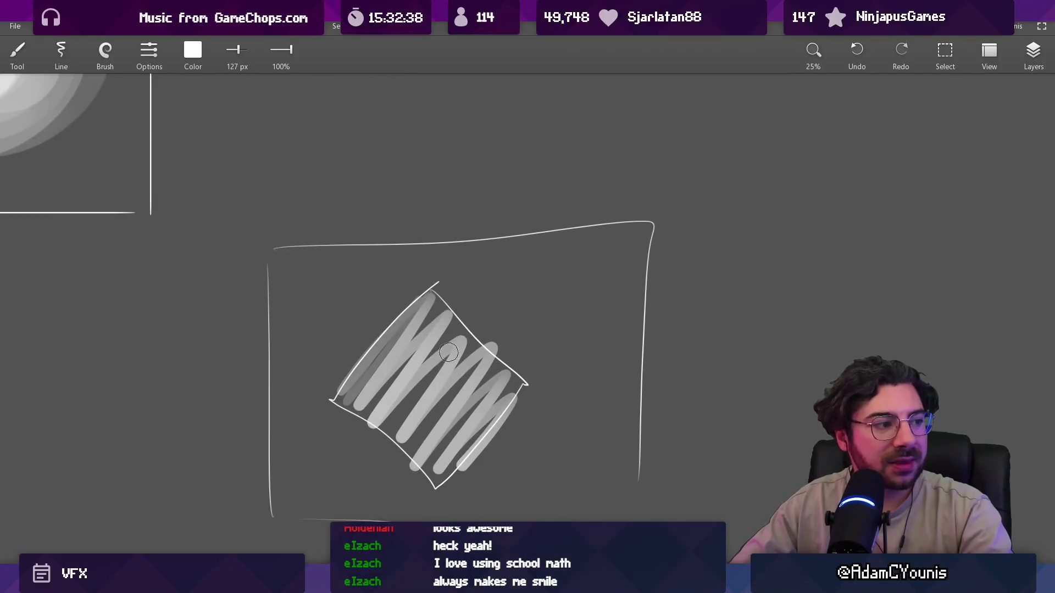
left_click_drag(494, 289, 482, 290)
scroll(478, 299, "down", 2)
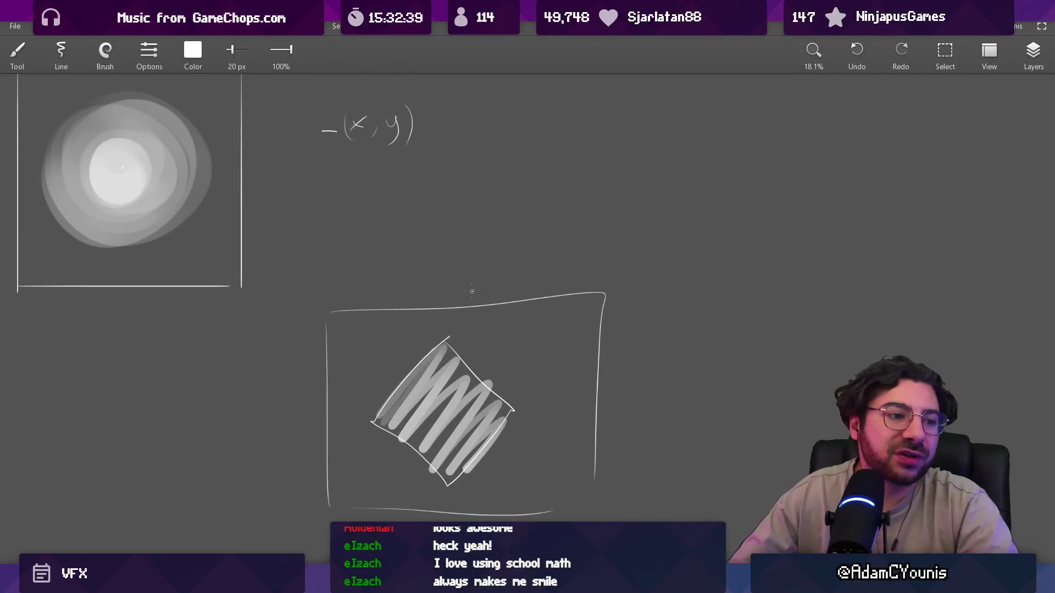
scroll(224, 228, "up", 3)
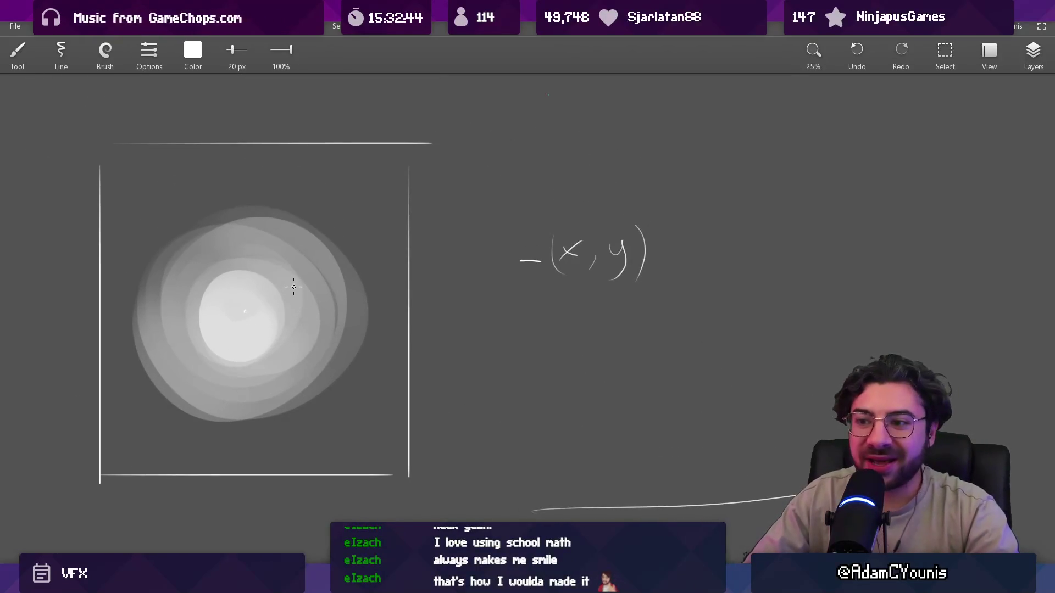
Discard a stray ellipse stroke, then draw a right triangle with right-angle mark from the glow centre
left_click_drag(590, 275, 626, 259)
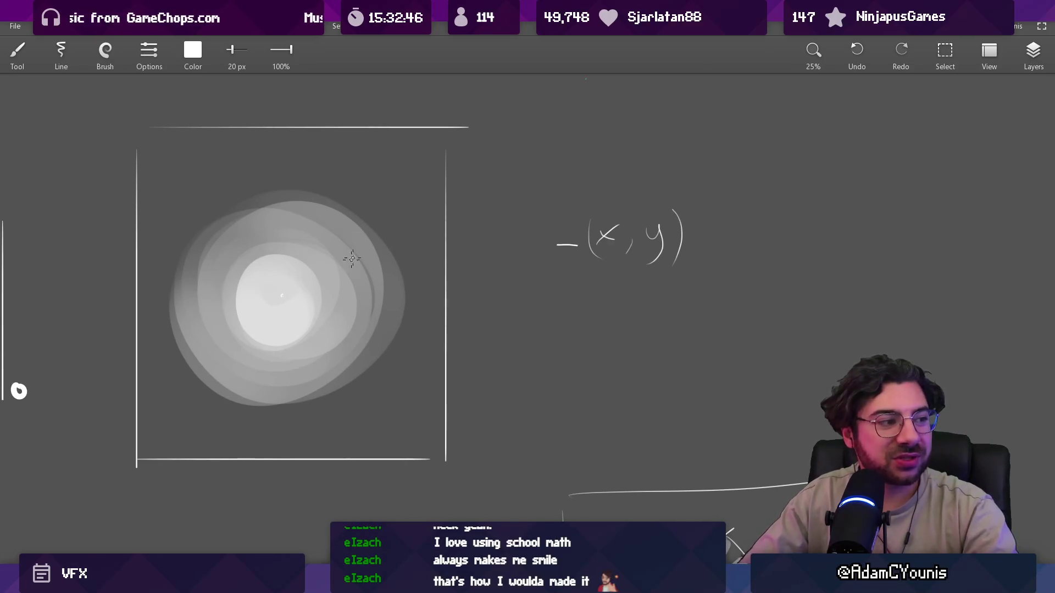
left_click_drag(341, 231, 312, 219)
key("ctrl+z")
scroll(297, 202, "up", 3)
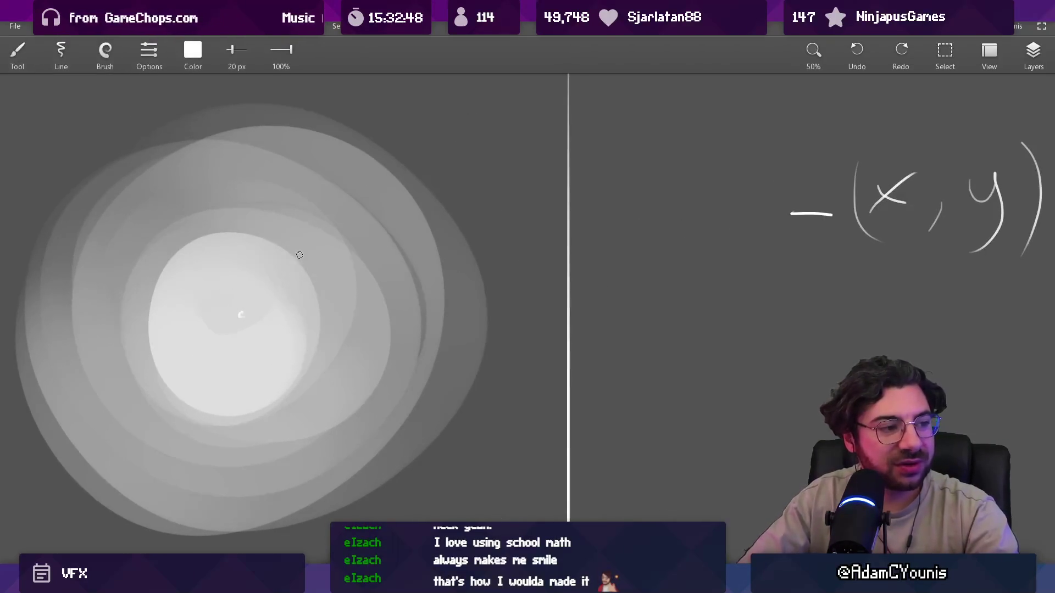
left_click_drag(253, 297, 300, 255)
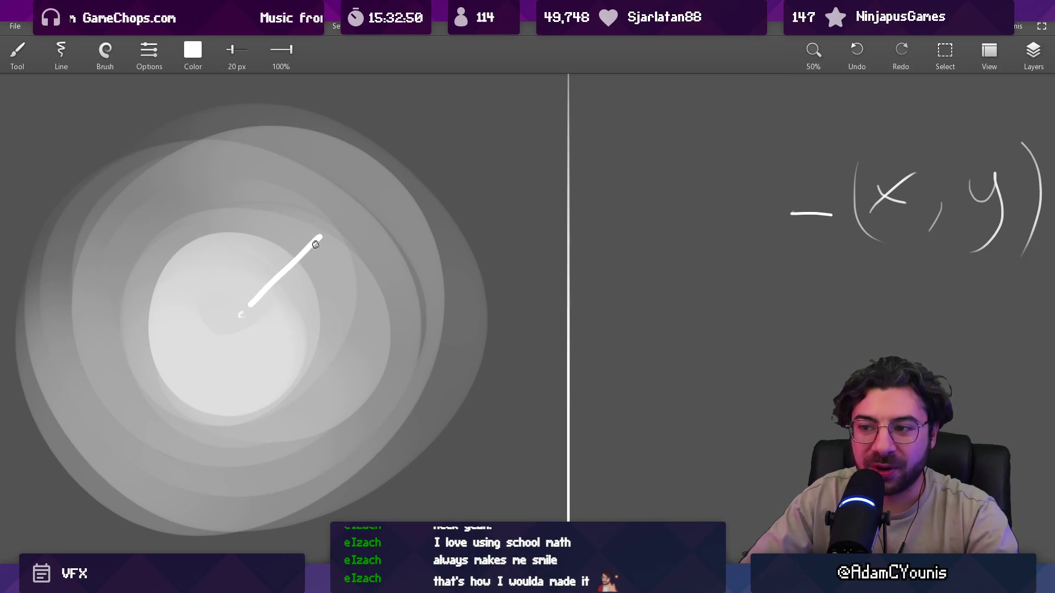
left_click_drag(321, 298, 320, 326)
mouse_move(253, 314)
left_mouse_down()
mouse_move(327, 306)
mouse_move(321, 285)
left_mouse_up()
scroll(313, 308, "up", 3)
scroll(320, 320, "down", 3)
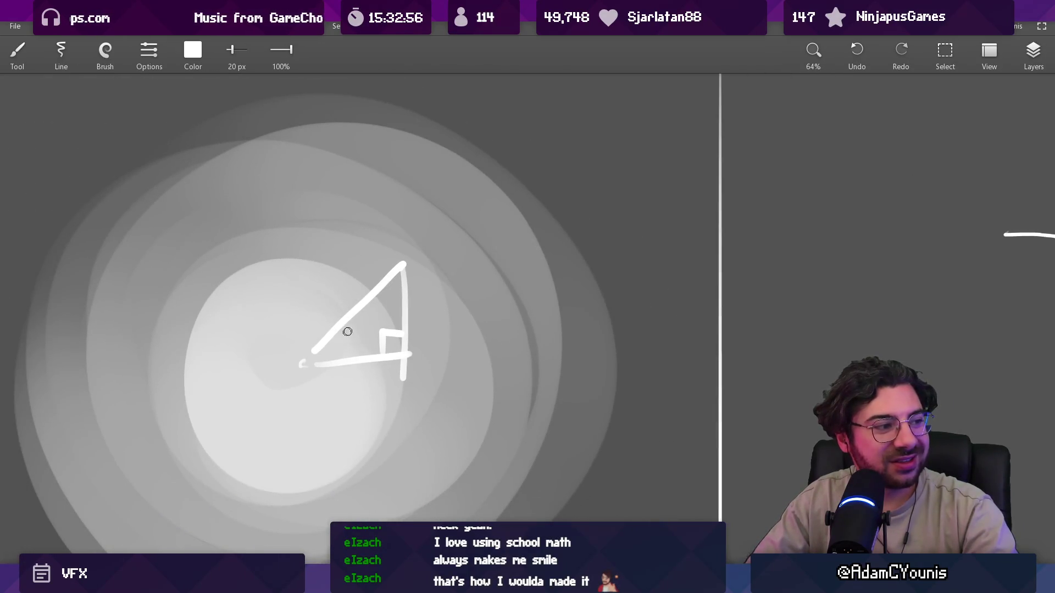
Sketch a circle around the triangle, then undo it
left_click_drag(406, 280, 353, 235)
key("ctrl+z")
left_click_drag(407, 289, 404, 288)
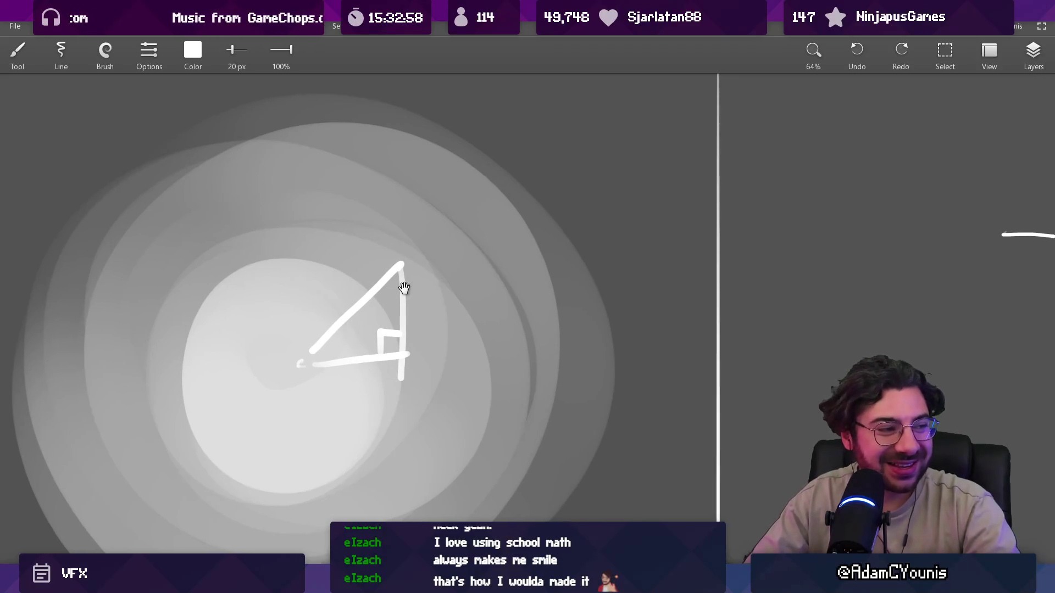
scroll(408, 284, "down", 2)
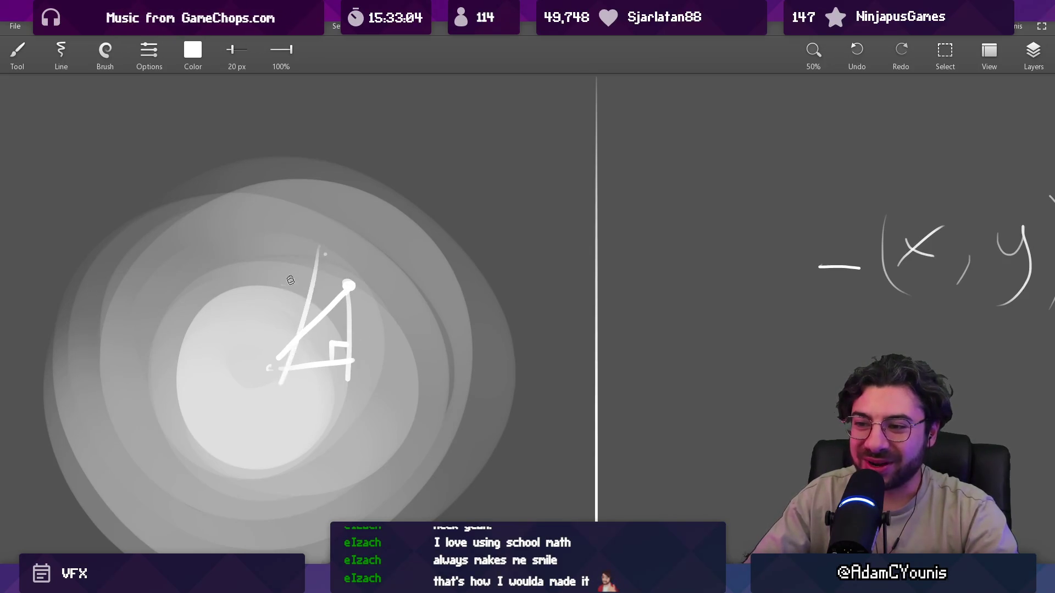
Draw streaks radiating from the glow centre plus a dot, then undo them
mouse_move(275, 359)
left_mouse_down()
mouse_move(343, 227)
mouse_move(271, 373)
left_mouse_up()
left_click_drag(230, 231, 269, 385)
left_click_drag(149, 283, 263, 378)
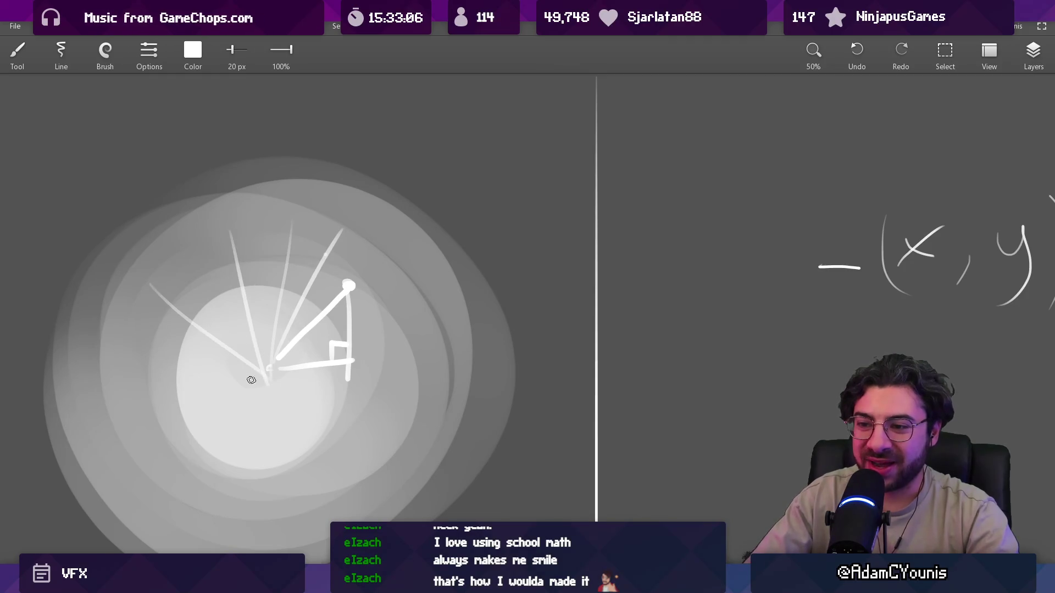
left_click_drag(141, 429, 252, 381)
left_click_drag(204, 488, 250, 395)
left_click(344, 506)
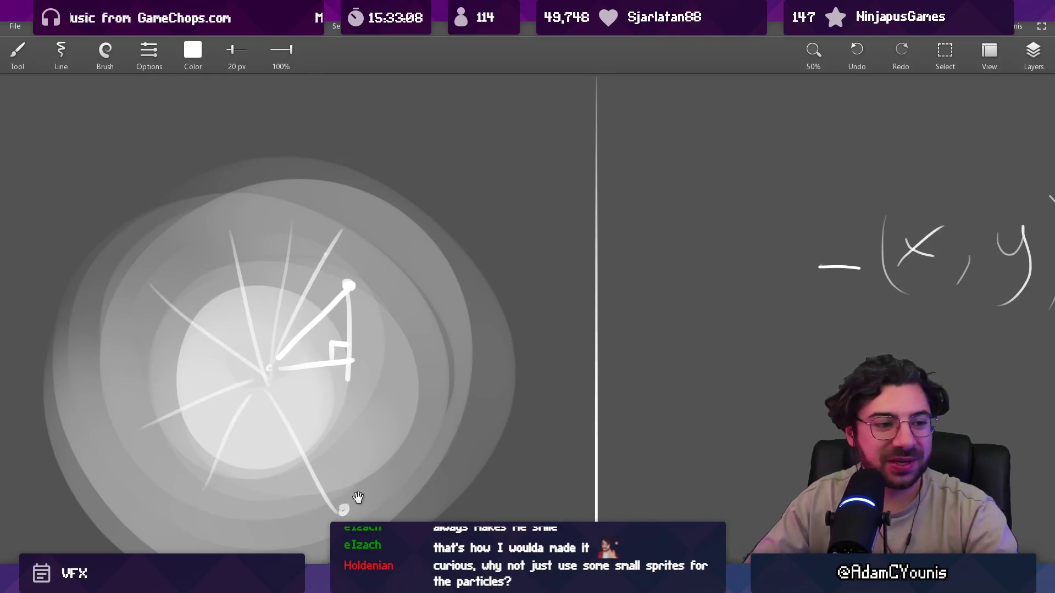
left_click_drag(353, 502, 338, 419)
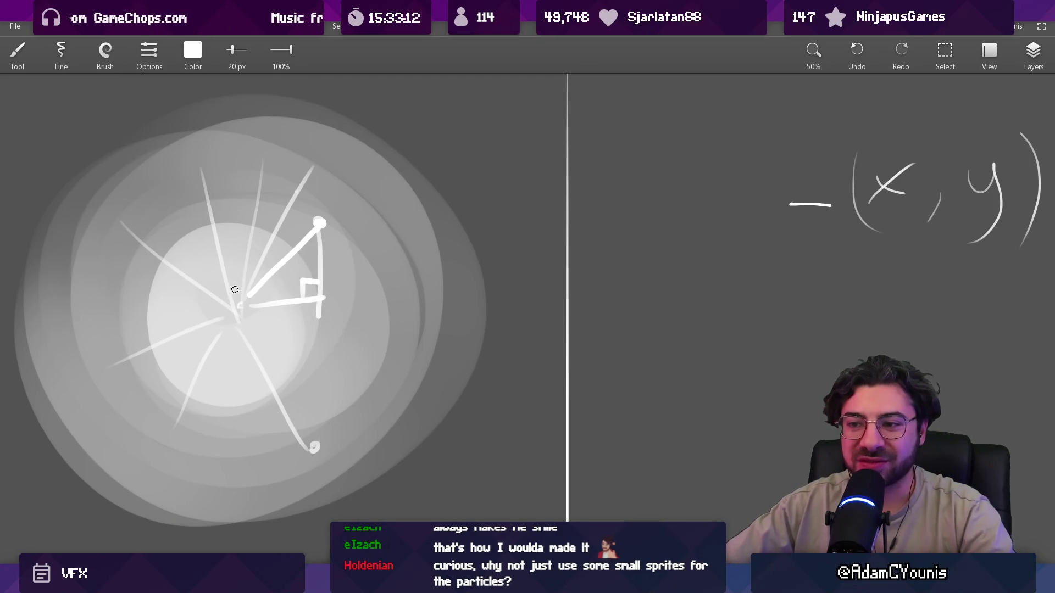
scroll(352, 309, "down", 1)
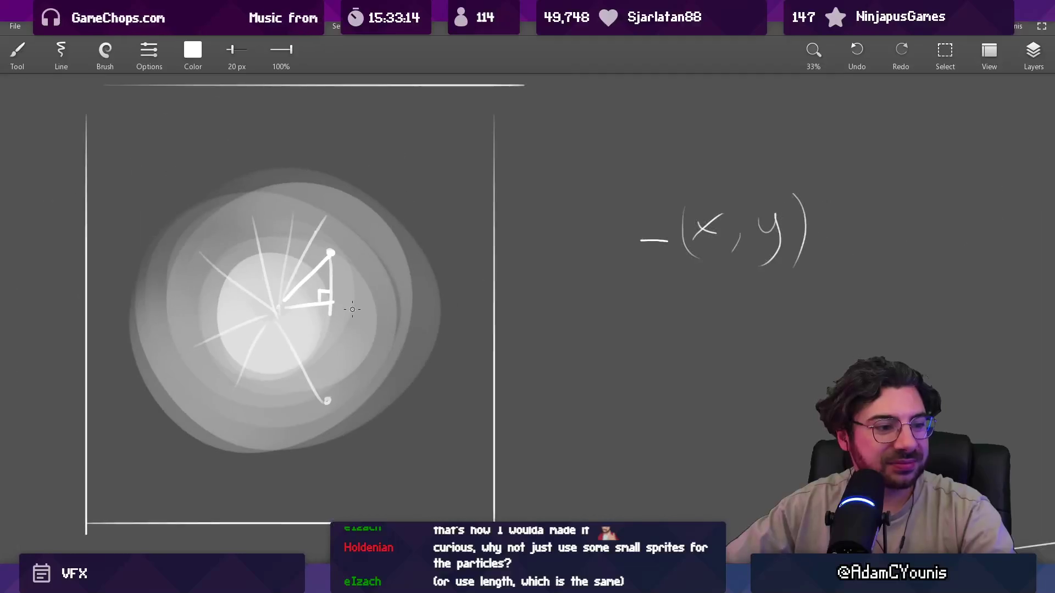
scroll(352, 309, "up", 1)
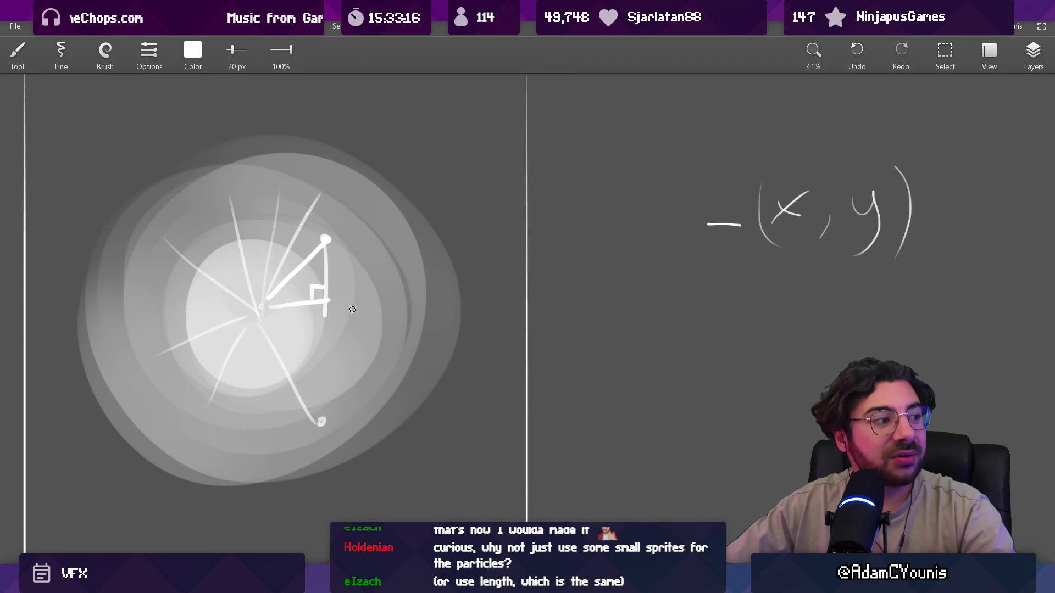
key("ctrl+z")
key("ctrl+z")
key("ctrl+z")
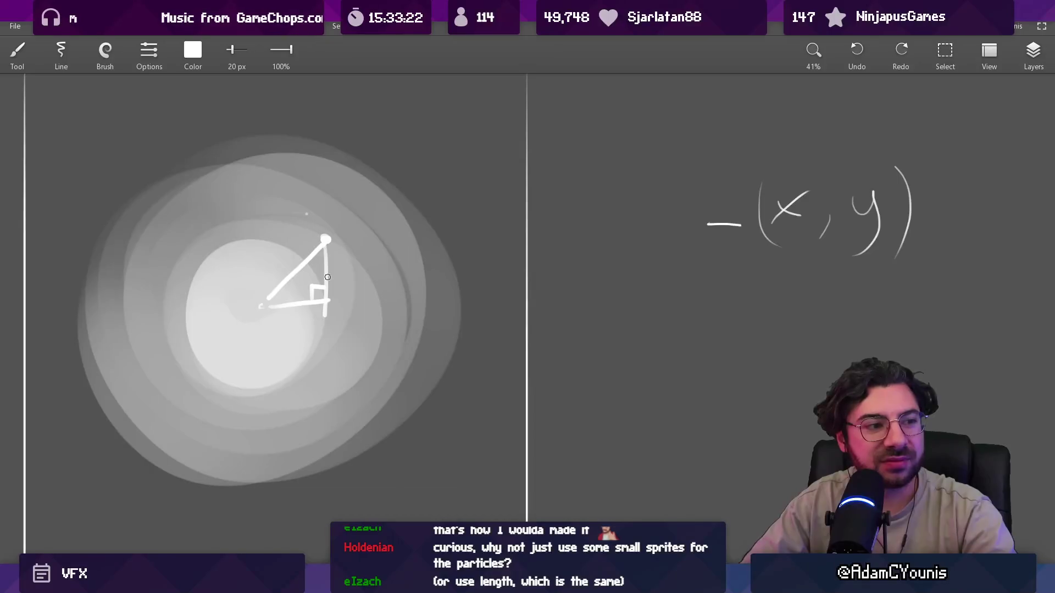
Draw a vertical line along the triangle's left side and close off the top edge
scroll(354, 246, "right", 3)
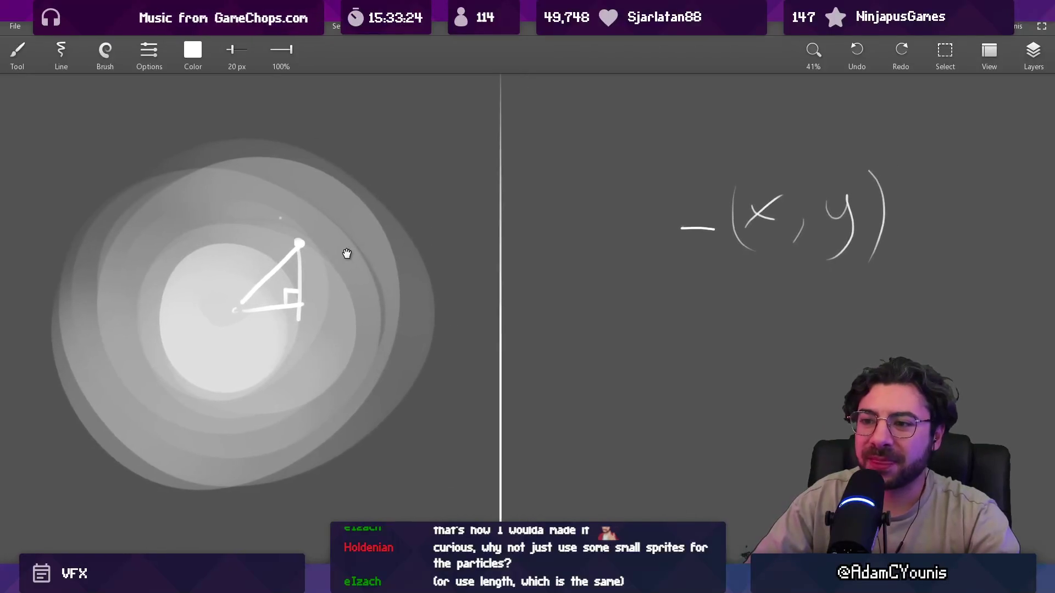
left_click_drag(235, 252, 236, 311)
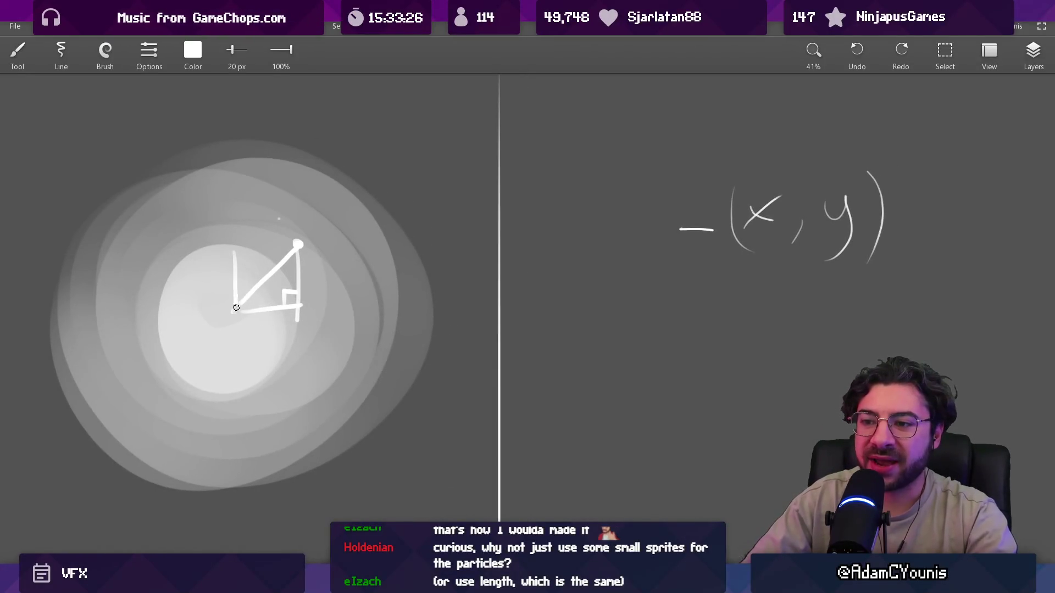
scroll(240, 286, "up", 3)
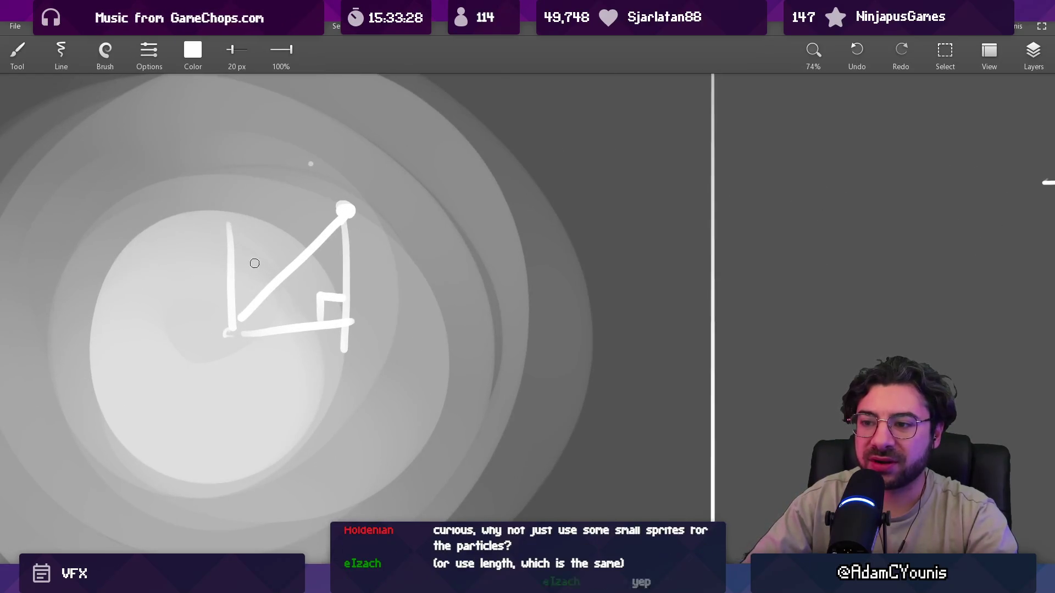
left_click_drag(232, 218, 336, 210)
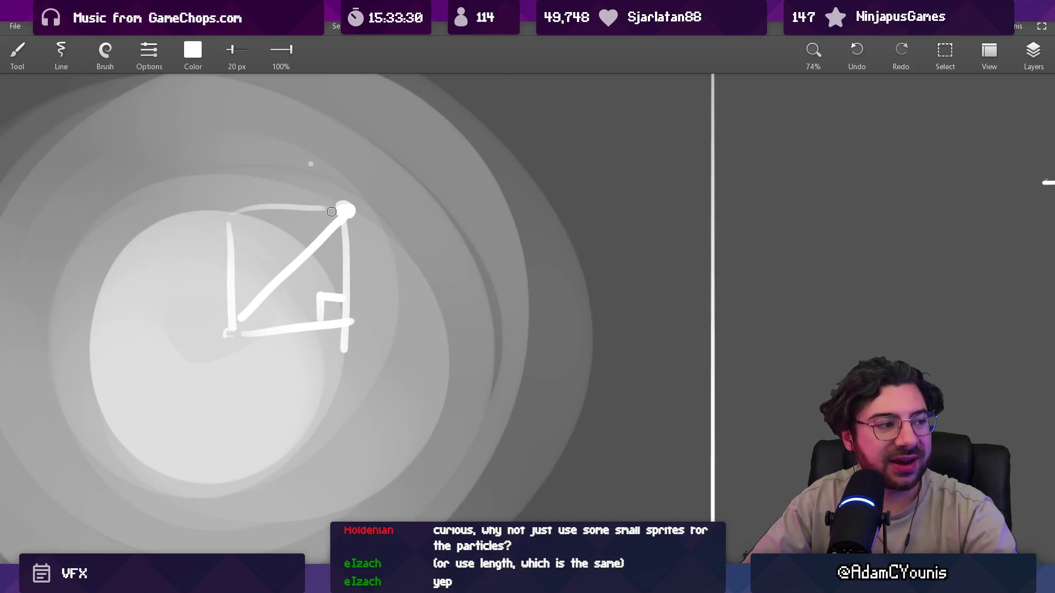
scroll(365, 225, "down", 5)
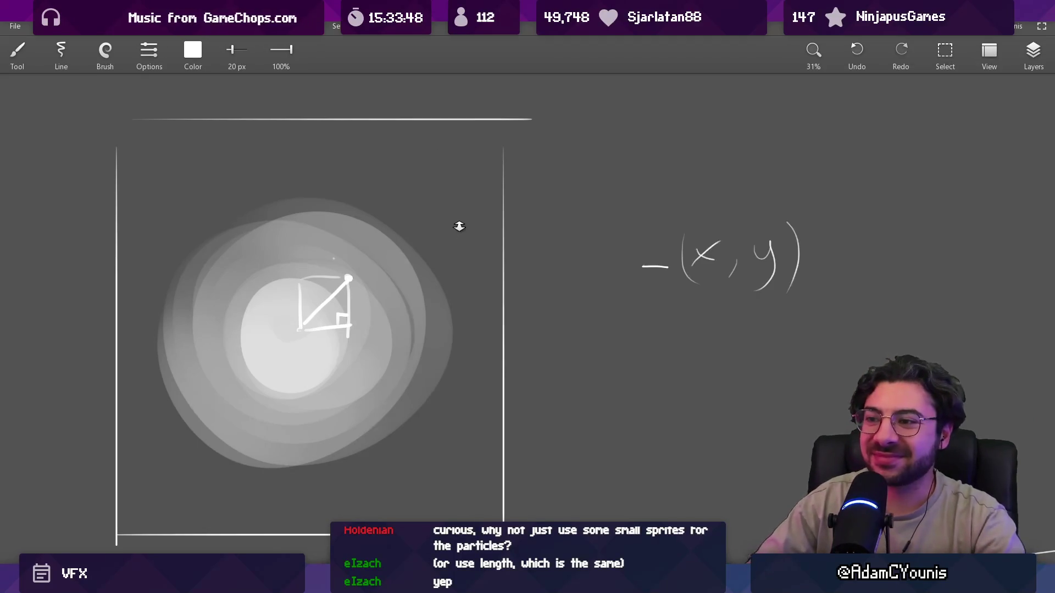
scroll(459, 226, "down", 3)
scroll(334, 228, "up", 5)
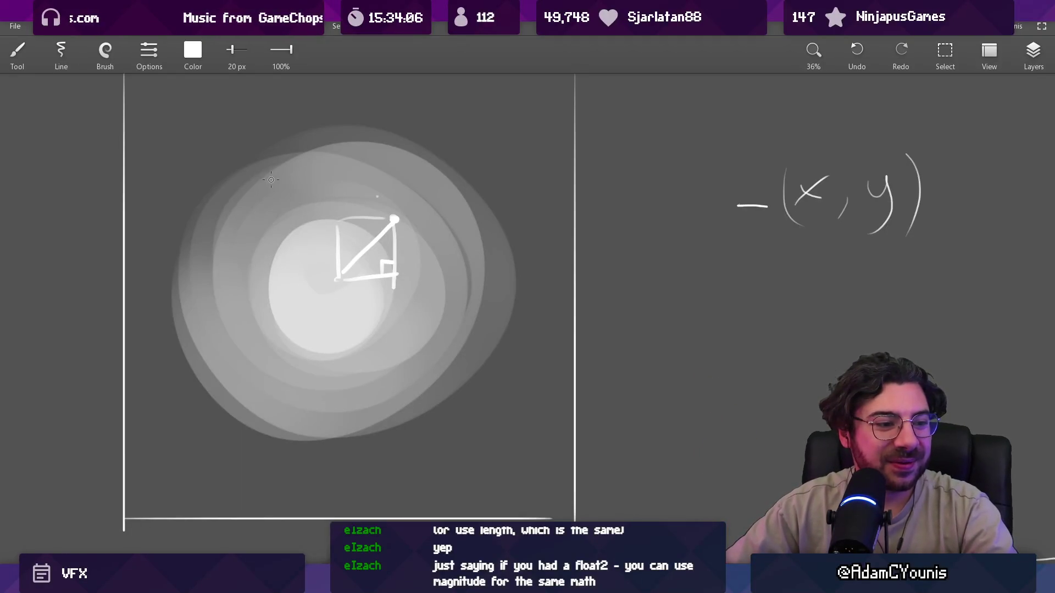
scroll(414, 182, "down", 5)
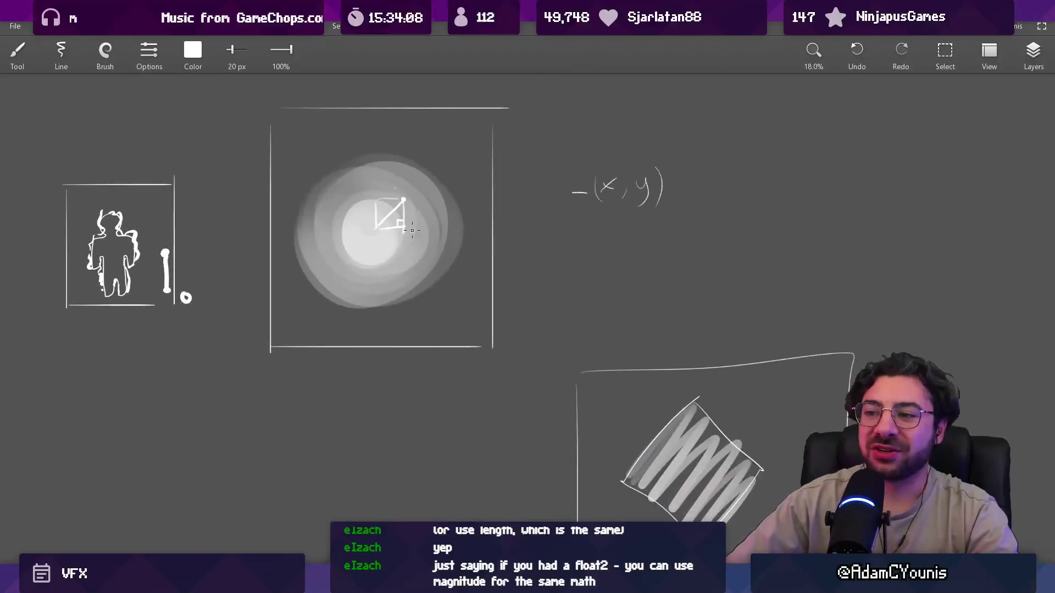
Erase the glowing circle diagram and its frame, then return to the Unity shader graph
key("e")
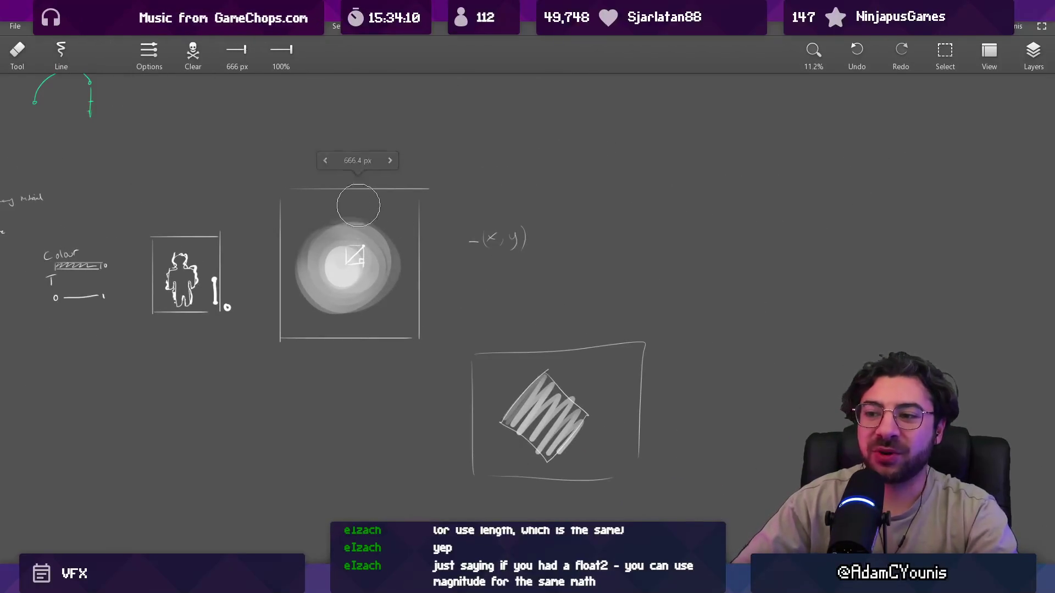
mouse_move(354, 160)
left_mouse_down()
mouse_move(306, 204)
mouse_move(393, 346)
mouse_move(475, 417)
mouse_move(549, 325)
mouse_move(629, 475)
mouse_move(495, 450)
mouse_move(412, 325)
mouse_move(436, 172)
left_mouse_up()
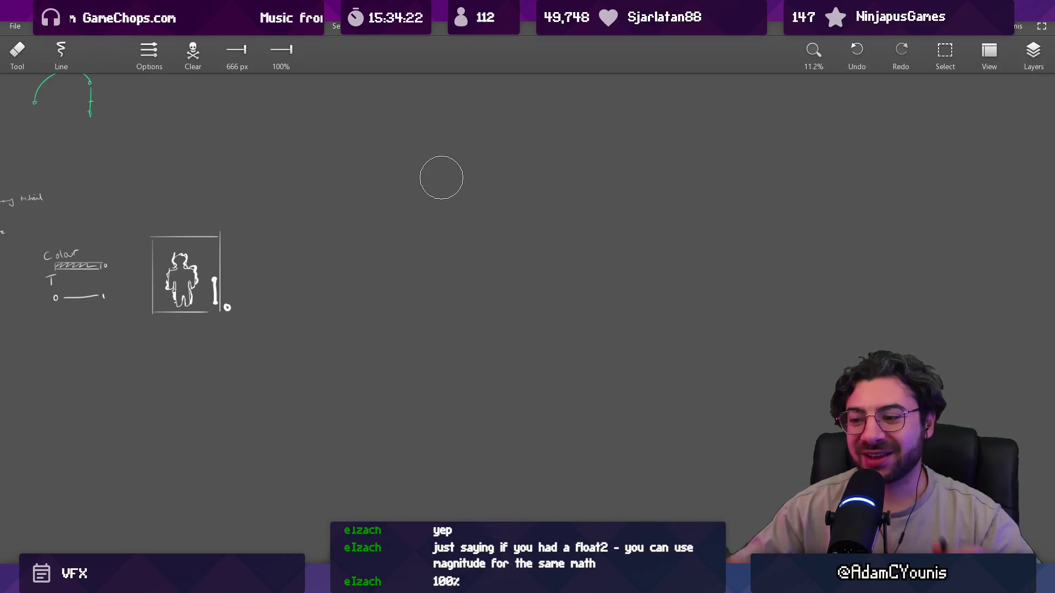
scroll(417, 228, "up", 3)
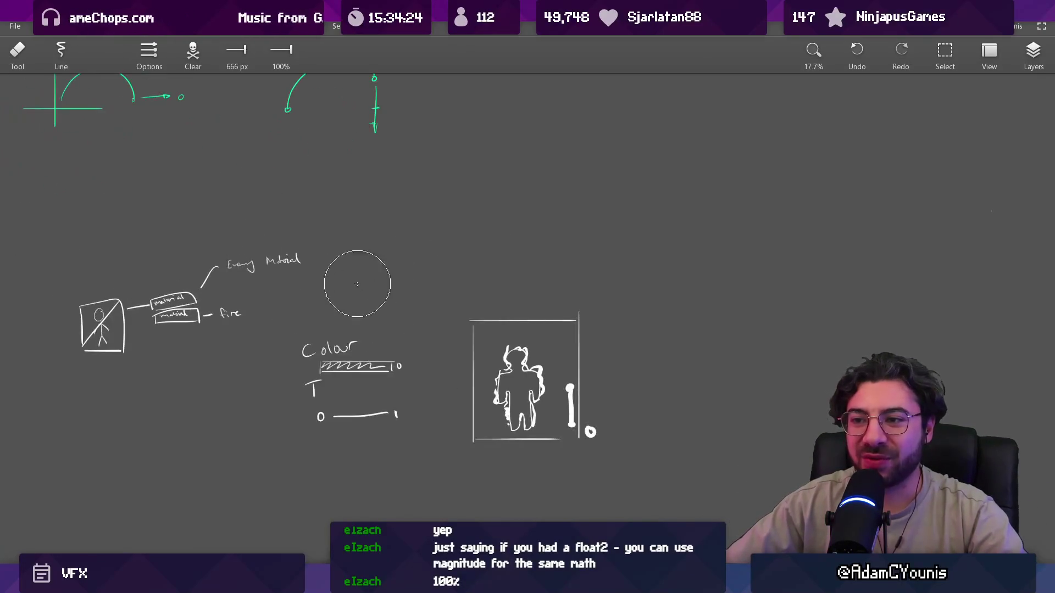
scroll(608, 418, "up", 3)
mouse_move(334, 585)
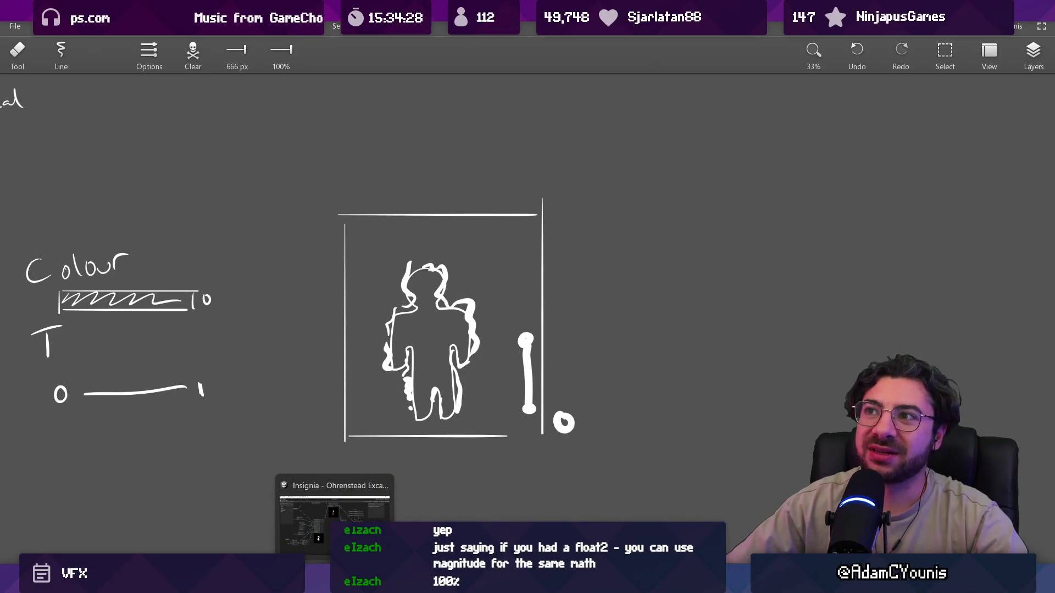
left_click(335, 585)
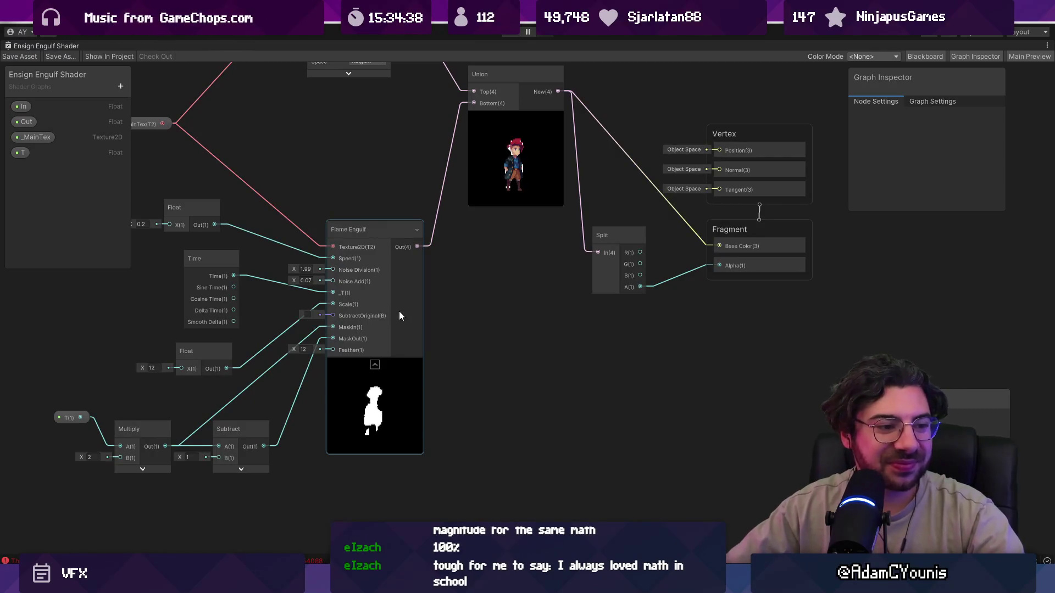
Zoom the graph briefly, then bring the 'Untitled - 60%' Leonardo drawing forward
scroll(618, 344, "down", 1)
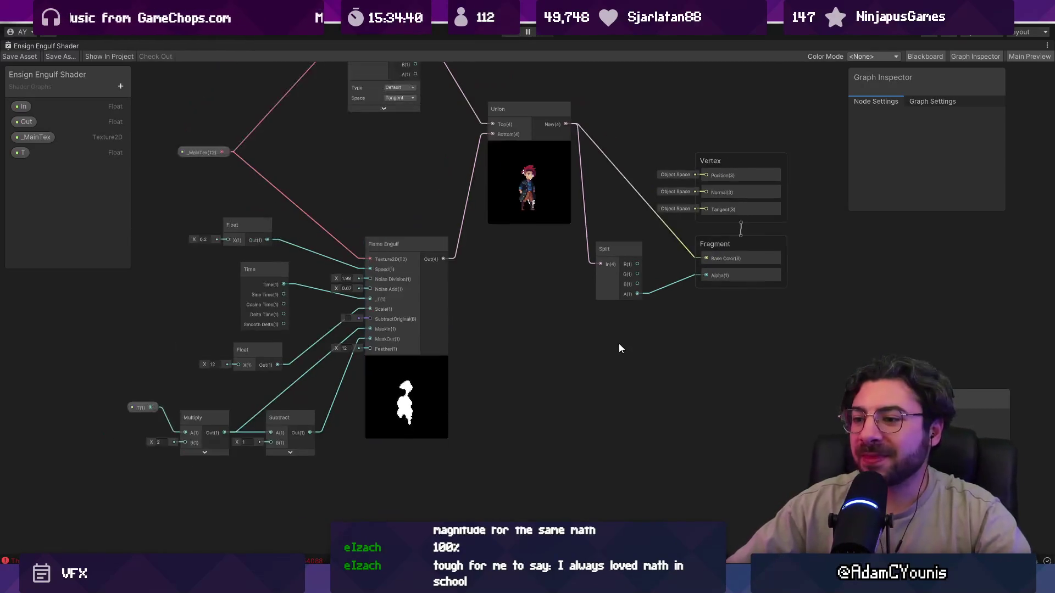
scroll(232, 411, "up", 3)
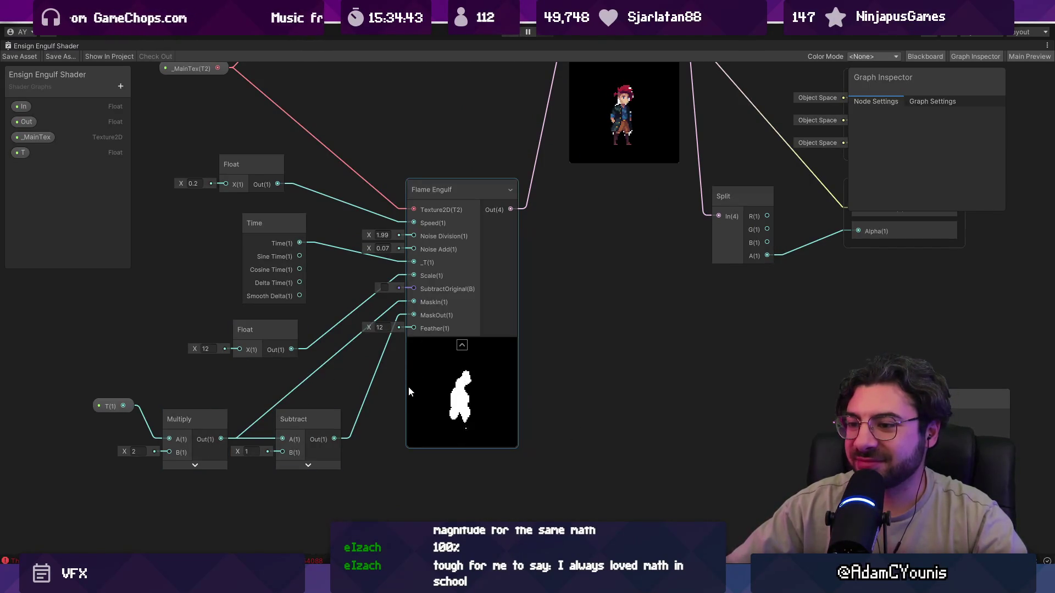
mouse_move(676, 577)
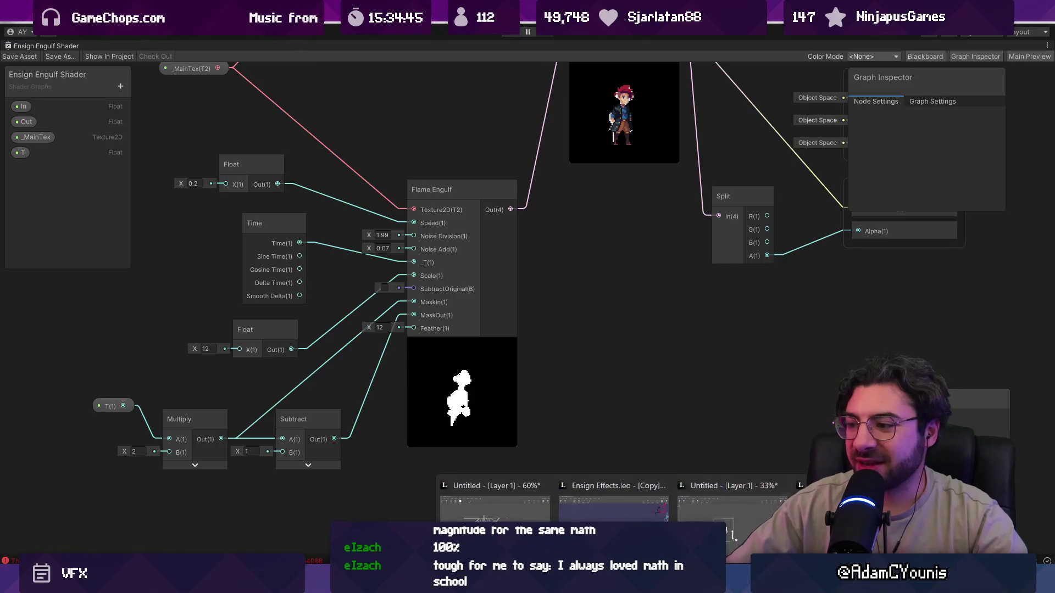
mouse_move(731, 508)
left_click(497, 517)
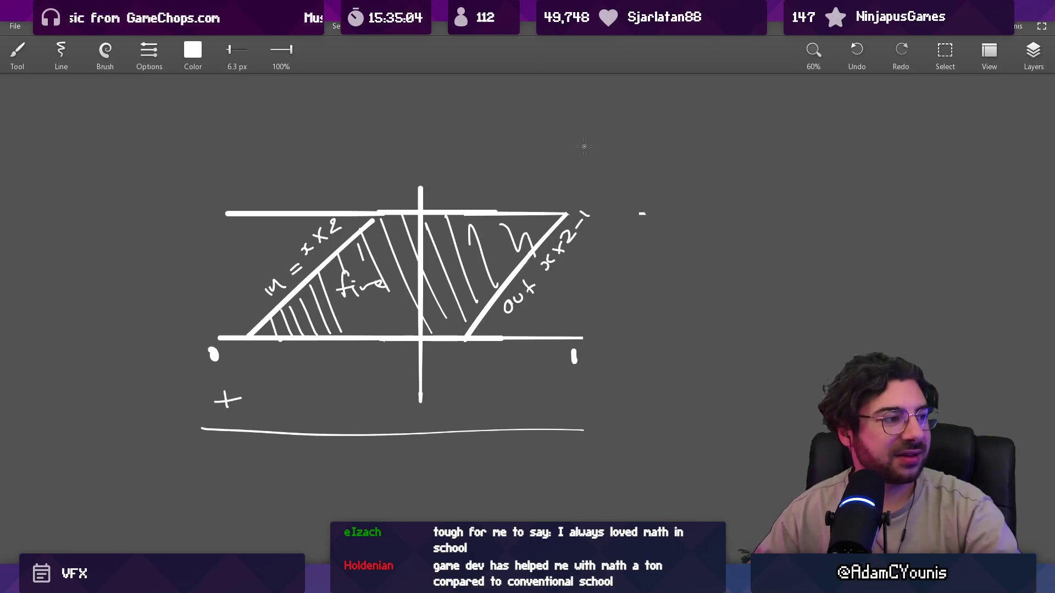
Toggle the eraser and brush, then Alt-Tab back to the Ensign Engulf shader graph
key("e")
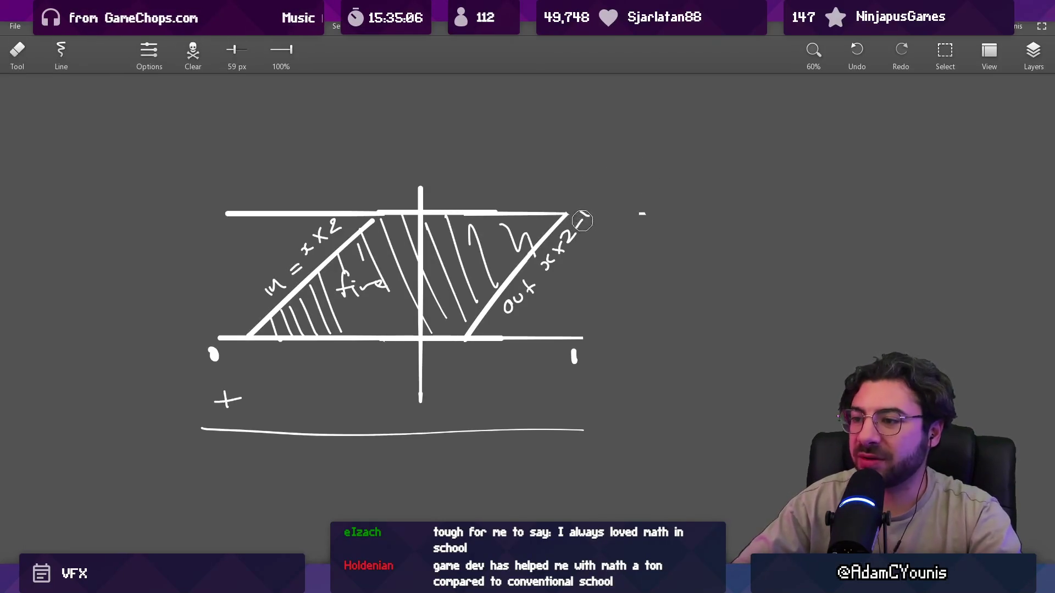
key("b")
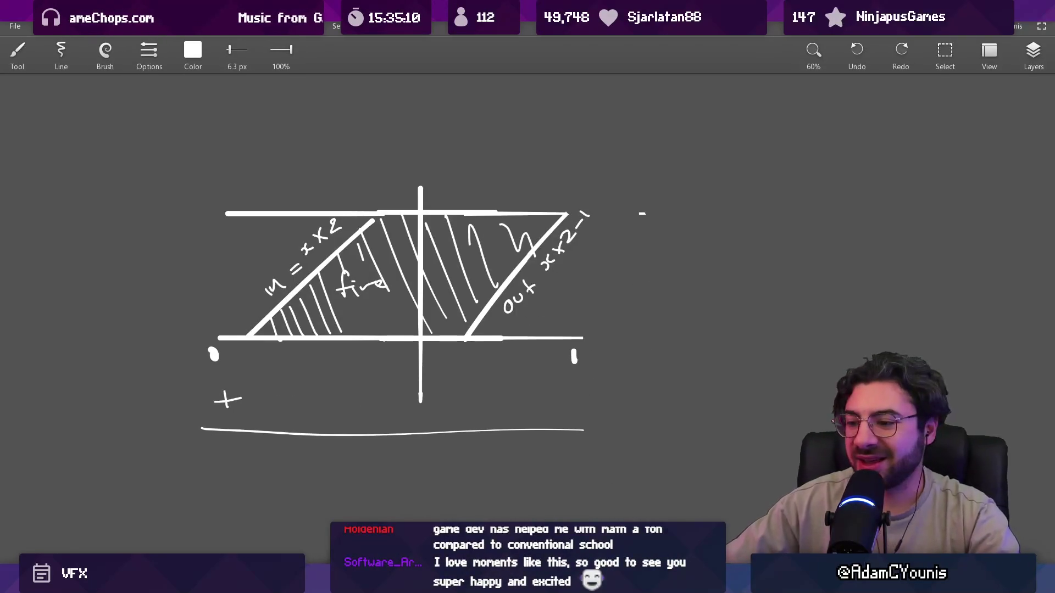
key("alt+Tab")
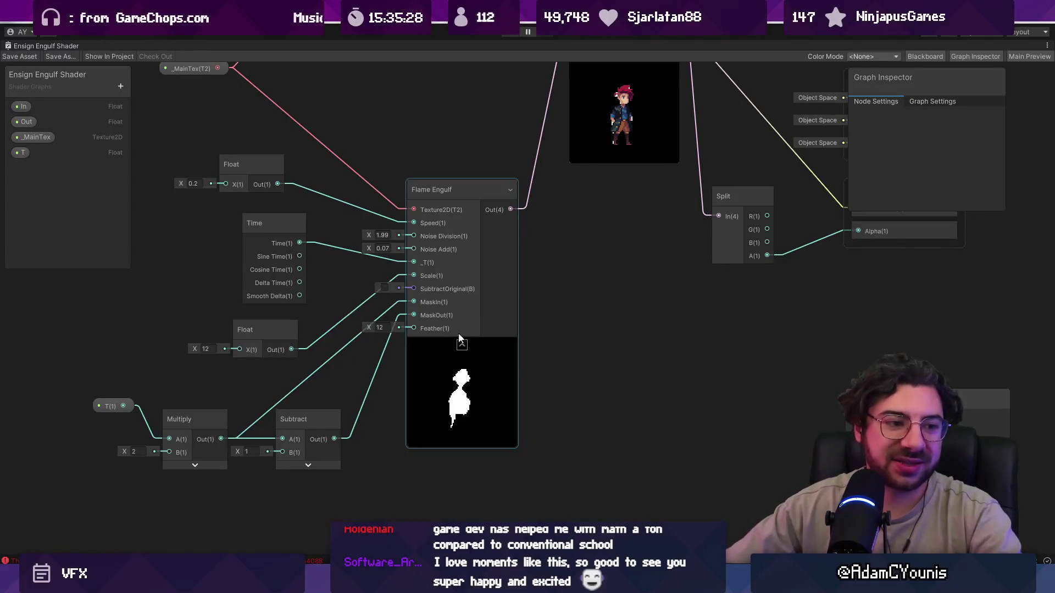
scroll(492, 368, "down", 3)
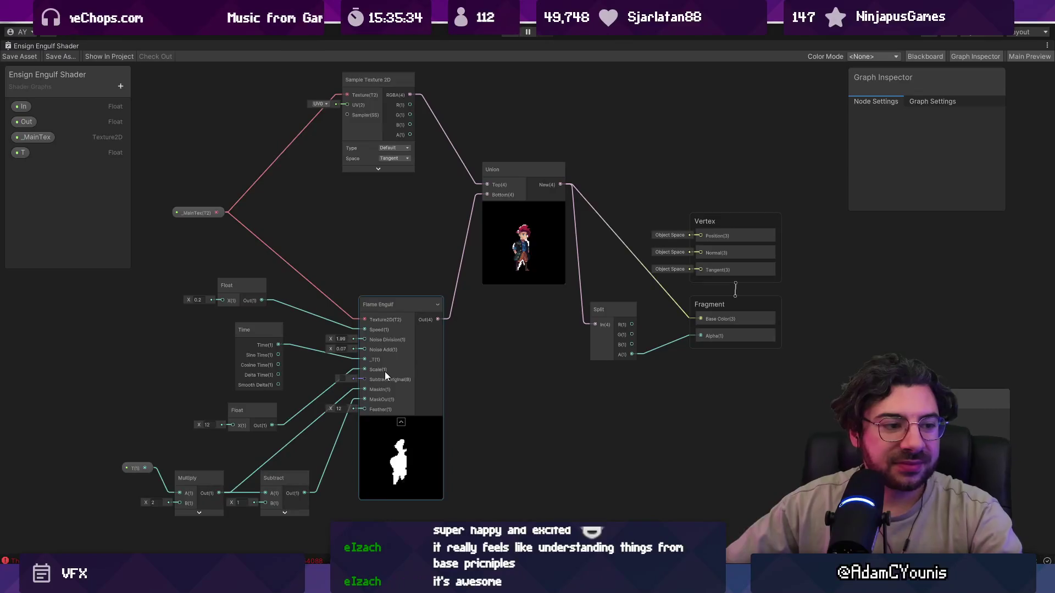
left_click_drag(325, 311, 370, 322)
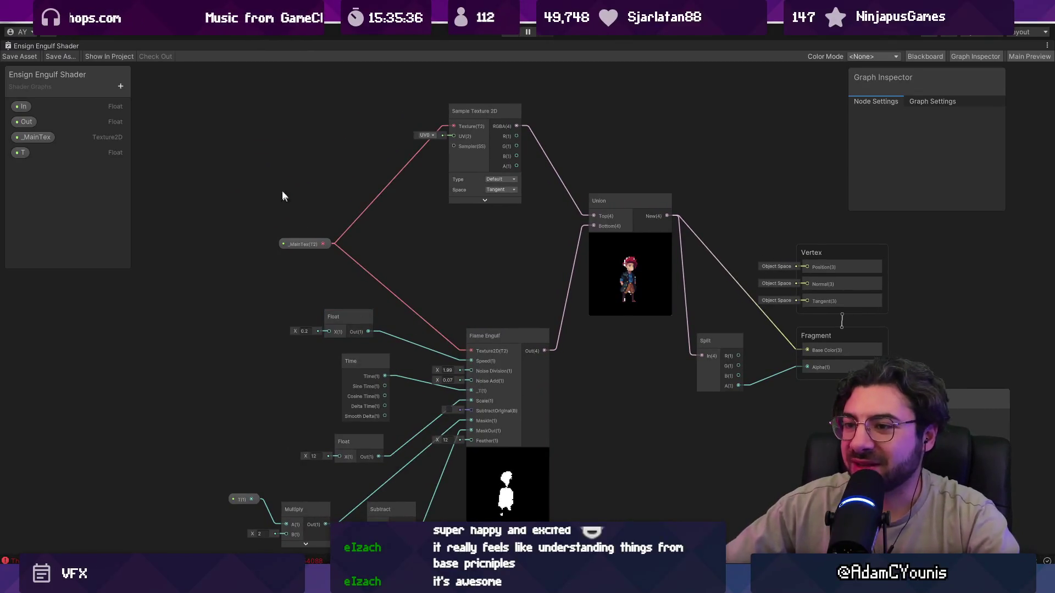
key("a")
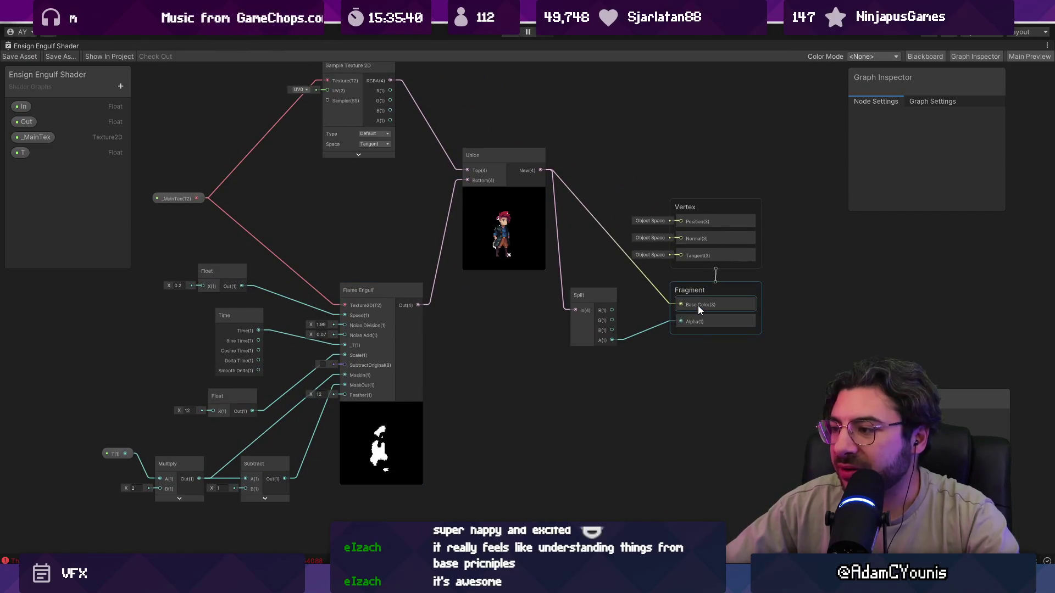
left_click(698, 305)
left_click(403, 149)
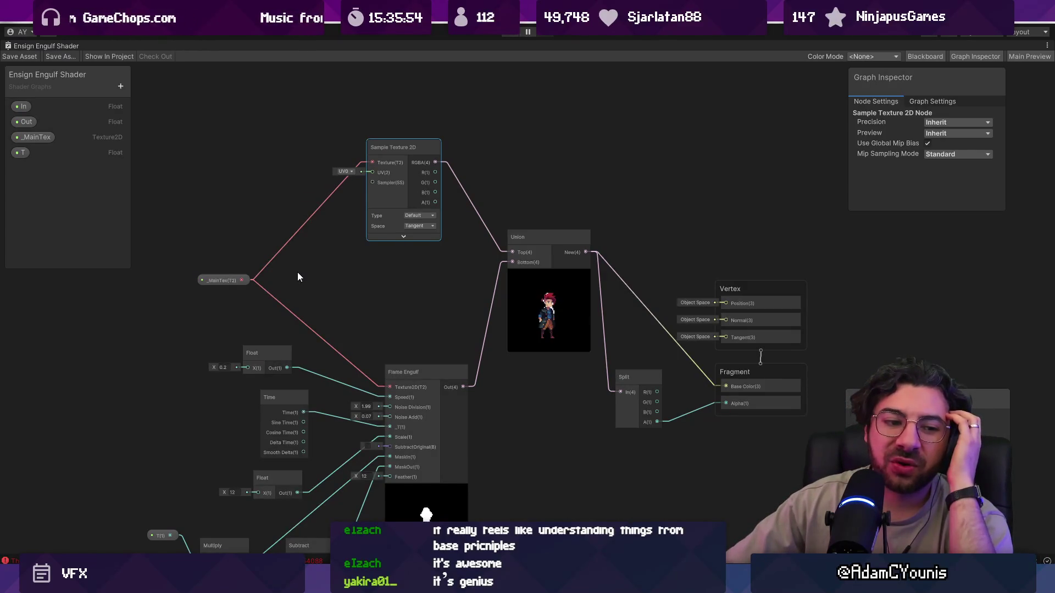
left_click_drag(587, 228, 339, 183)
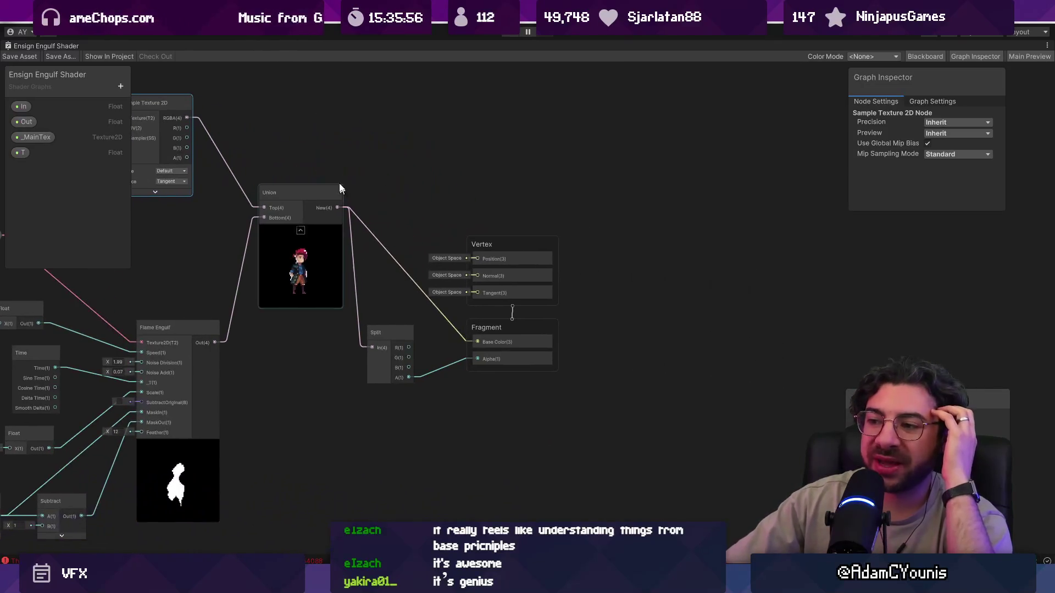
left_click(500, 342)
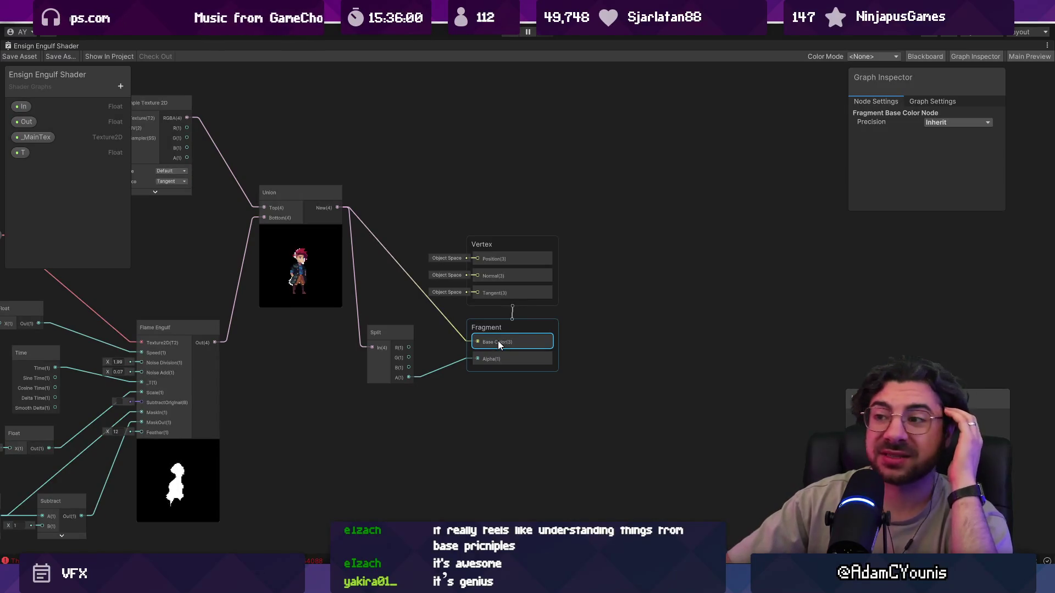
Create an exposed Color property named _EnsignColour and place its node on the graph
key("a")
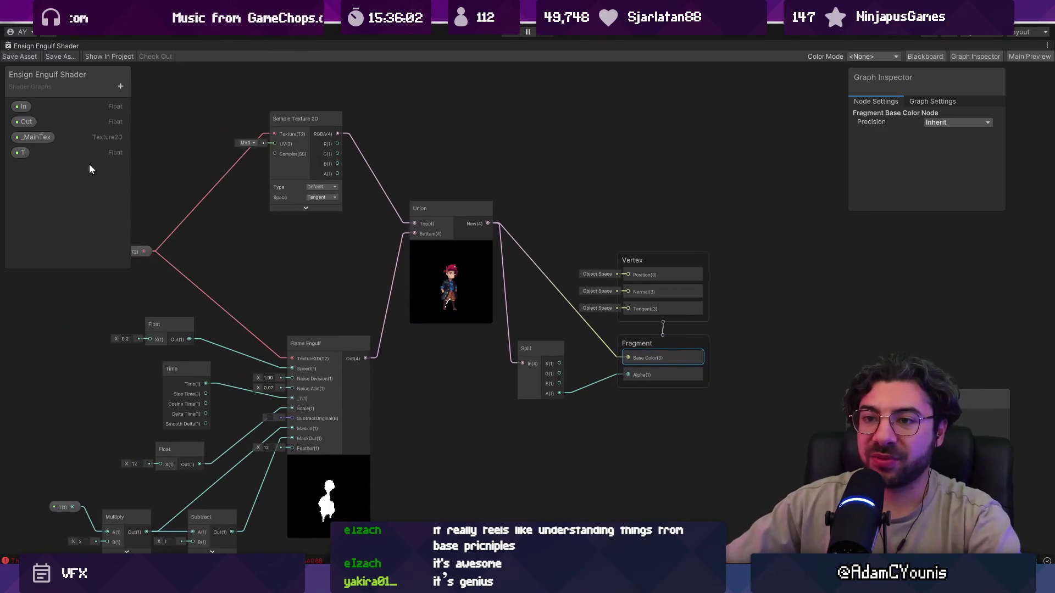
left_click(121, 87)
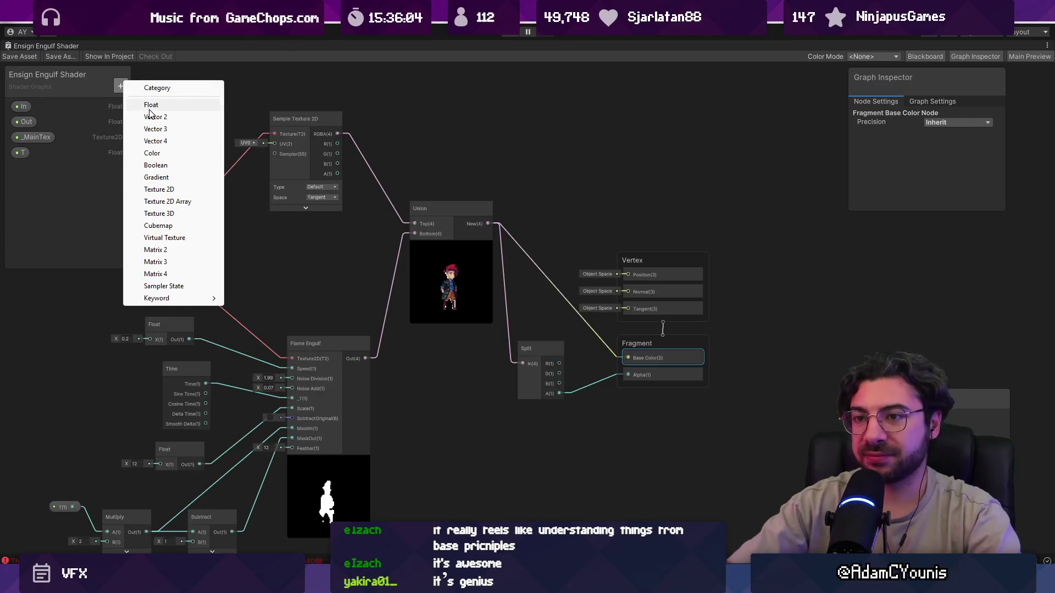
key("c")
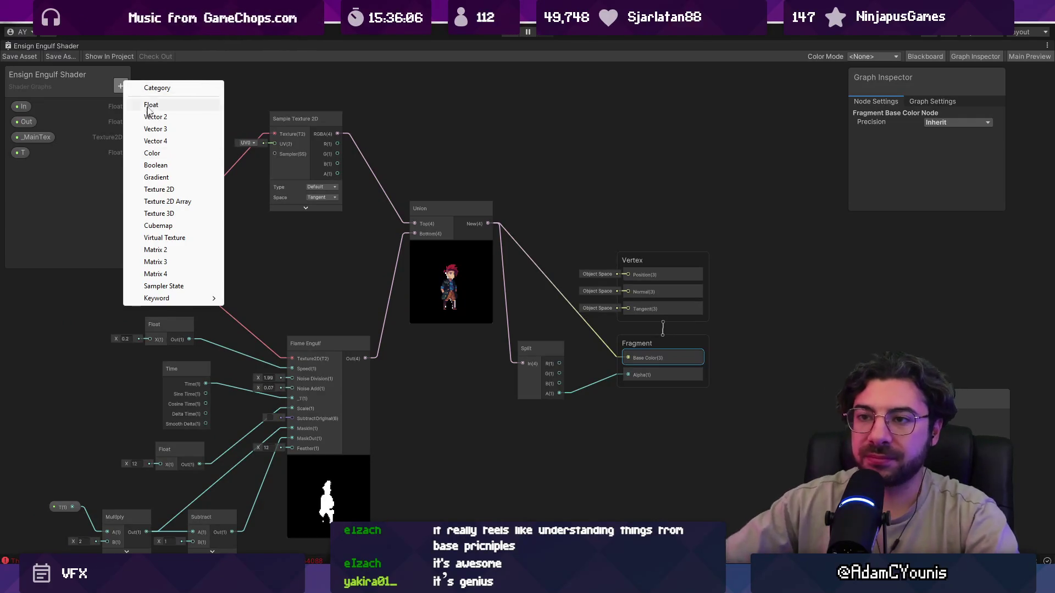
left_click(165, 152)
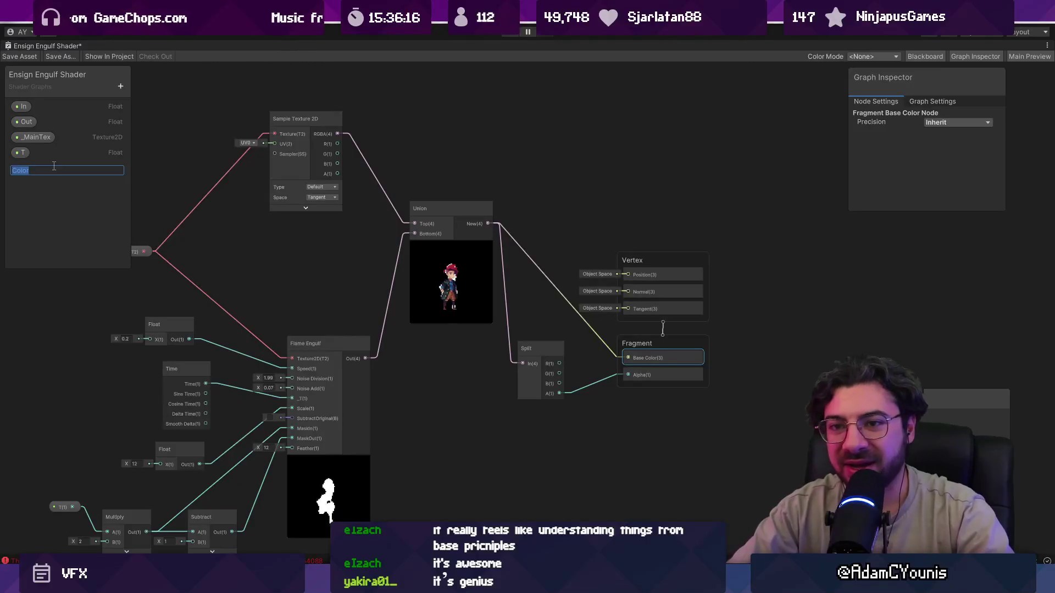
type("_EnsignColour")
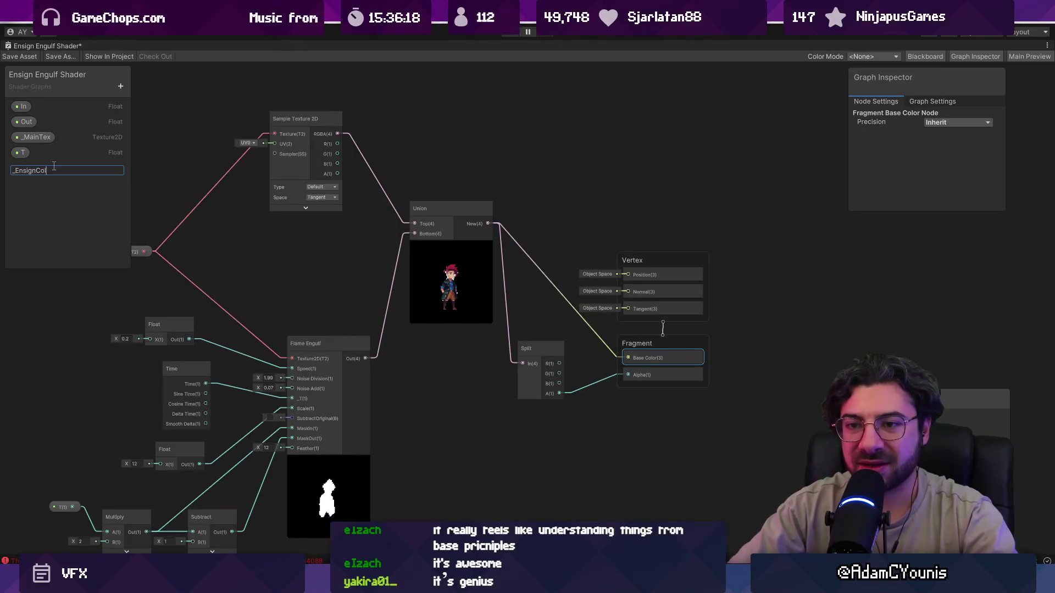
key("Return")
mouse_move(47, 166)
left_mouse_down()
mouse_move(405, 468)
mouse_move(401, 477)
left_mouse_up()
Add a Multiply node combining Flame Engulf and _EnsignColour, feeding Union's Bottom input
key("space")
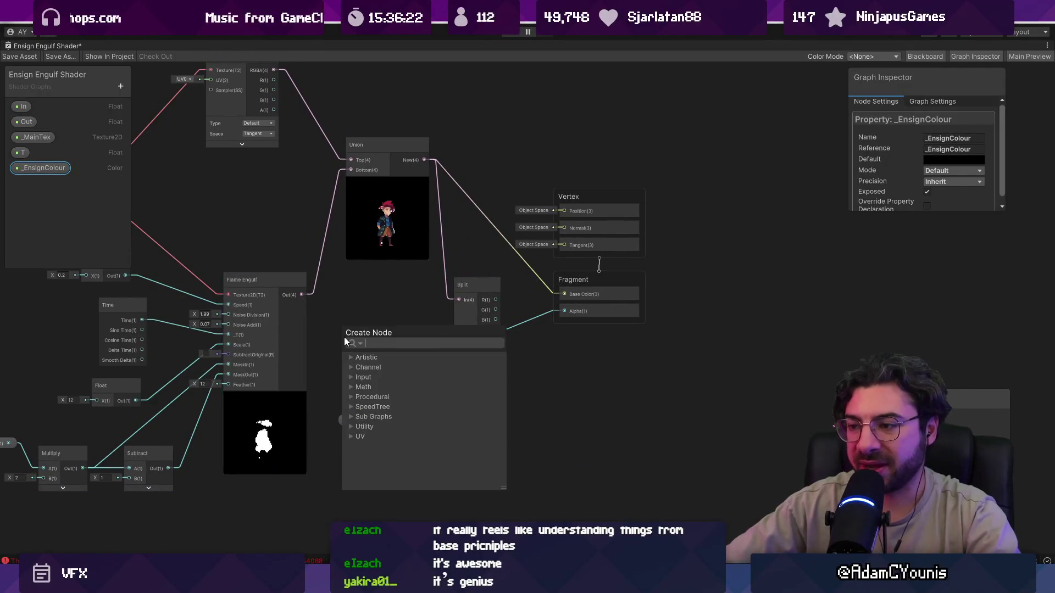
type("mult")
key("Return")
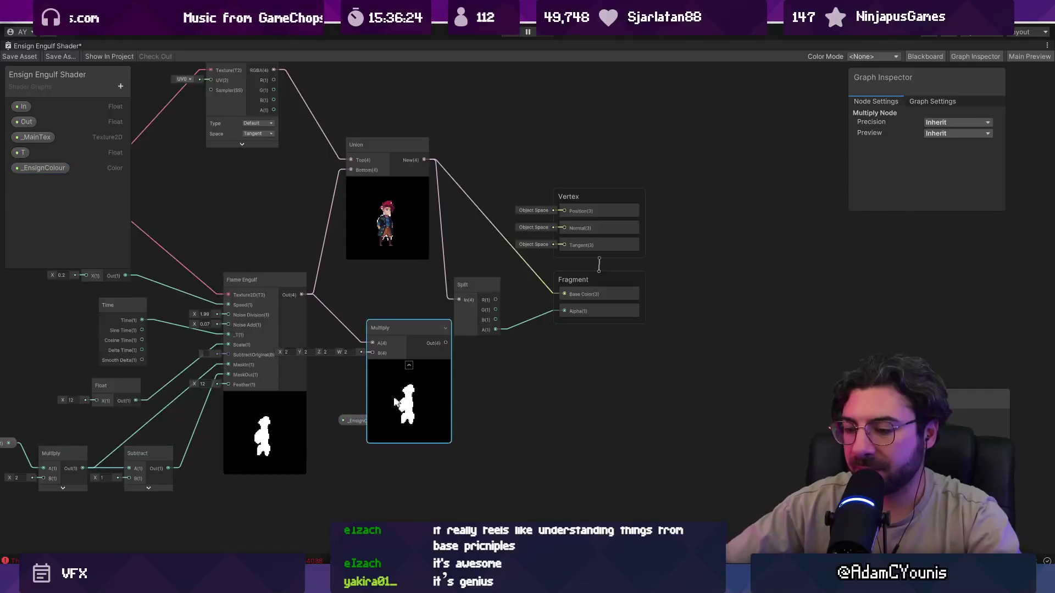
mouse_move(401, 476)
left_mouse_down()
mouse_move(315, 459)
mouse_move(367, 430)
mouse_move(373, 353)
left_mouse_up()
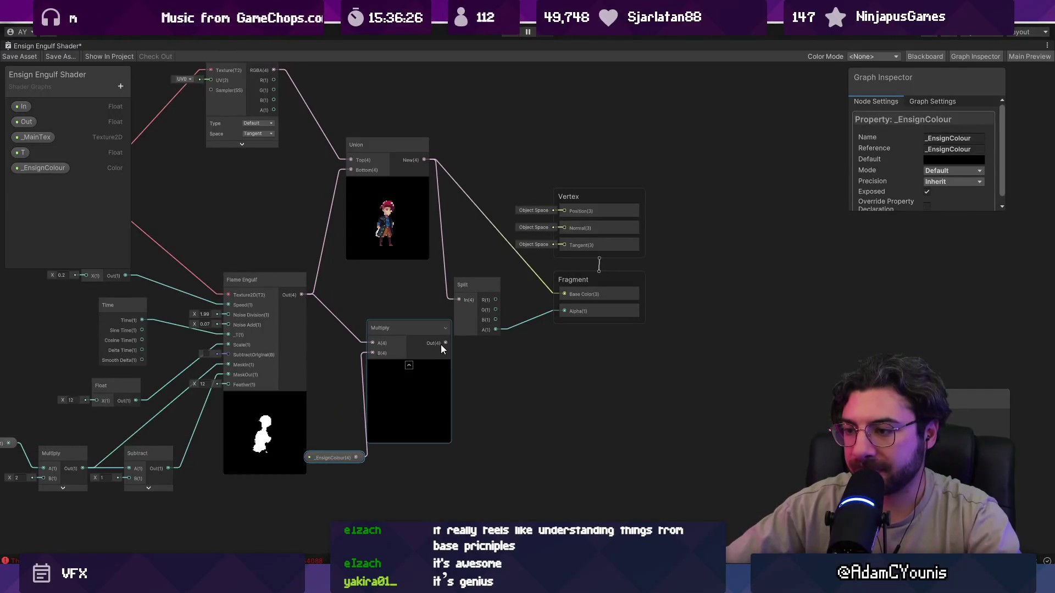
mouse_move(445, 343)
left_mouse_down()
mouse_move(348, 191)
mouse_move(350, 169)
left_mouse_up()
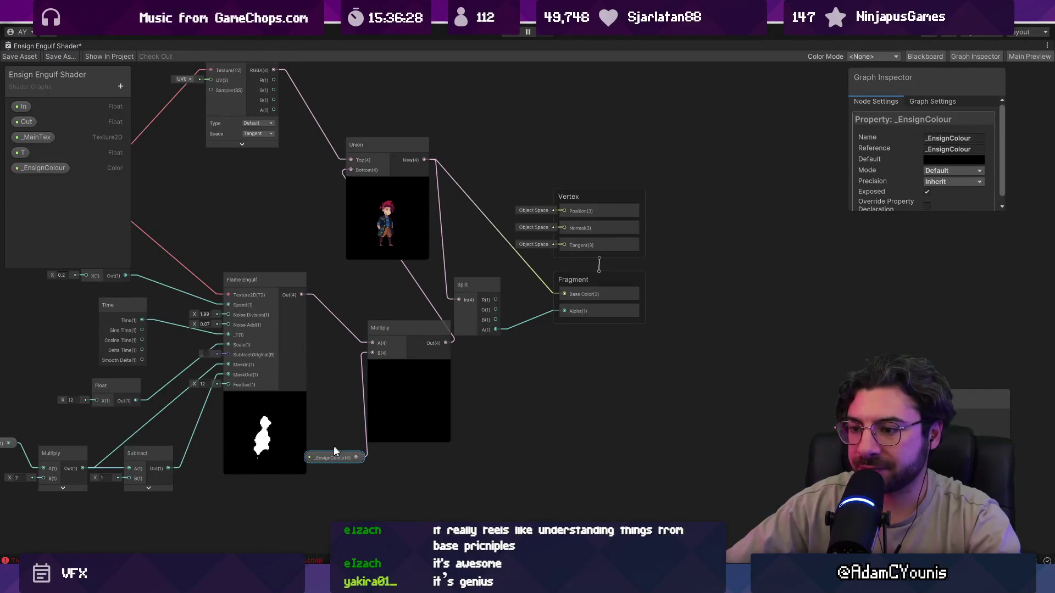
left_click_drag(330, 457, 335, 469)
Set _EnsignColour's default colour to bright green
left_click(950, 160)
left_click_drag(959, 223, 882, 193)
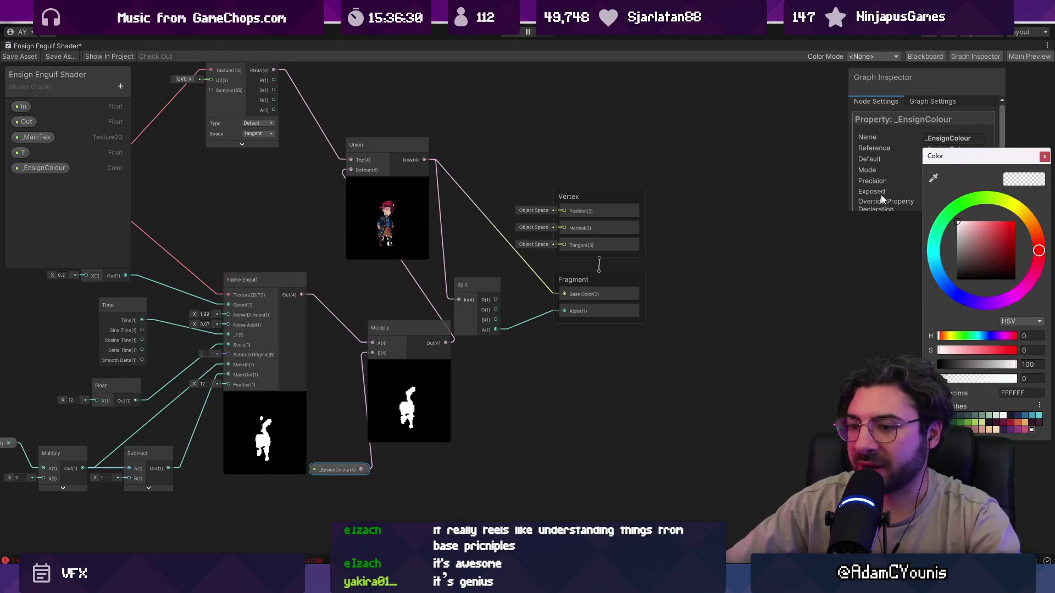
left_click_drag(981, 232, 1016, 222)
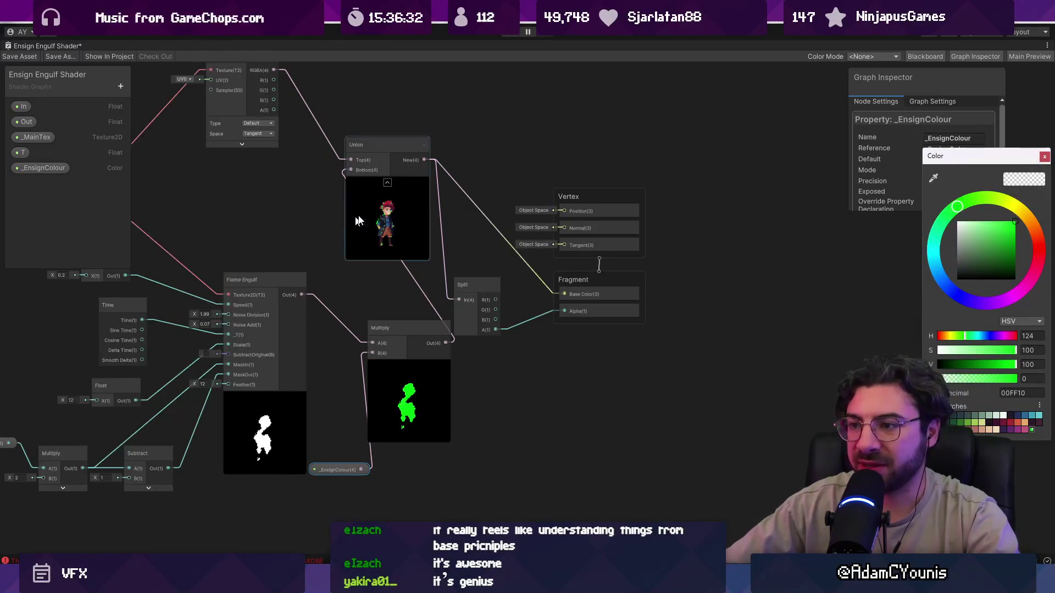
scroll(387, 220, "up", 8)
scroll(376, 291, "down", 2)
scroll(385, 294, "down", 6)
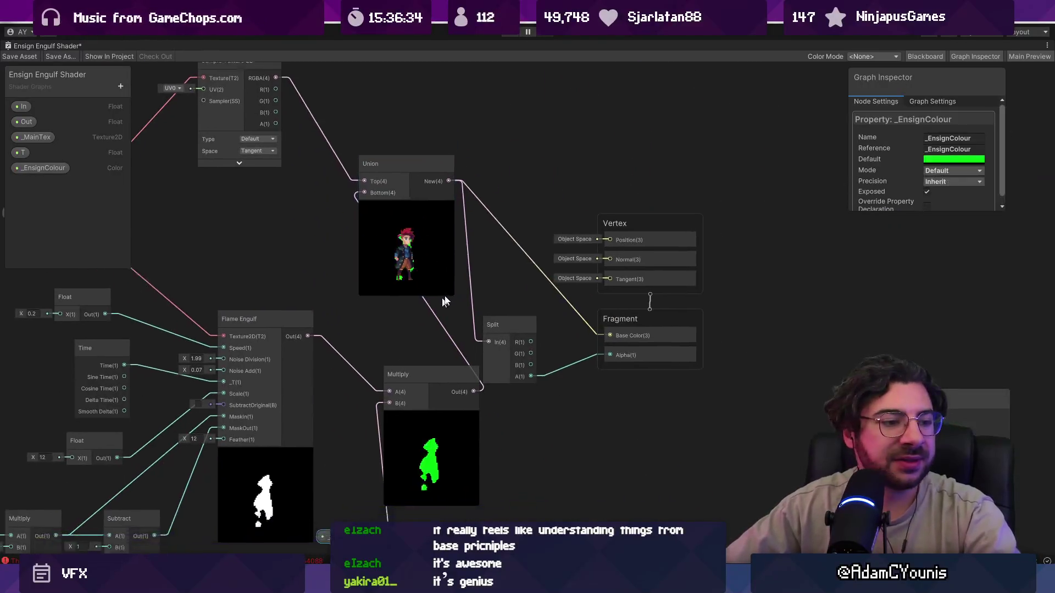
Tidy the Multiply and _EnsignColour nodes, reconnect Flame Engulf, and save the shader asset
left_click(464, 366)
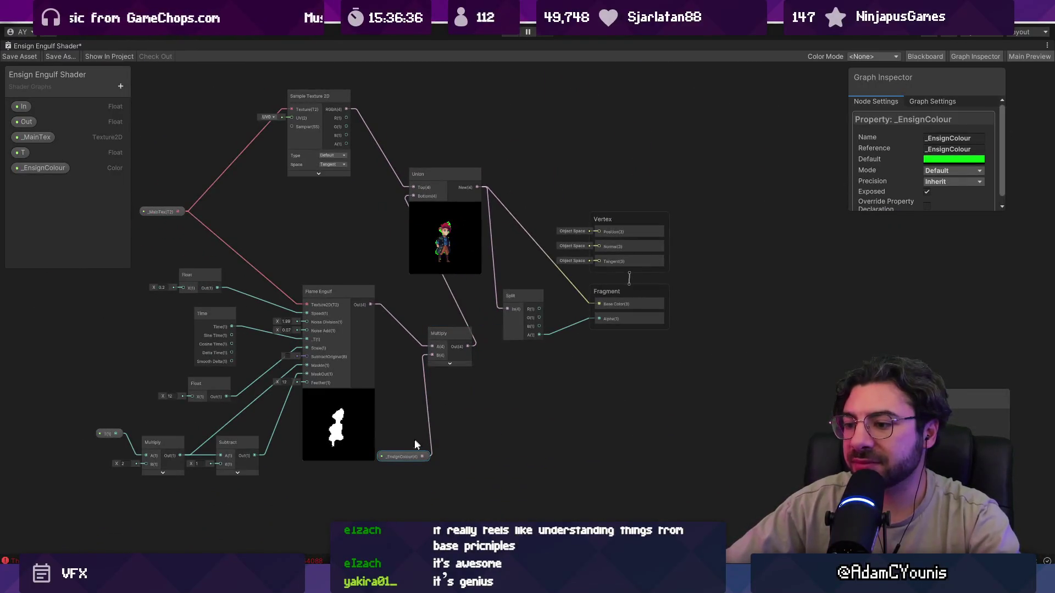
mouse_move(402, 457)
left_mouse_down()
mouse_move(398, 358)
mouse_move(351, 261)
left_mouse_up()
left_click_drag(451, 334, 416, 293)
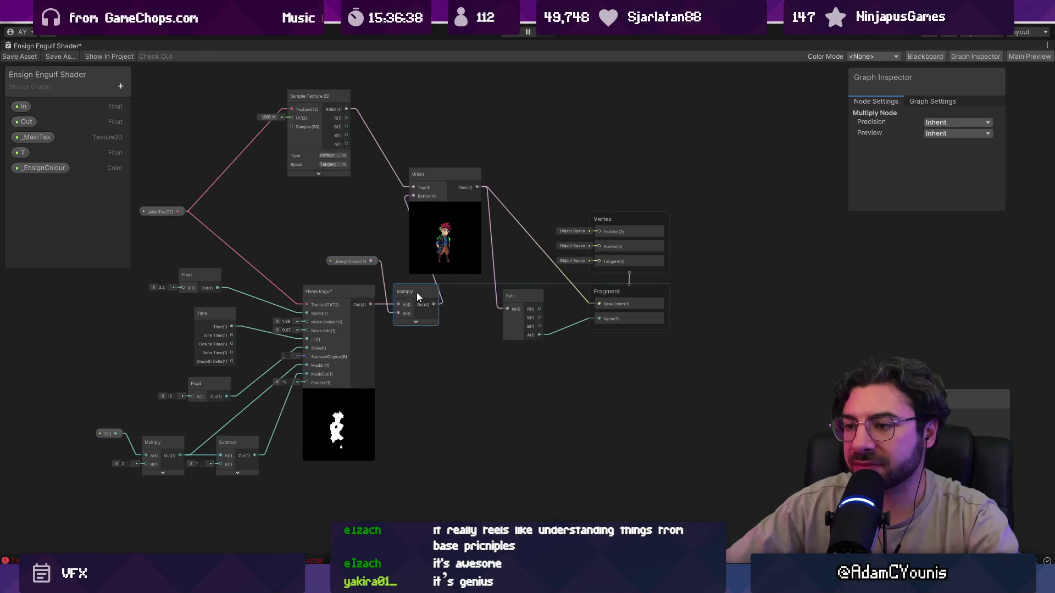
left_click_drag(371, 305, 399, 313)
left_click(516, 299)
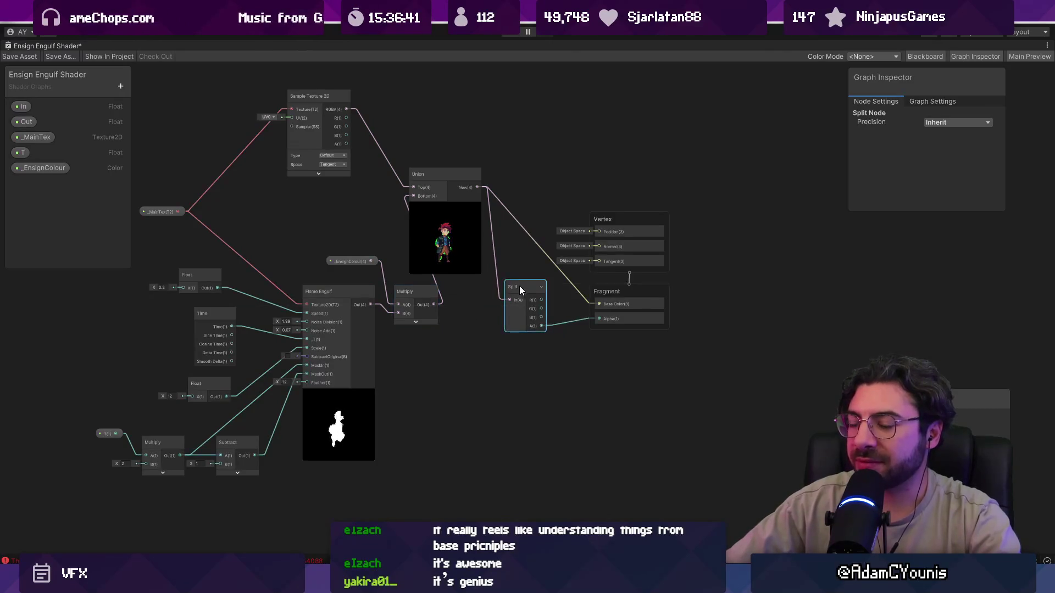
scroll(532, 281, "down", 3)
scroll(363, 261, "up", 5)
left_click_drag(361, 241, 276, 229)
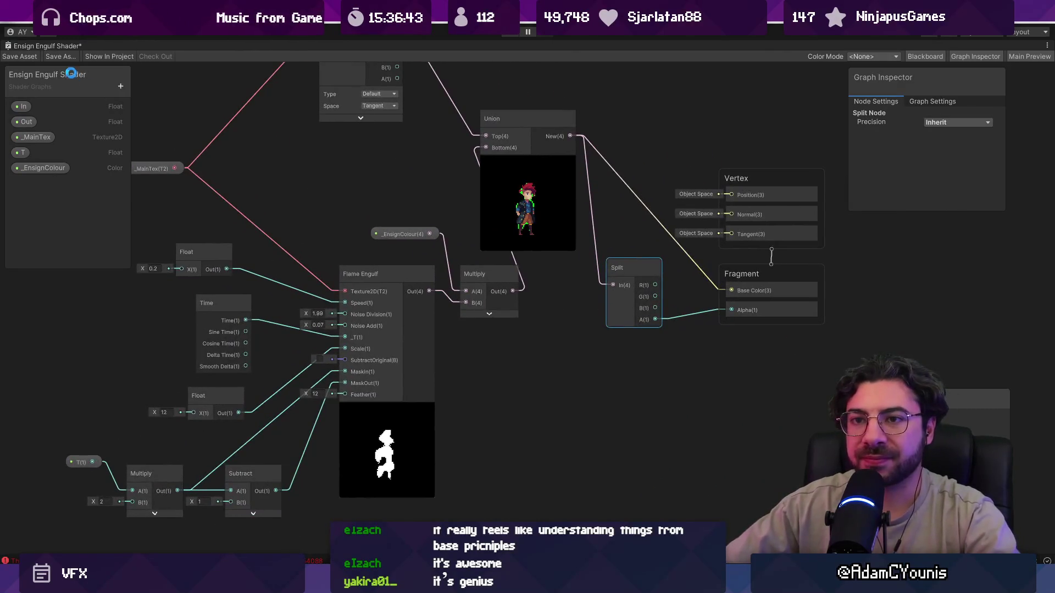
left_click(21, 55)
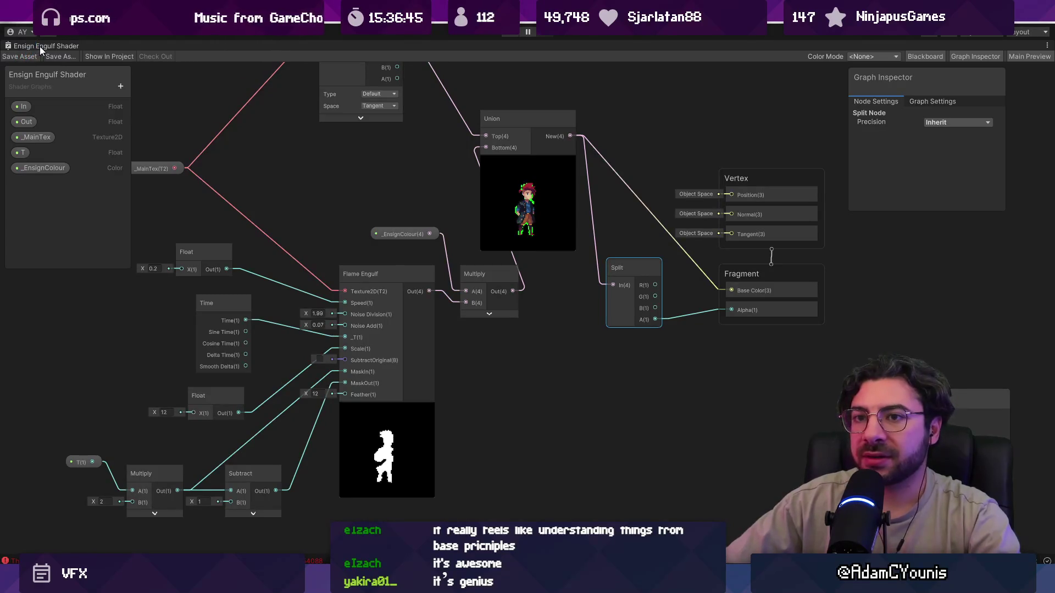
Delete the unused Out and In properties from the Blackboard and save with Ctrl+S
double_click(40, 46)
scroll(510, 163, "down", 5)
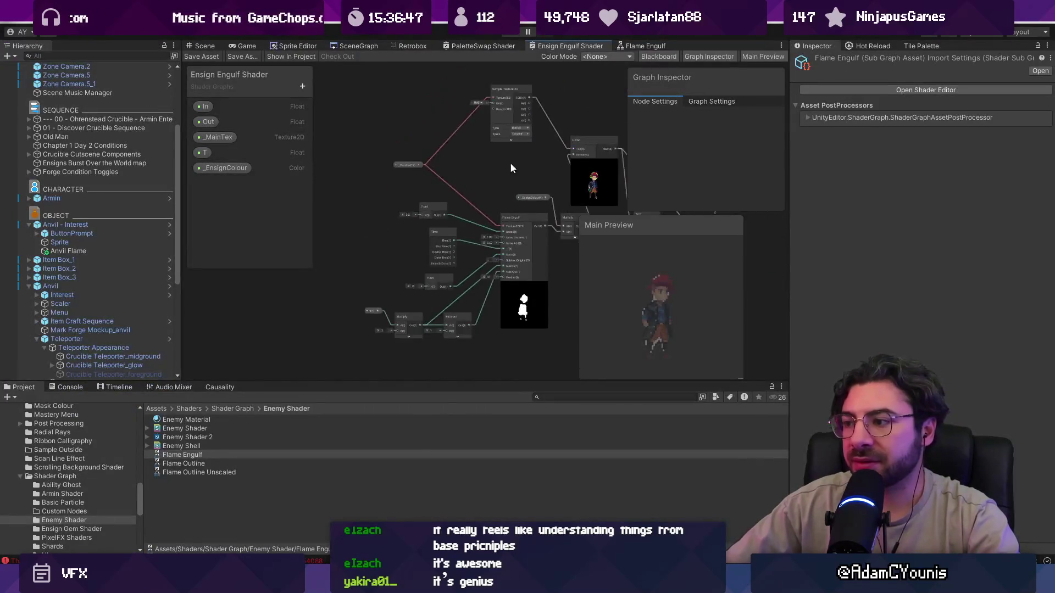
scroll(508, 259, "down", 1)
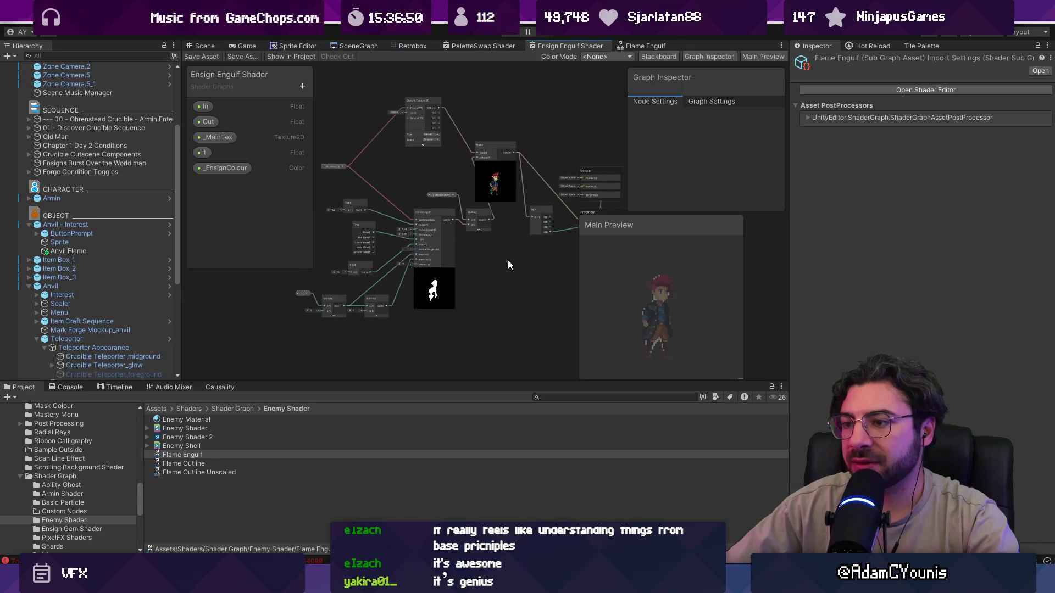
left_click(211, 122)
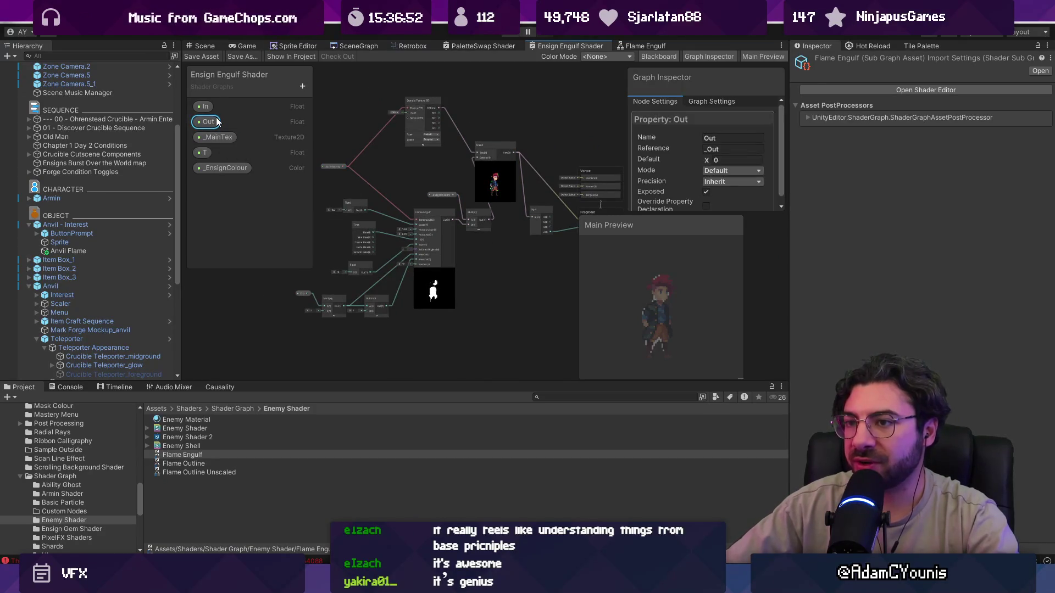
key("Delete")
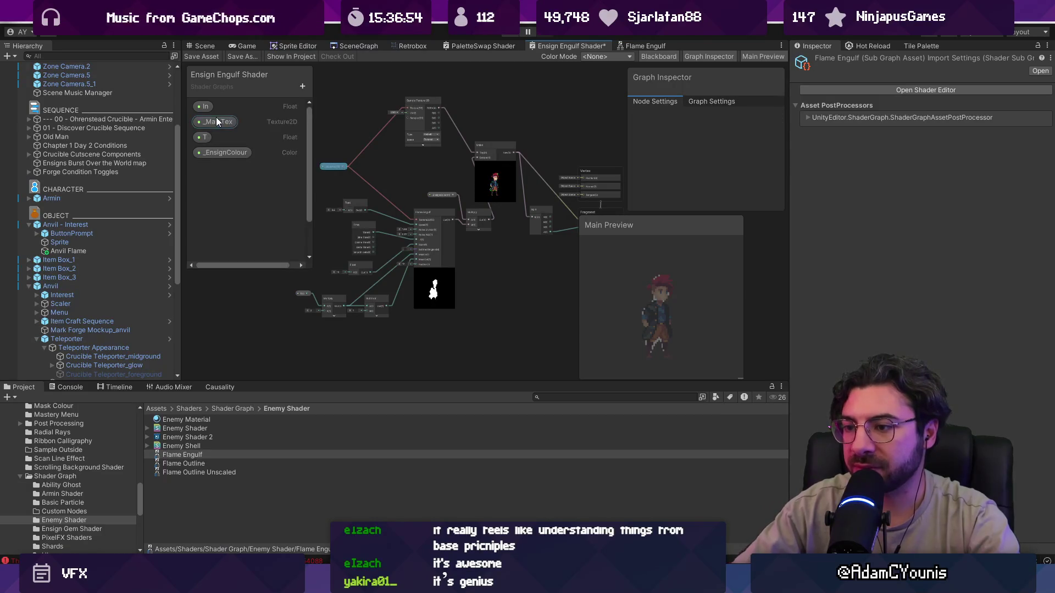
left_click(269, 106)
key("Delete")
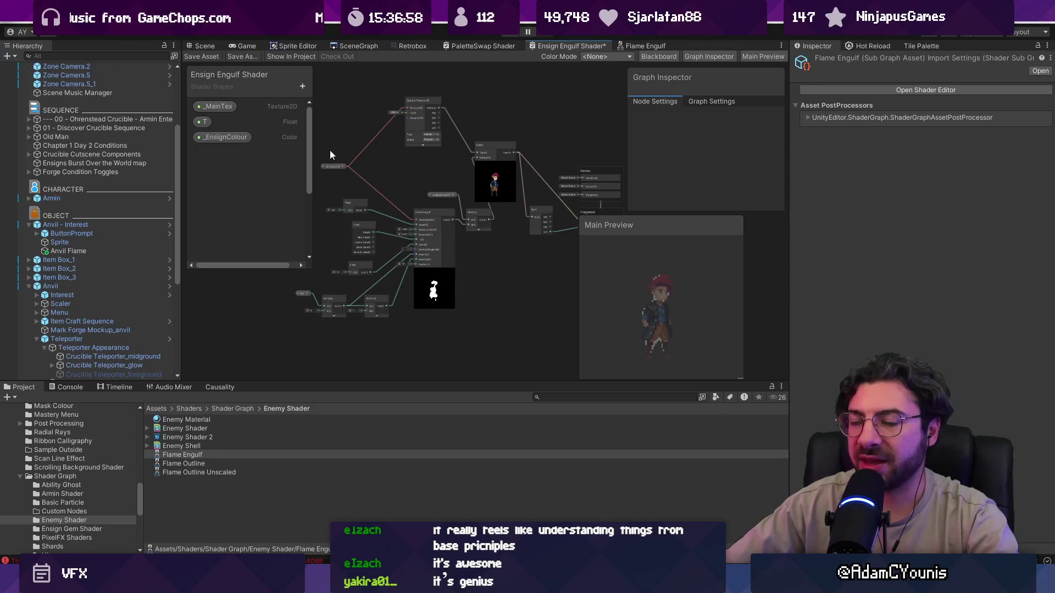
key("ctrl+s")
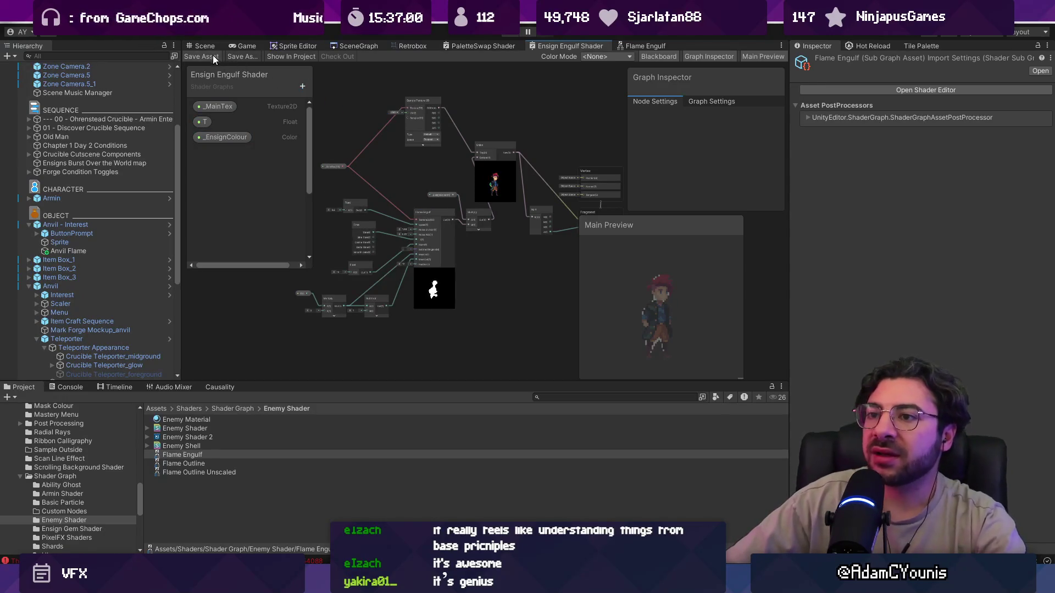
Switch to the Scene view and scroll around the scene
left_click(206, 46)
scroll(445, 201, "down", 2)
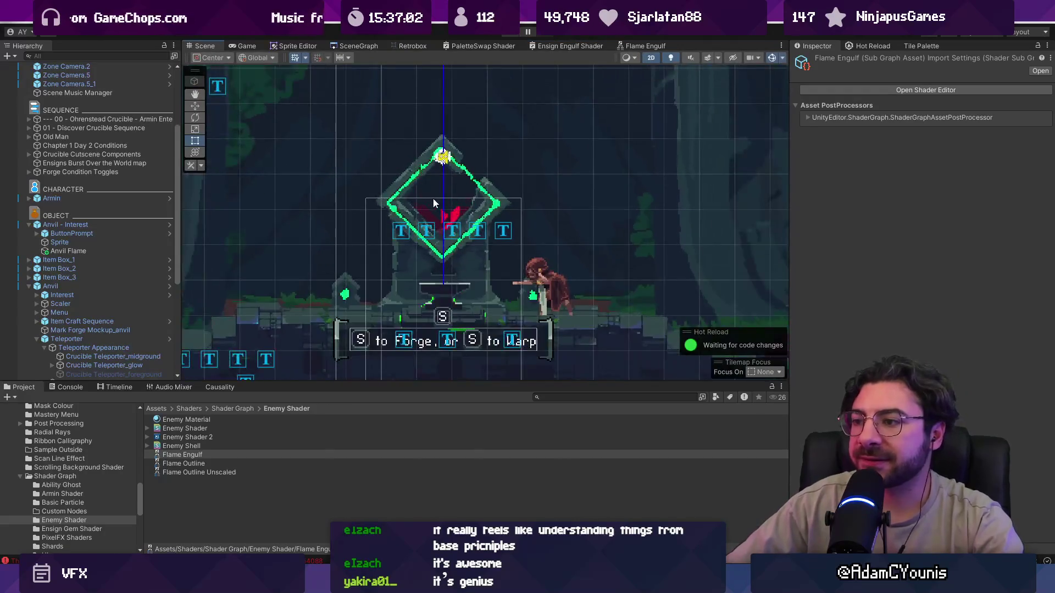
scroll(488, 222, "down", 1)
scroll(488, 222, "down", 2)
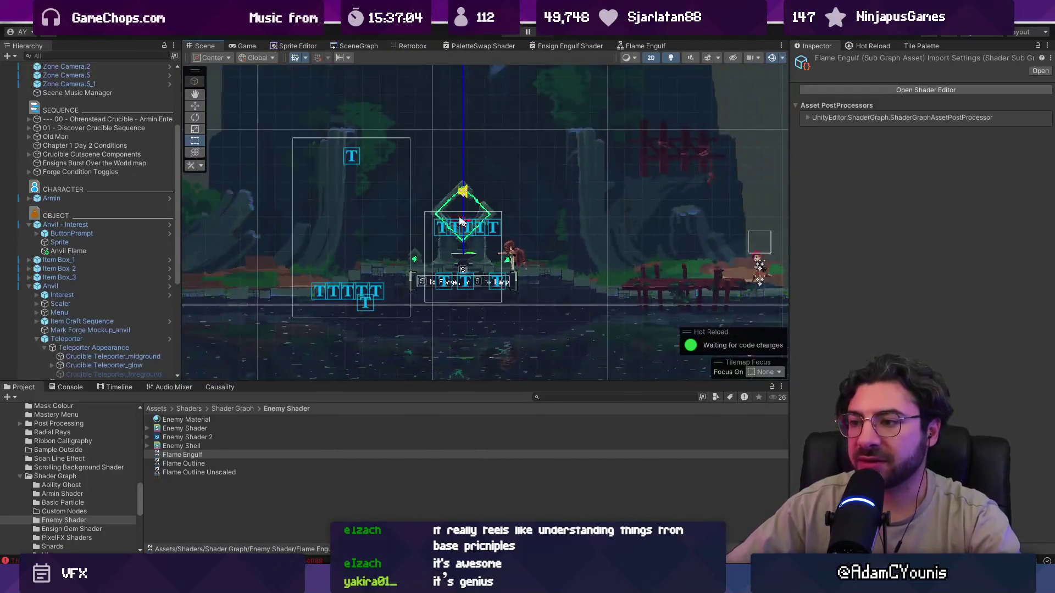
scroll(370, 239, "up", 3)
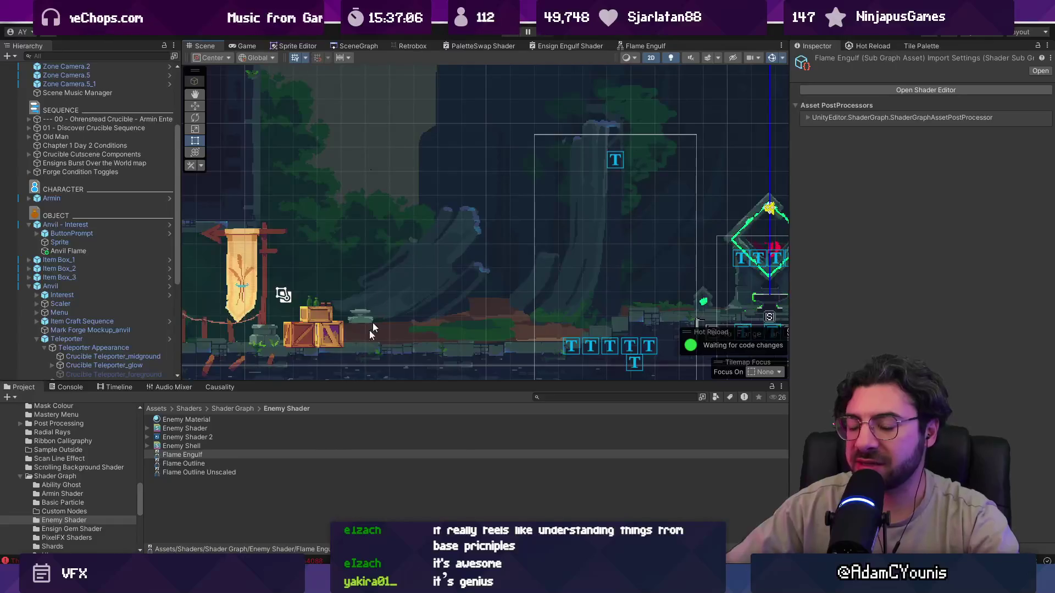
scroll(101, 273, "down", 2)
scroll(28, 116, "up", 5)
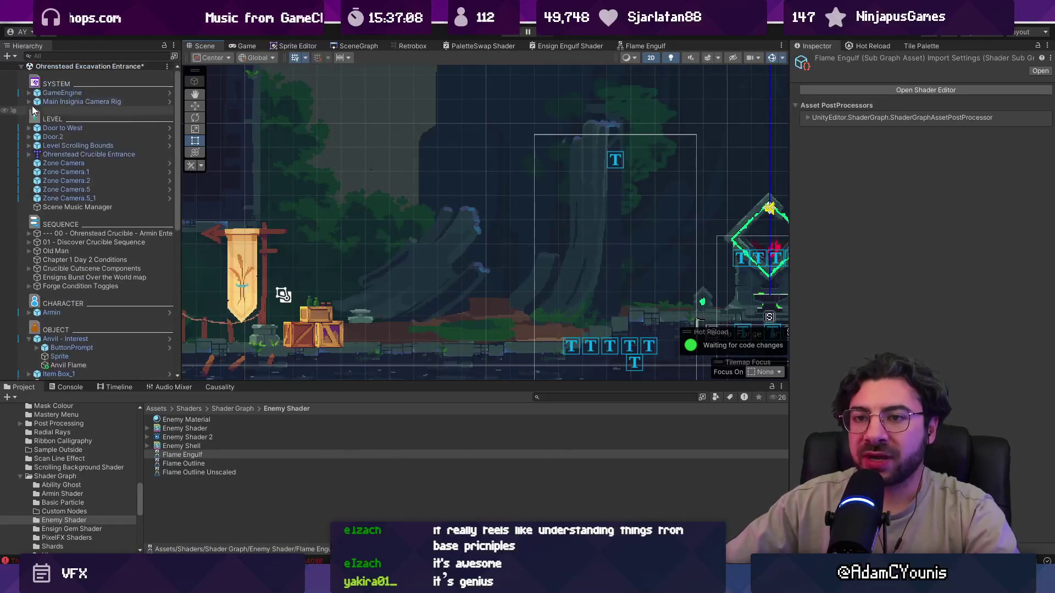
left_click(22, 66)
Create an empty game object in the Hierarchy named SpriteRenderer and begin adding a component
right_click(70, 147)
left_click(132, 300)
type("SpriteRender")
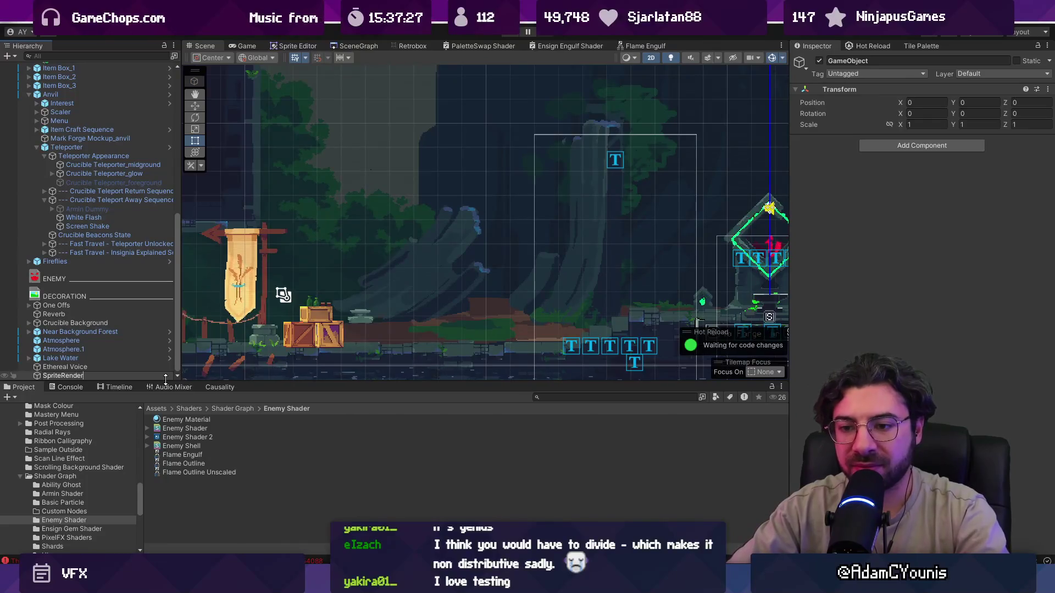
type("er")
key("Return")
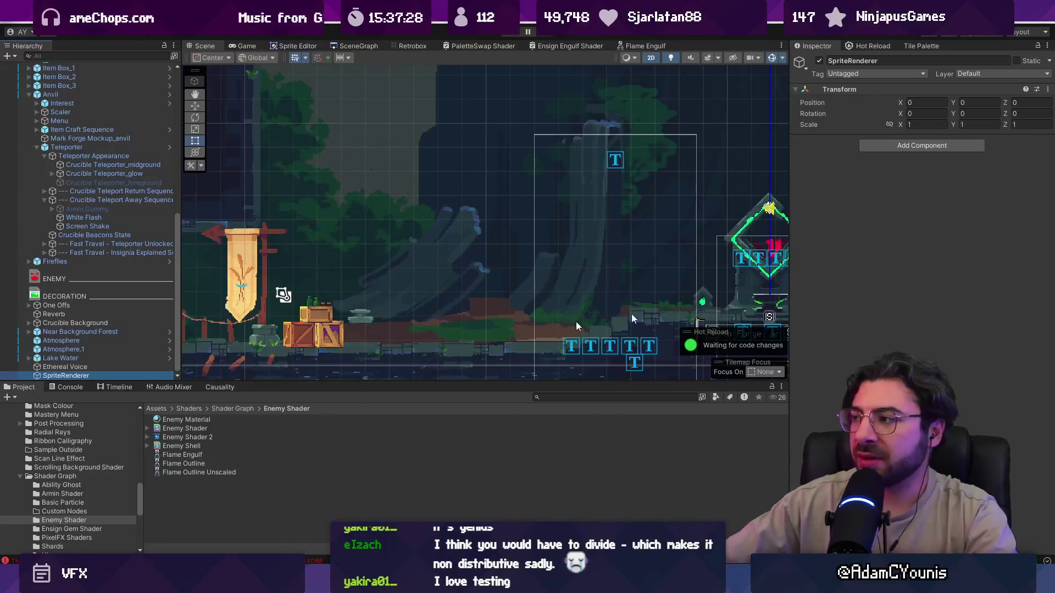
left_click(928, 145)
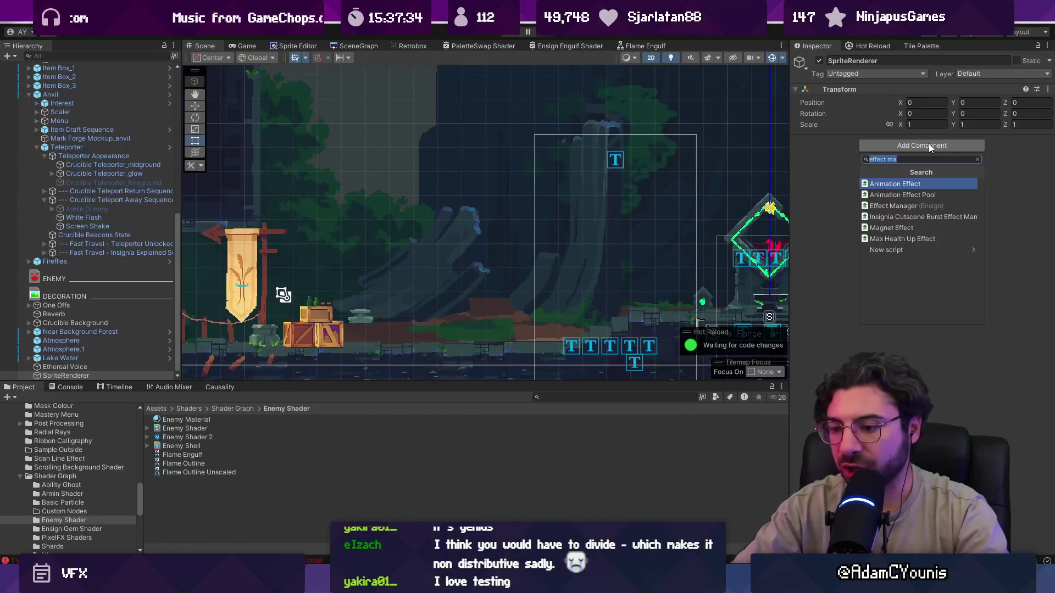
Add a Sprite Renderer component showing the rocks_0 sprite
type("sp")
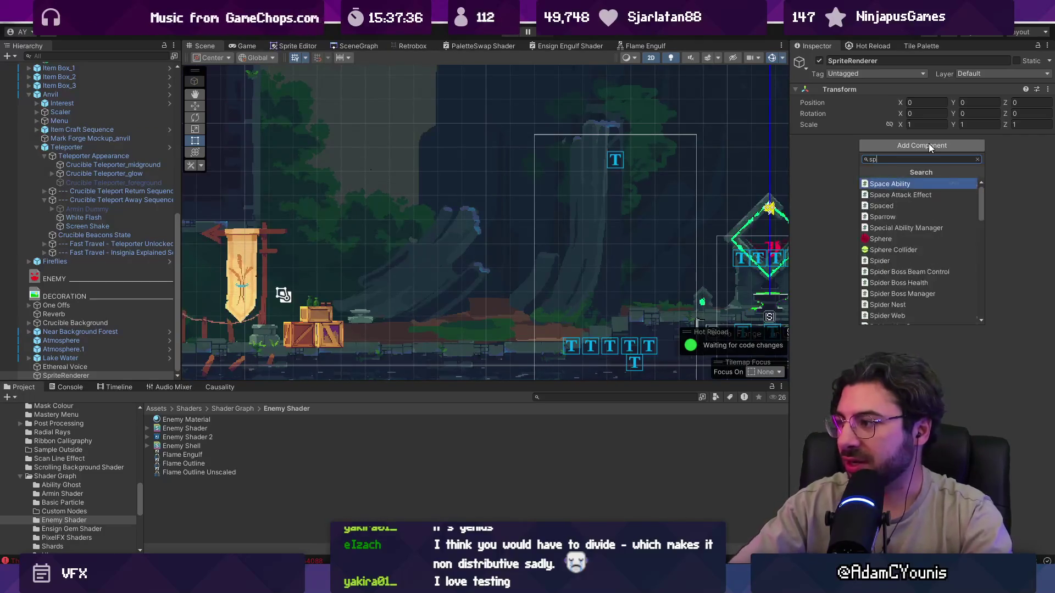
type("ritere")
key("Return")
left_click(1045, 158)
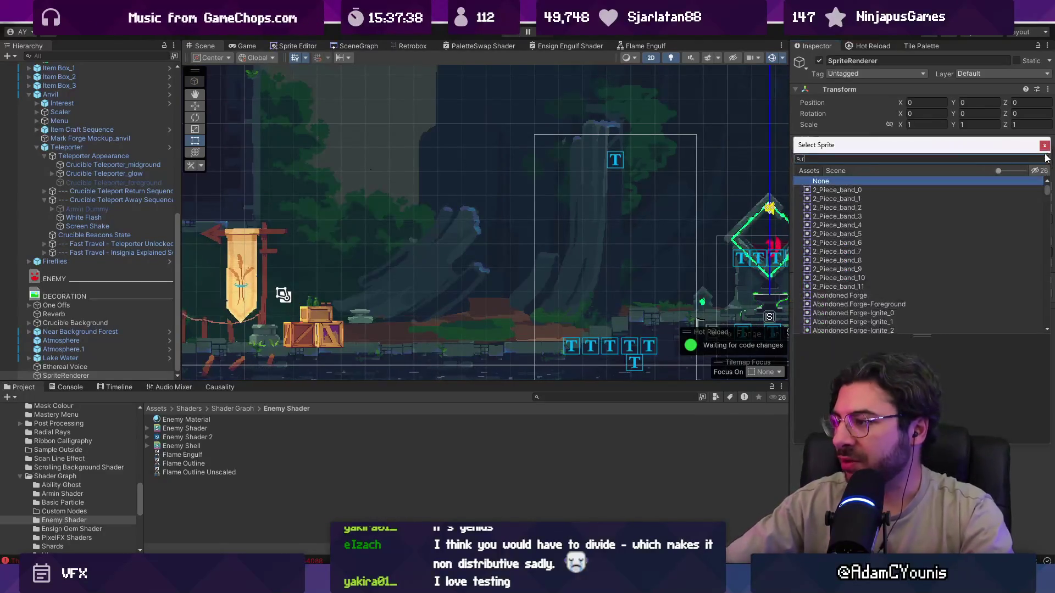
type("ock")
key("Down")
key("Down")
key("Down")
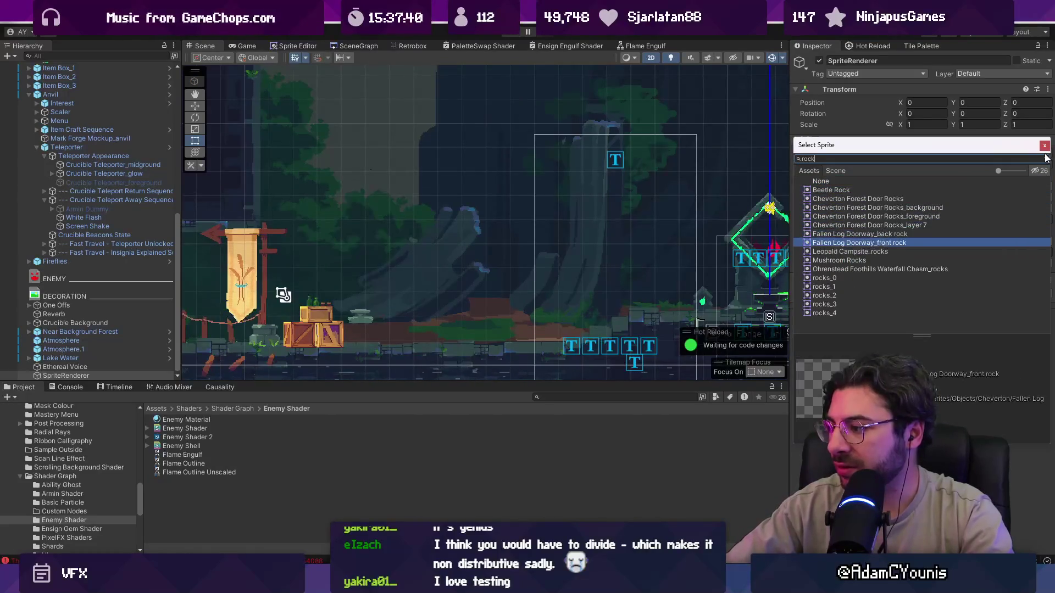
key("Down")
key("Down")
key("Down")
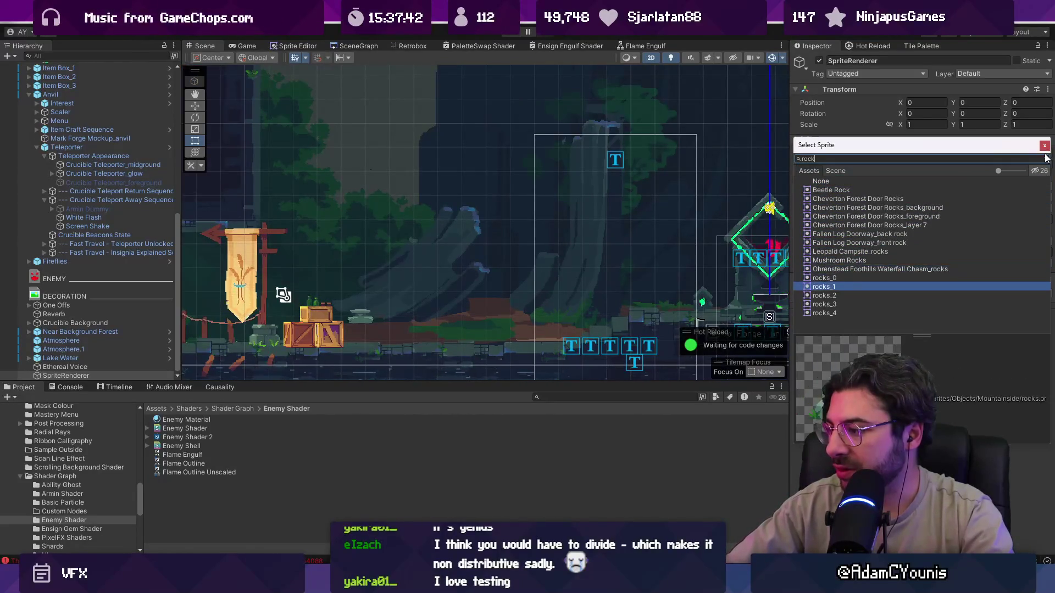
key("Down")
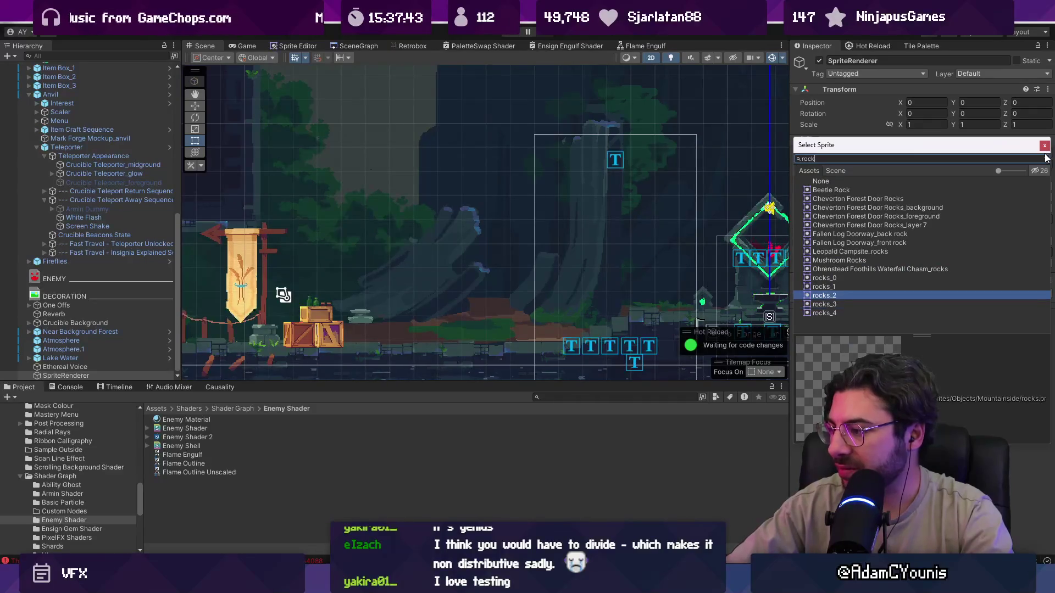
key("Up")
key("Up")
key("Return")
Put the rock sprite on the Character sorting layer and move it beside the banner
scroll(555, 203, "down", 5)
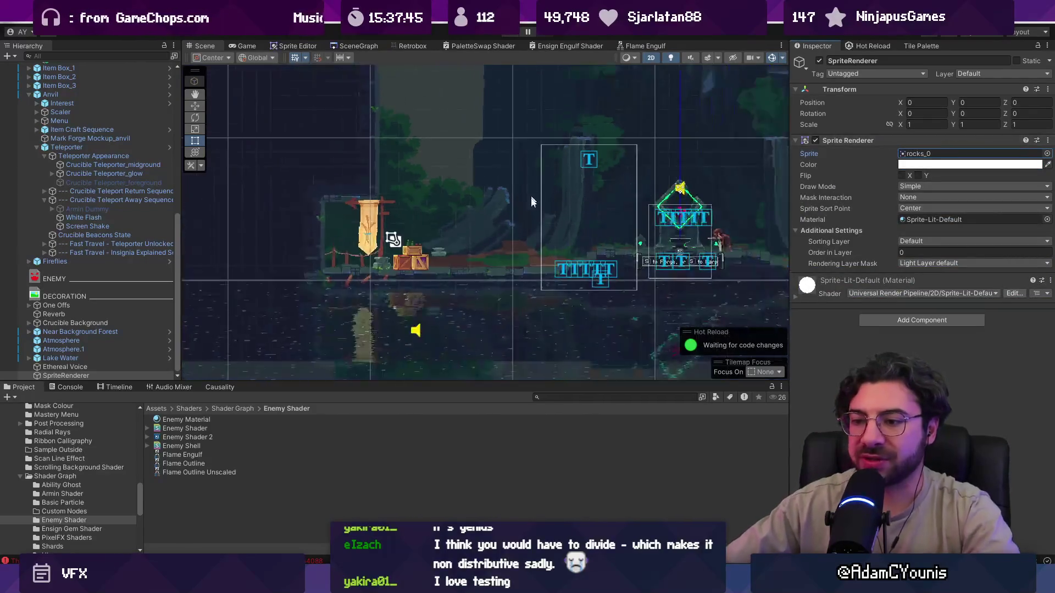
left_click(1045, 245)
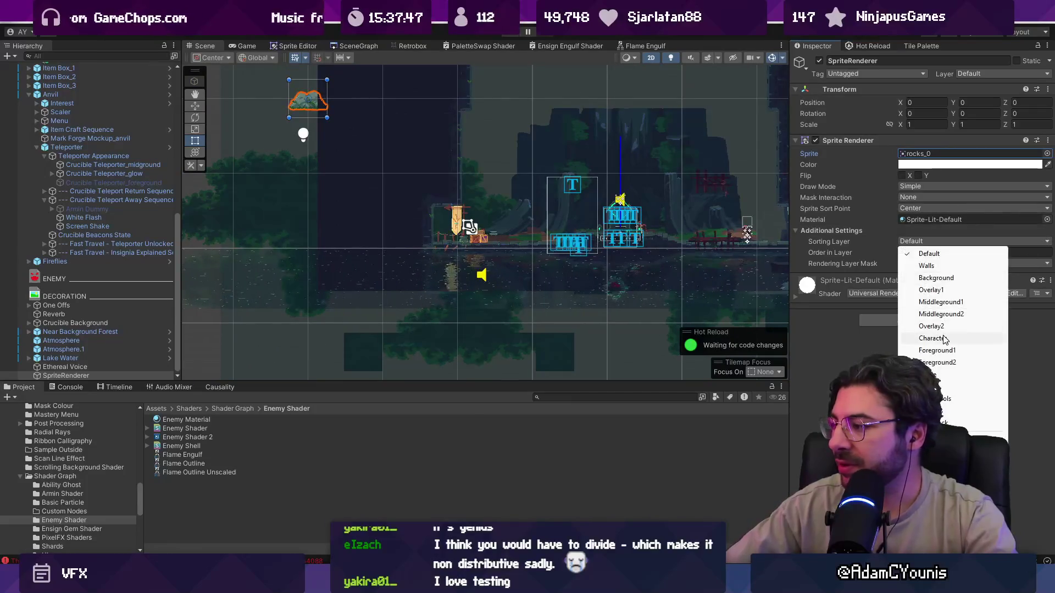
left_click(932, 337)
key("w")
left_click_drag(285, 108, 497, 216)
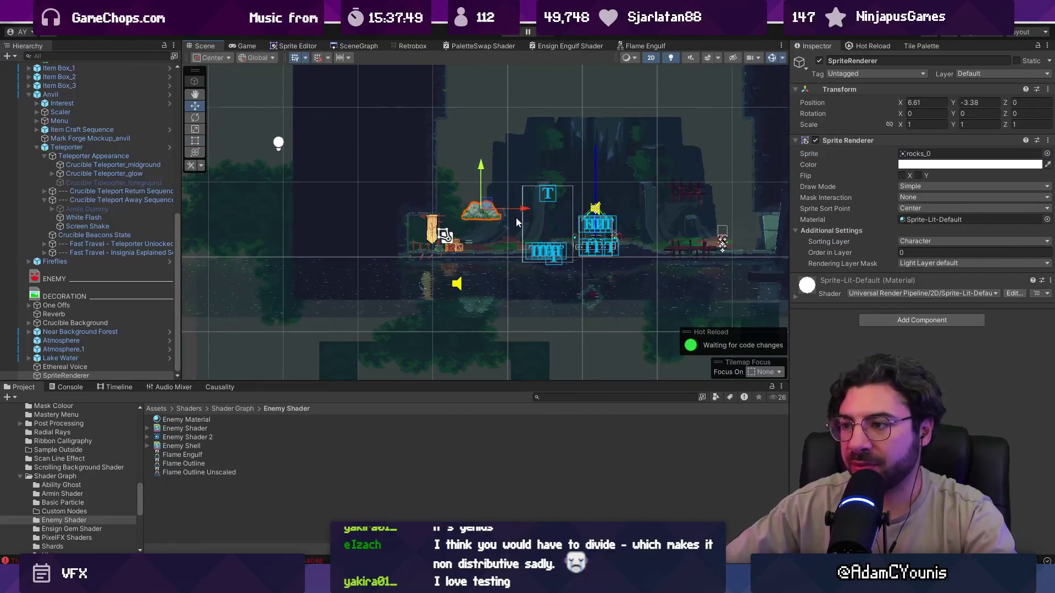
scroll(498, 216, "up", 5)
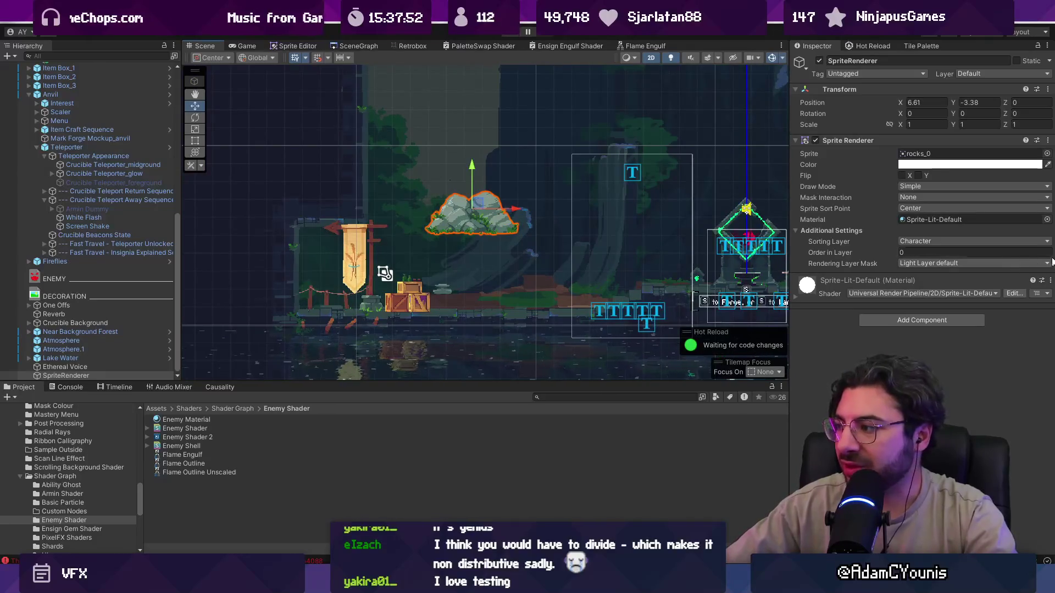
Assign Ensign Engulf Material to the rock's Sprite Renderer via the 'engulf' search
left_click(1047, 219)
type("encv")
key("BackSpace")
key("BackSpace")
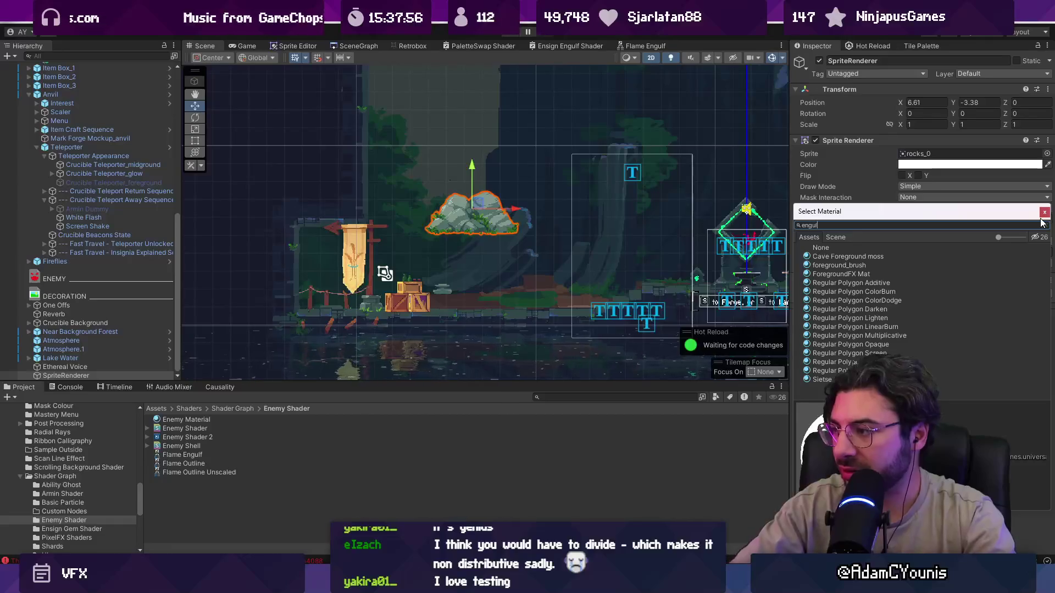
type("gul")
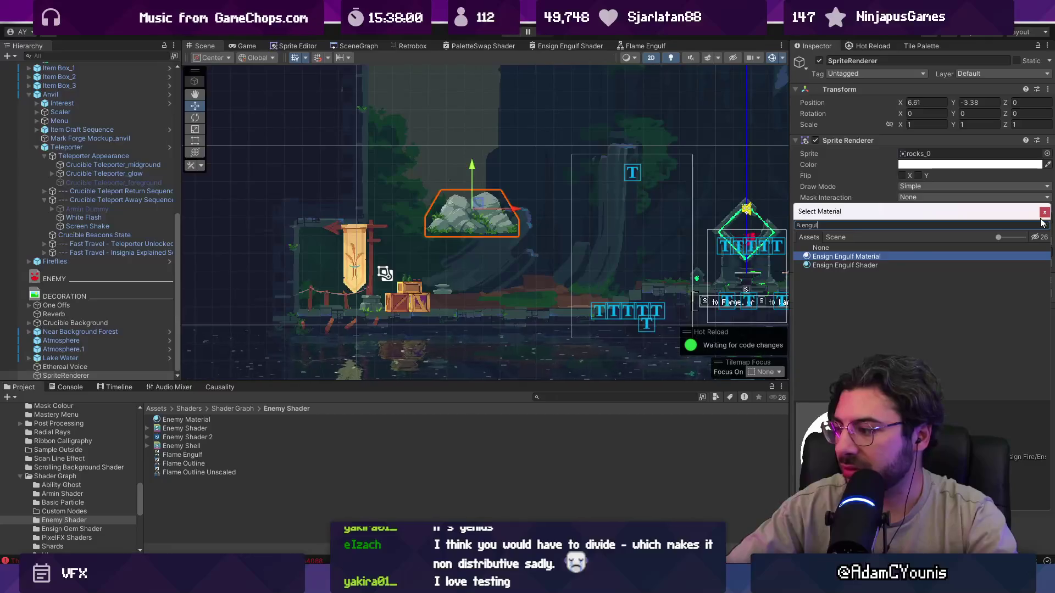
left_click(1044, 212)
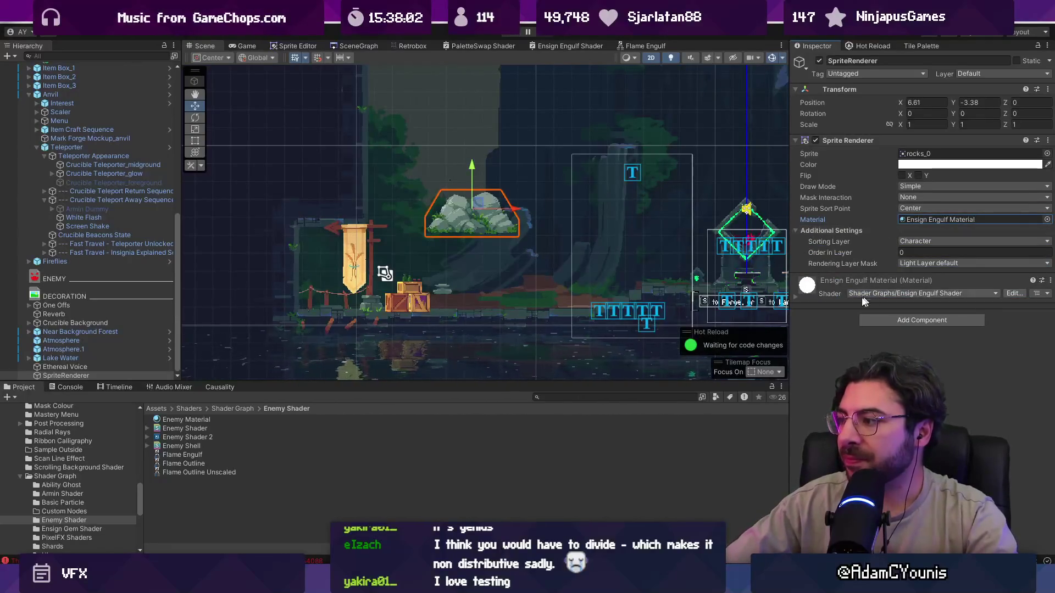
Expand the material to check its _EnsignColour value, then open Ensign Engulf Material
left_click(795, 297)
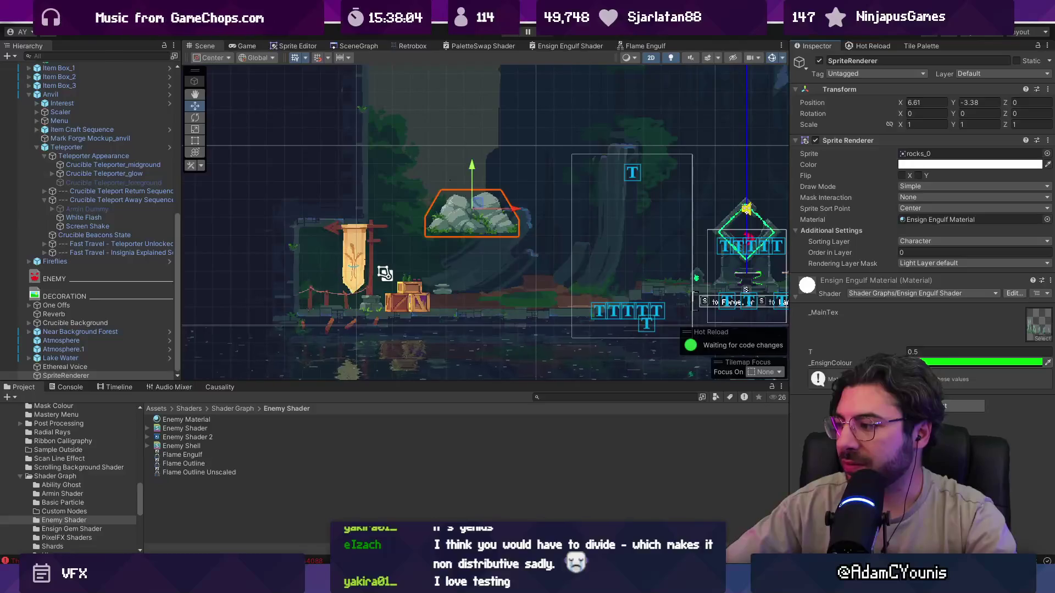
left_click(978, 362)
key("Escape")
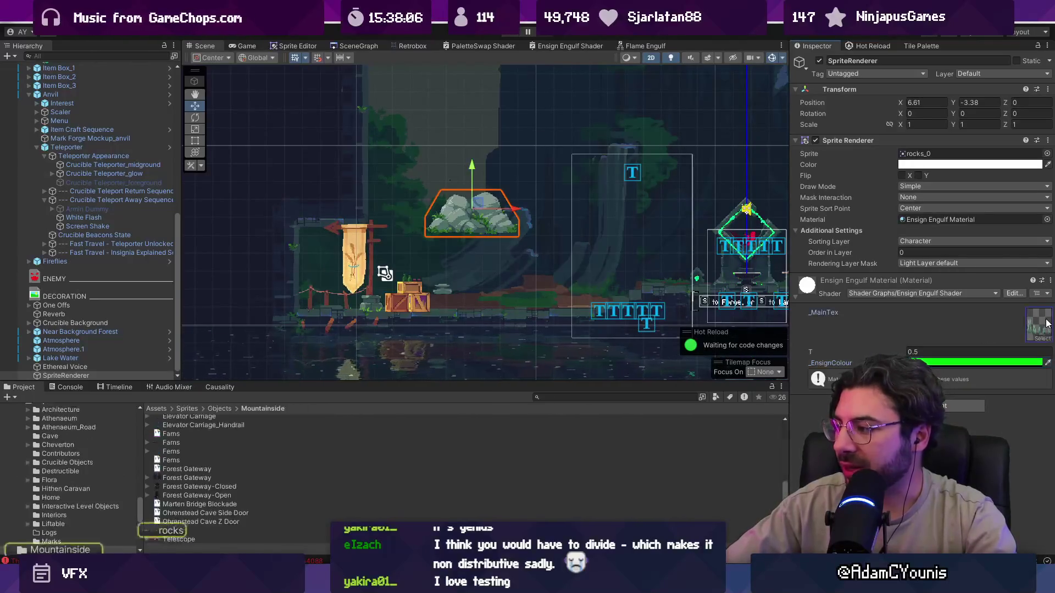
left_click(1038, 324)
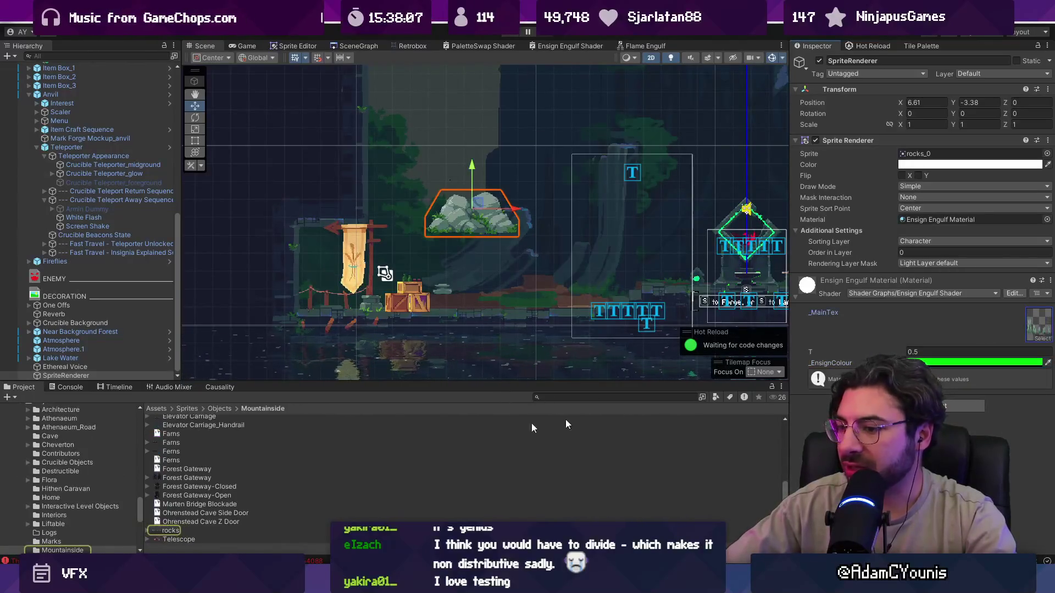
double_click(917, 220)
Check _EnsignColour's default colour in the Ensign Engulf Shader graph and save it
left_click(1016, 70)
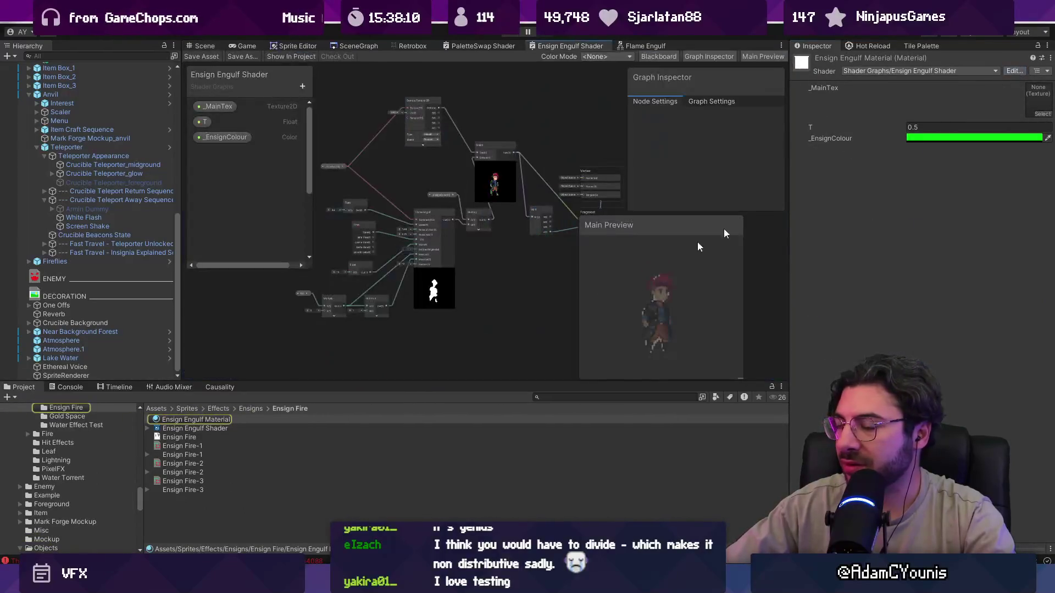
scroll(386, 298, "up", 3)
left_click(237, 140)
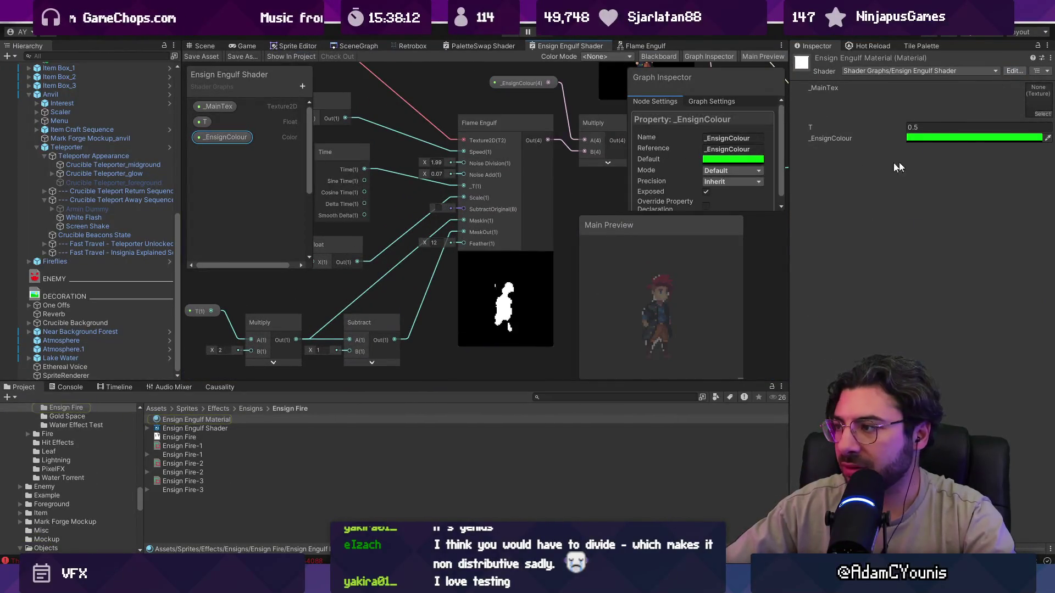
left_click(714, 160)
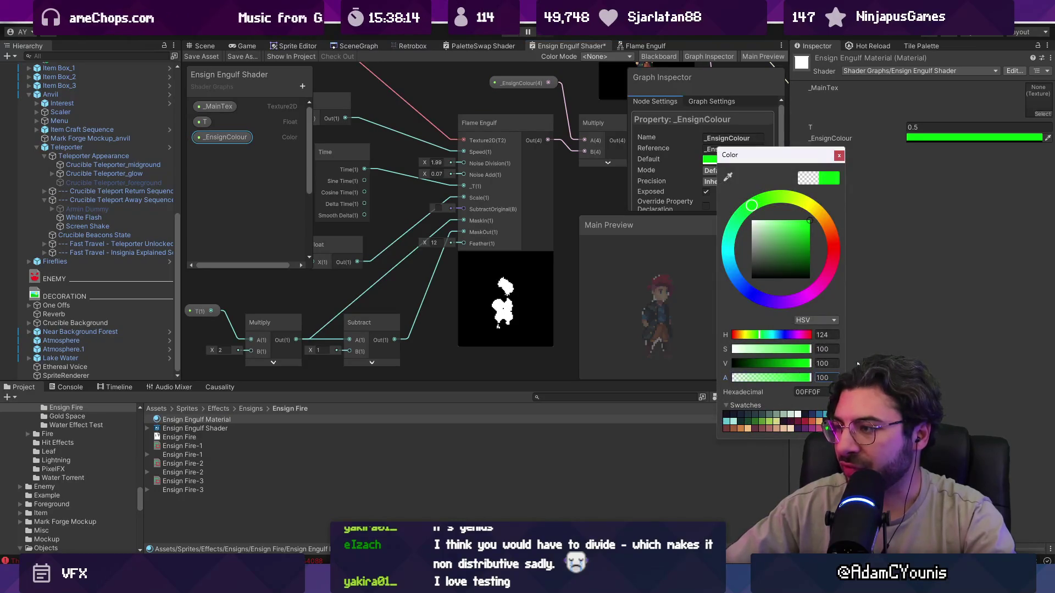
left_click(347, 262)
scroll(347, 262, "down", 3)
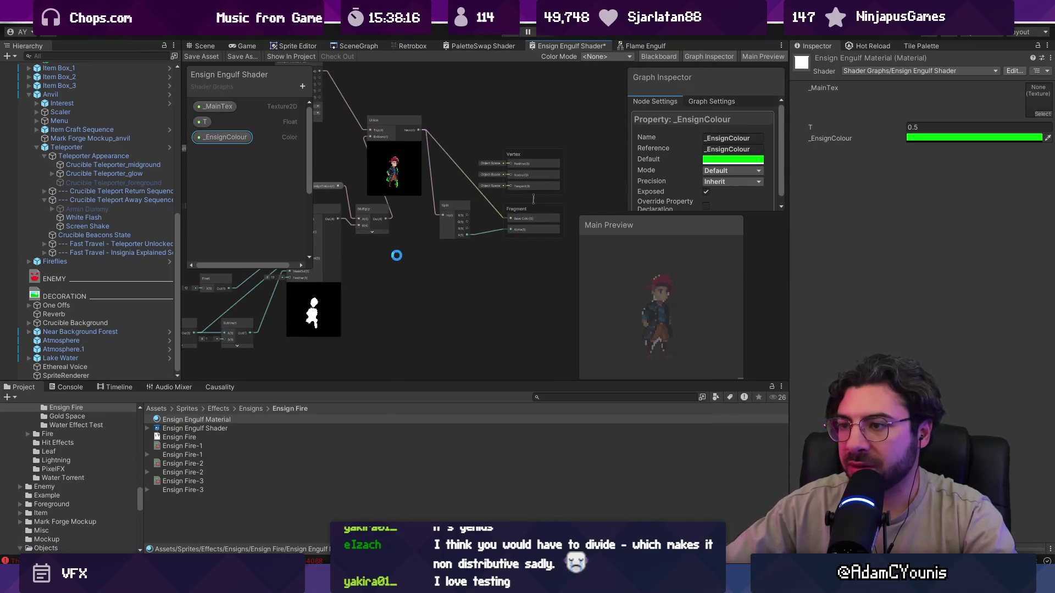
key("ctrl+s")
Set the material's _EnsignColour alpha to 100 and nudge T down from 0.5
key("ctrl+1")
scroll(479, 210, "up", 3)
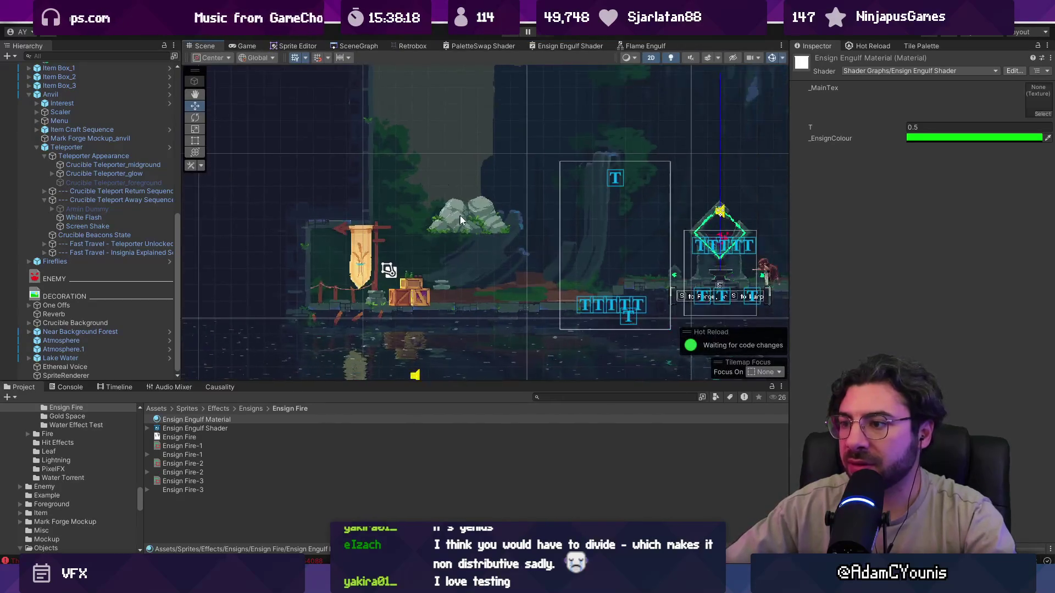
left_click(967, 138)
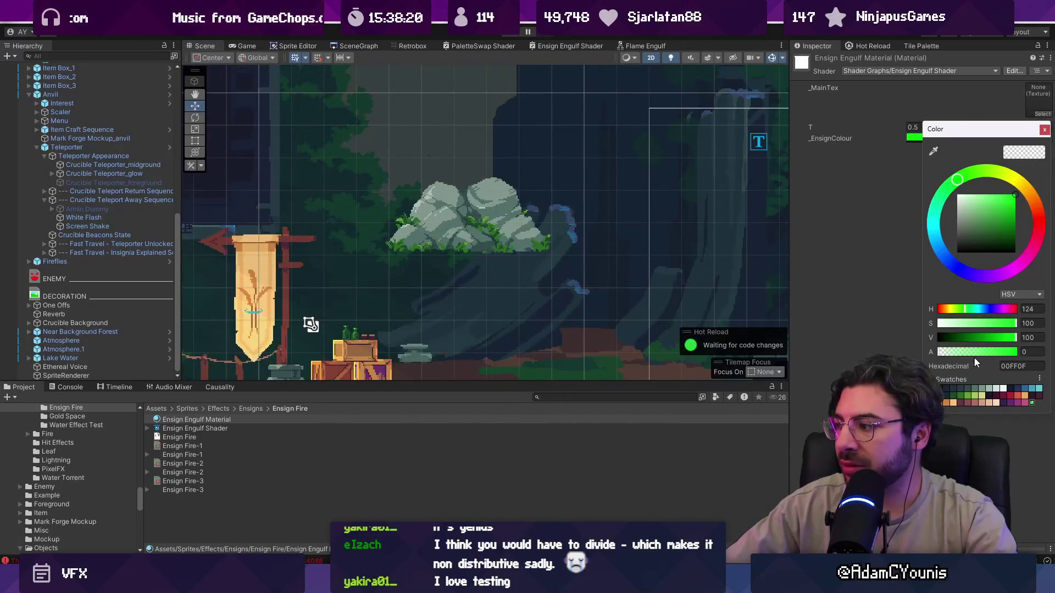
left_click(1028, 352)
type("100")
scroll(473, 219, "up", 2)
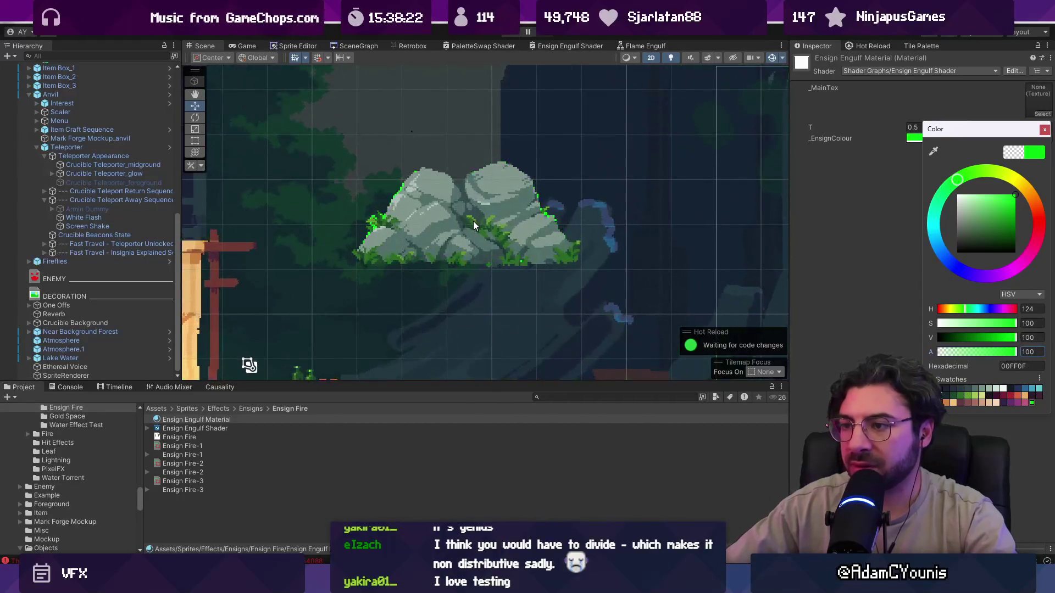
left_click(1045, 130)
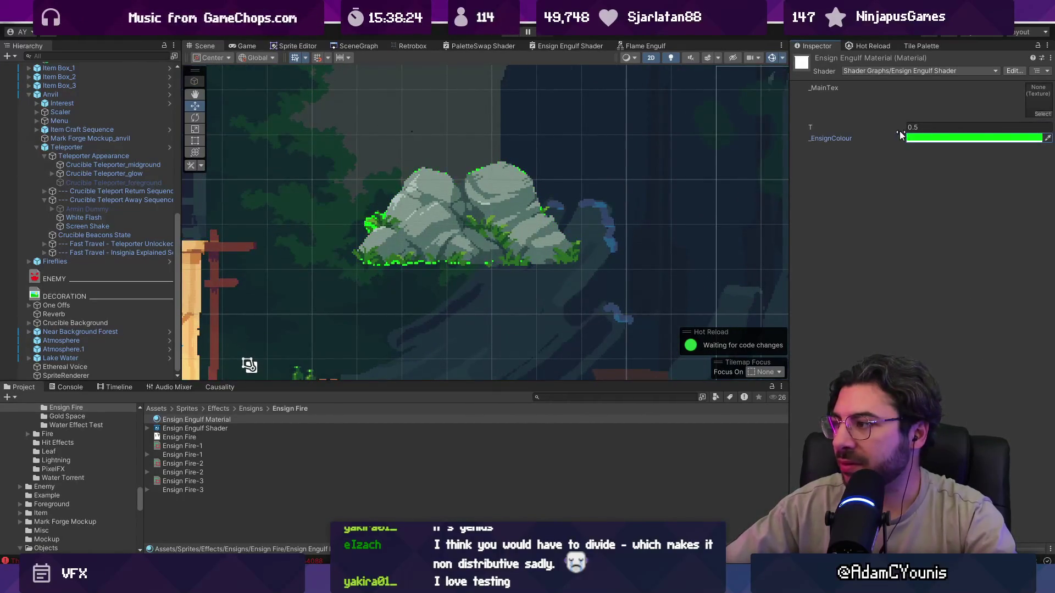
mouse_move(900, 130)
left_mouse_down()
mouse_move(885, 127)
mouse_move(901, 130)
left_mouse_up()
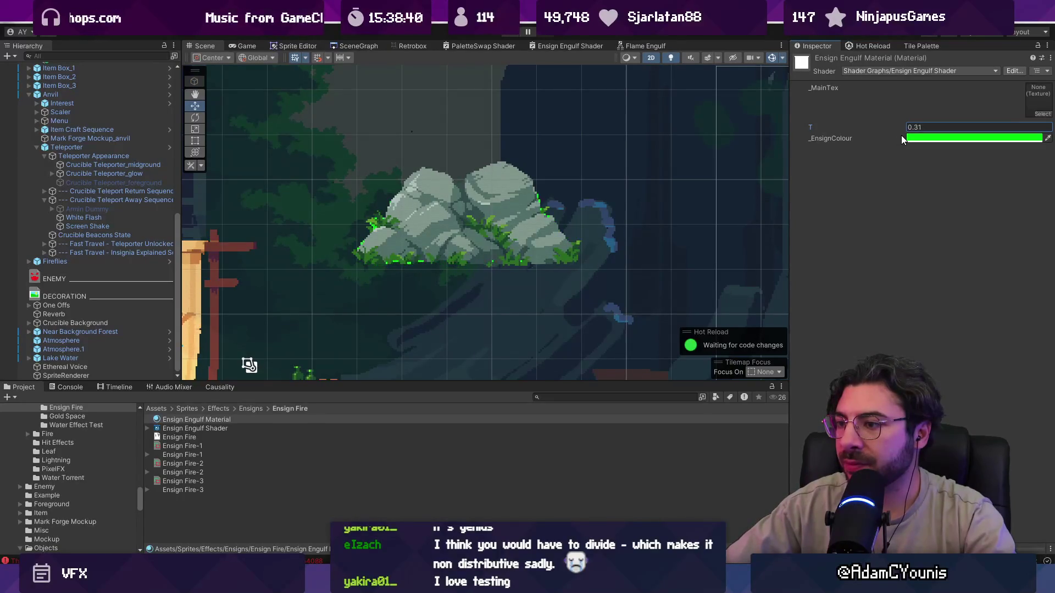
Drag the material's T to 0.4 and zoom in on the rock's green outline
left_click_drag(906, 136, 907, 136)
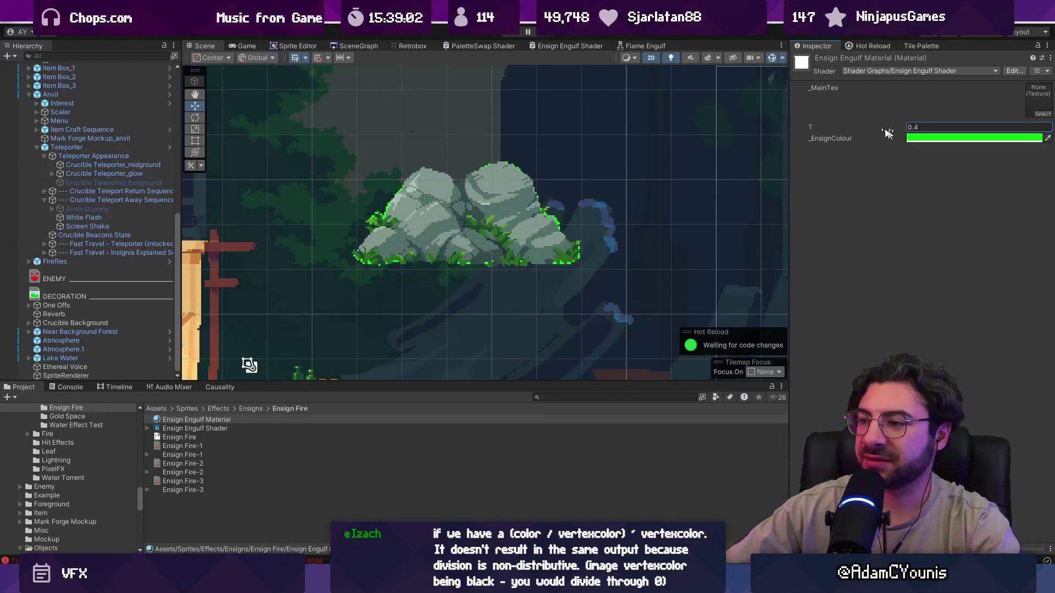
scroll(453, 239, "down", 5)
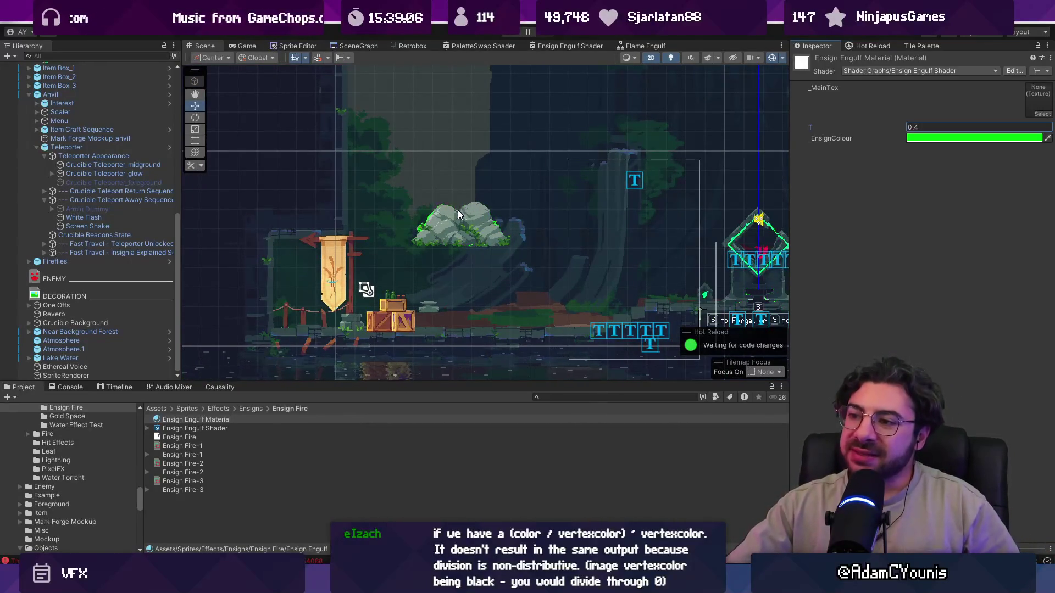
scroll(456, 242, "up", 2)
scroll(456, 242, "up", 2)
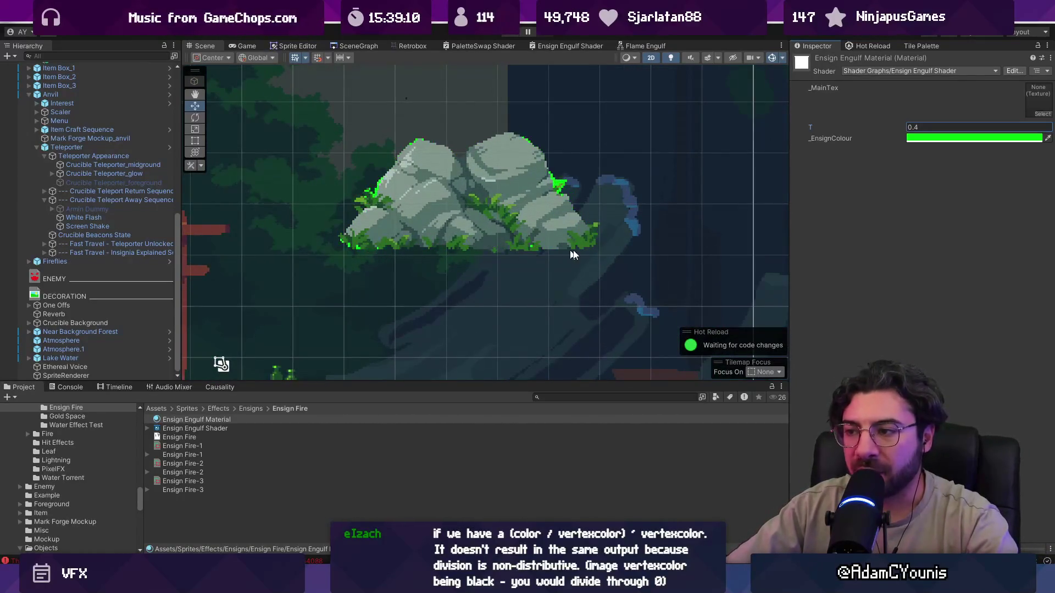
scroll(440, 249, "down", 3)
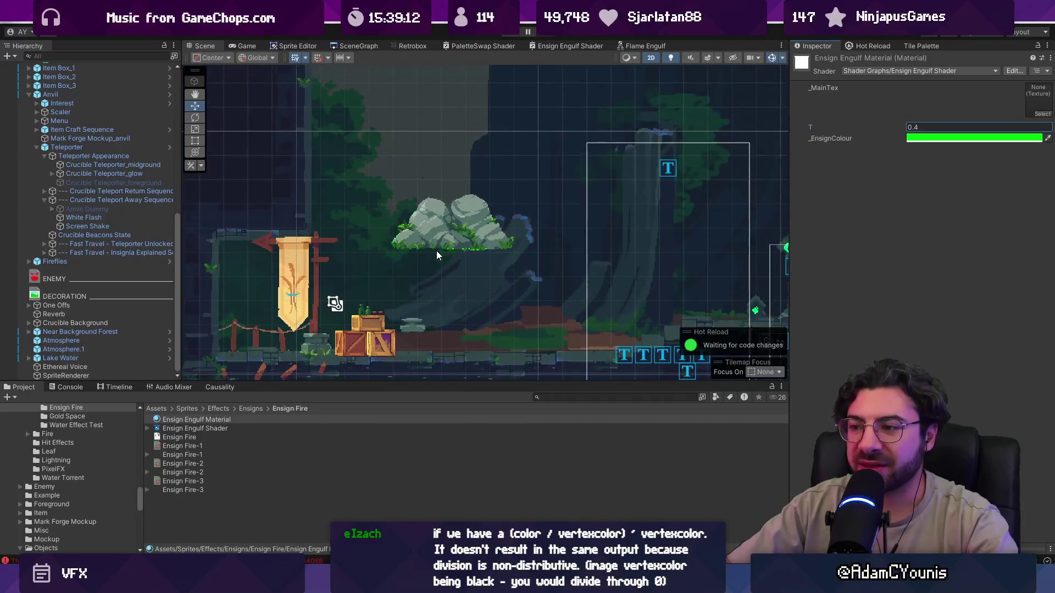
scroll(436, 250, "up", 3)
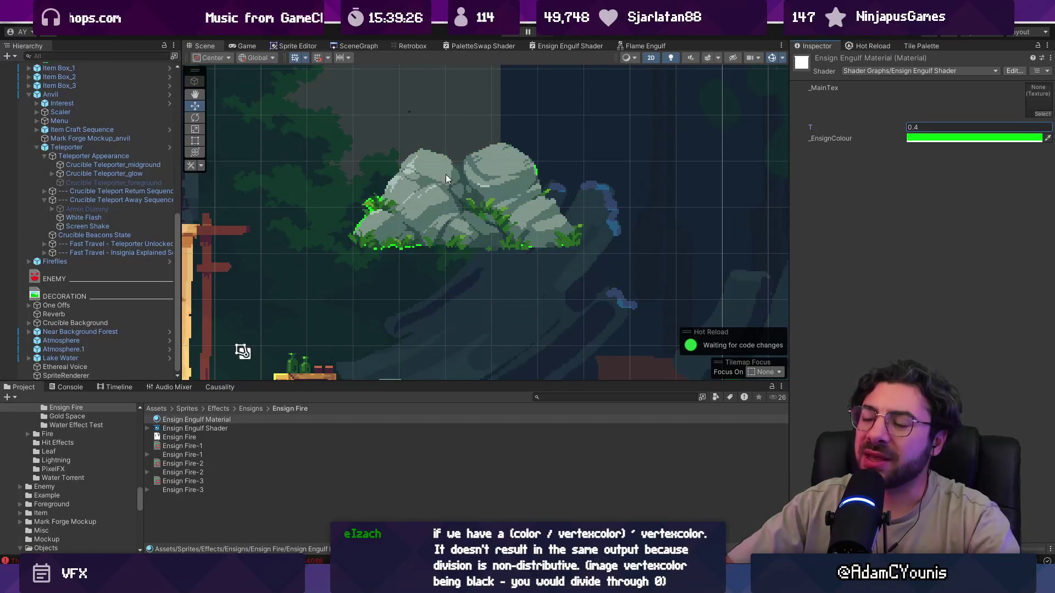
Maximize the Flame Engulf graph to fill the editor
left_click(635, 47)
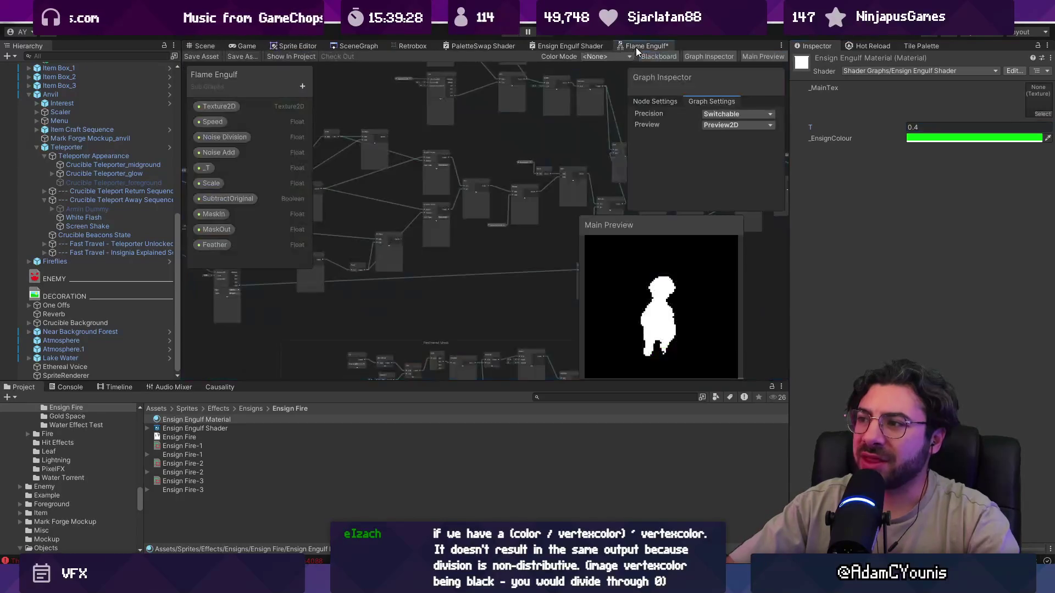
double_click(632, 47)
scroll(502, 196, "down", 3)
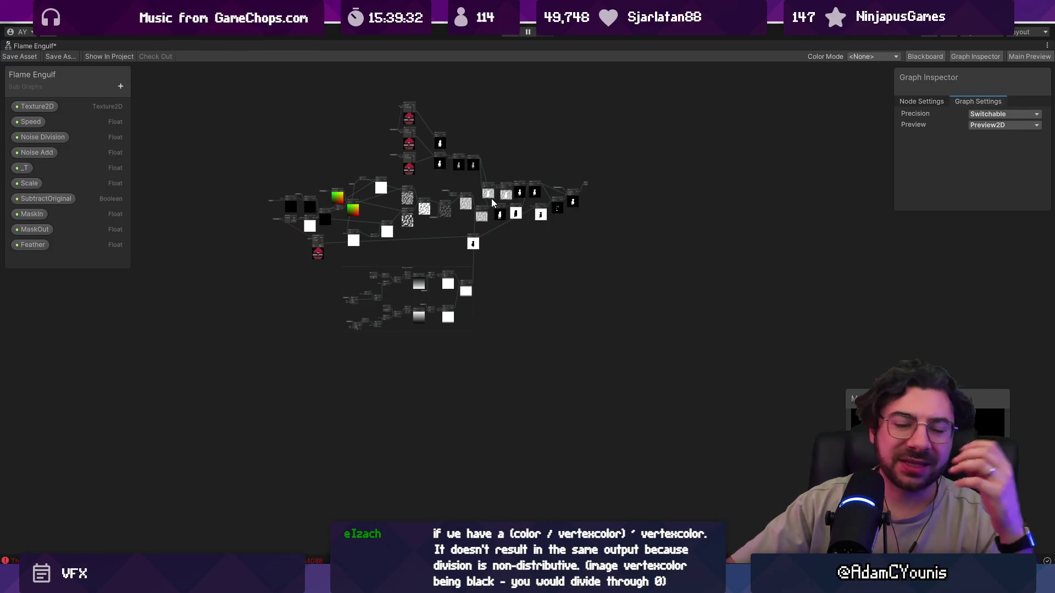
scroll(377, 226, "up", 5)
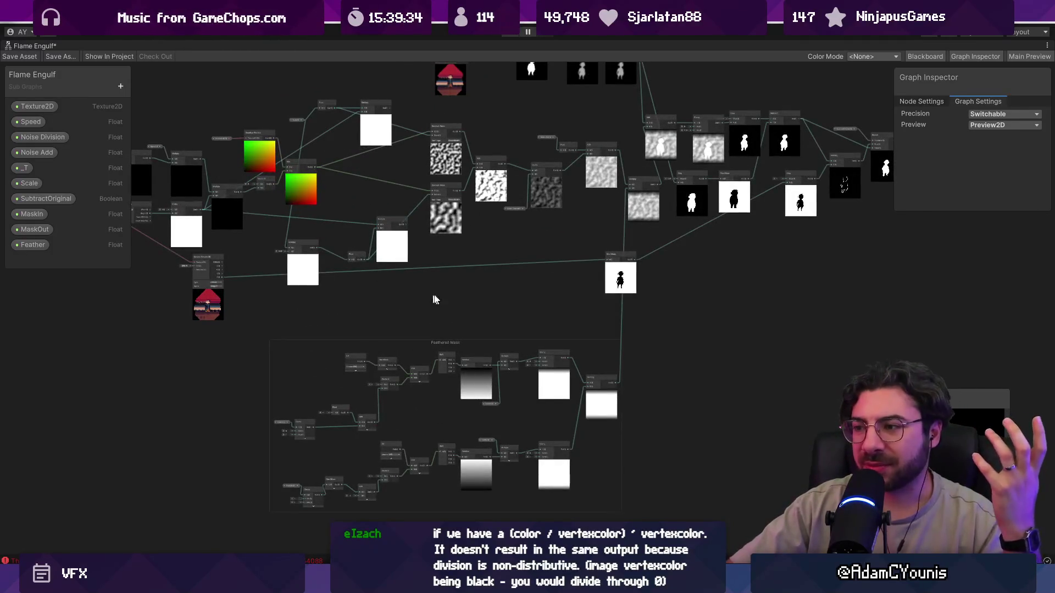
scroll(569, 268, "up", 4)
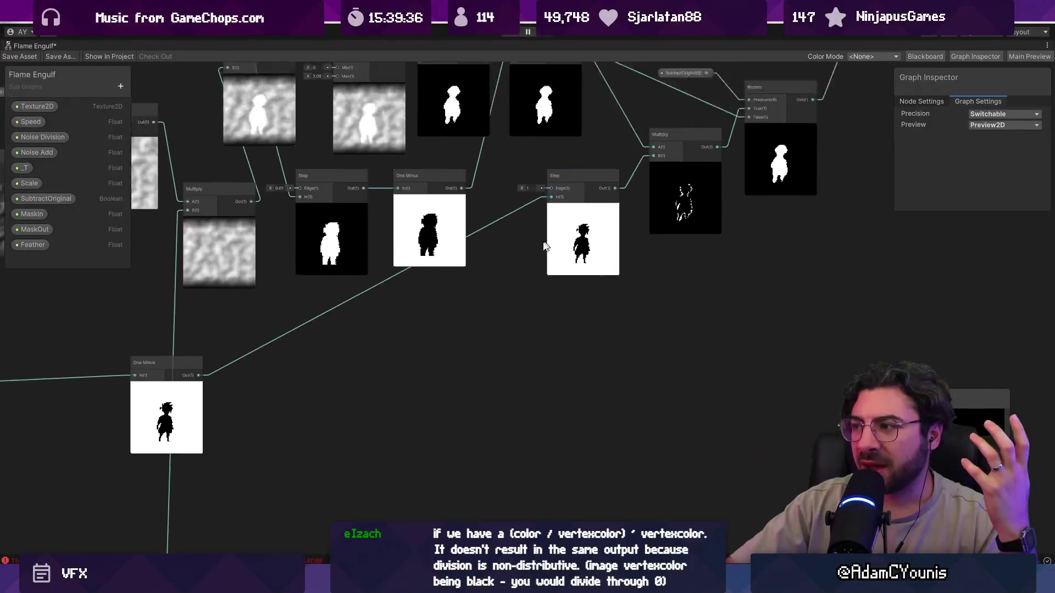
scroll(569, 268, "up", 4)
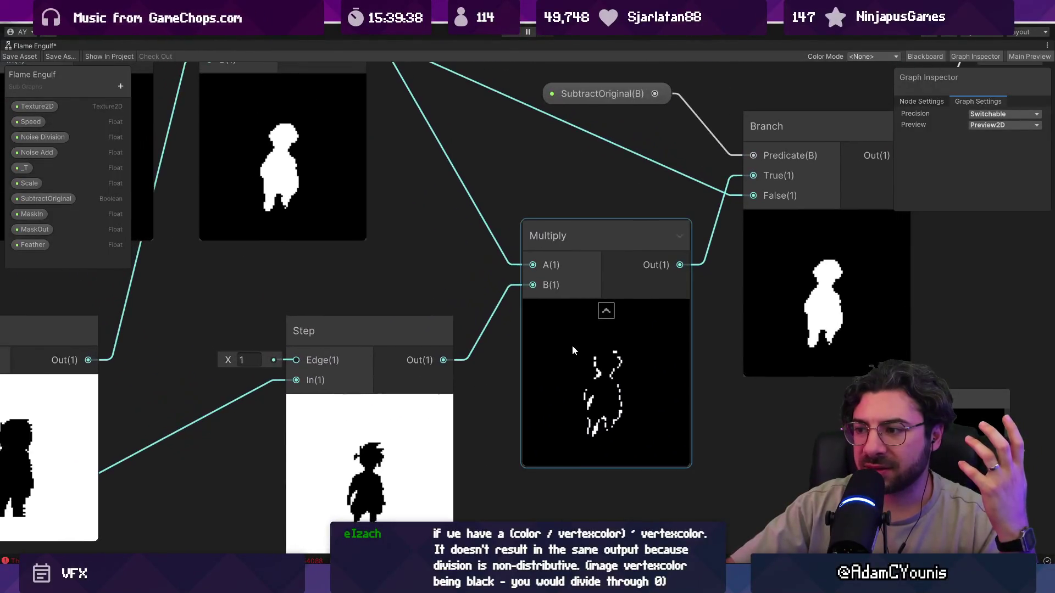
scroll(572, 345, "down", 4)
scroll(394, 265, "down", 1)
Review the Multiply, Branch and Step nodes, then save the Flame Engulf graph
left_click_drag(394, 266, 686, 207)
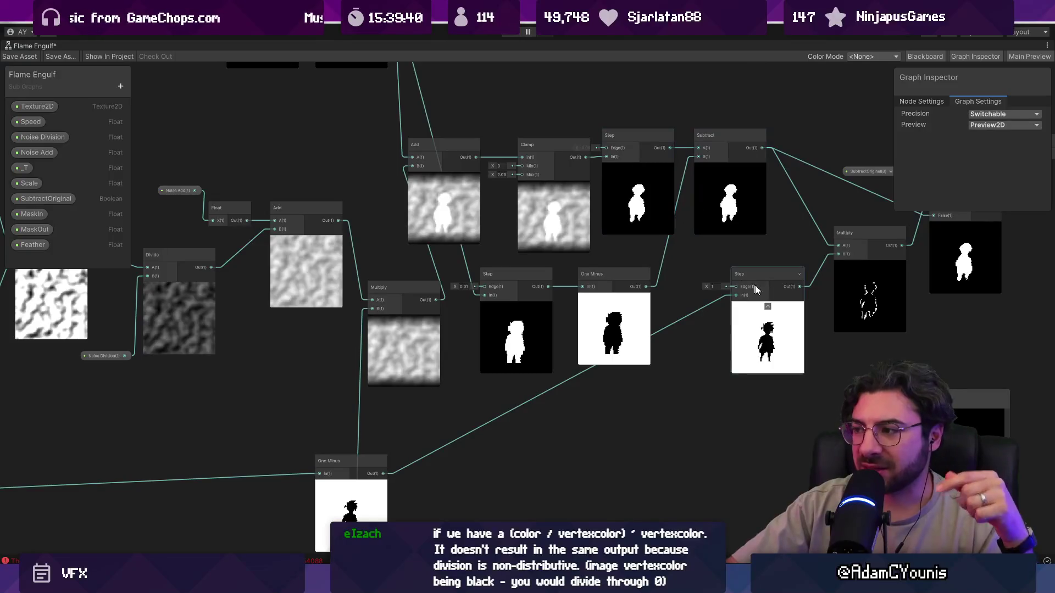
left_click_drag(850, 300, 643, 275)
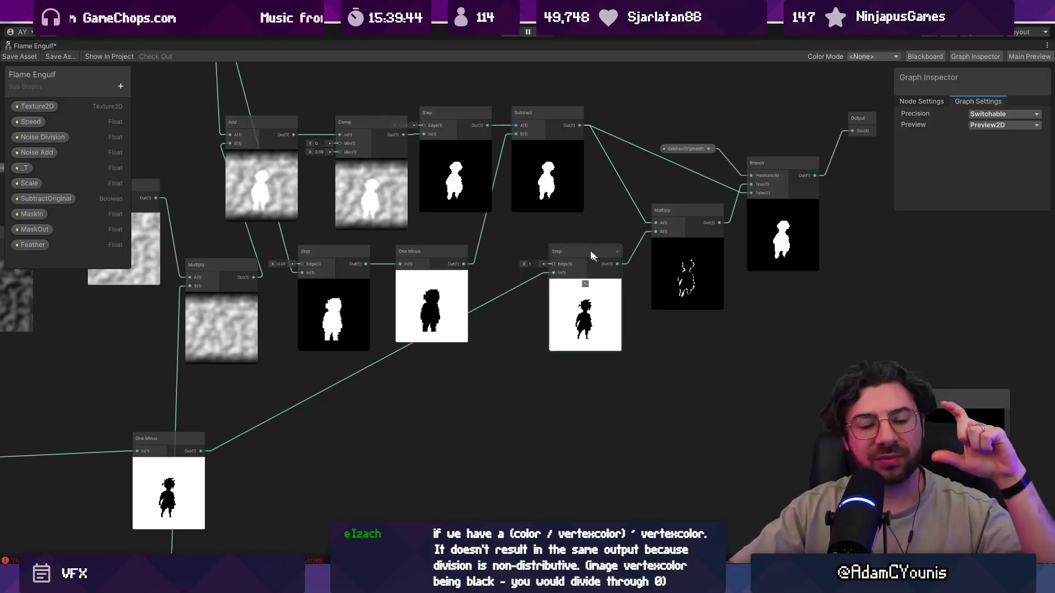
left_click_drag(459, 184, 515, 235)
scroll(516, 236, "up", 3)
scroll(490, 257, "down", 1)
scroll(541, 242, "down", 5)
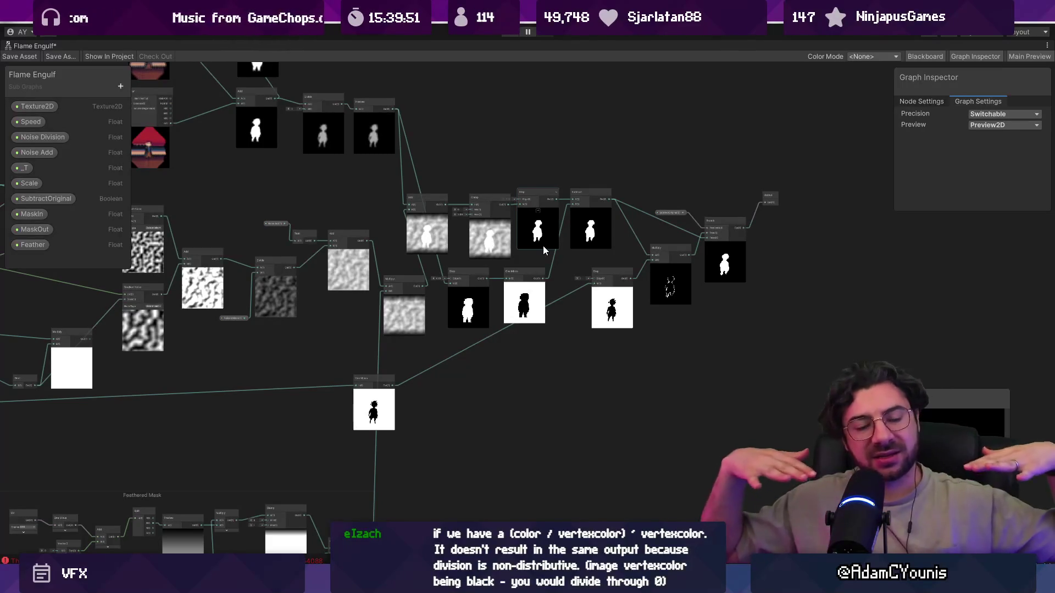
scroll(611, 364, "down", 2)
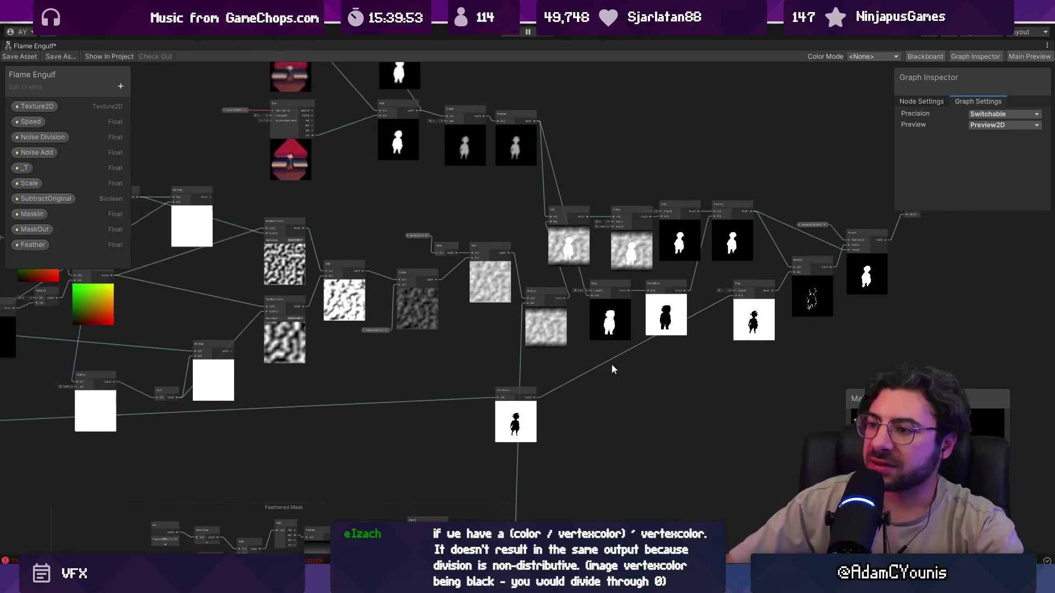
scroll(585, 331, "down", 1)
scroll(585, 331, "down", 2)
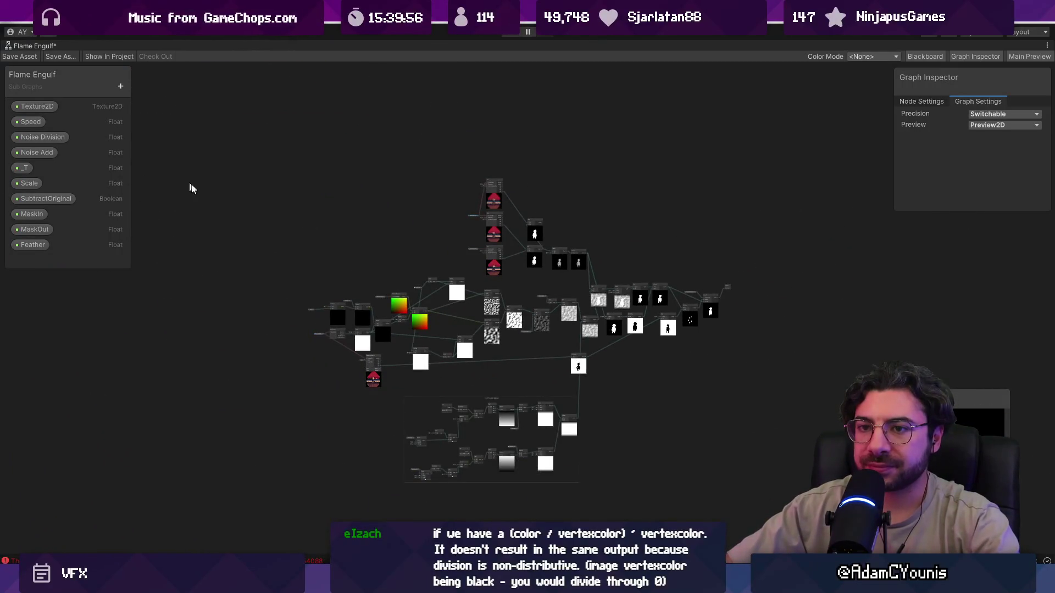
scroll(520, 376, "up", 3)
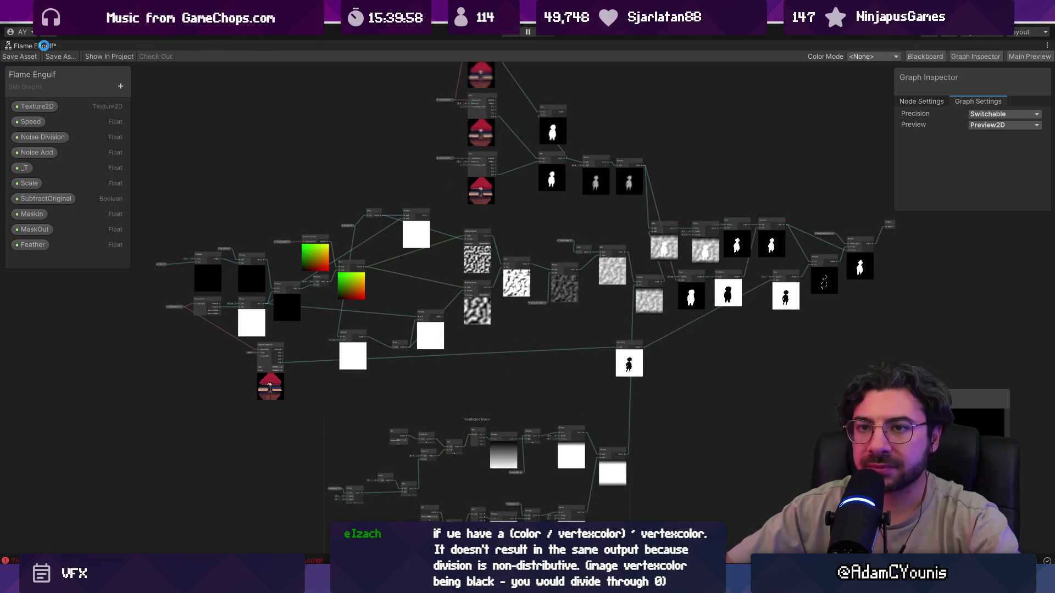
key("ctrl+s")
Restore the layout and maximize the Ensign Engulf Shader graph instead
key("shift+space")
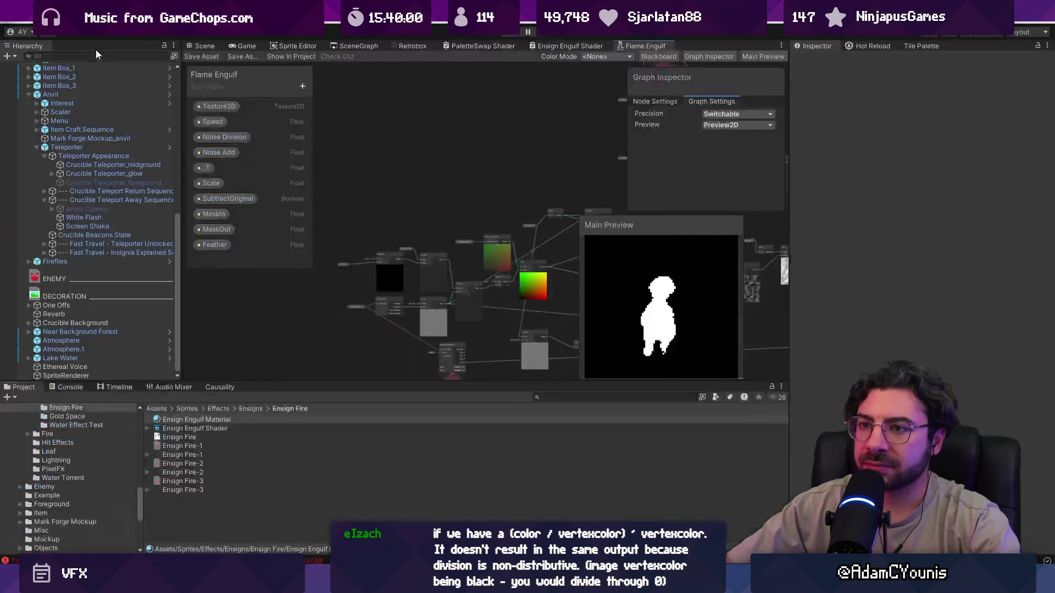
left_click(564, 47)
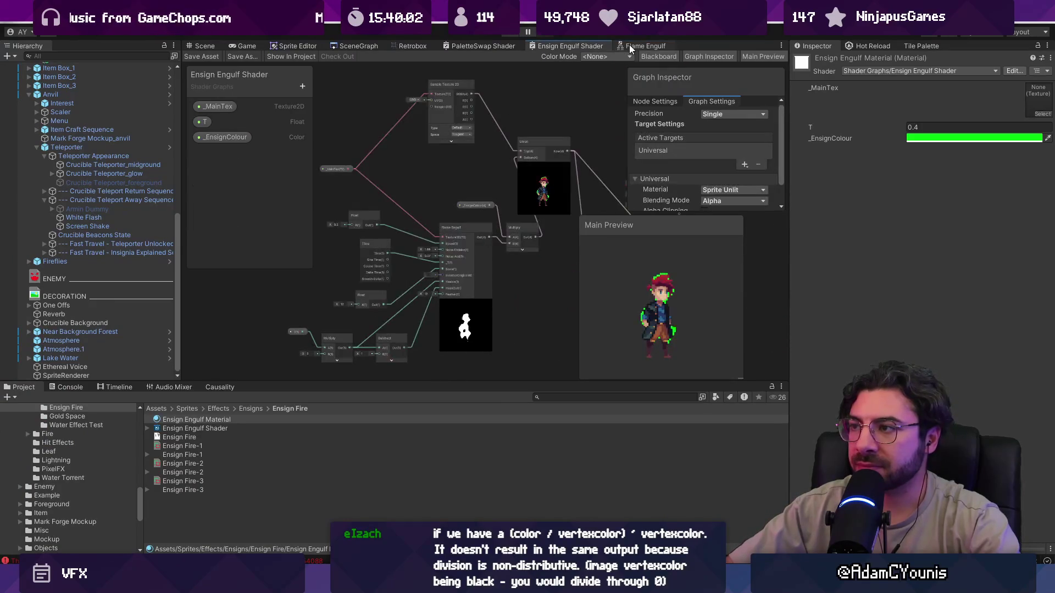
right_click(629, 45)
left_click(649, 51)
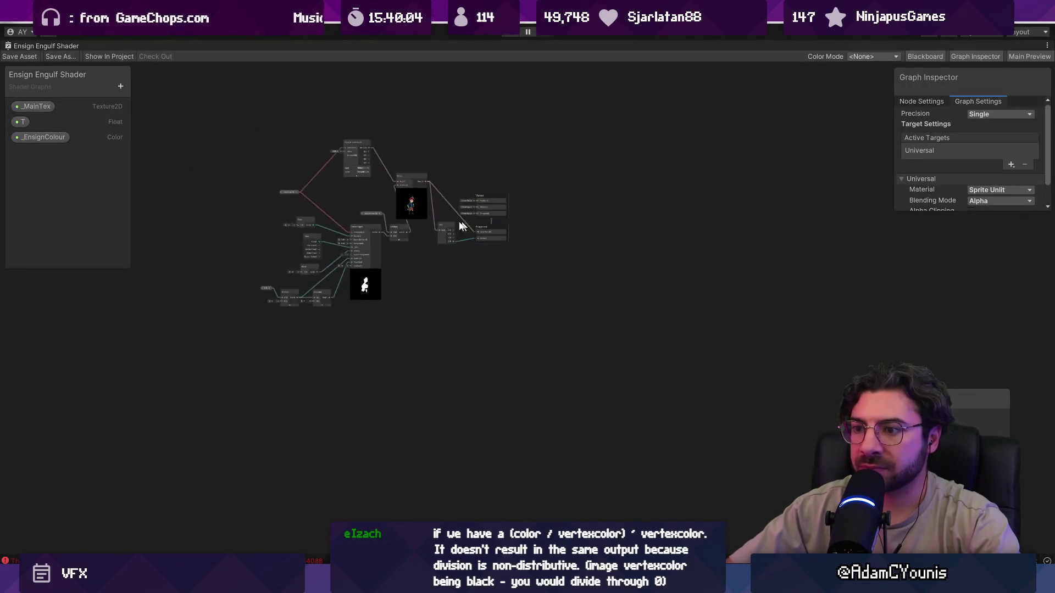
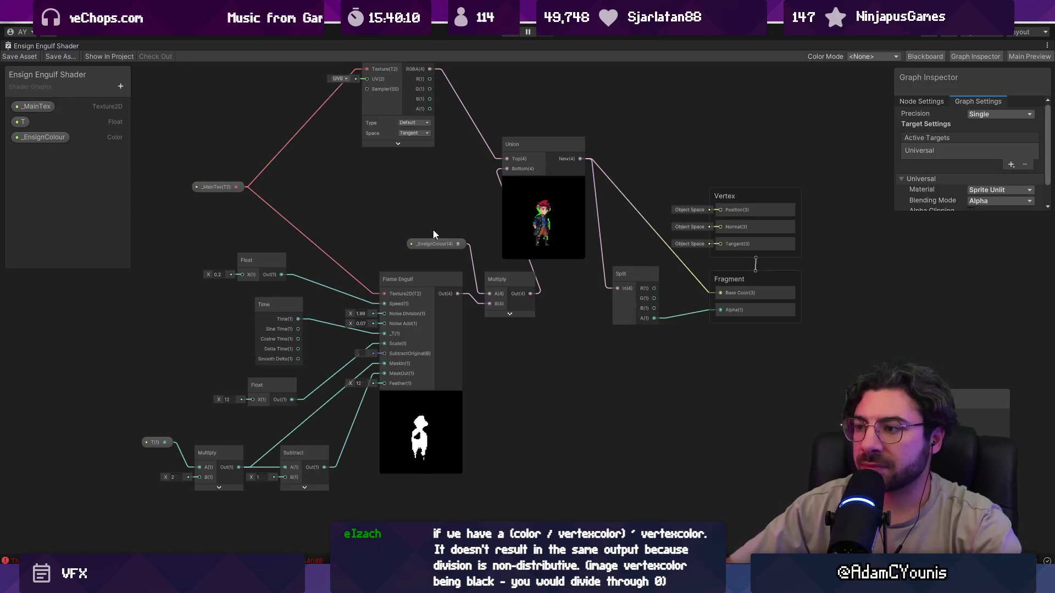
Inspect the Union node's preview and test a lower T default, then undo it back to 0.5
left_click(549, 236)
scroll(555, 239, "up", 5)
scroll(445, 247, "down", 6)
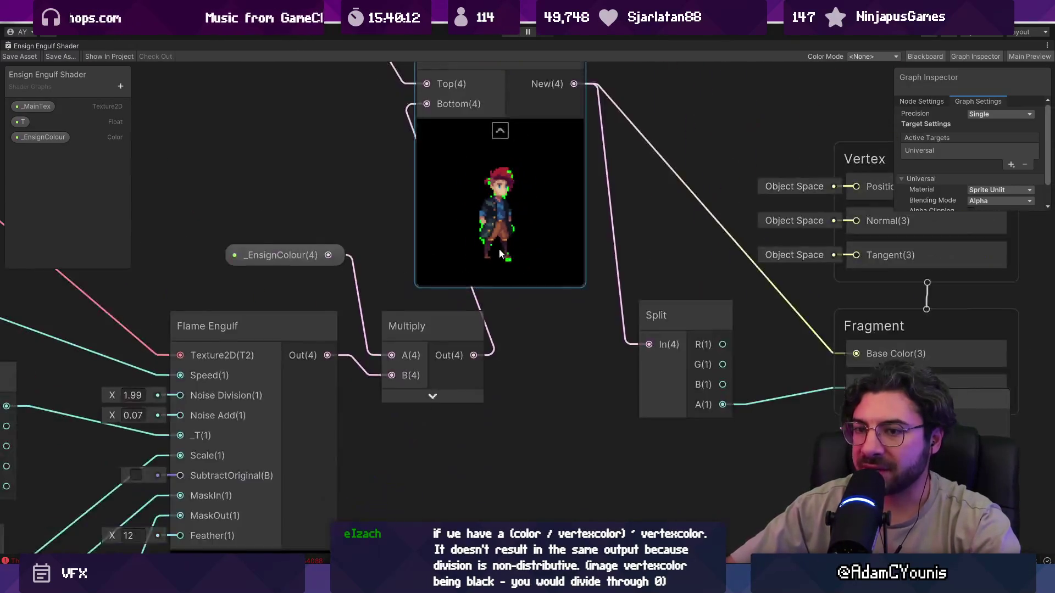
scroll(491, 247, "up", 4)
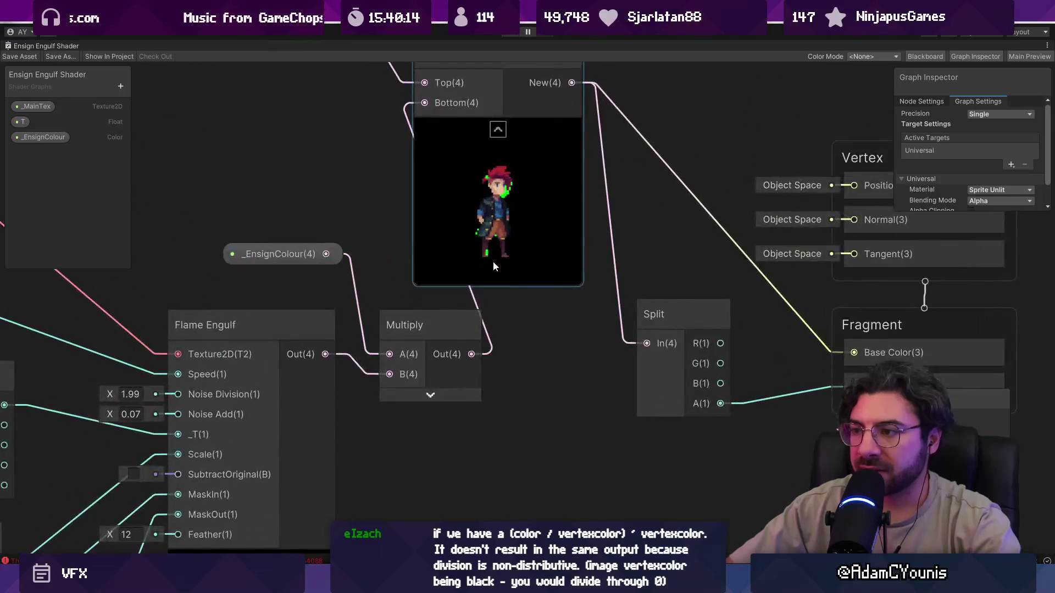
scroll(492, 255, "down", 1)
scroll(493, 276, "down", 2)
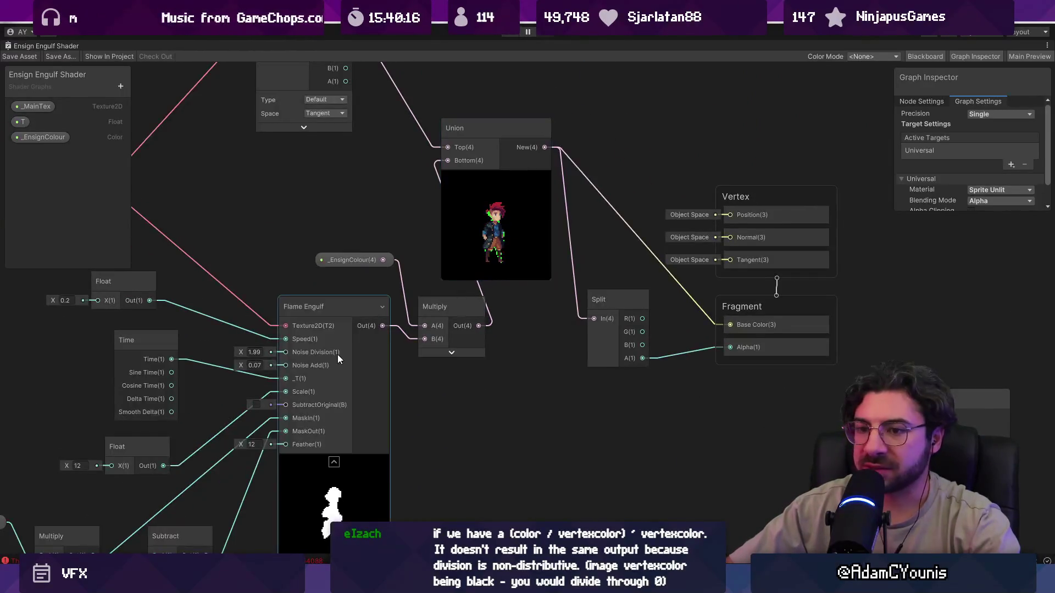
left_click(22, 121)
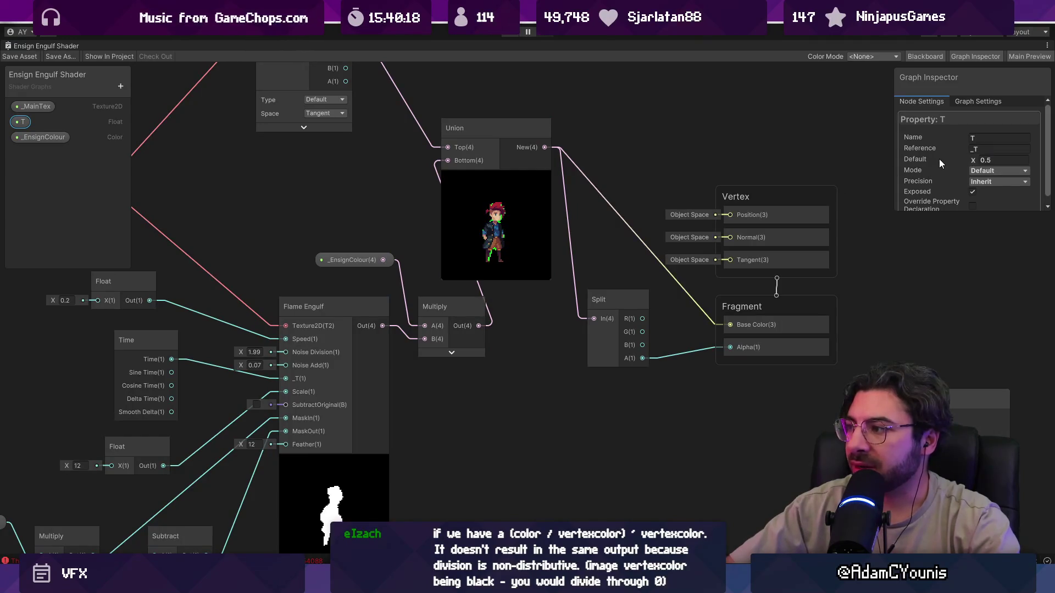
left_click_drag(969, 157, 964, 161)
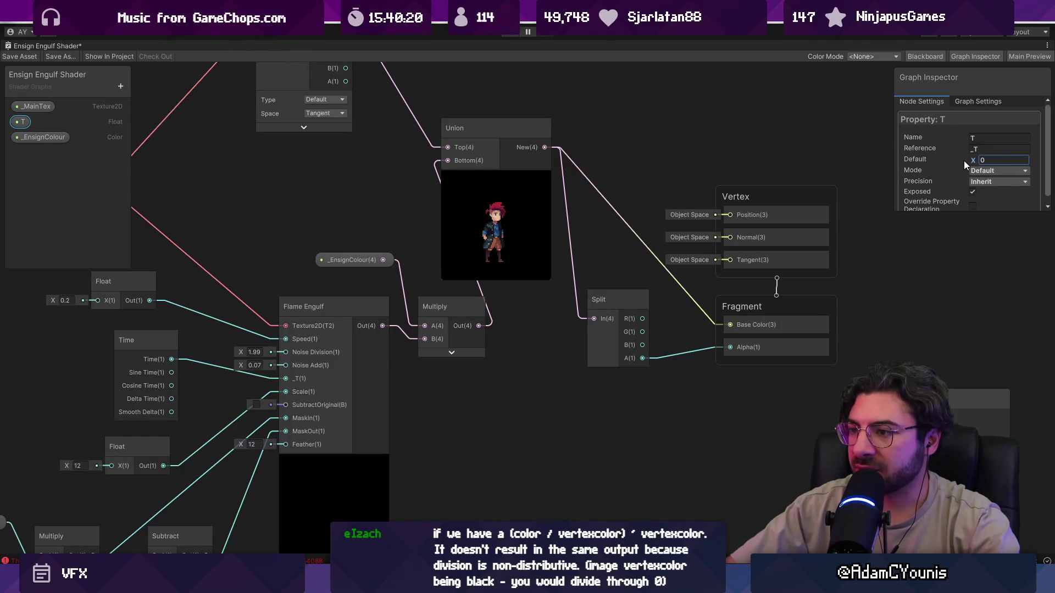
key("ctrl+z")
scroll(509, 237, "up", 5)
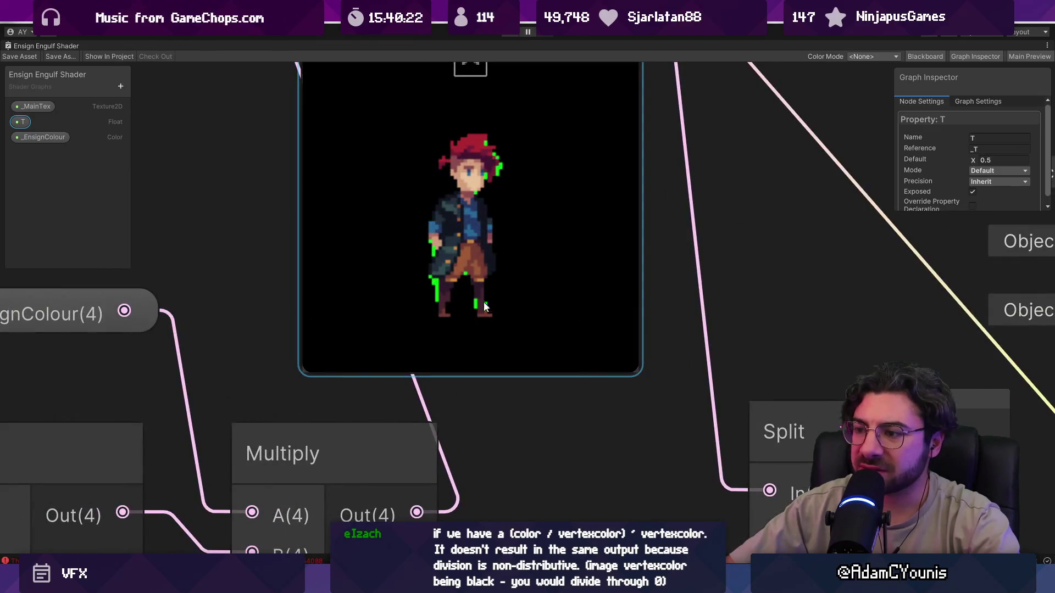
scroll(473, 318, "up", 3)
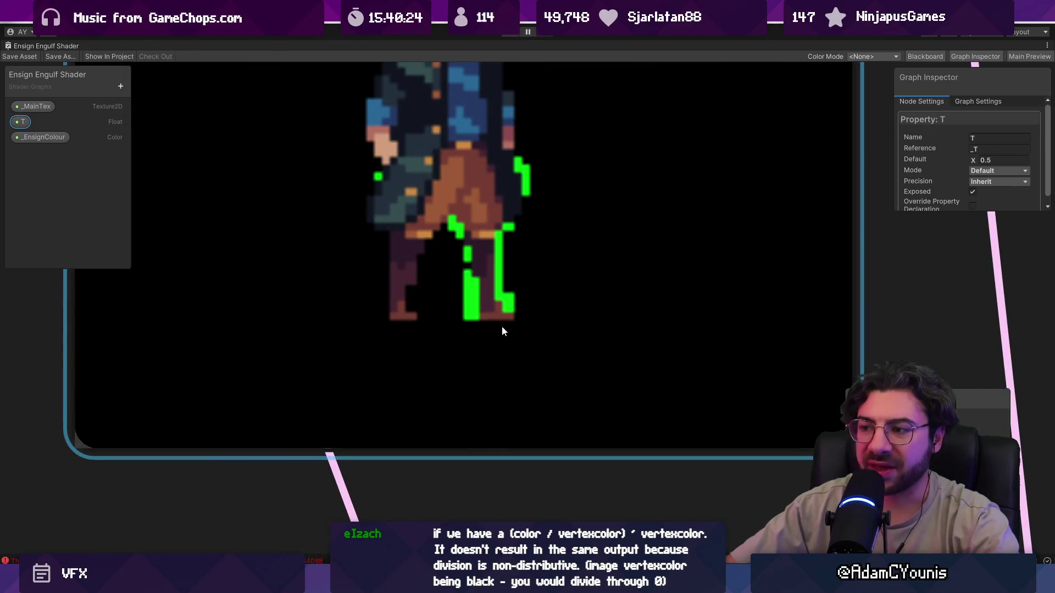
scroll(499, 327, "down", 6)
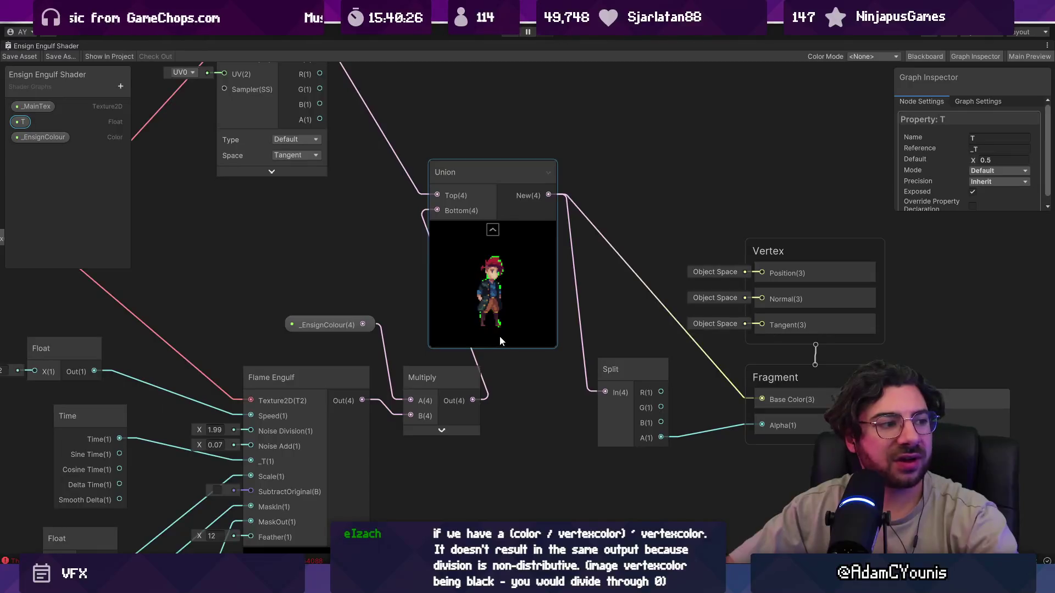
scroll(549, 272, "down", 3)
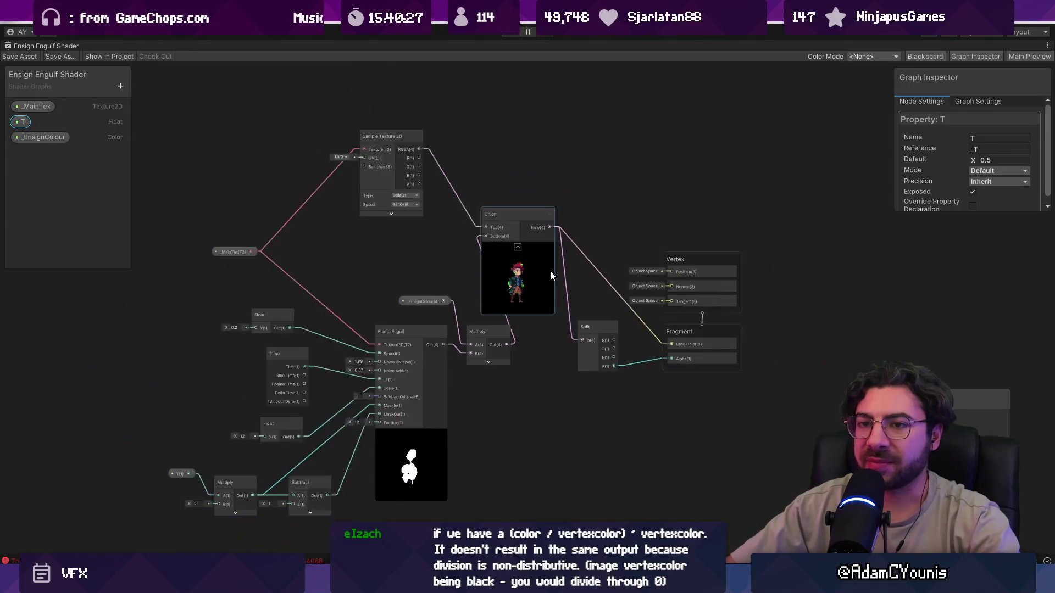
Create a Boolean property named omitBottom and place its node on the graph
left_click(120, 87)
left_click(170, 174)
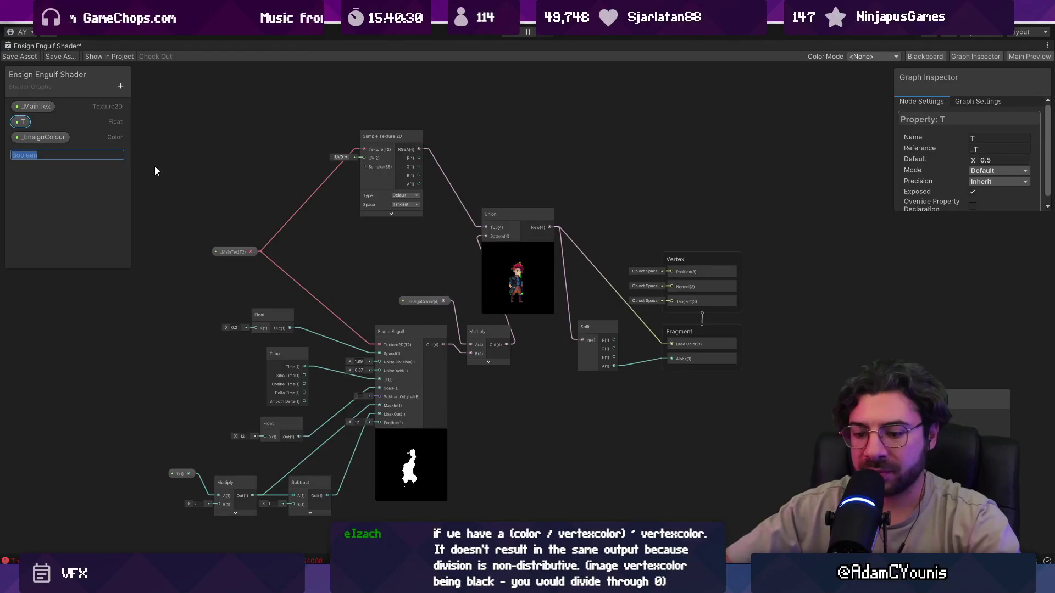
key("BackSpace")
type("omitBottom")
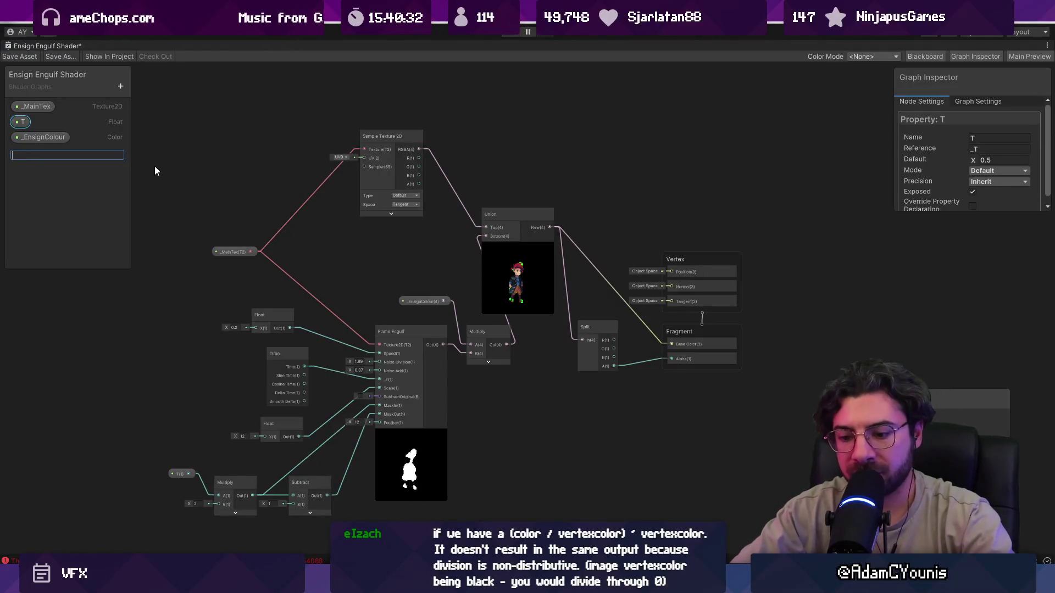
key("Return")
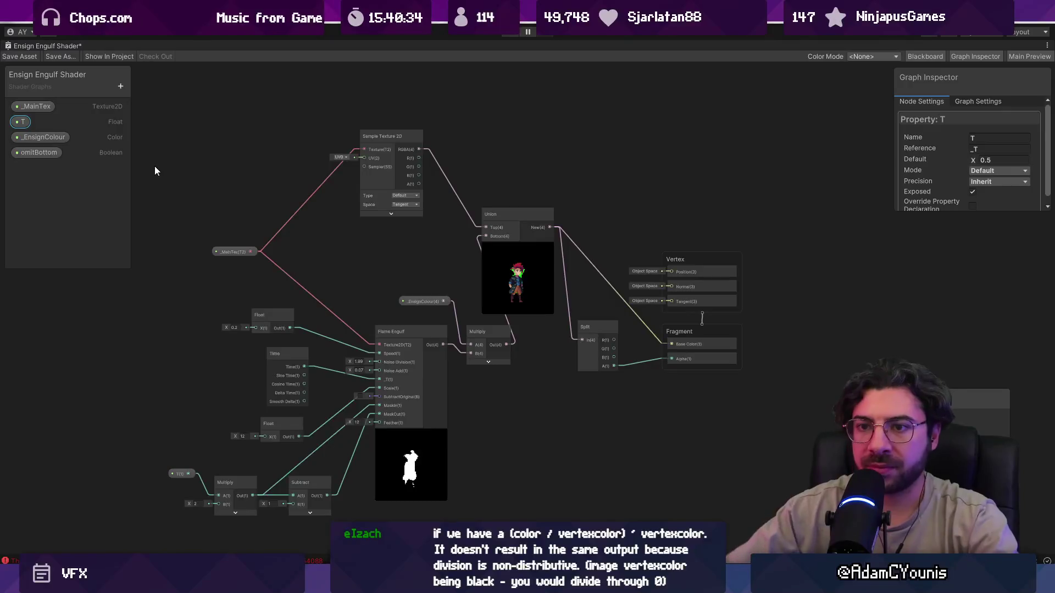
left_click_drag(42, 153, 549, 395)
Move the Union and Split nodes further right
scroll(562, 407, "up", 1)
scroll(562, 407, "up", 3)
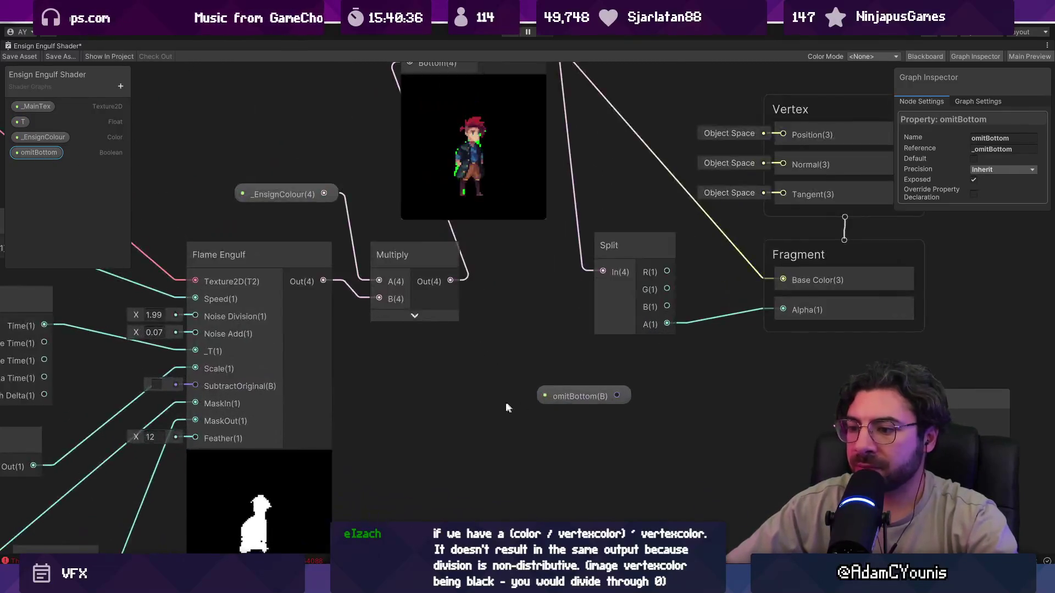
scroll(373, 317, "down", 6)
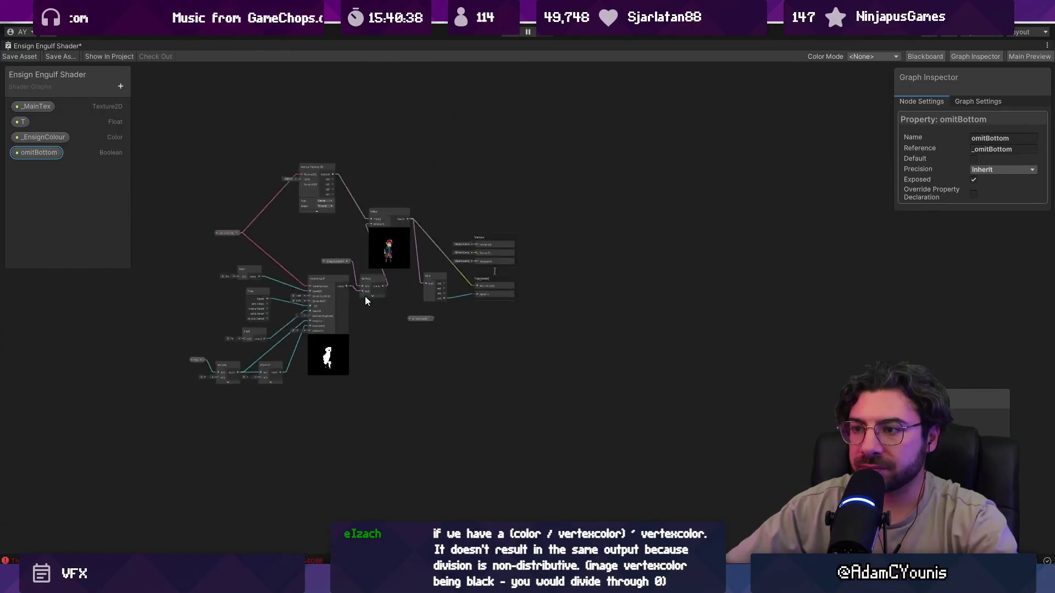
mouse_move(348, 212)
left_mouse_down()
mouse_move(484, 312)
mouse_move(374, 324)
mouse_move(416, 306)
left_mouse_up()
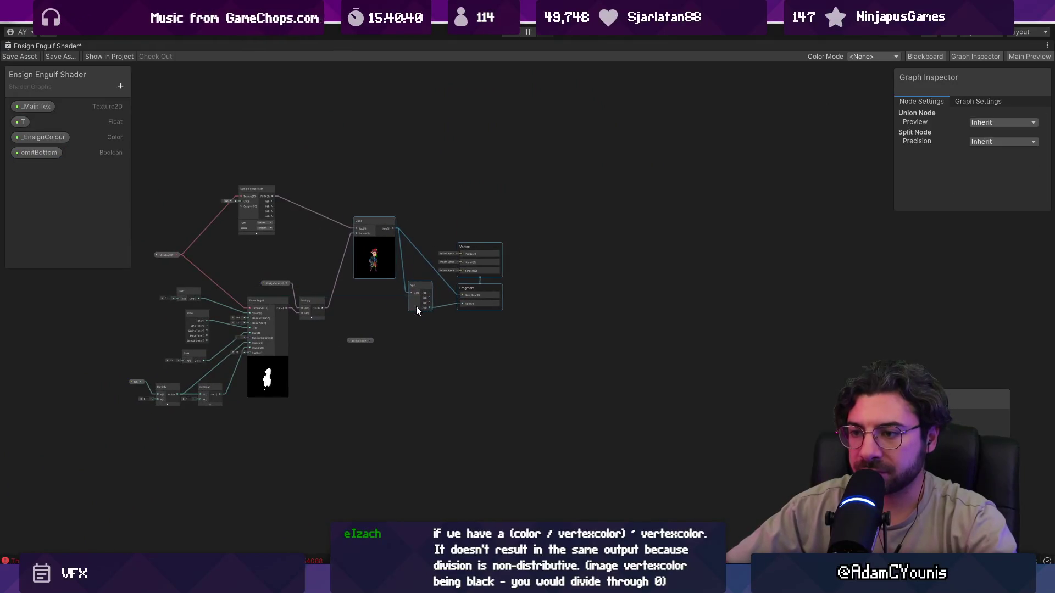
scroll(344, 302, "up", 5)
left_click_drag(344, 302, 457, 357)
left_click(426, 251)
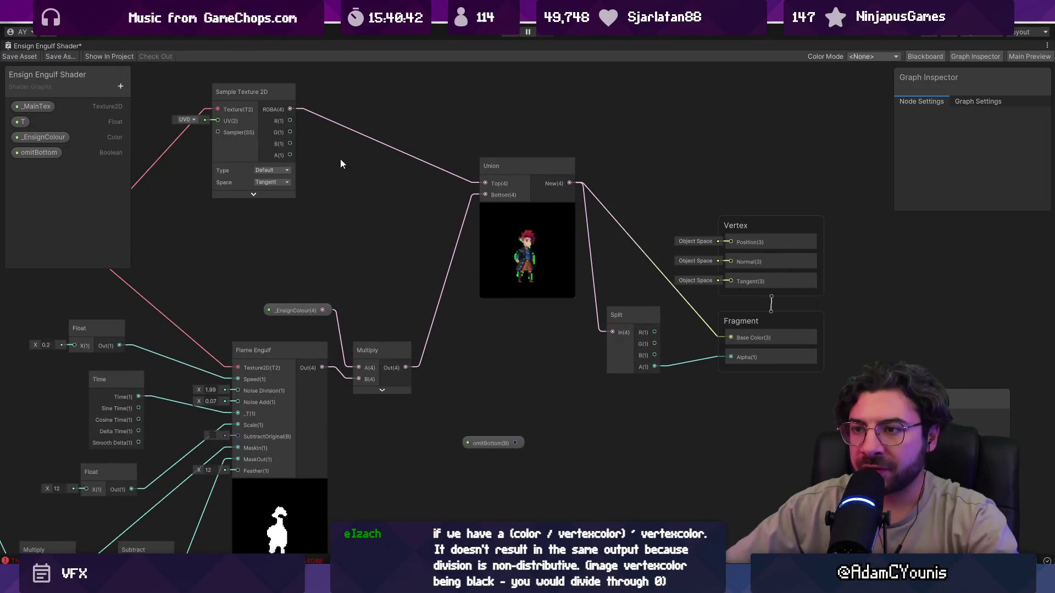
Preview the texture alpha with a temporary Preview node, shift omitBottom down-left, then delete the Preview
left_click_drag(291, 155, 479, 348)
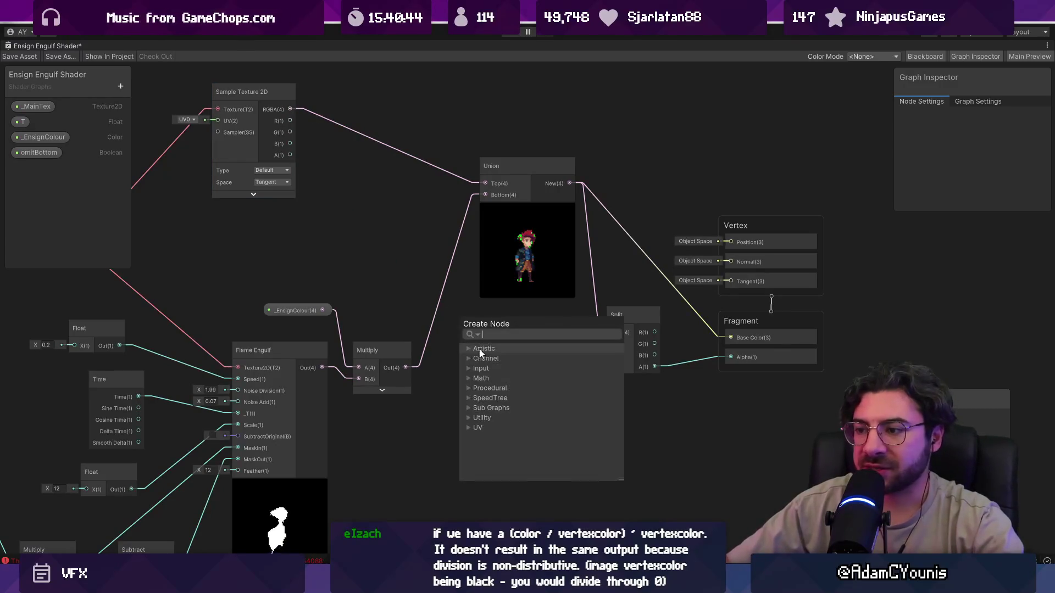
type("proeview")
key("Return")
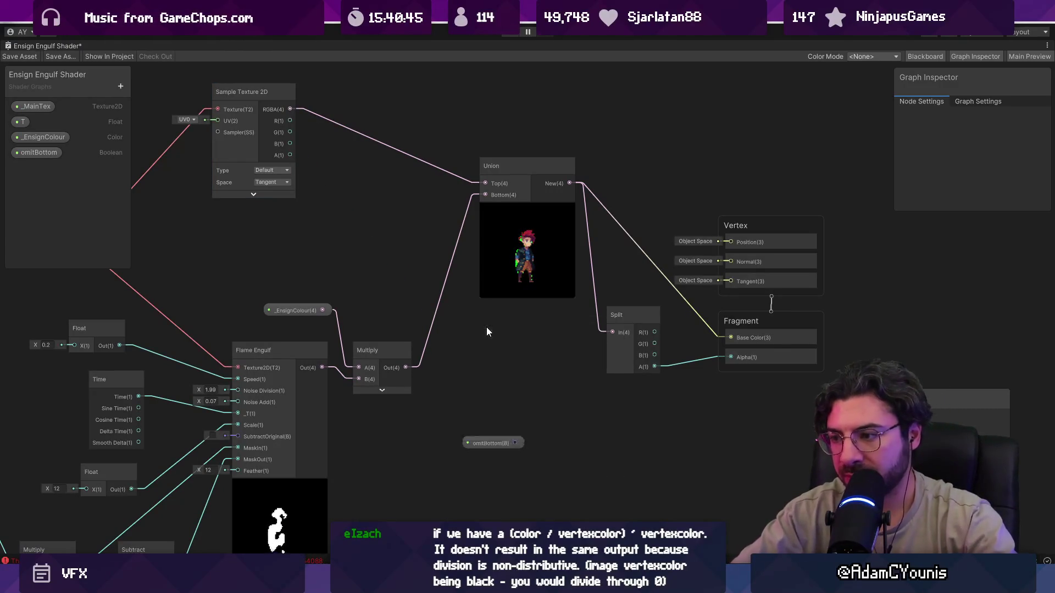
scroll(652, 508, "up", 4)
left_click_drag(376, 398, 361, 456)
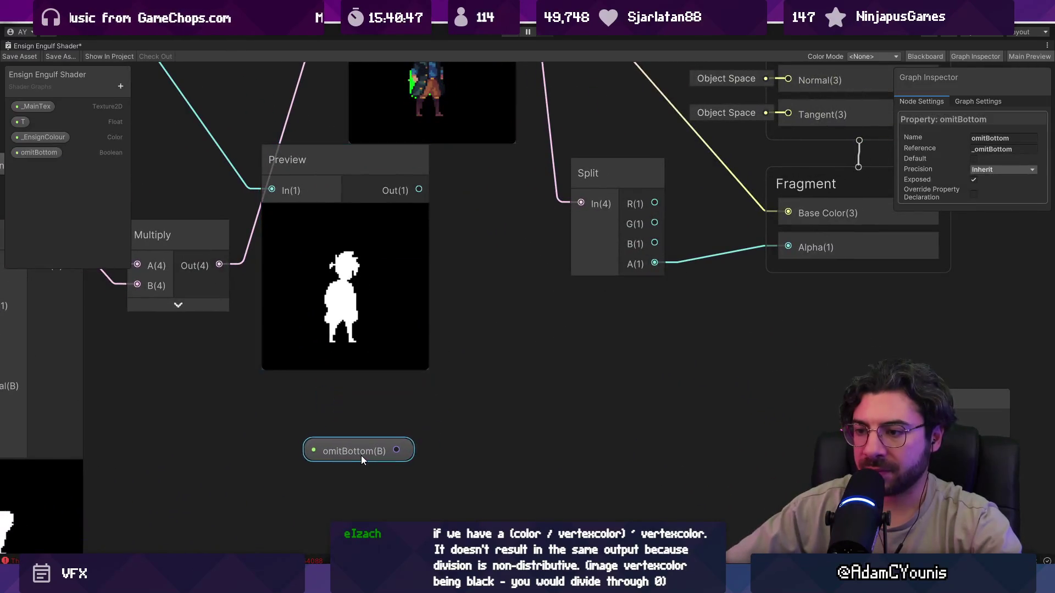
mouse_move(418, 189)
left_mouse_down()
mouse_move(470, 272)
mouse_move(461, 287)
mouse_move(448, 269)
left_mouse_up()
left_click(432, 268)
scroll(432, 268, "down", 5)
key("Delete")
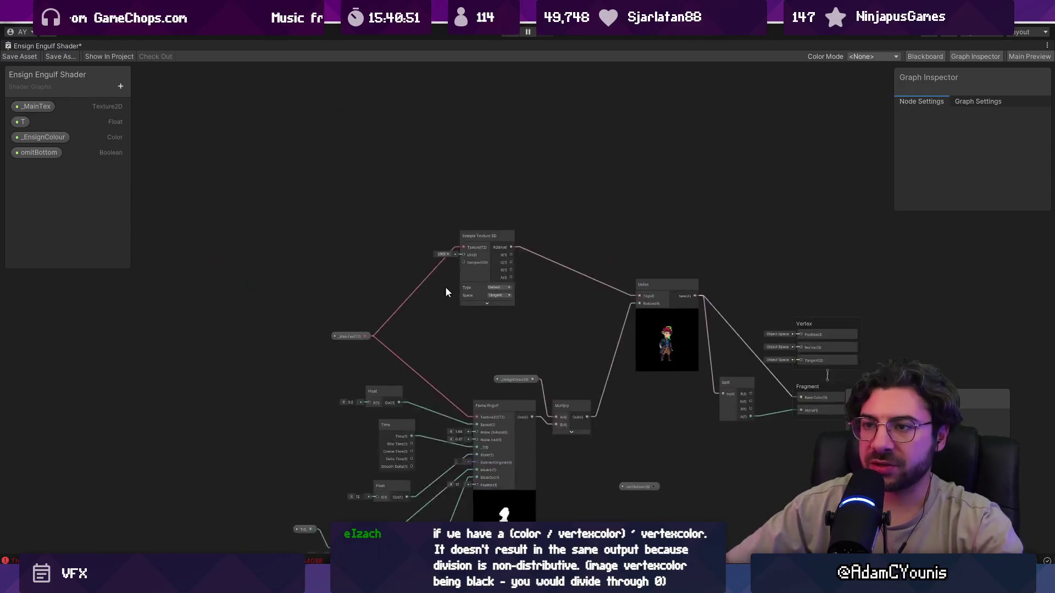
scroll(467, 247, "up", 4)
Duplicate the Sample Texture 2D node and move the copy up-left, discarding a stray sticky note
left_click(488, 210)
key("ctrl+d")
mouse_move(486, 220)
left_mouse_down()
mouse_move(342, 150)
mouse_move(408, 284)
left_mouse_up()
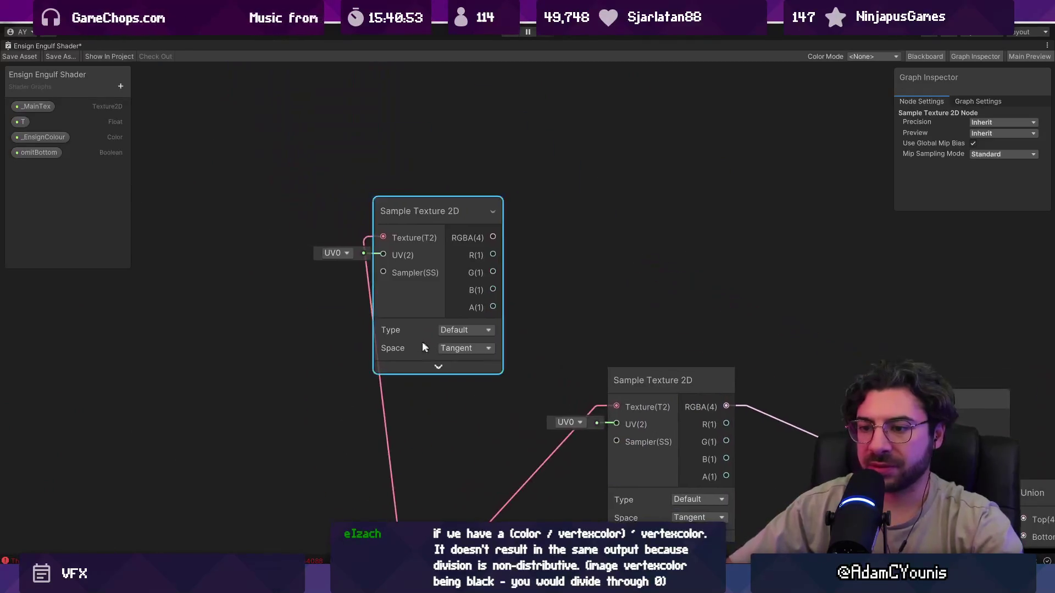
right_click(177, 243)
left_click(211, 256)
left_click(232, 290)
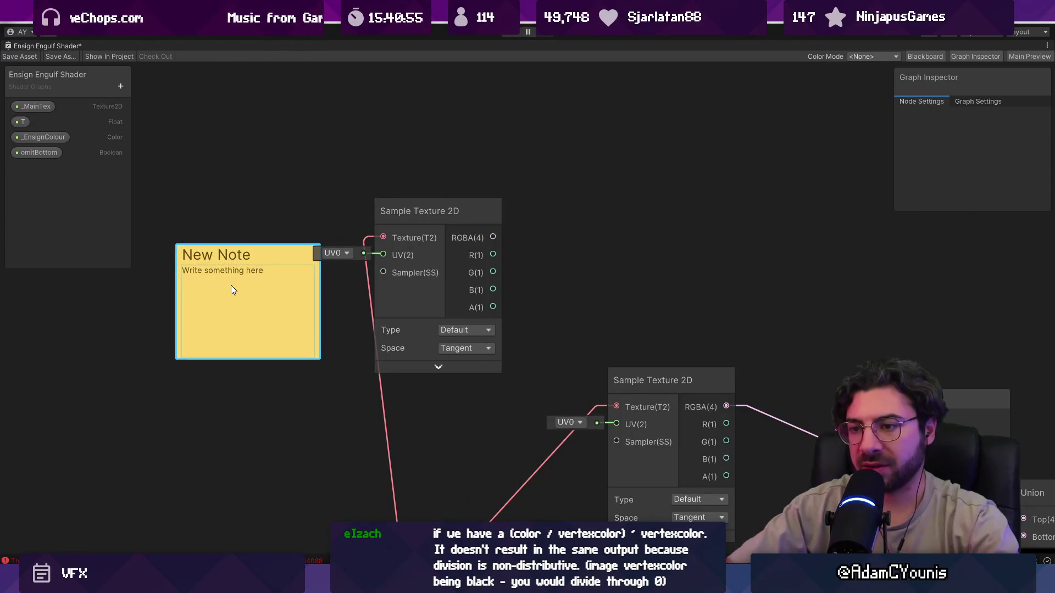
key("Delete")
Add a UV node and wire it into the duplicated sampler's UV input
right_click(208, 296)
left_click(232, 303)
type("uv")
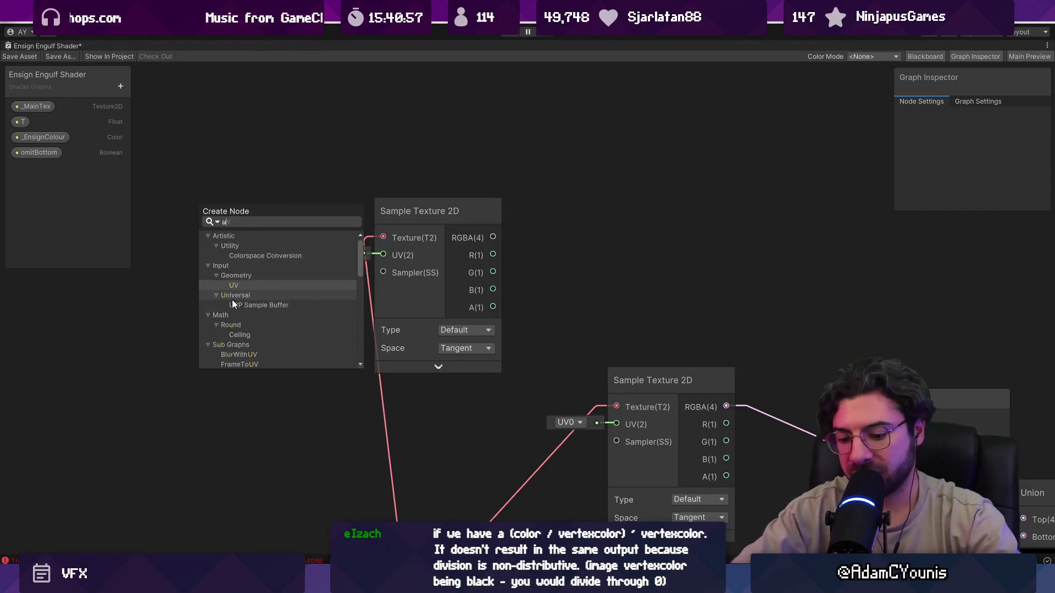
key("Return")
left_click_drag(264, 416, 133, 377)
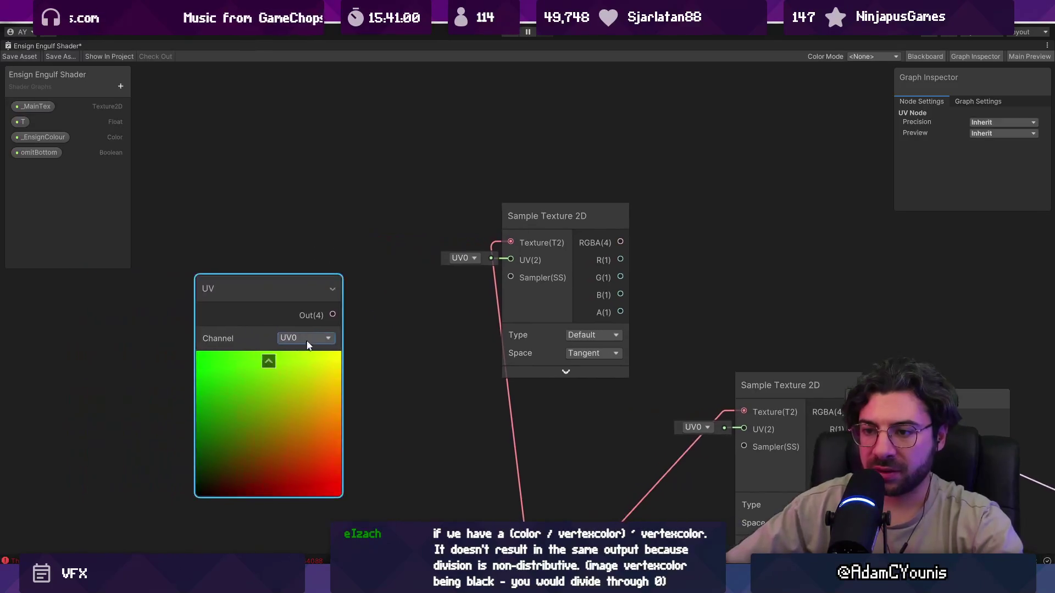
mouse_move(332, 314)
left_mouse_down()
mouse_move(508, 258)
mouse_move(368, 264)
mouse_move(284, 284)
mouse_move(138, 224)
left_mouse_up()
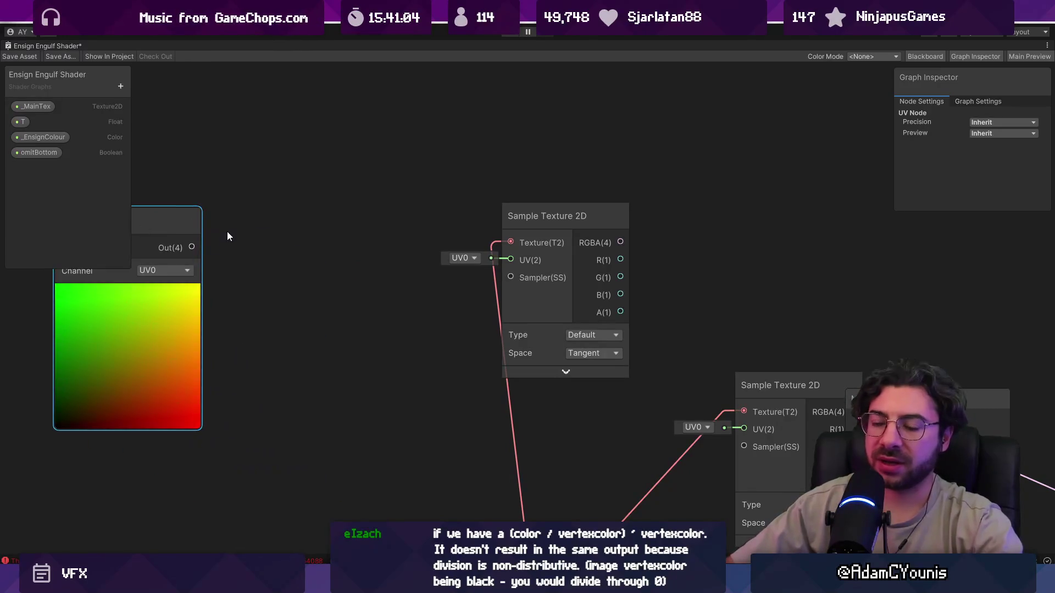
Discard a mistaken Quantize Pixelate node and add a Texture Size node instead
right_click(228, 228)
left_click(249, 238)
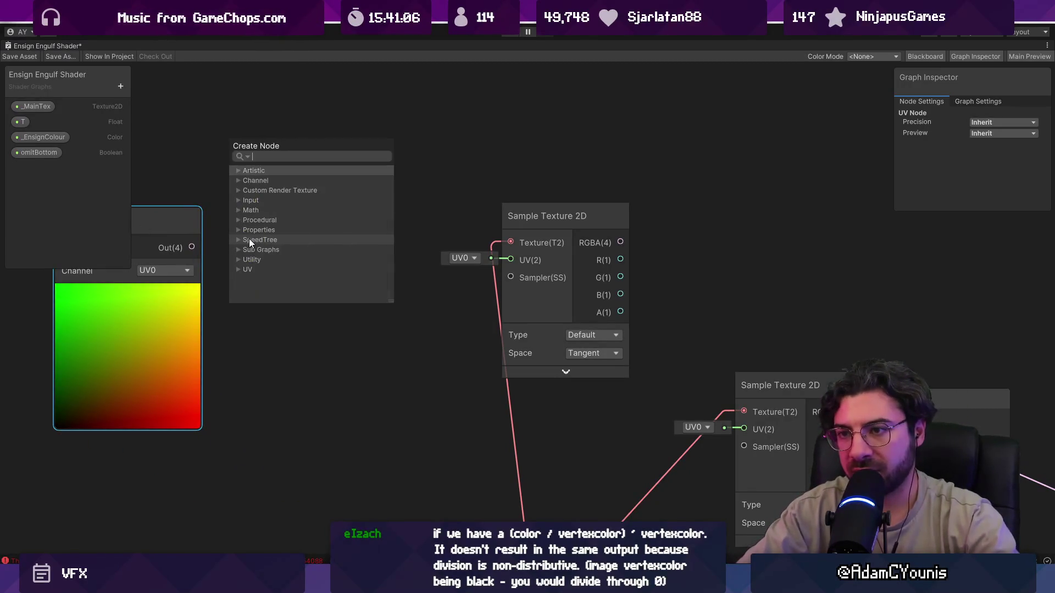
type("quanti")
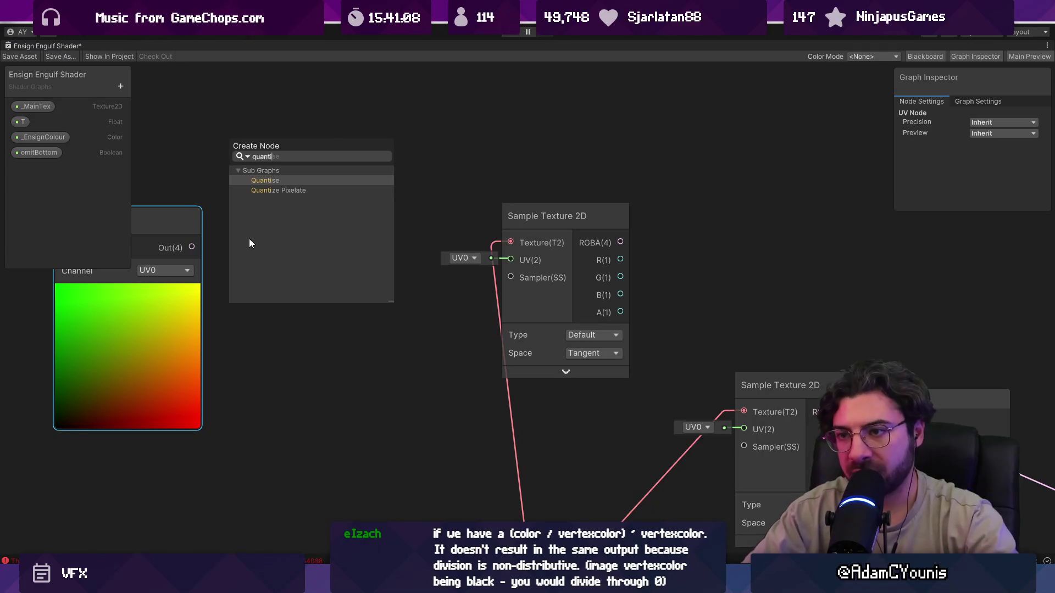
key("Return")
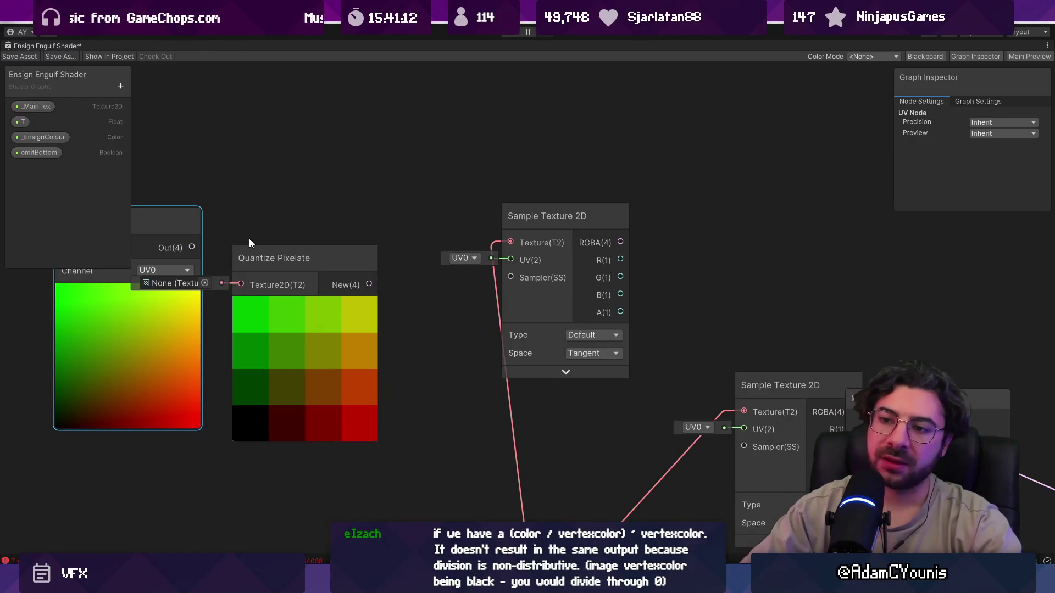
left_click(268, 254)
key("Delete")
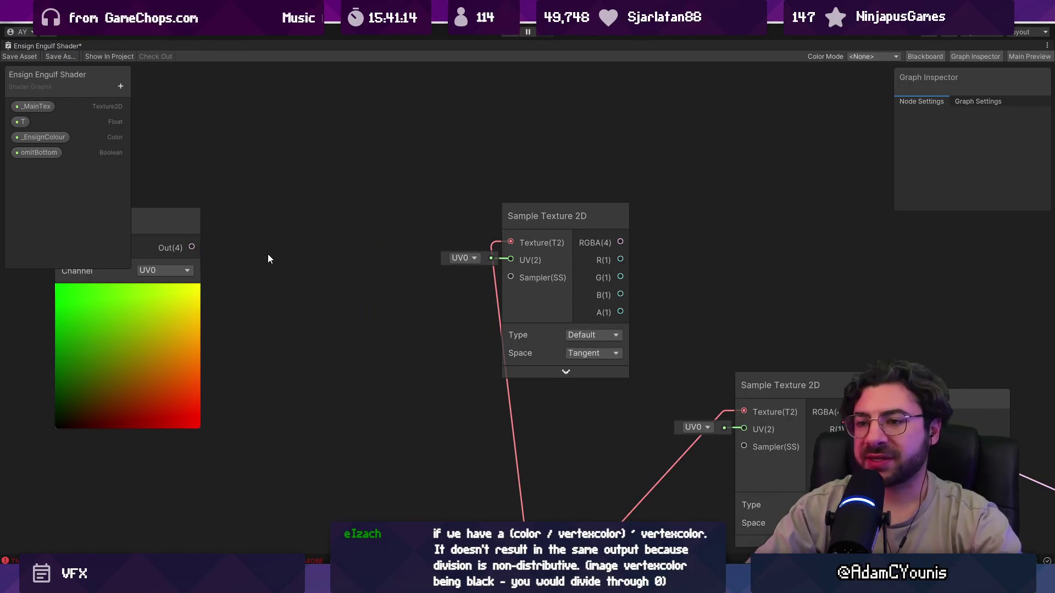
key("space")
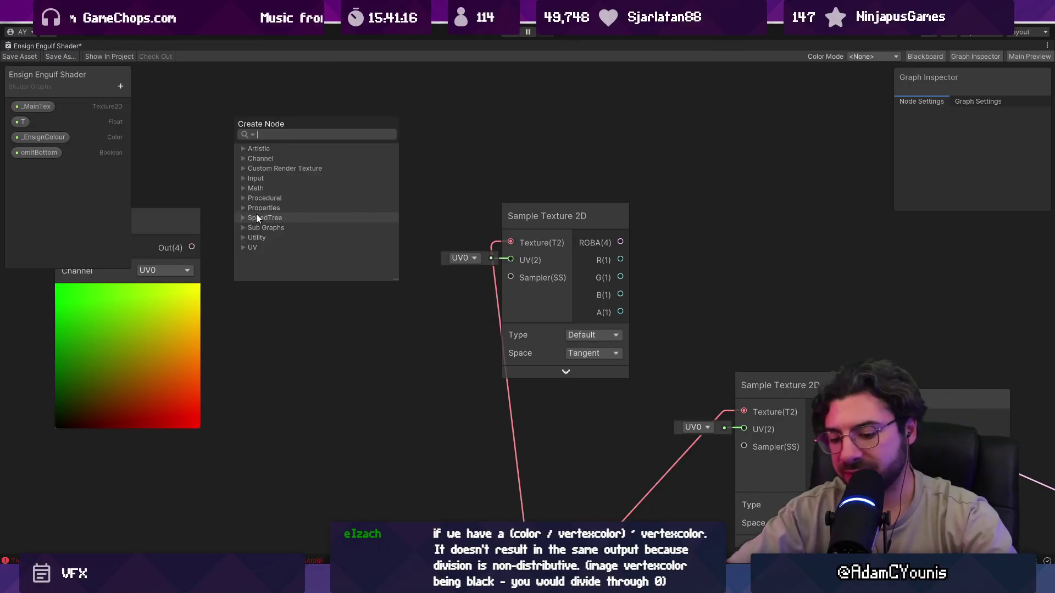
type("texel")
key("Return")
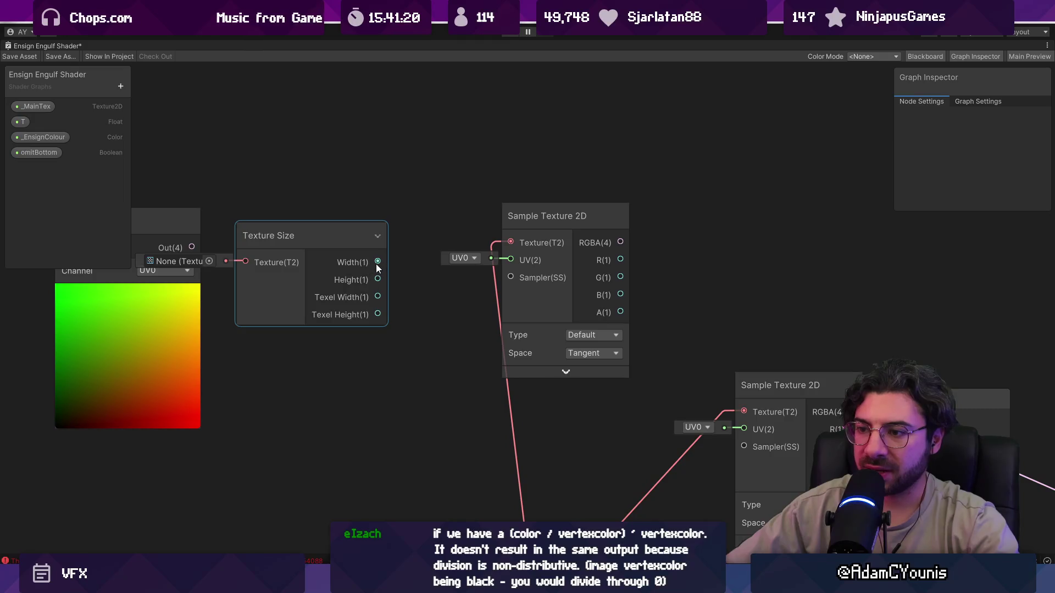
Feed _MainTex into Texture Size and route UV through a new Subtract node into the sampler's UV
mouse_move(167, 222)
left_mouse_down()
mouse_move(310, 222)
mouse_move(252, 203)
left_mouse_up()
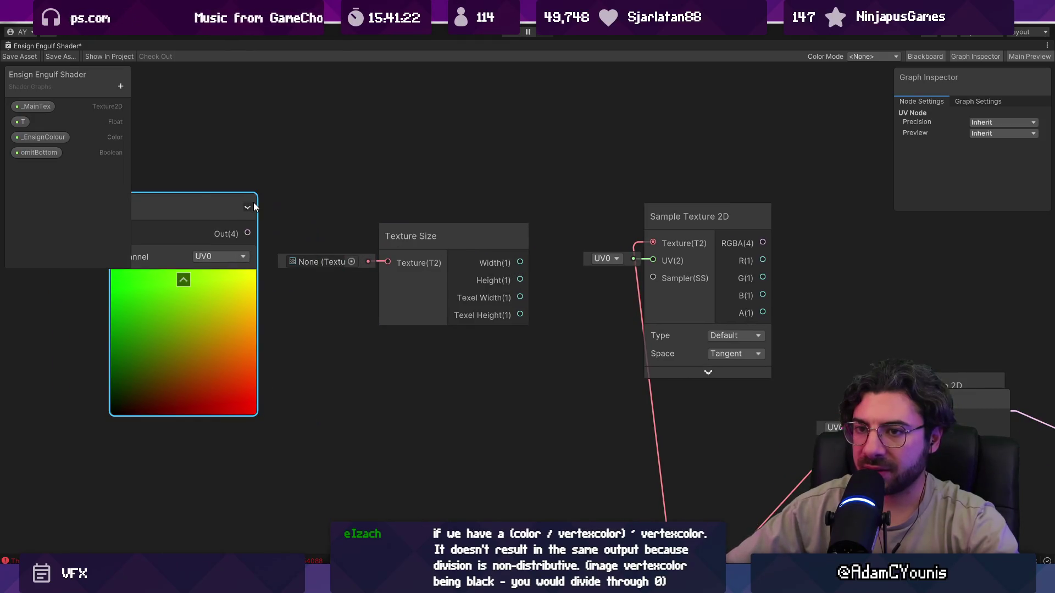
mouse_move(68, 107)
left_mouse_down()
mouse_move(264, 144)
mouse_move(397, 262)
left_mouse_up()
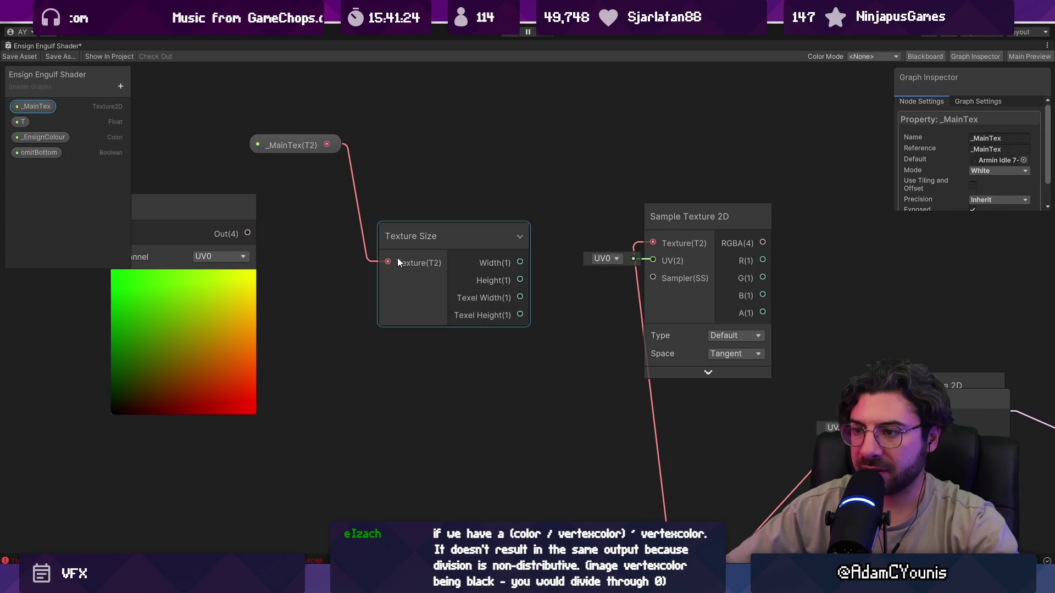
left_click_drag(251, 235, 291, 287)
type("subtract")
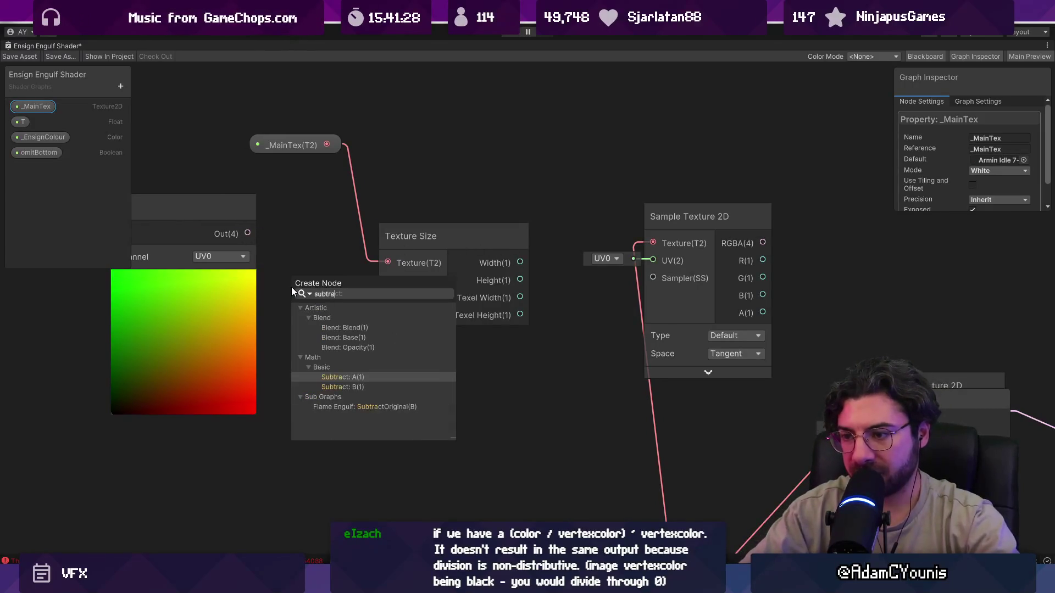
key("Return")
scroll(387, 216, "down", 3)
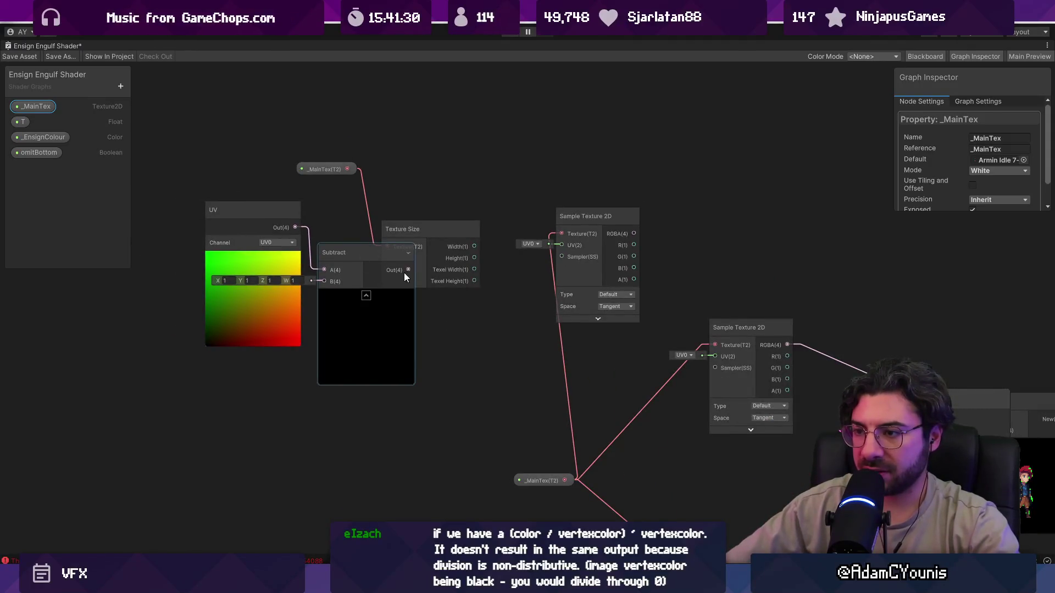
left_click_drag(407, 270, 560, 245)
Rearrange the Texture Size, Sample Texture 2D and _MainTex nodes into a tidier layout
left_click_drag(443, 230, 448, 163)
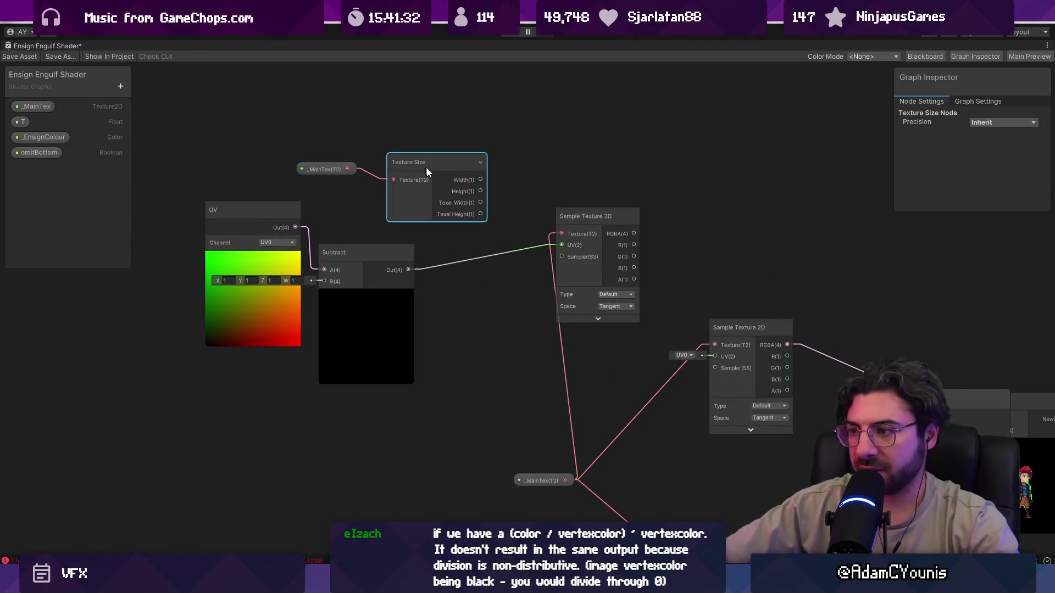
left_click(594, 316)
left_click_drag(590, 249, 533, 157)
scroll(479, 187, "up", 3)
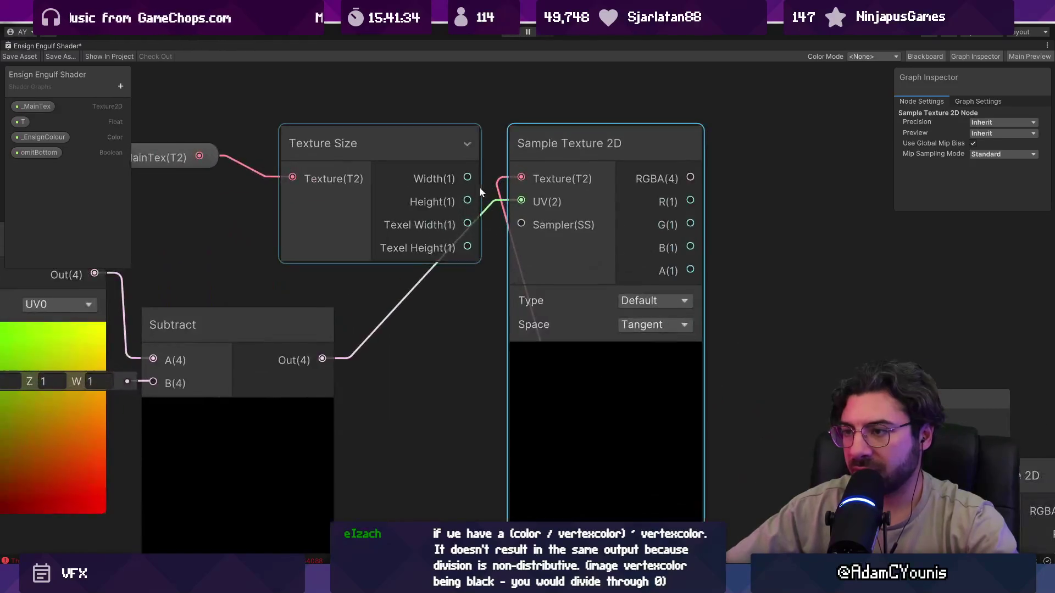
scroll(312, 183, "down", 2)
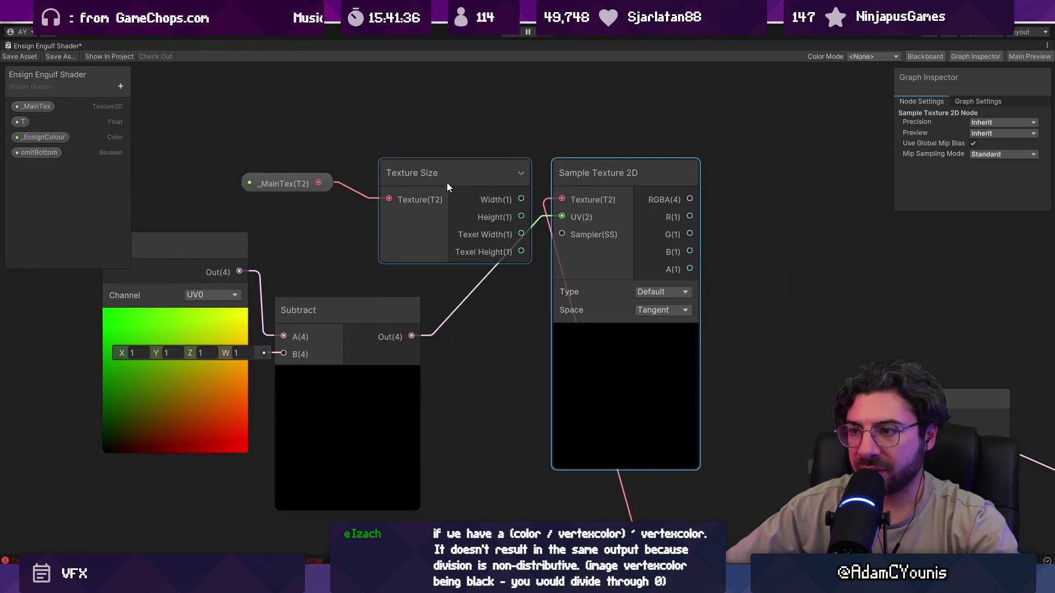
mouse_move(447, 187)
left_mouse_down()
mouse_move(381, 173)
mouse_move(249, 177)
mouse_move(519, 208)
mouse_move(561, 200)
left_mouse_up()
scroll(539, 237, "down", 3)
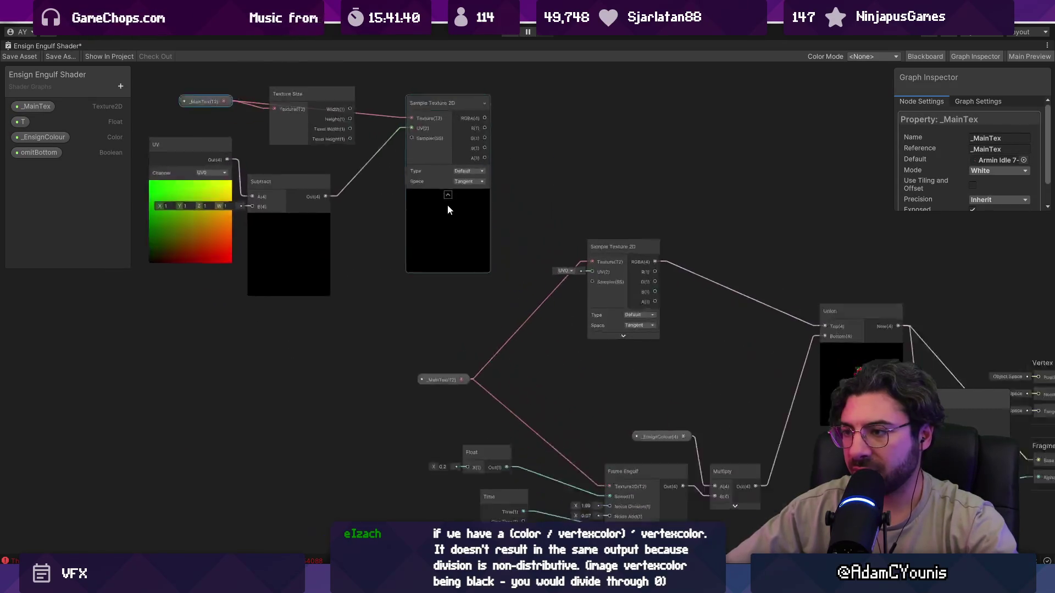
left_click_drag(447, 205, 588, 319)
scroll(379, 223, "up", 3)
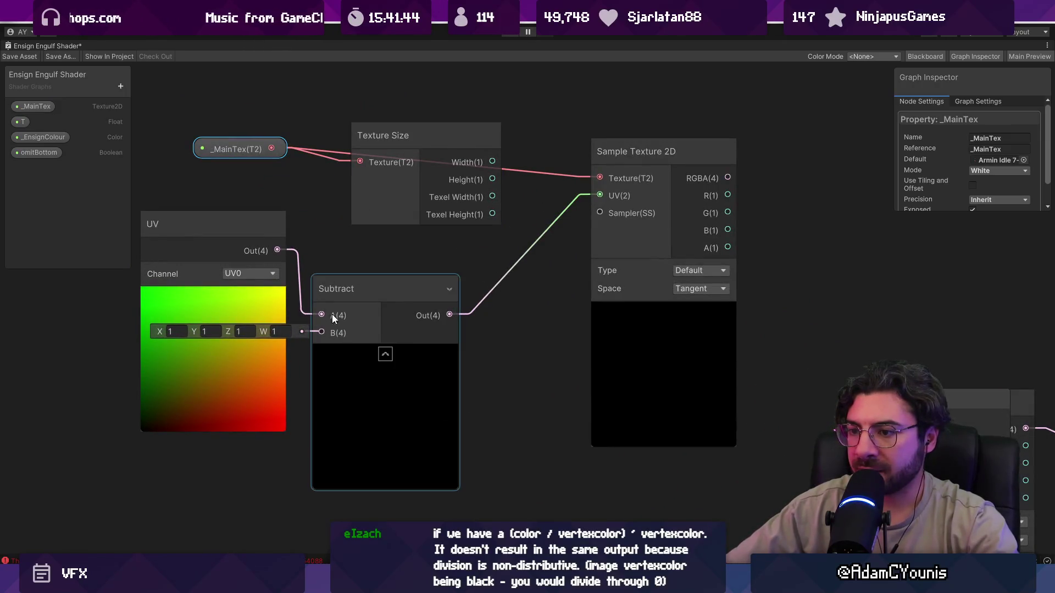
left_click(365, 292)
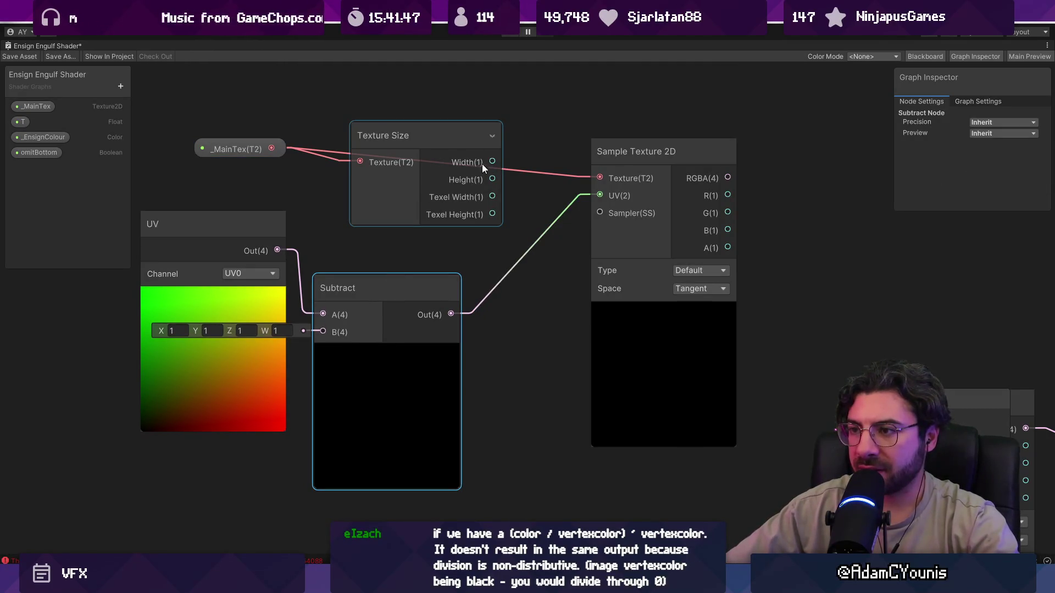
left_click_drag(412, 145, 345, 174)
left_click_drag(236, 149, 190, 93)
left_click(354, 178)
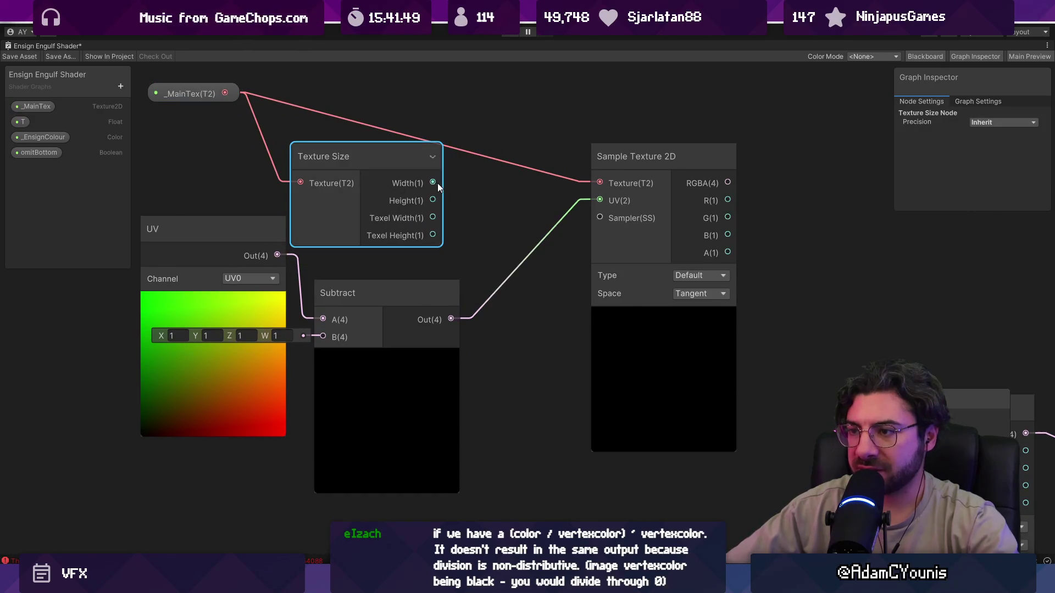
Build a Vector 2 from Texture Size Width and Height and feed it into Subtract B
left_click_drag(433, 183, 473, 203)
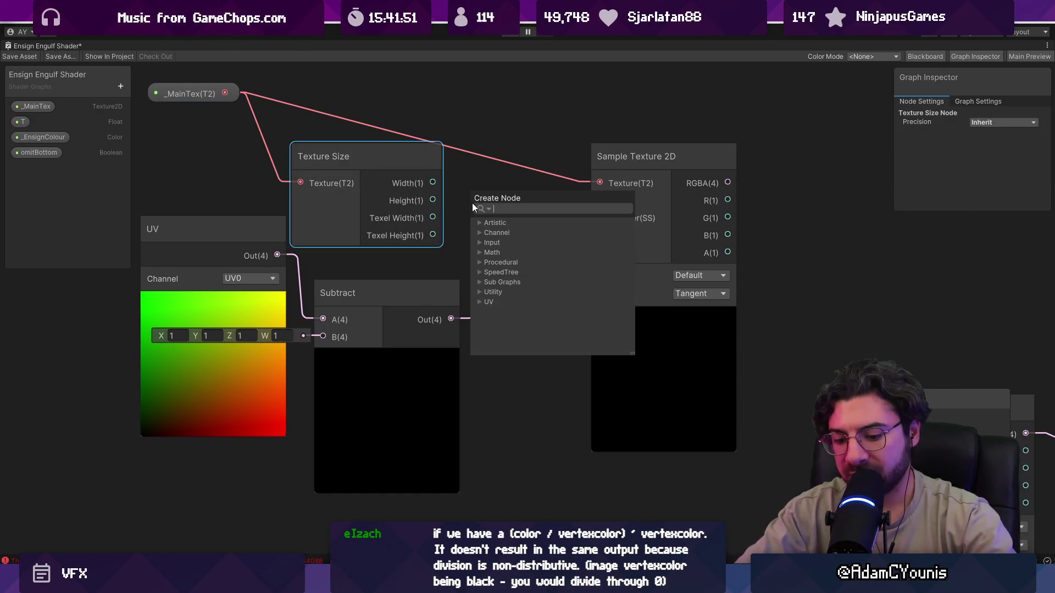
type("vertor")
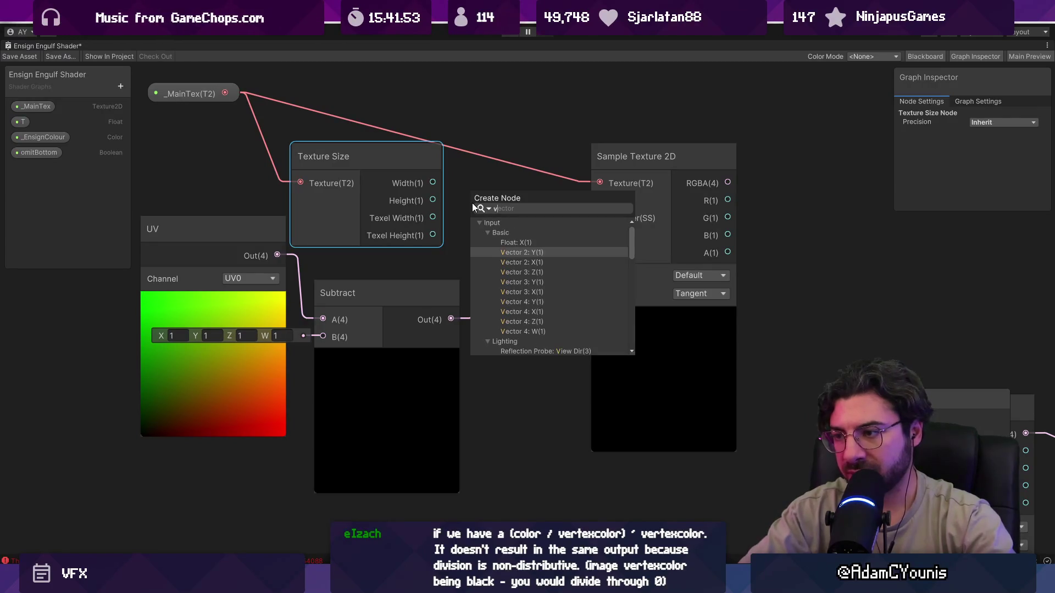
key("Return")
mouse_move(433, 183)
left_mouse_down()
mouse_move(482, 195)
mouse_move(496, 180)
mouse_move(482, 218)
left_mouse_up()
mouse_move(552, 202)
left_mouse_down()
mouse_move(345, 315)
mouse_move(330, 336)
left_mouse_up()
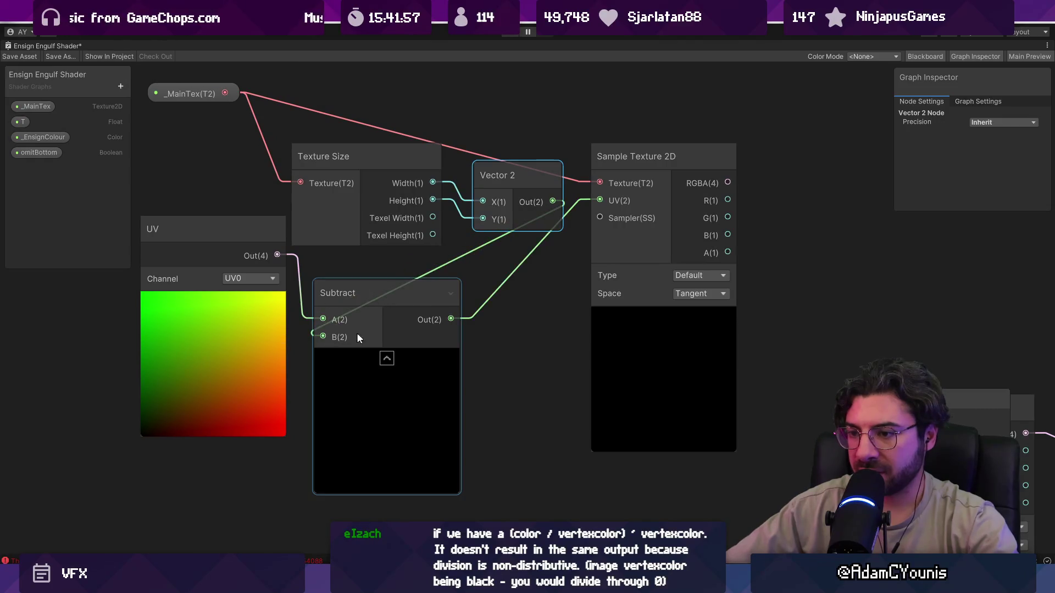
left_click_drag(369, 295, 453, 314)
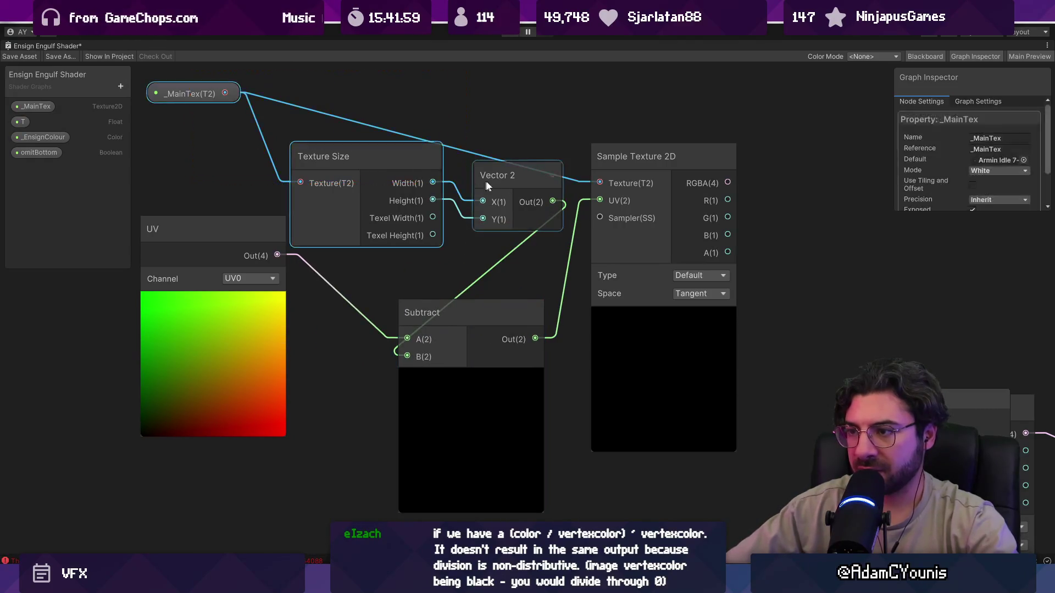
mouse_move(509, 186)
left_mouse_down()
mouse_move(431, 165)
mouse_move(506, 181)
left_mouse_up()
mouse_move(357, 169)
left_mouse_down()
mouse_move(324, 156)
mouse_move(373, 229)
left_mouse_up()
left_click_drag(242, 158, 167, 111)
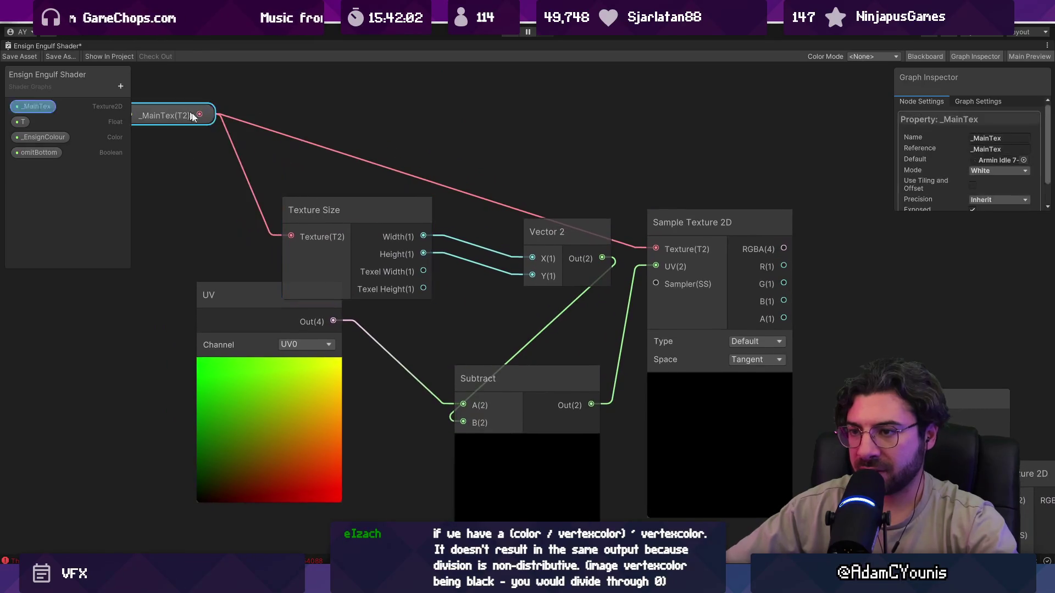
left_click_drag(350, 230, 286, 193)
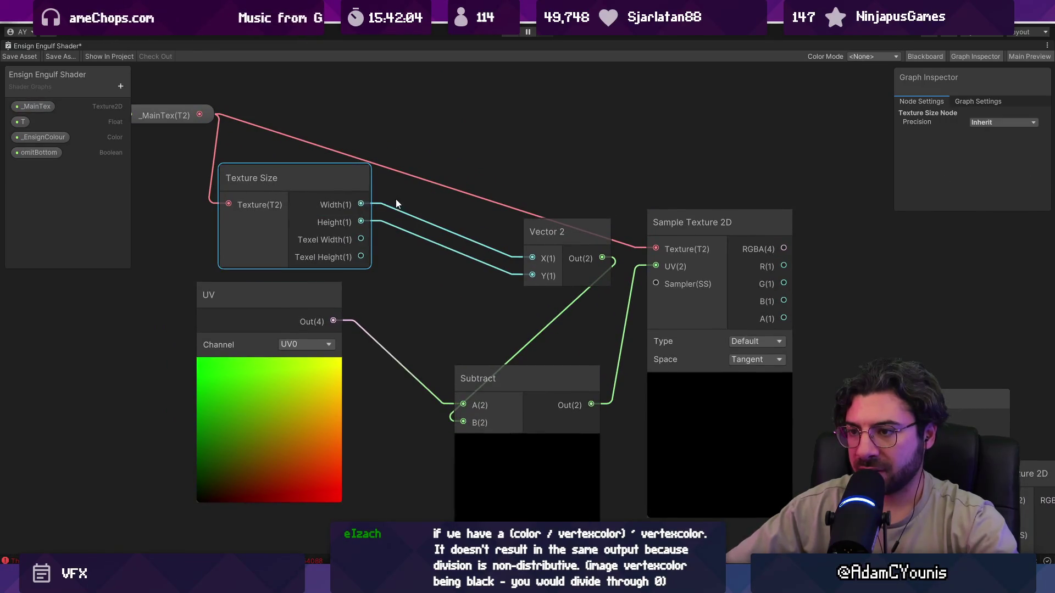
Add and then delete a Multiply node, and reposition the Texture Size node
key("space")
type("div")
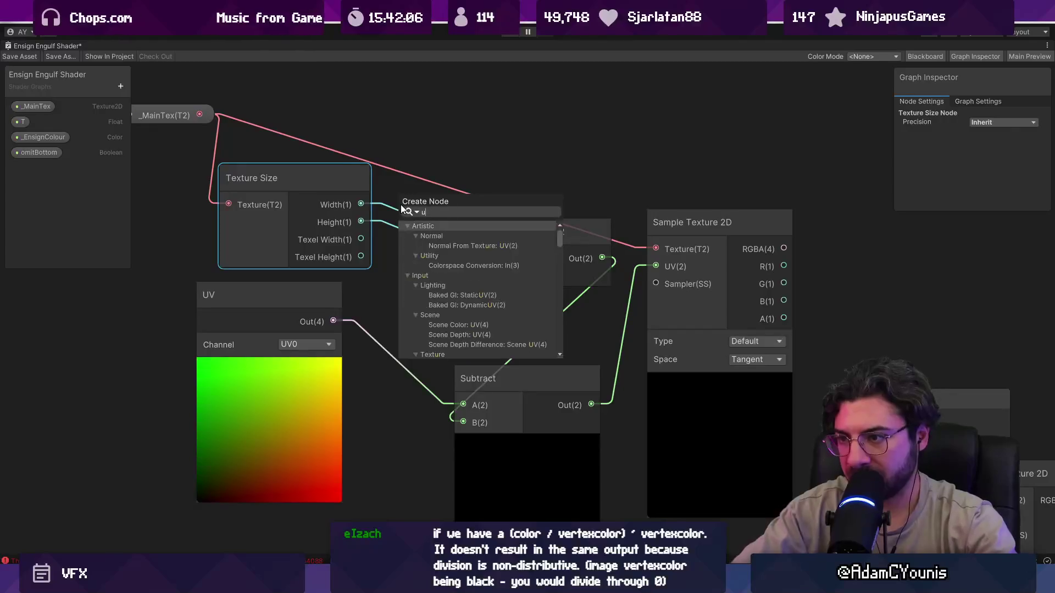
key("BackSpace")
key("BackSpace")
key("BackSpace")
type("mul")
key("Return")
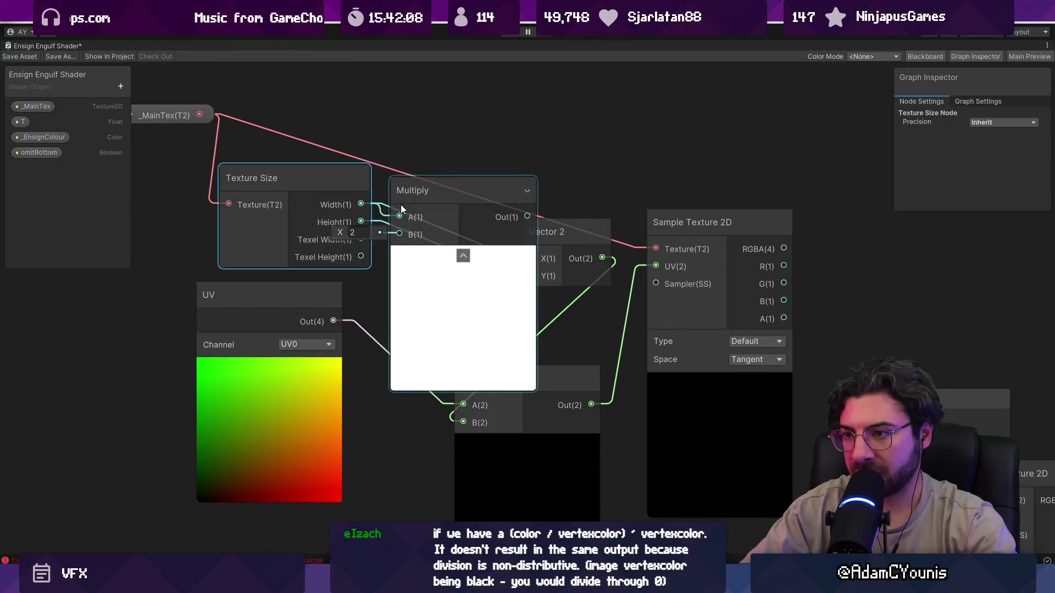
left_click(478, 194)
key("Delete")
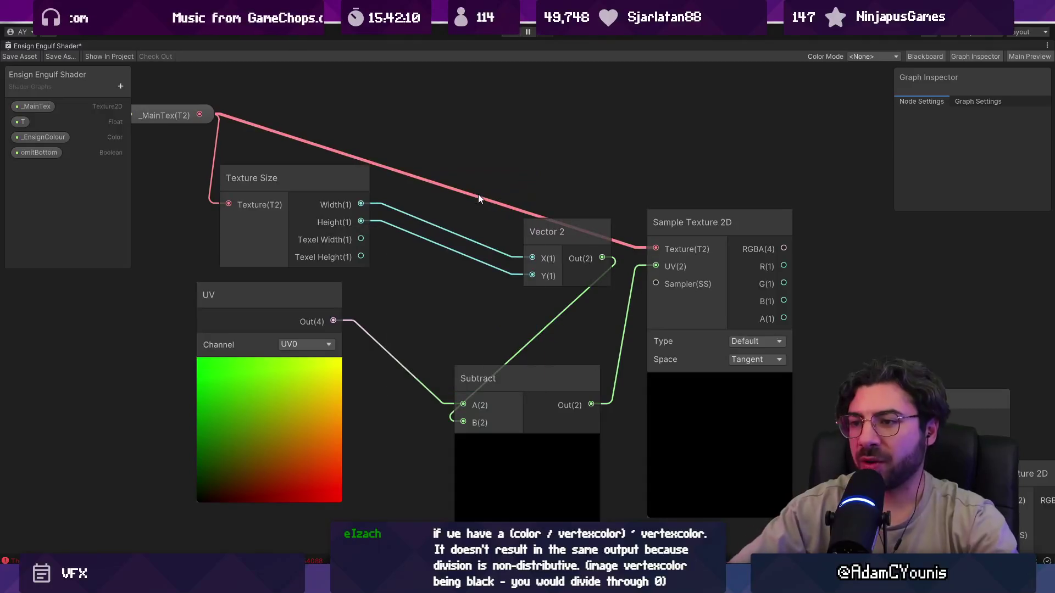
scroll(378, 160, "down", 3)
left_click_drag(364, 197, 443, 266)
scroll(443, 266, "up", 5)
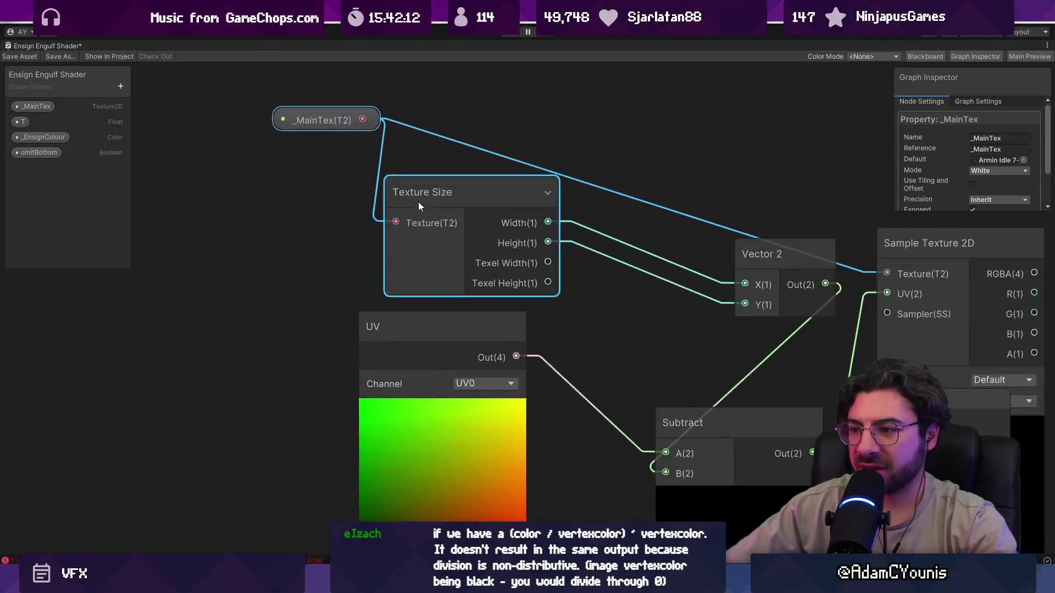
left_click_drag(417, 203, 433, 124)
left_click(426, 238)
mouse_move(440, 196)
left_mouse_down()
mouse_move(328, 243)
mouse_move(274, 297)
left_mouse_up()
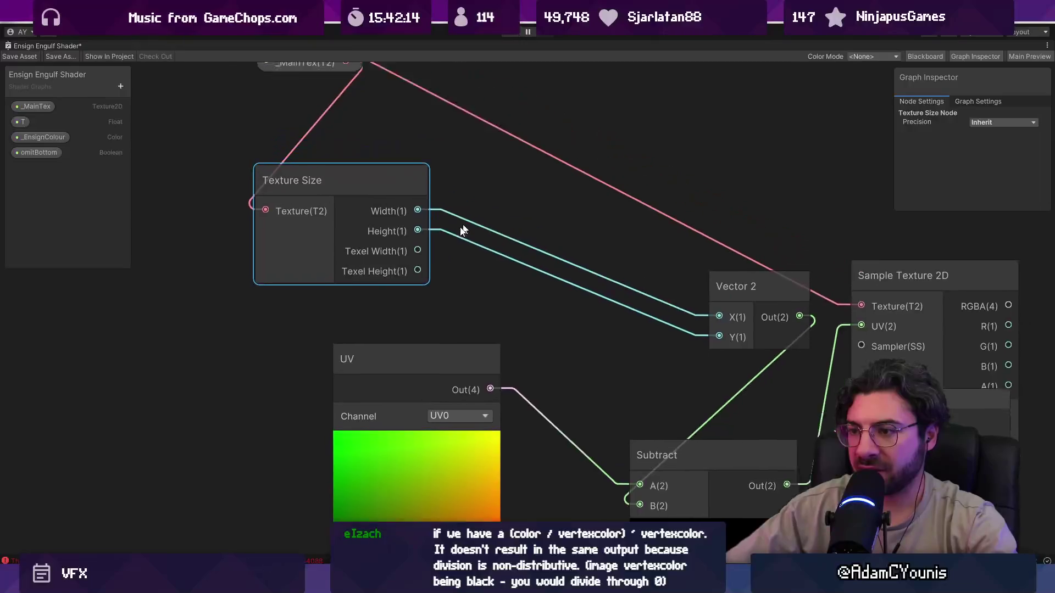
left_click(407, 224)
Create a Float node set to 1 and a Divide node fed by it
right_click(422, 205)
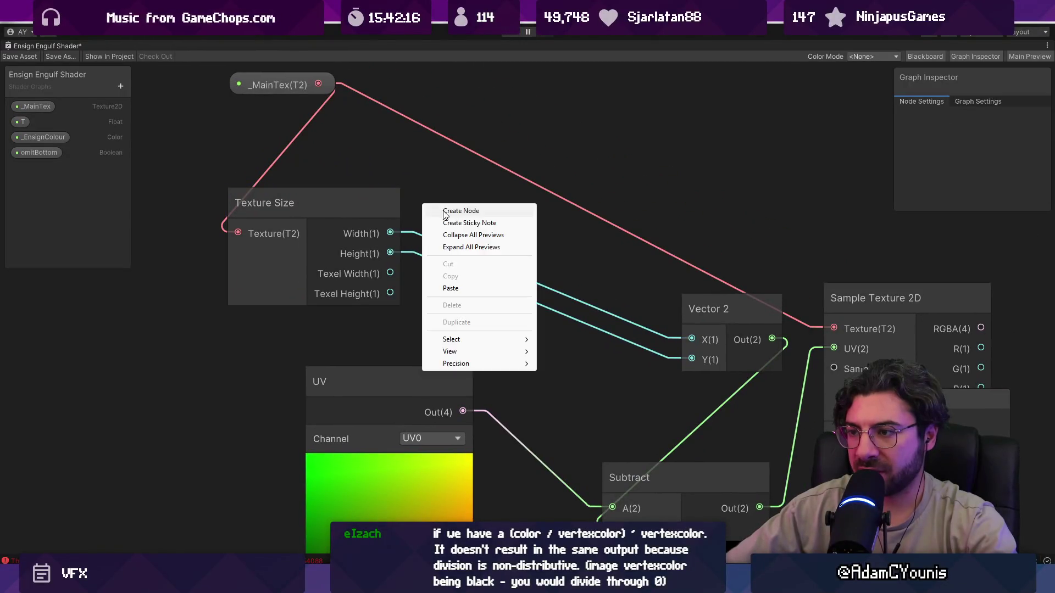
left_click(459, 211)
type("float")
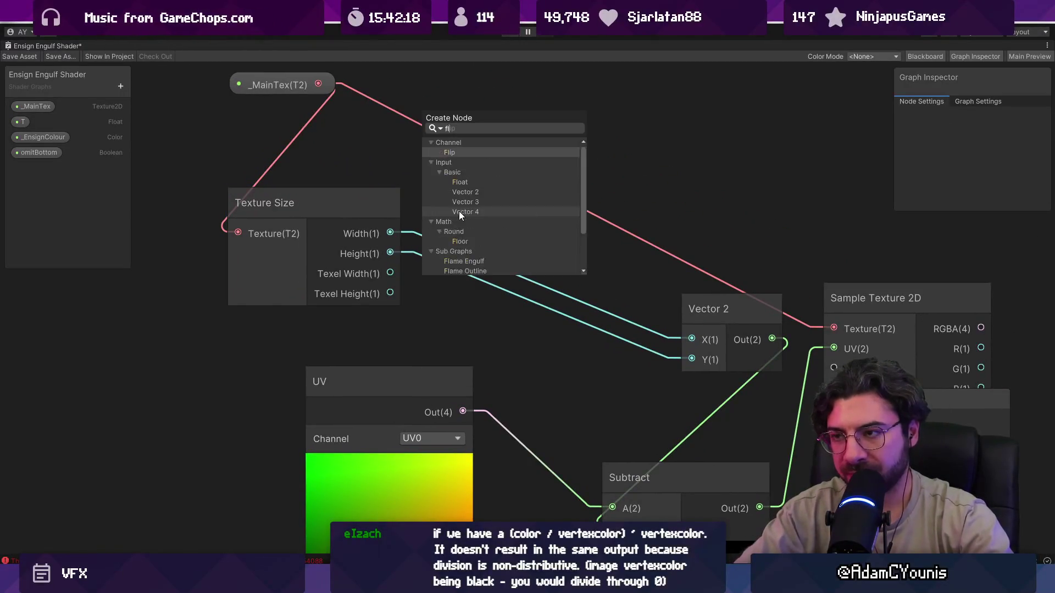
key("Return")
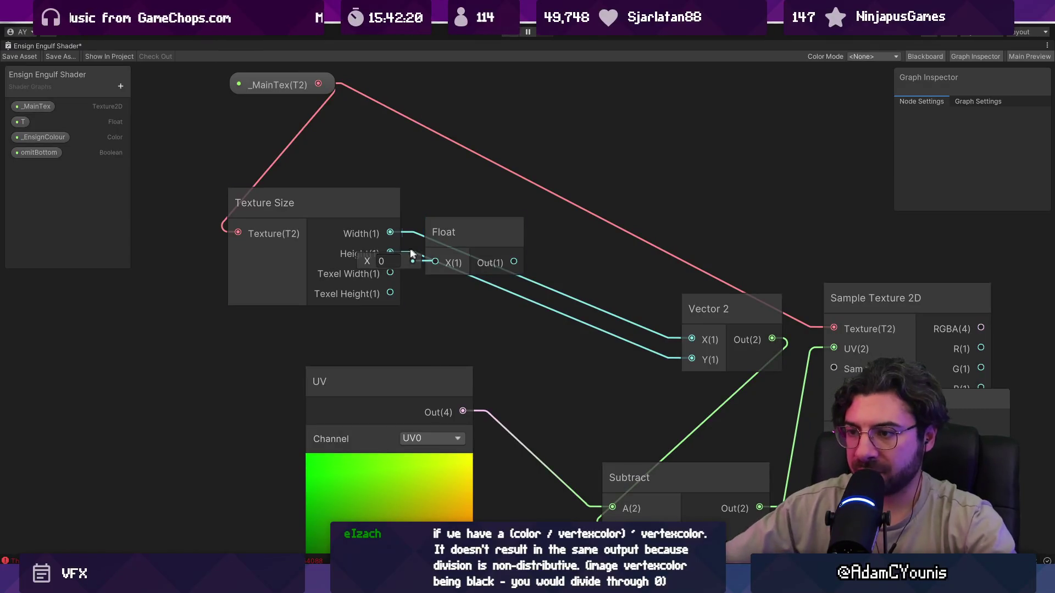
left_click(392, 261)
type("1")
mouse_move(502, 262)
left_mouse_down()
mouse_move(456, 185)
mouse_move(507, 209)
left_mouse_up()
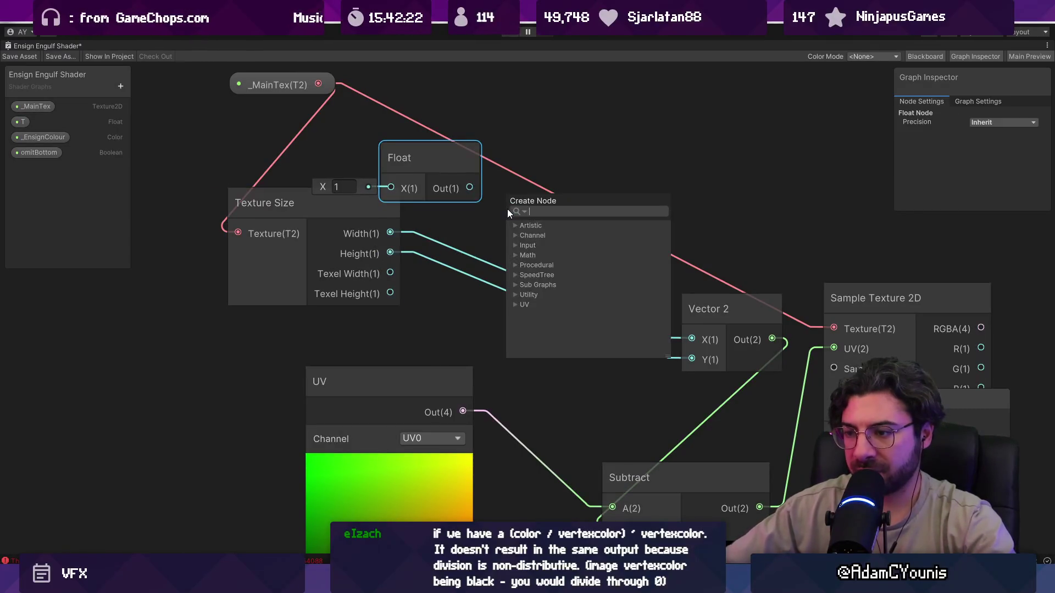
type("divide")
key("Return")
Divide by Texture Size Width, remove the Height link, and feed the result into Vector 2 X
left_click_drag(390, 233, 506, 215)
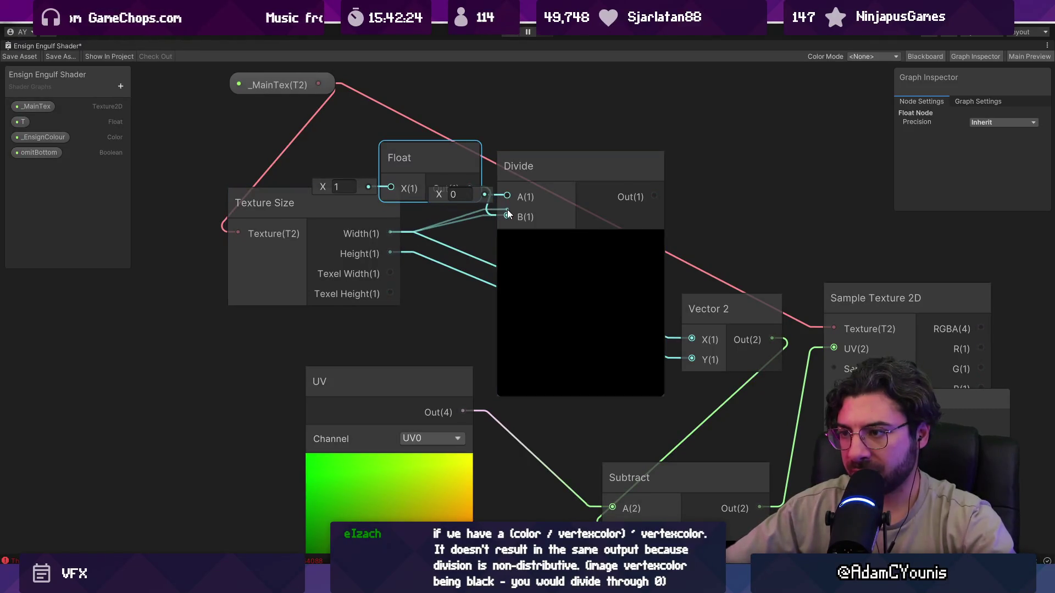
left_click(432, 253)
left_click(437, 258)
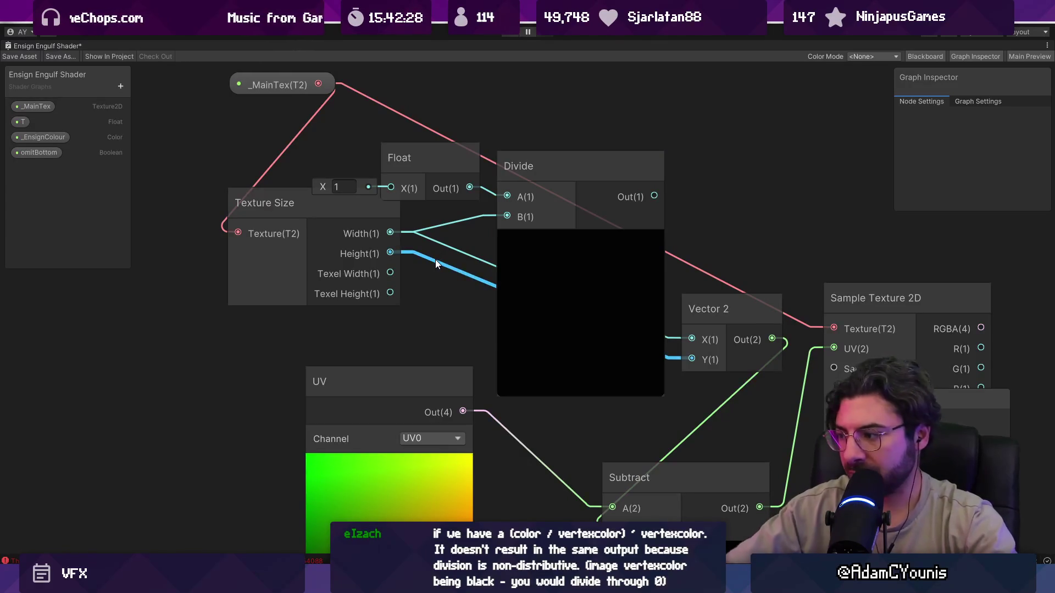
key("Delete")
scroll(483, 283, "down", 2)
left_click_drag(530, 276, 452, 260)
left_click_drag(533, 202, 561, 311)
Collapse the Divide node's preview, move it beside the Float node, and pan to the sprite samplers
key("a")
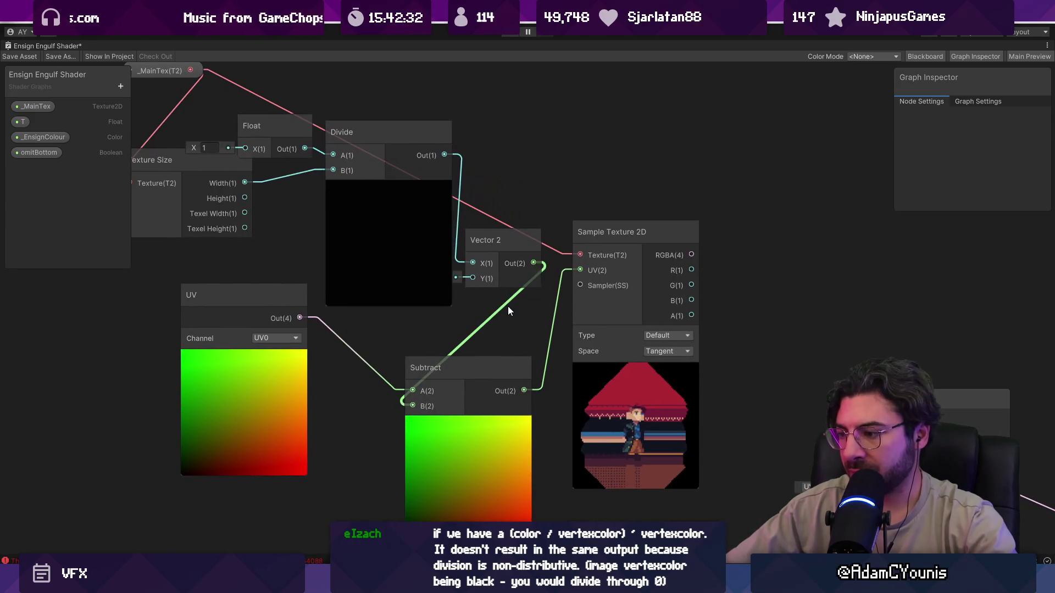
left_click(385, 187)
left_click_drag(342, 146, 332, 209)
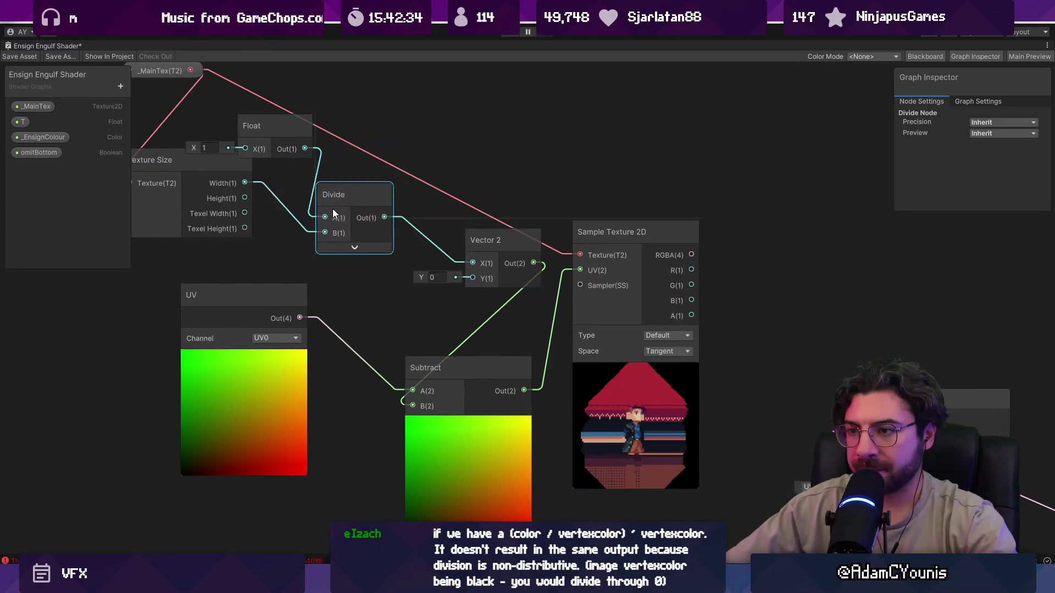
scroll(388, 251, "down", 2)
left_click_drag(538, 285, 377, 280)
key("space")
Add a Subtract node on the sprite alpha with the lower sampler's alpha into B
type("subt")
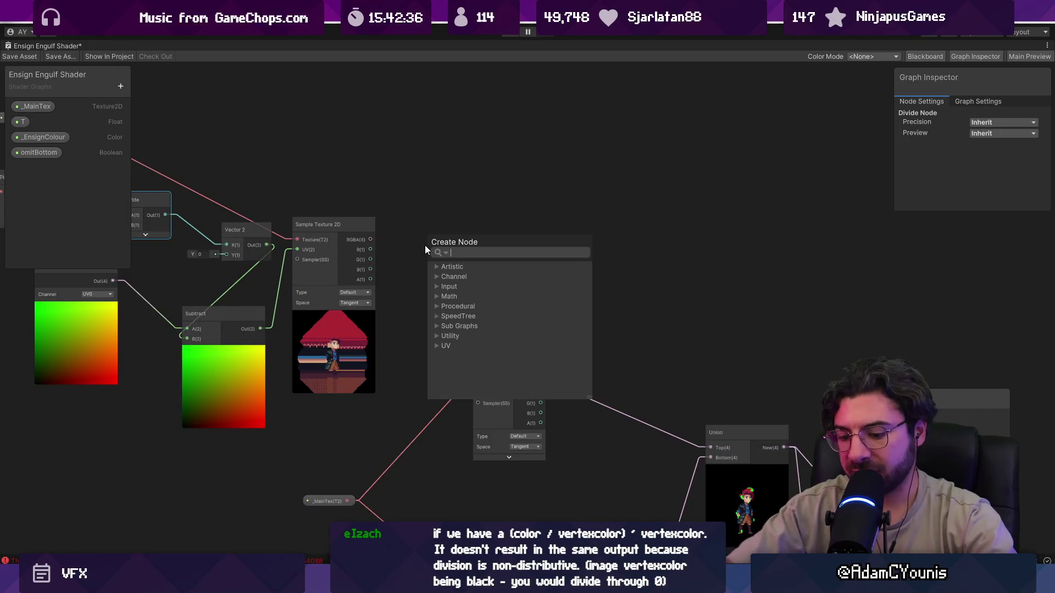
key("Return")
scroll(379, 220, "up", 3)
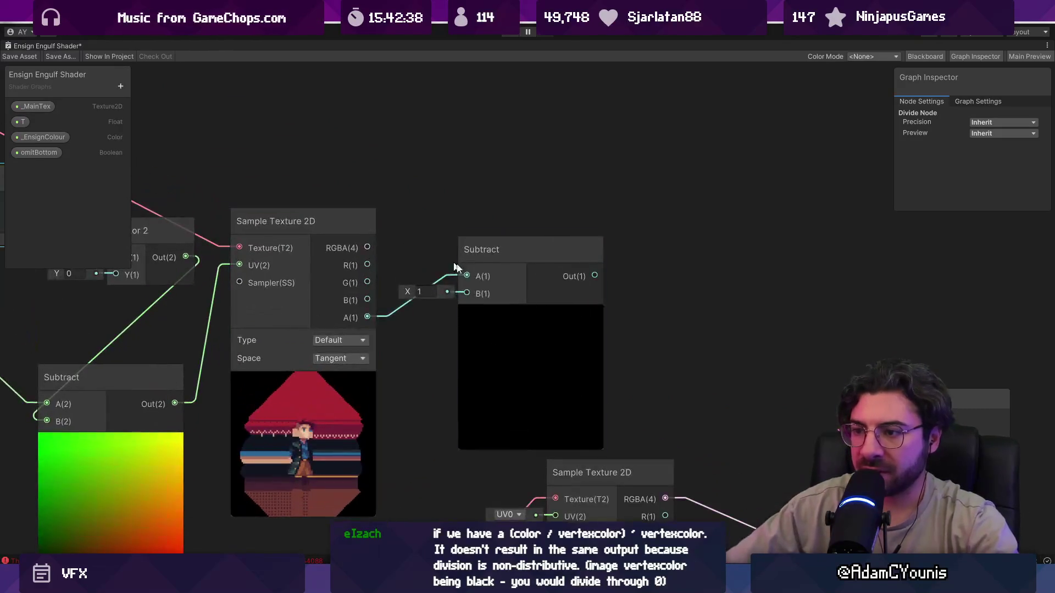
scroll(557, 290, "down", 4)
scroll(530, 283, "up", 3)
mouse_move(593, 412)
left_mouse_down()
mouse_move(509, 209)
mouse_move(464, 172)
left_mouse_up()
scroll(457, 180, "up", 2)
scroll(453, 227, "down", 3)
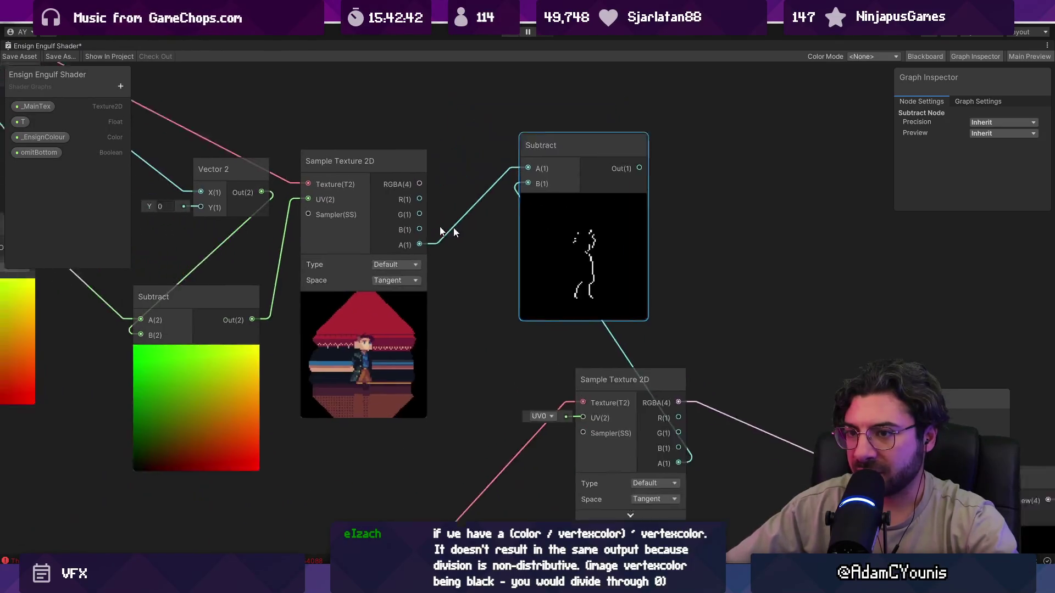
scroll(353, 187, "up", 2)
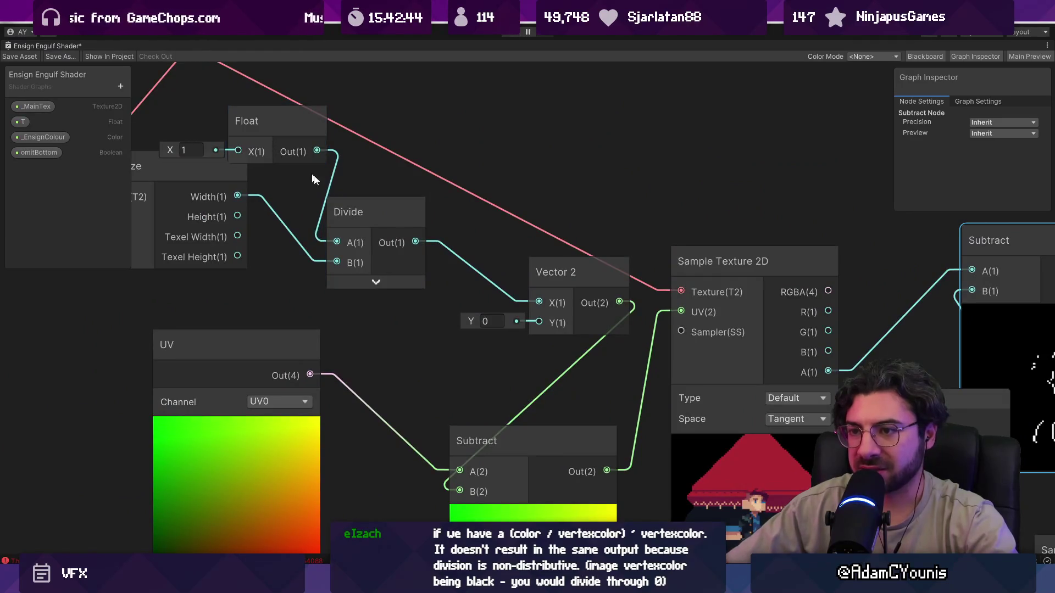
Replace Width with the texture Height as the Divide node's B input
left_click_drag(238, 196, 242, 198)
mouse_move(320, 254)
left_mouse_down()
mouse_move(283, 205)
mouse_move(307, 258)
mouse_move(336, 263)
left_mouse_up()
key("Escape")
scroll(424, 286, "down", 1)
mouse_move(424, 285)
left_mouse_down()
mouse_move(307, 234)
mouse_move(347, 226)
mouse_move(441, 266)
left_mouse_up()
Disconnect Divide from Vector 2 X and set the Float node to 2
left_click(408, 236)
key("Delete")
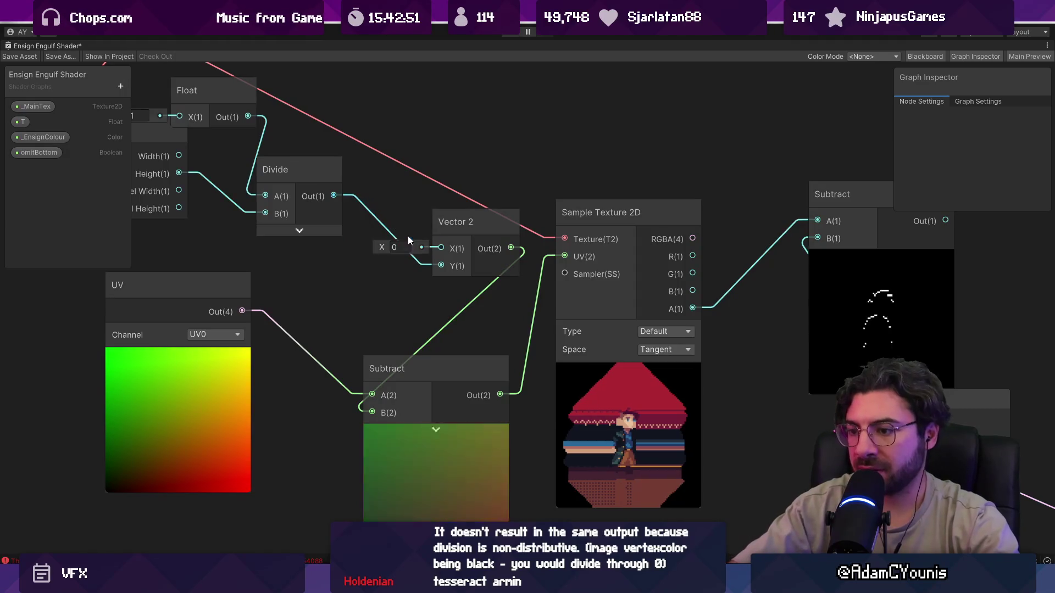
left_click(696, 268)
left_click_drag(697, 268, 589, 268)
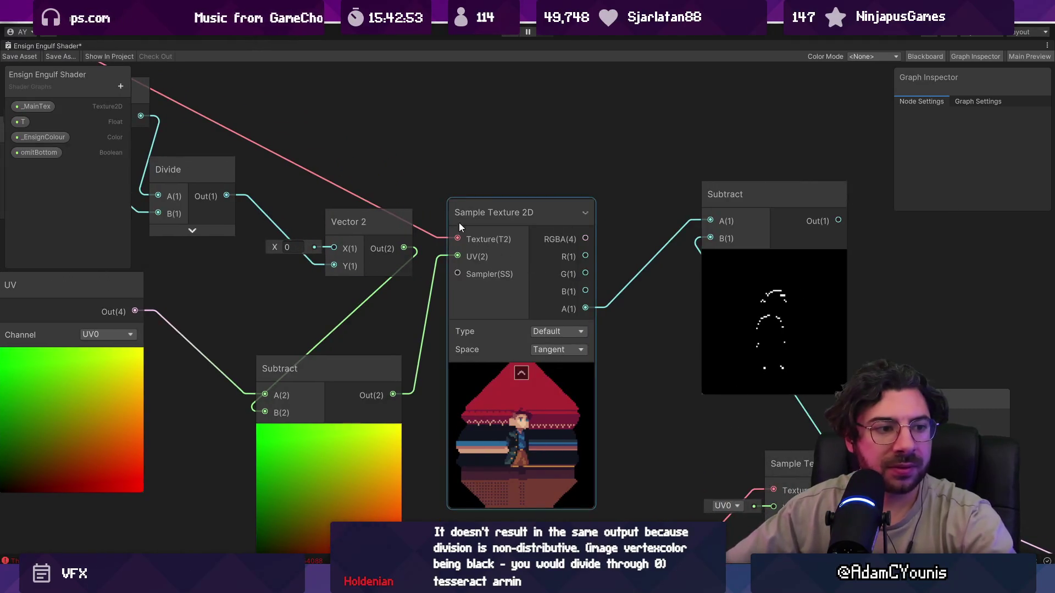
left_click_drag(460, 222, 583, 264)
left_click(169, 158)
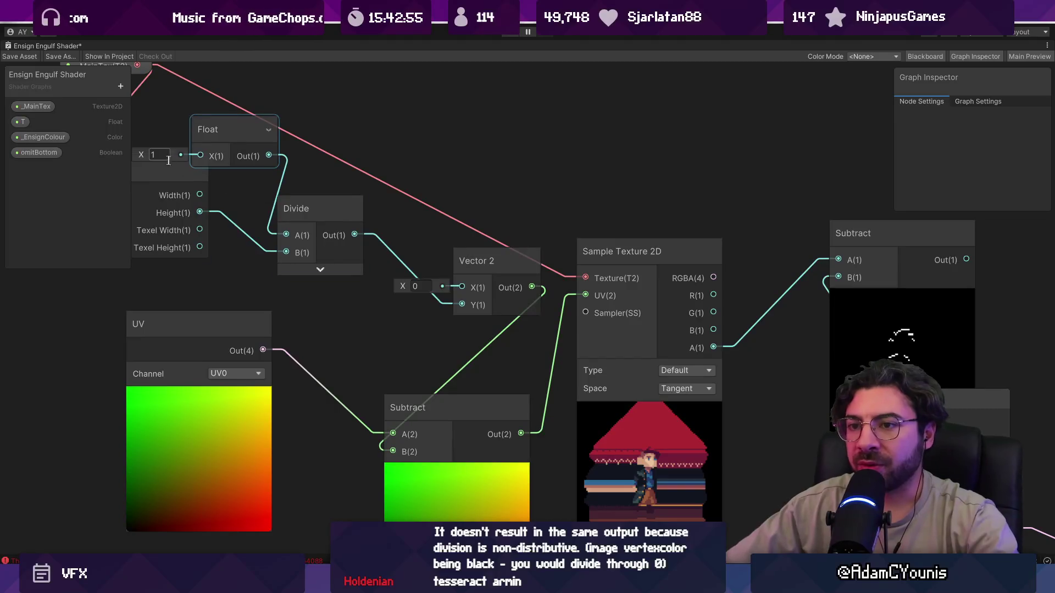
left_click(798, 321)
left_click_drag(799, 321, 529, 270)
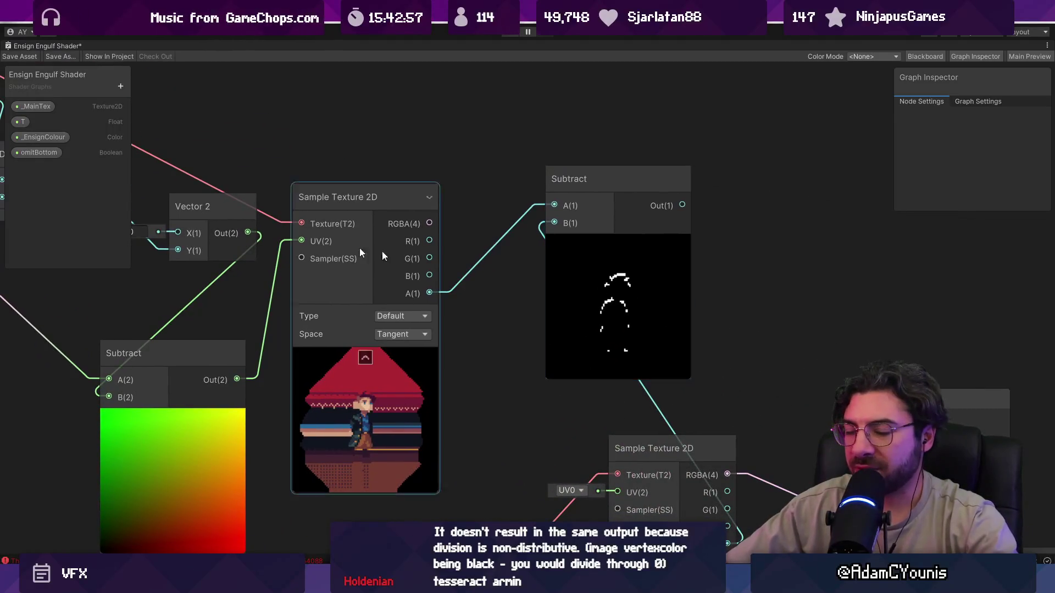
Create an Add node fed by the UV output
left_click_drag(208, 206, 508, 232)
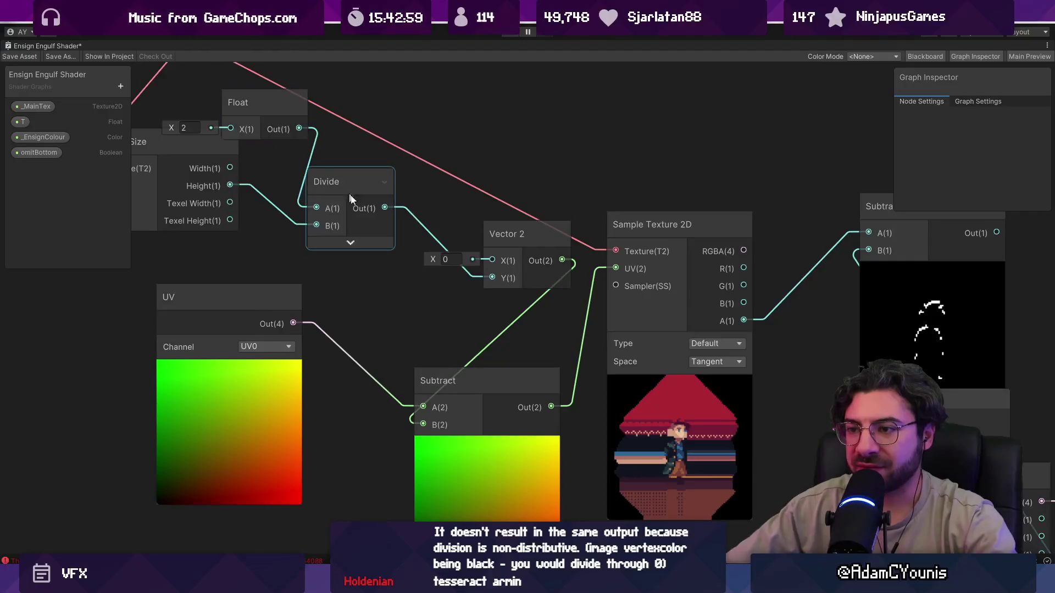
left_click_drag(475, 189, 548, 213)
left_click_drag(330, 393, 220, 254)
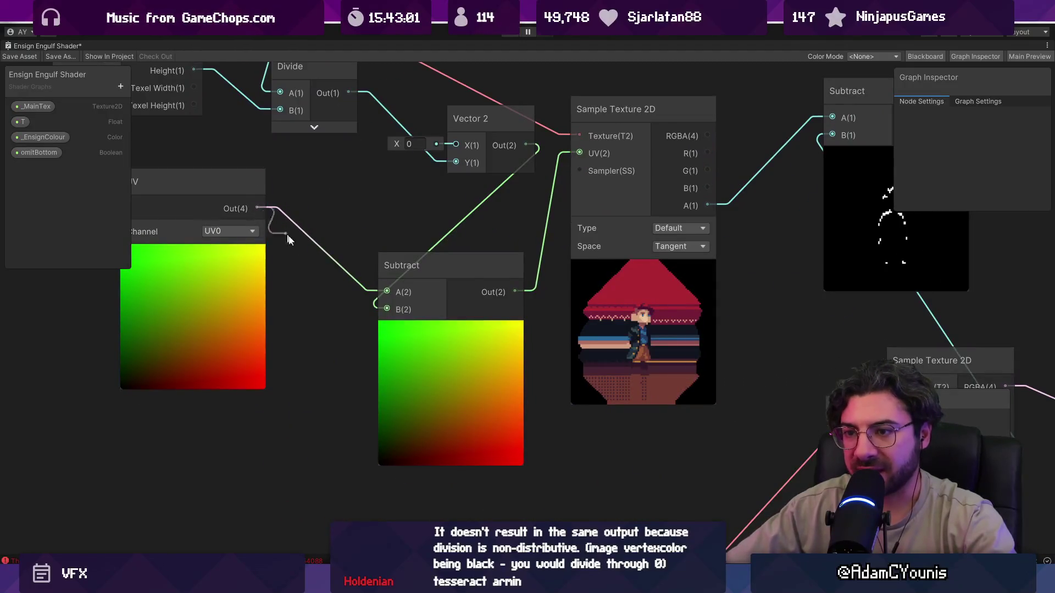
key("space")
type("add")
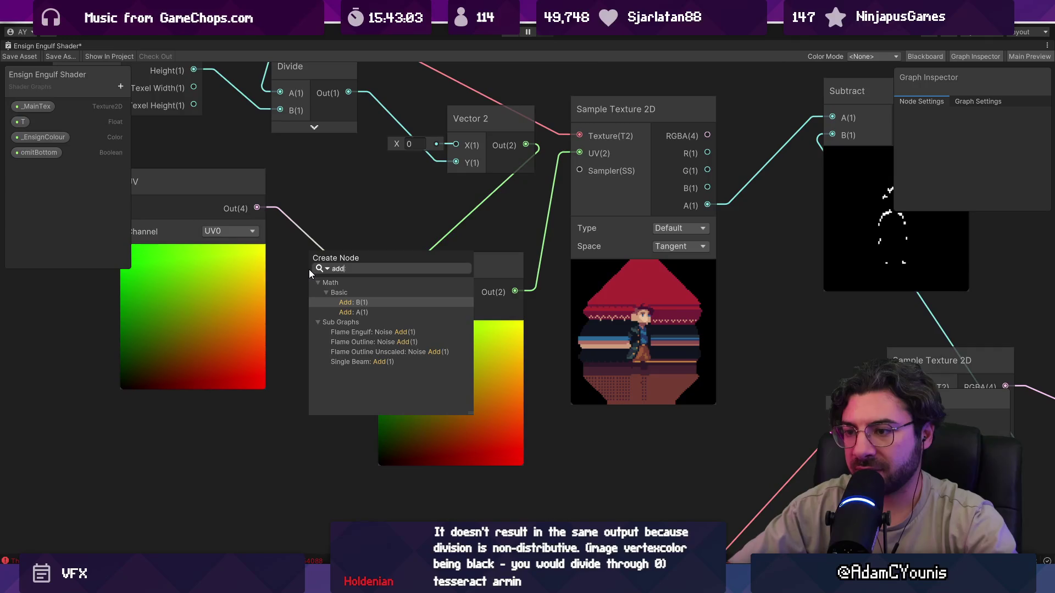
key("Down")
key("Return")
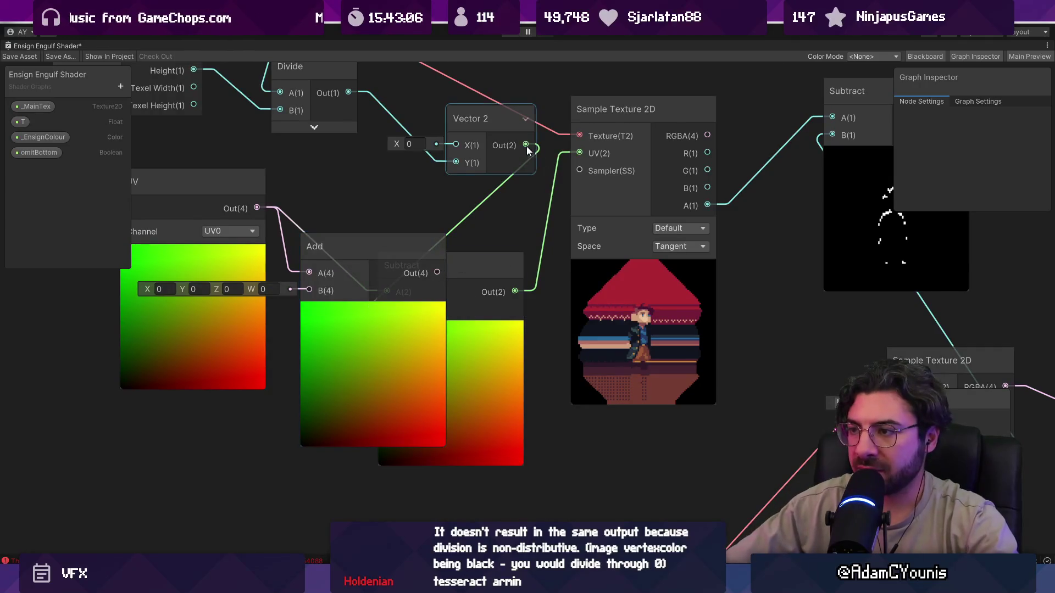
Wire Vector 2 into Add B and Add into the sprite UV, then delete the old Subtract
mouse_move(526, 144)
left_mouse_down()
mouse_move(330, 250)
mouse_move(309, 290)
left_mouse_up()
mouse_move(437, 273)
left_mouse_down()
mouse_move(544, 165)
mouse_move(580, 153)
left_mouse_up()
left_click(487, 361)
key("Delete")
left_click_drag(429, 342, 516, 331)
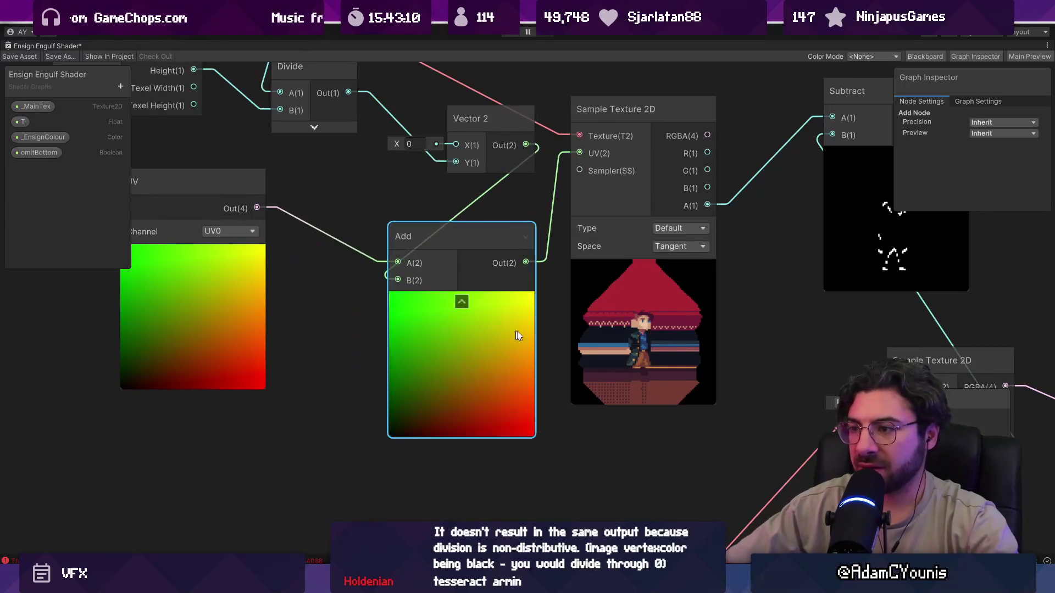
scroll(360, 306, "down", 5)
mouse_move(219, 174)
left_mouse_down()
mouse_move(518, 341)
mouse_move(400, 307)
left_mouse_up()
left_click(427, 266)
scroll(748, 409, "up", 10)
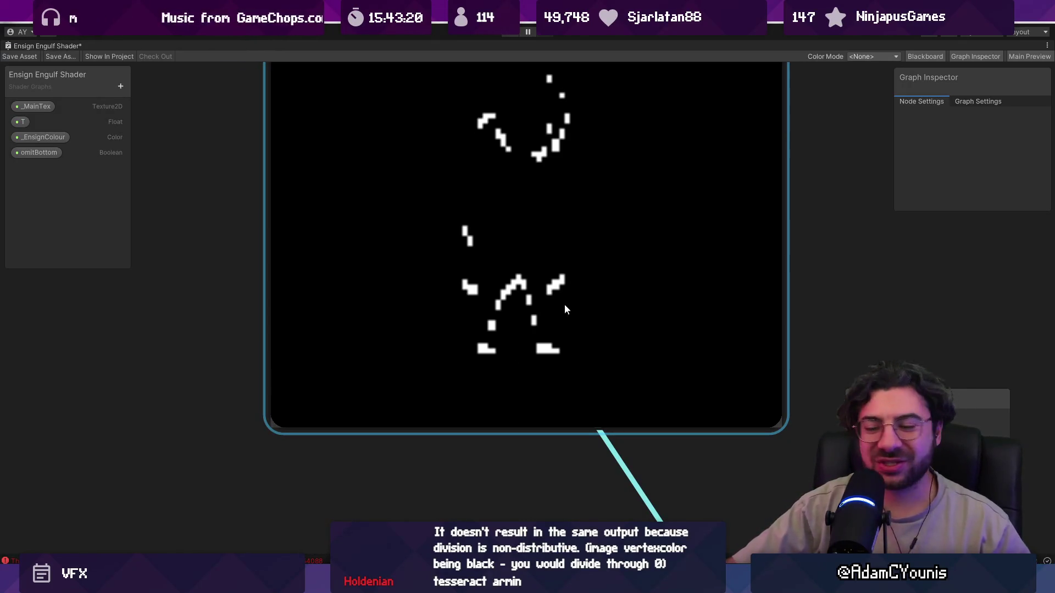
scroll(564, 305, "down", 3)
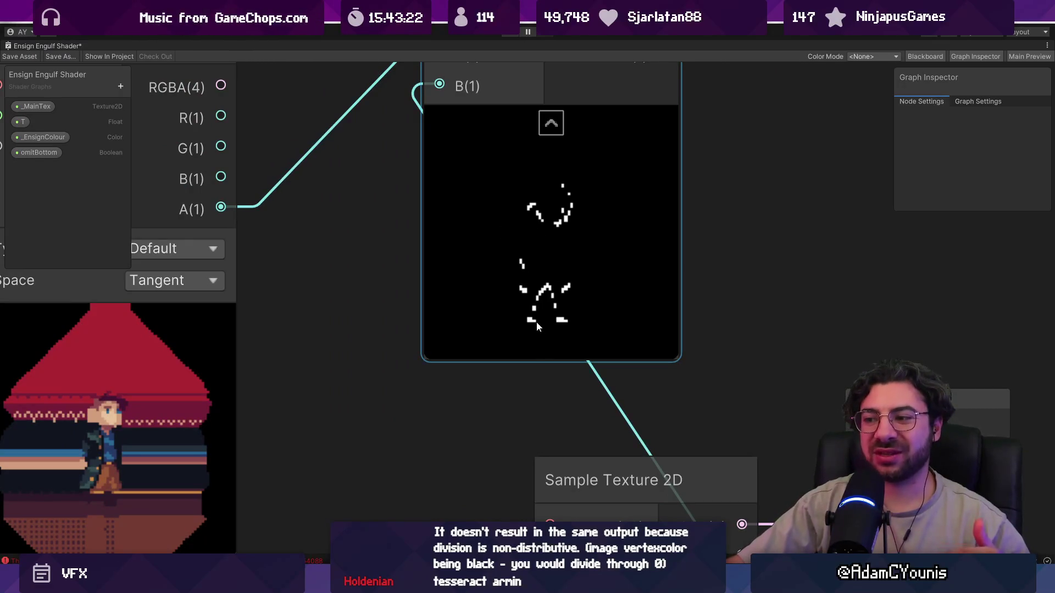
scroll(535, 324, "down", 5)
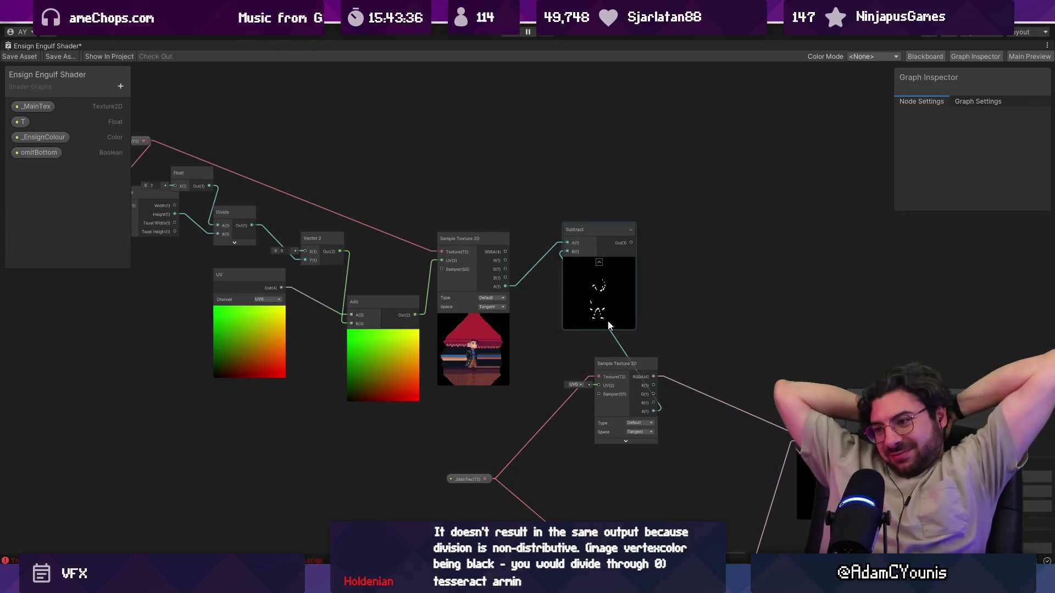
scroll(574, 239, "down", 3)
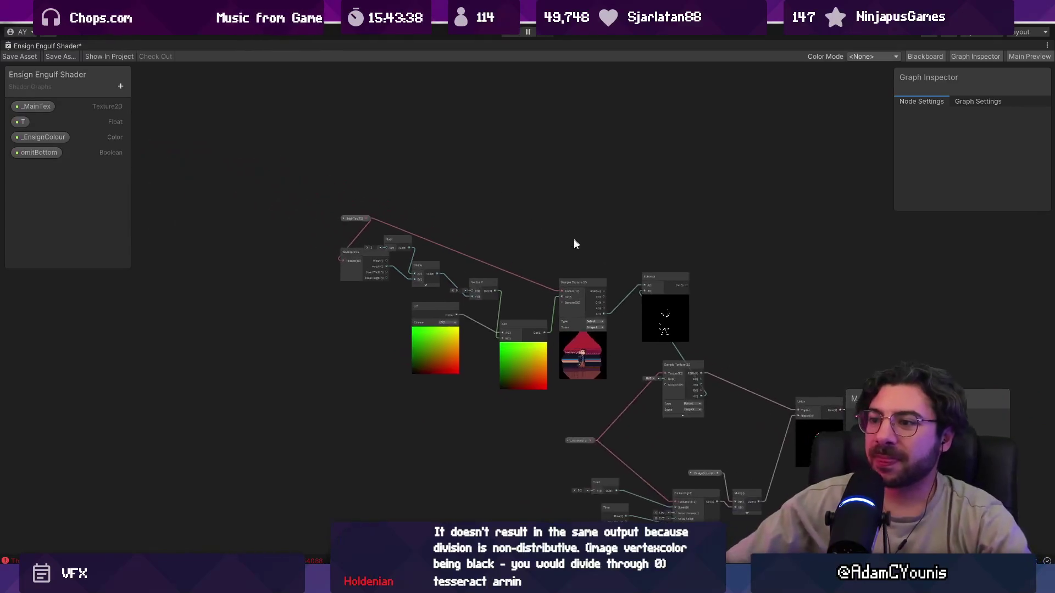
scroll(670, 321, "up", 4)
left_click_drag(516, 222, 587, 177)
scroll(674, 261, "up", 5)
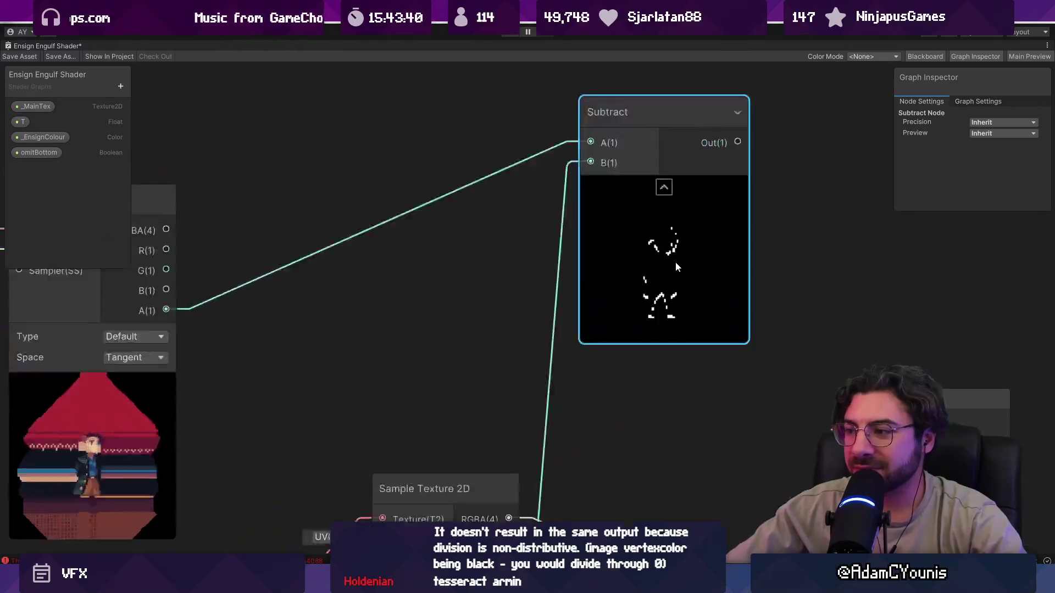
scroll(406, 269, "up", 3)
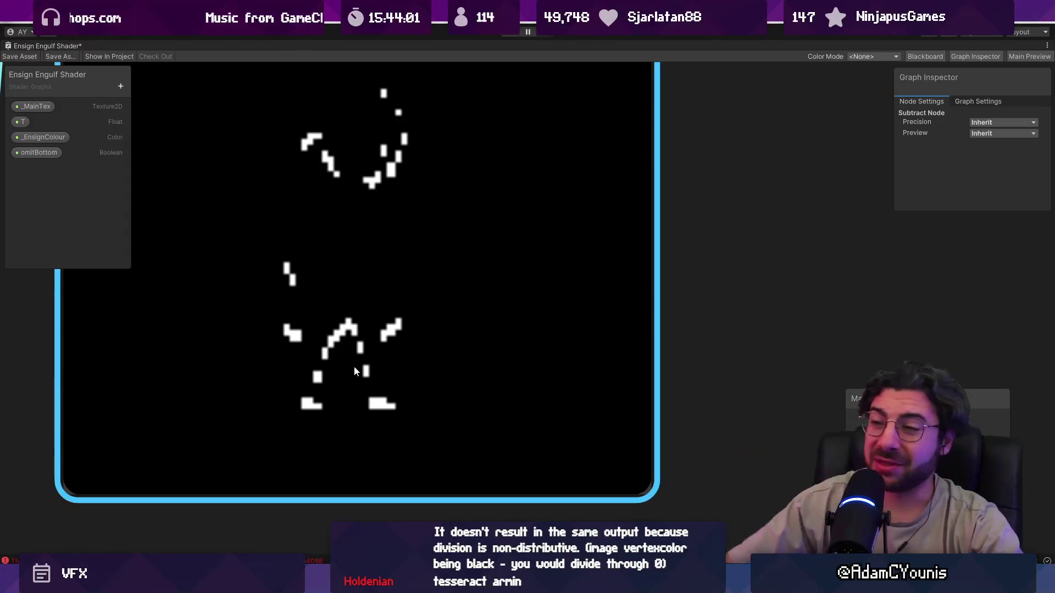
scroll(354, 371, "down", 5)
scroll(476, 306, "up", 5)
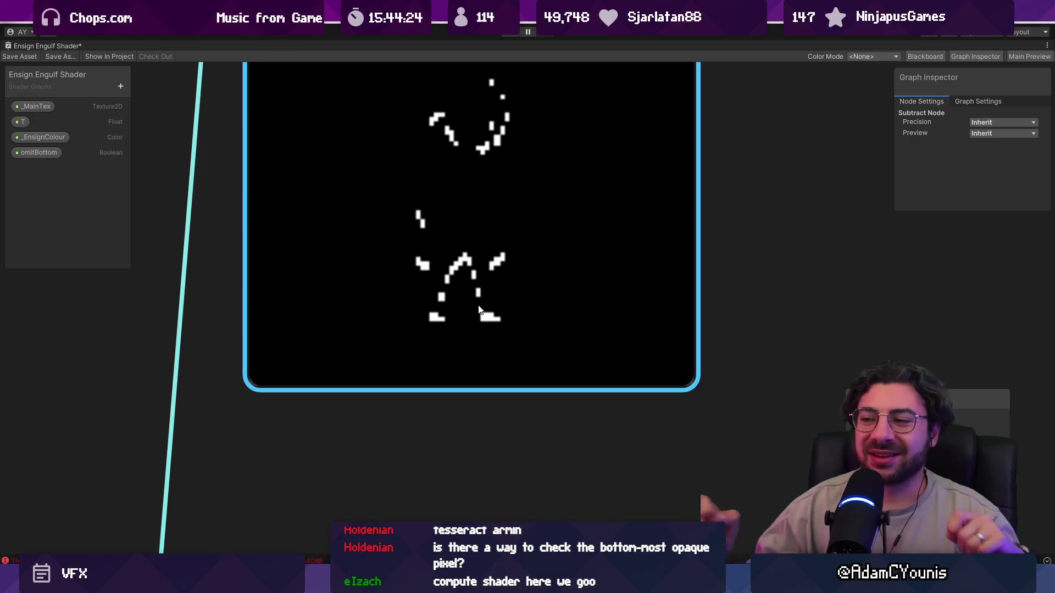
scroll(585, 291, "down", 10)
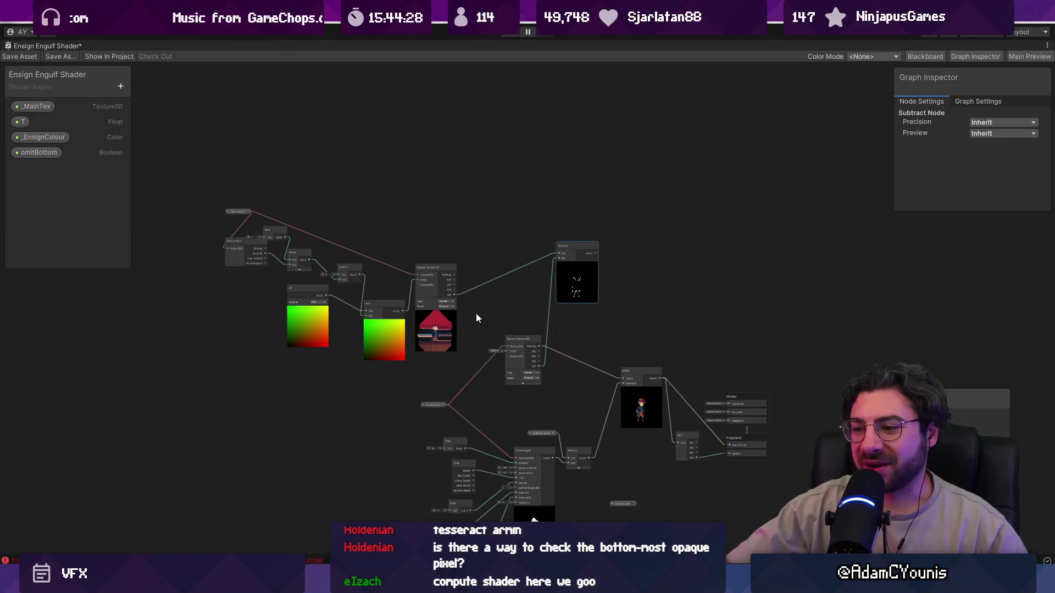
Select and delete the unused texture-sampling nodes
scroll(466, 319, "up", 5)
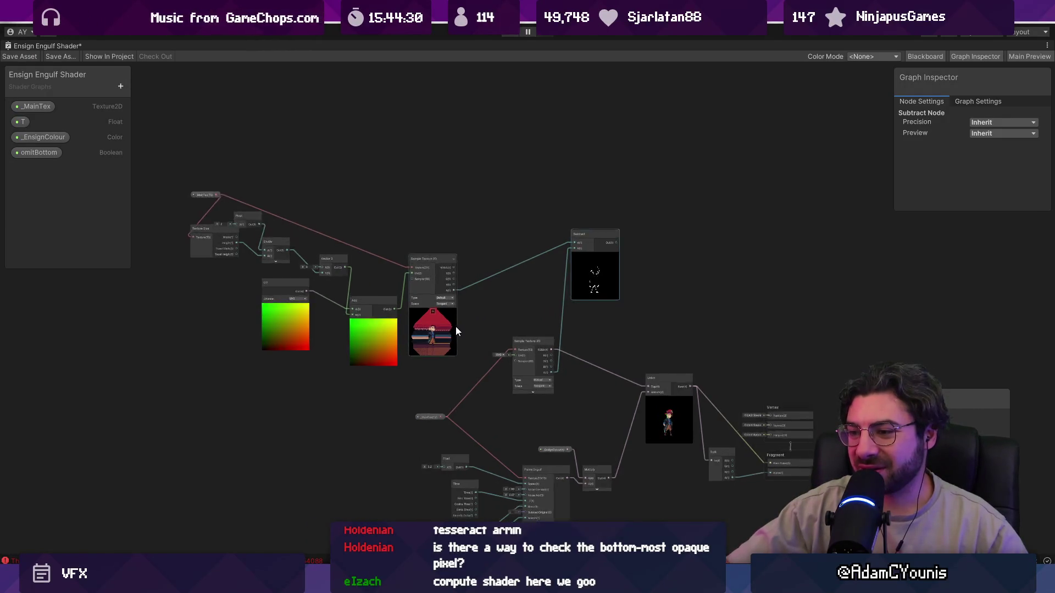
scroll(455, 327, "down", 5)
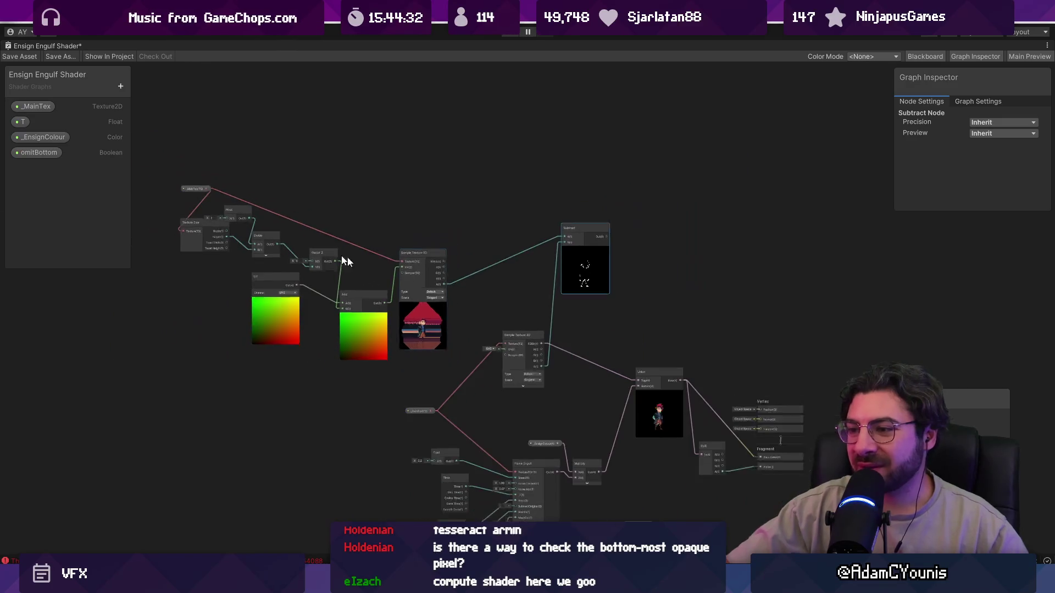
left_click_drag(167, 167, 627, 301)
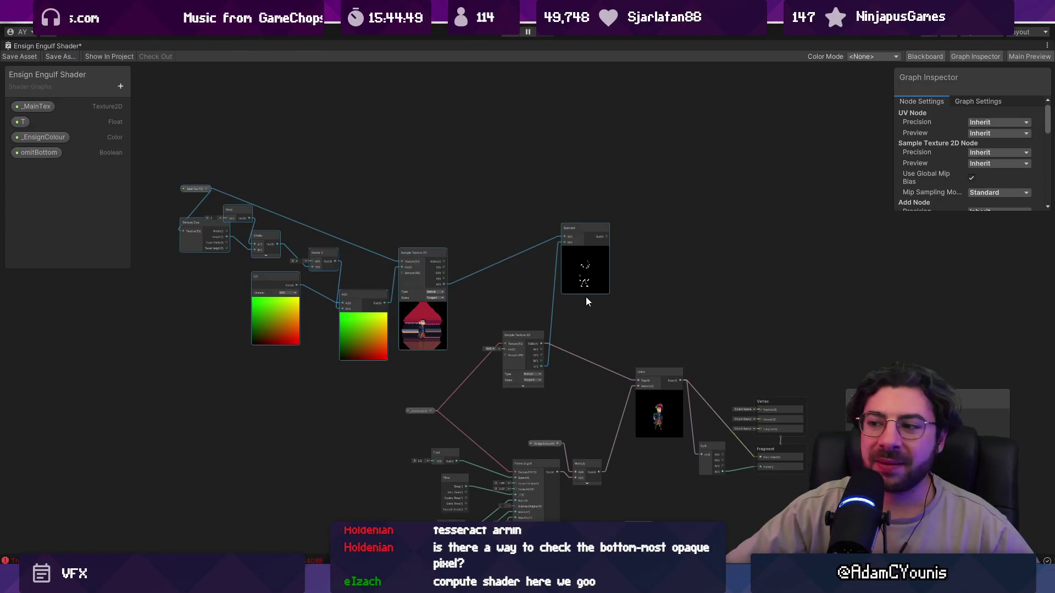
scroll(687, 464, "up", 10)
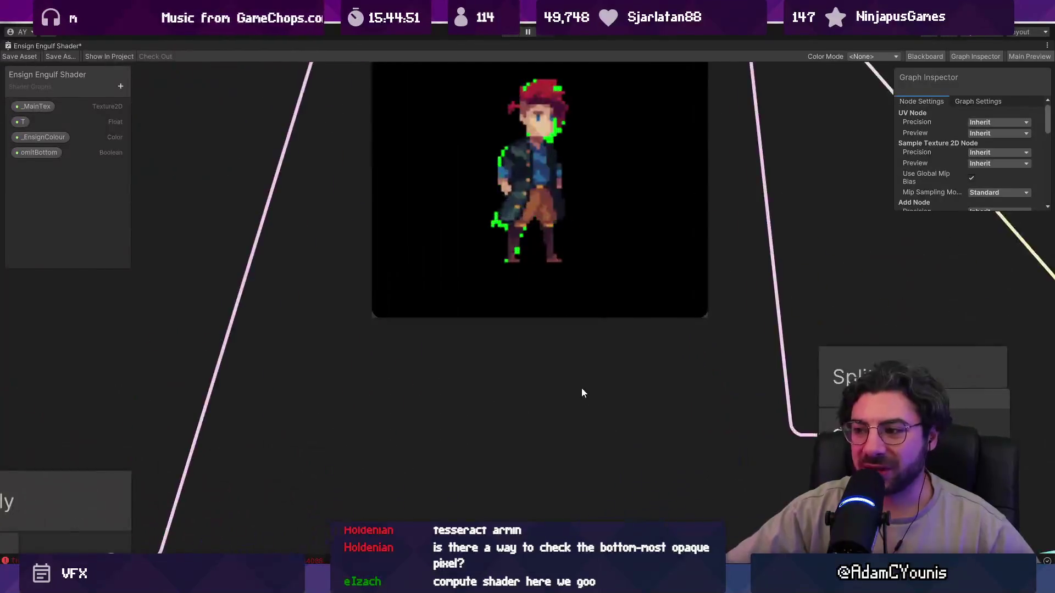
scroll(576, 379, "up", 4)
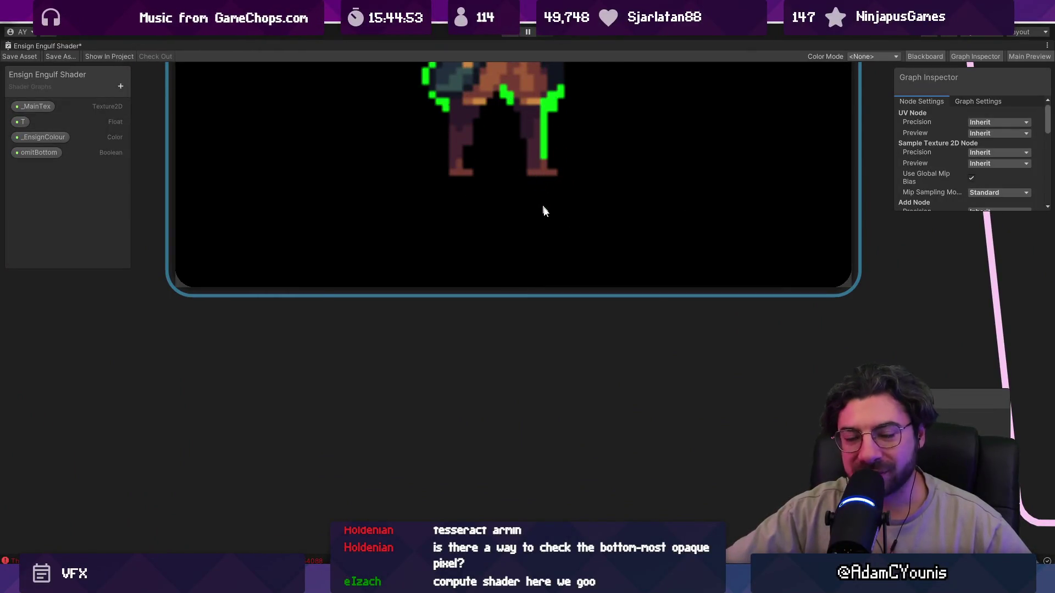
scroll(589, 239, "down", 10)
scroll(613, 380, "up", 4)
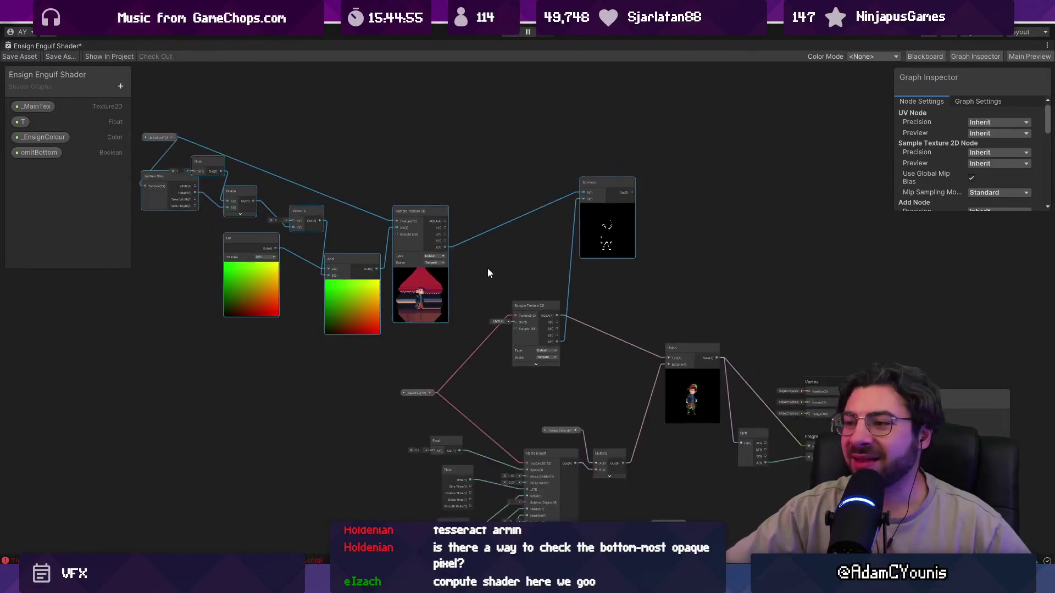
mouse_move(219, 172)
left_mouse_down()
mouse_move(683, 358)
mouse_move(746, 336)
left_mouse_up()
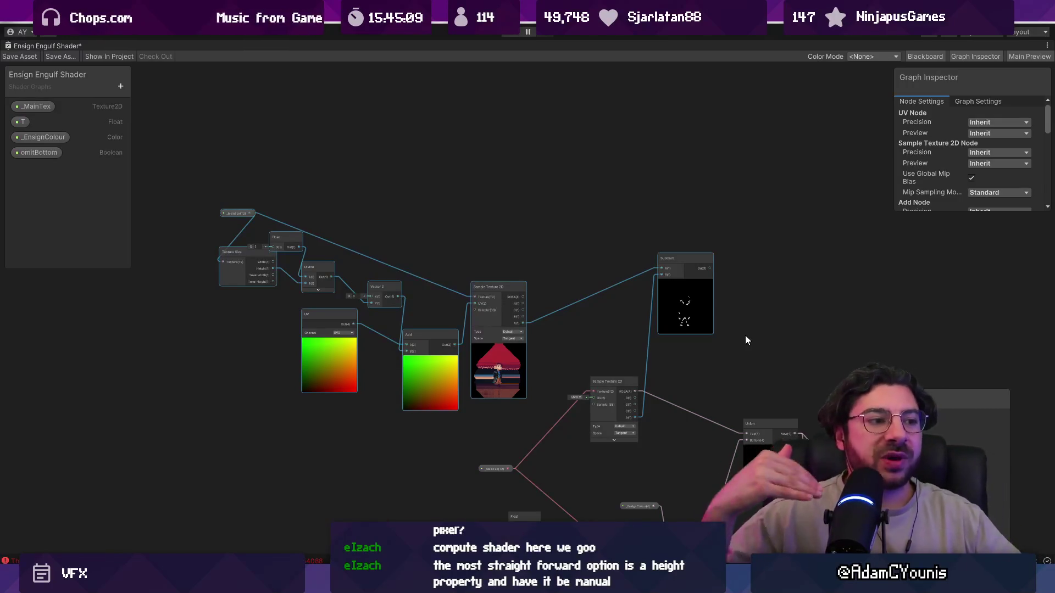
key("Delete")
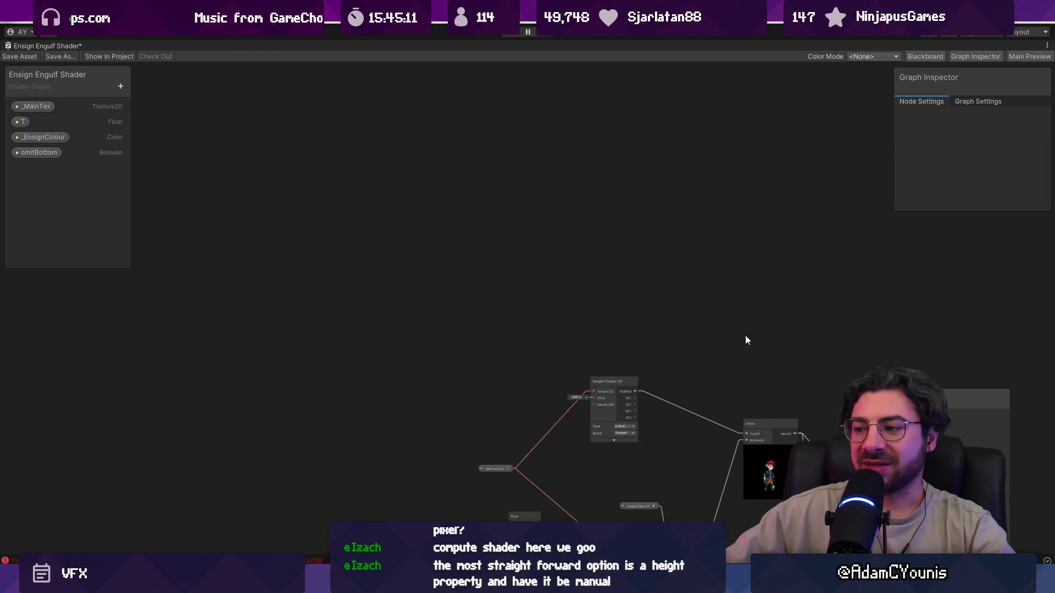
Delete the omitBottom property from the Blackboard and restore the normal editor layout
scroll(700, 305, "down", 3)
left_click_drag(700, 308, 481, 194)
left_click(419, 269)
scroll(409, 217, "up", 2)
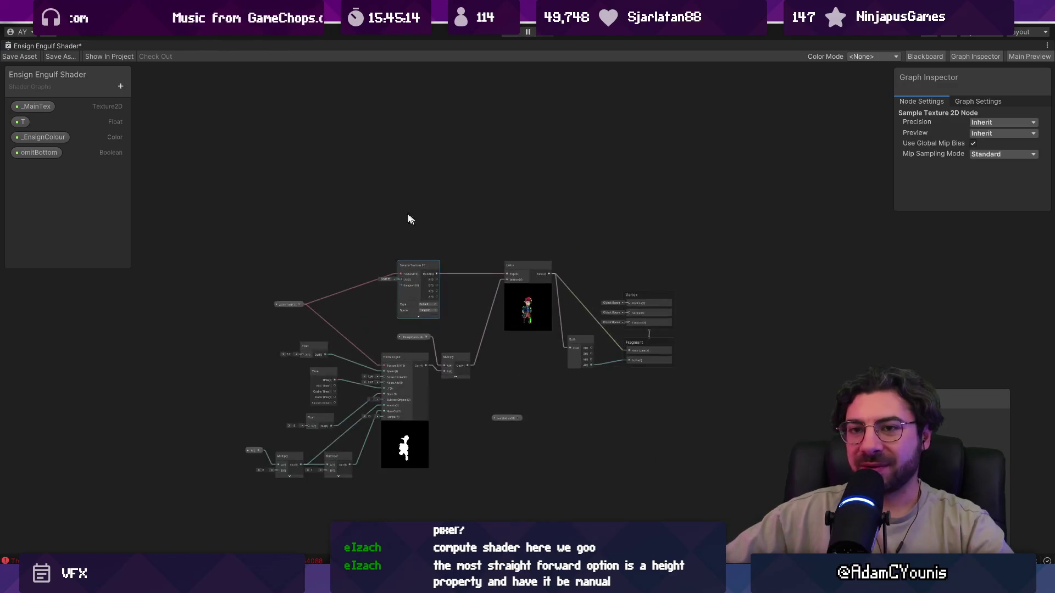
left_click(40, 153)
key("Delete")
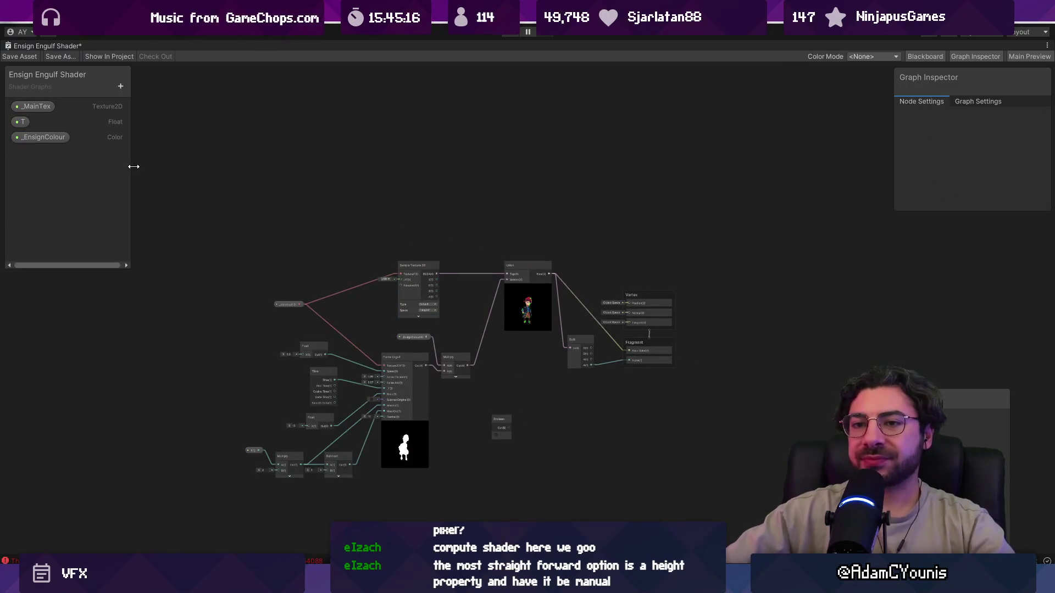
double_click(44, 46)
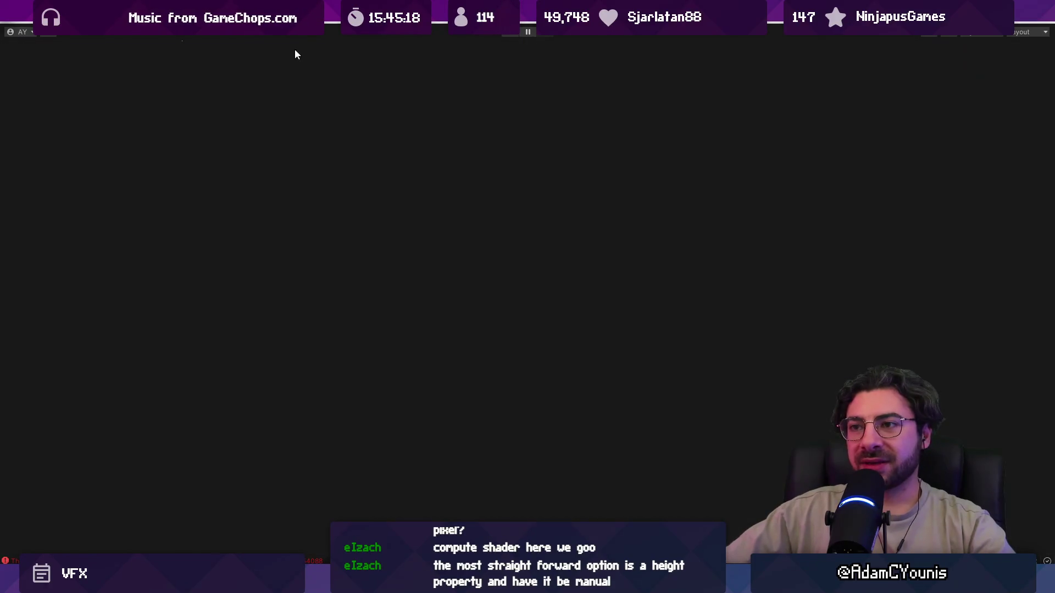
Select the rocks sprite in the Scene view and edit its Ensign Engulf Shader
left_click(207, 48)
scroll(395, 186, "down", 3)
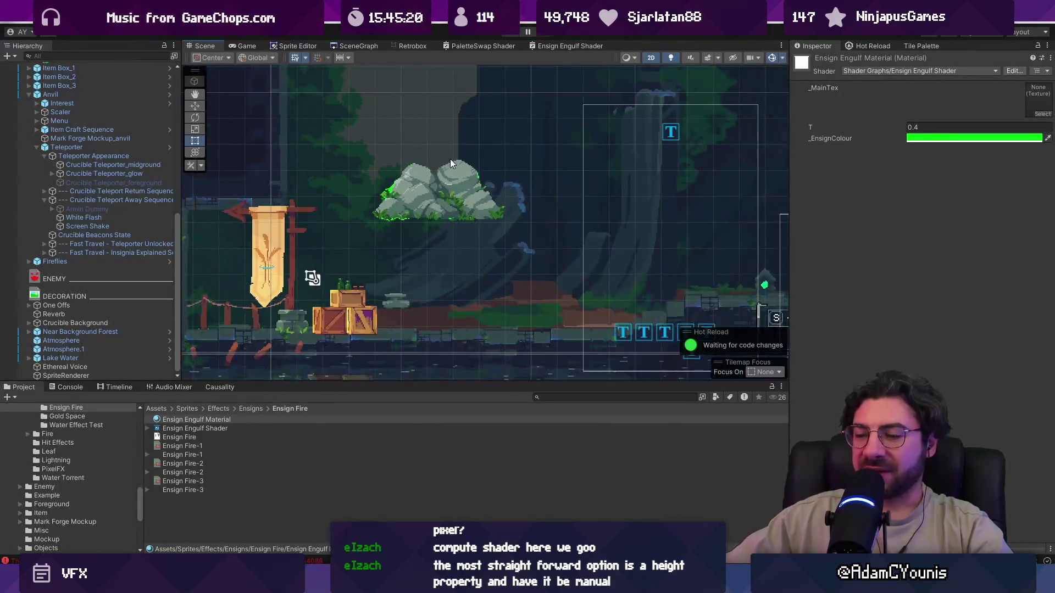
scroll(414, 262, "up", 5)
scroll(414, 267, "up", 1)
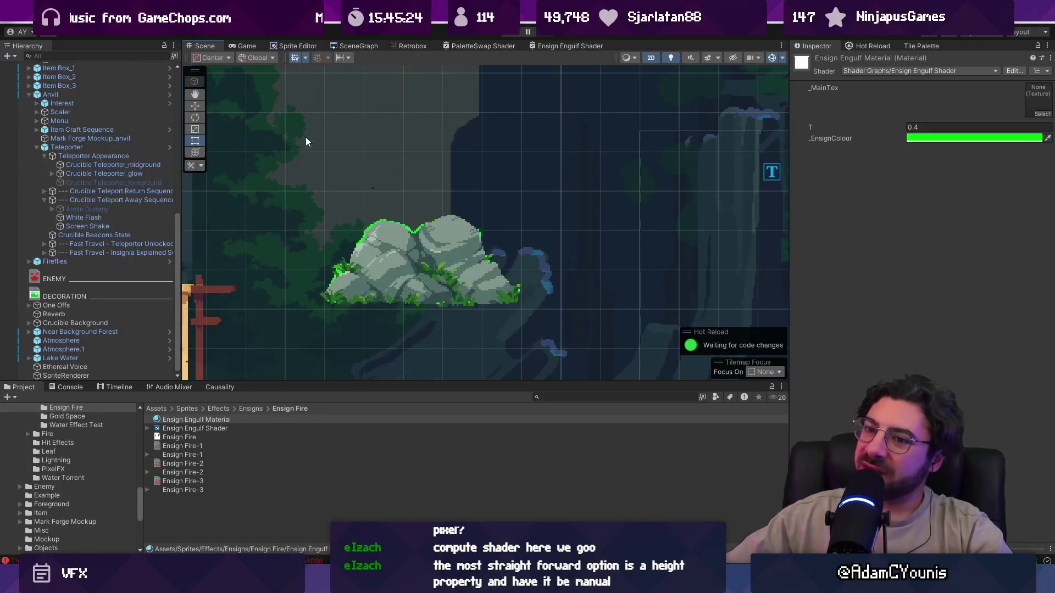
left_click(389, 261)
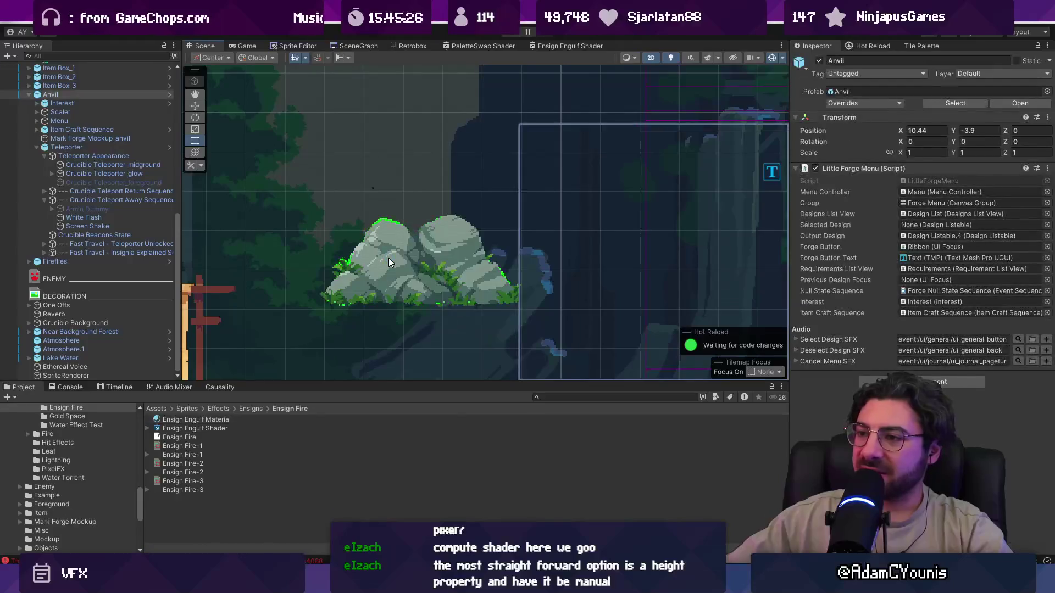
left_click(389, 258)
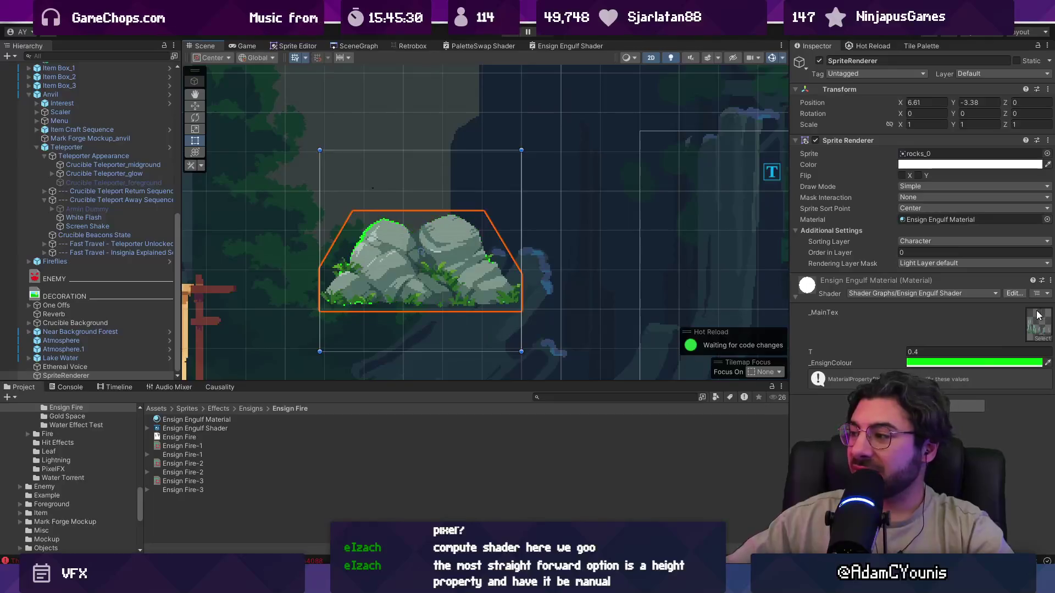
left_click(1007, 294)
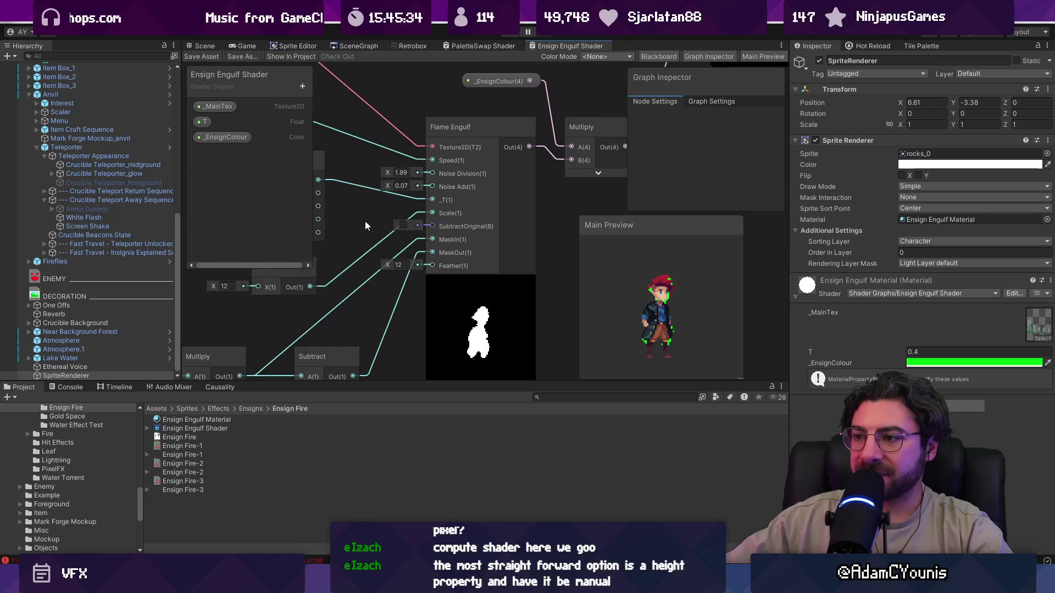
Change the Float node's X value from 12 to 30 and commit it
scroll(365, 221, "up", 2)
mouse_move(349, 269)
left_mouse_down()
mouse_move(400, 272)
mouse_move(328, 275)
mouse_move(345, 275)
left_mouse_up()
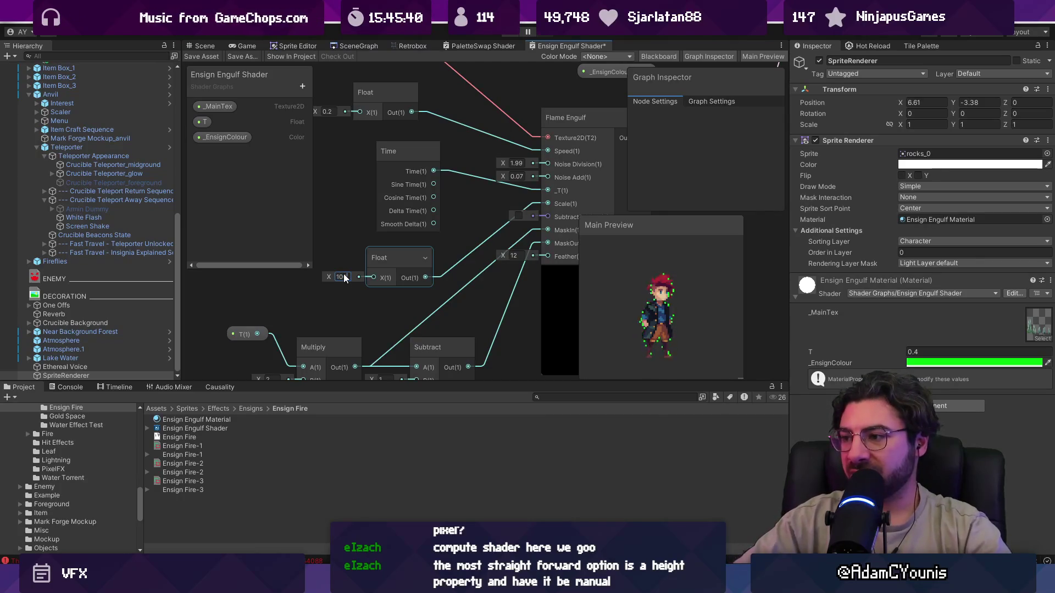
type("10")
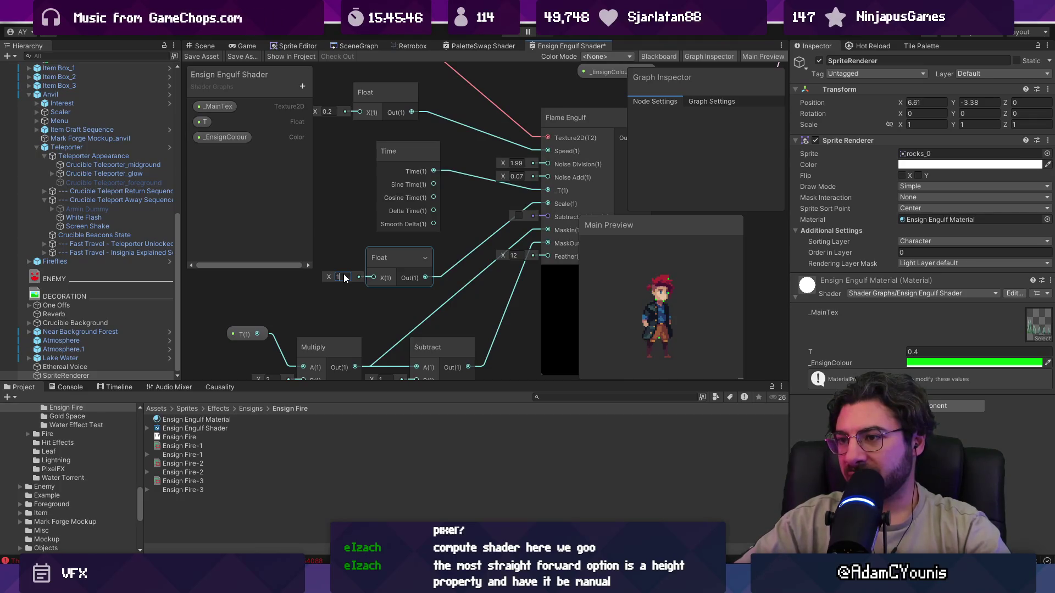
key("BackSpace")
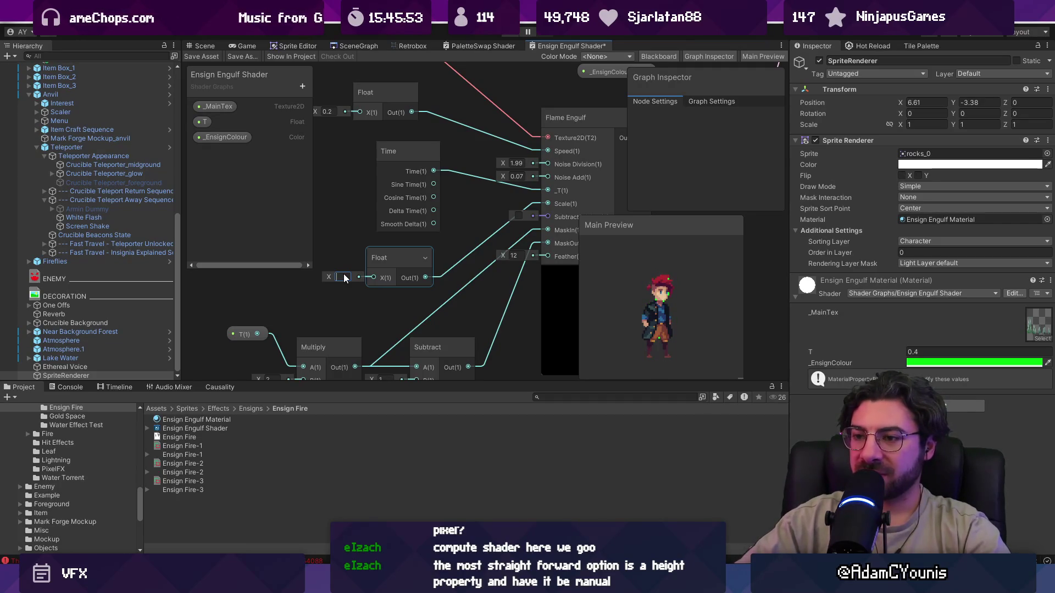
type("40")
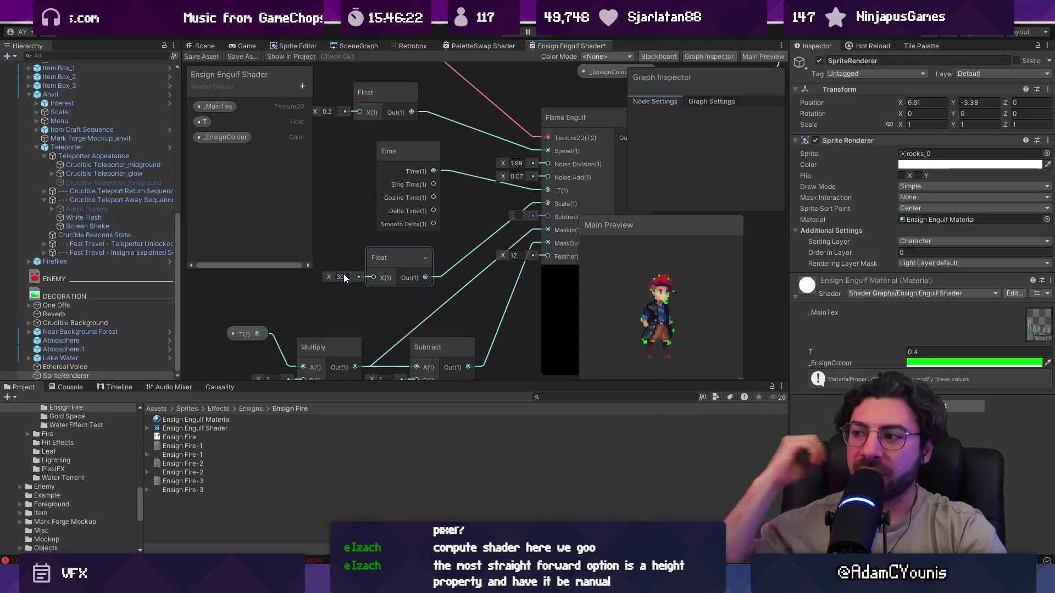
left_click(376, 261)
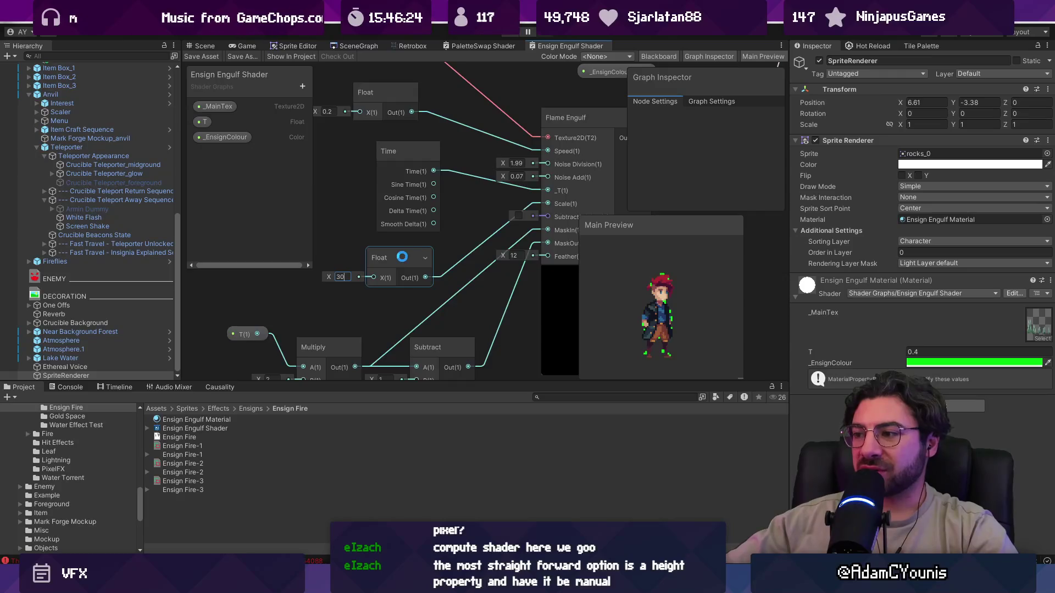
scroll(407, 256, "down", 2)
mouse_move(468, 259)
left_mouse_down()
mouse_move(339, 267)
mouse_move(401, 248)
left_mouse_up()
scroll(332, 280, "up", 1)
left_click_drag(342, 283, 412, 276)
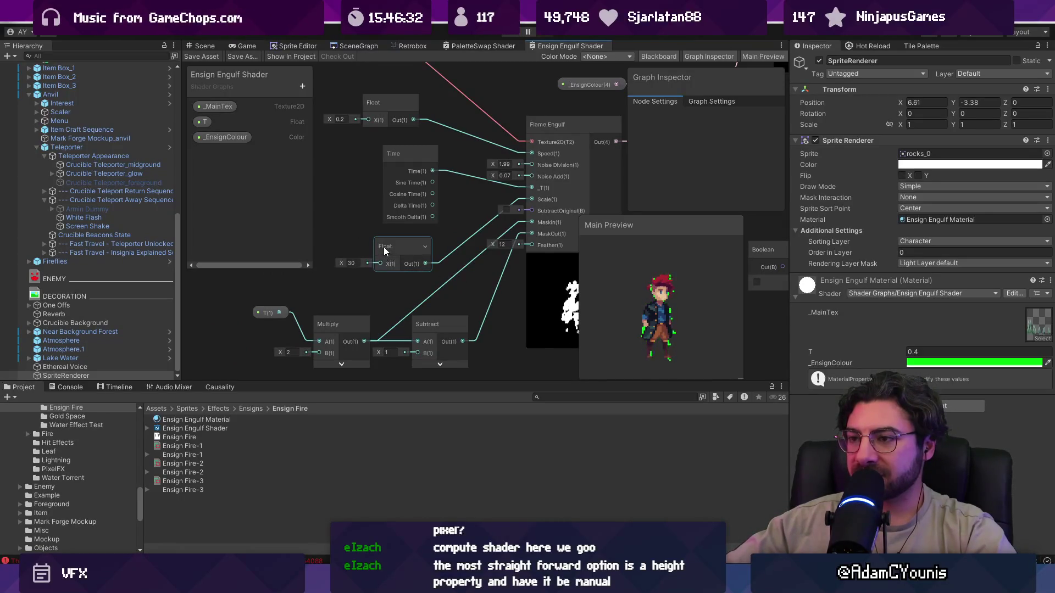
Multiply Time by 2 with a new Multiply node feeding Flame Engulf's _T input
left_click_drag(385, 239, 373, 267)
mouse_move(383, 181)
left_mouse_down()
mouse_move(292, 176)
mouse_move(349, 204)
left_mouse_up()
type("mult")
key("Return")
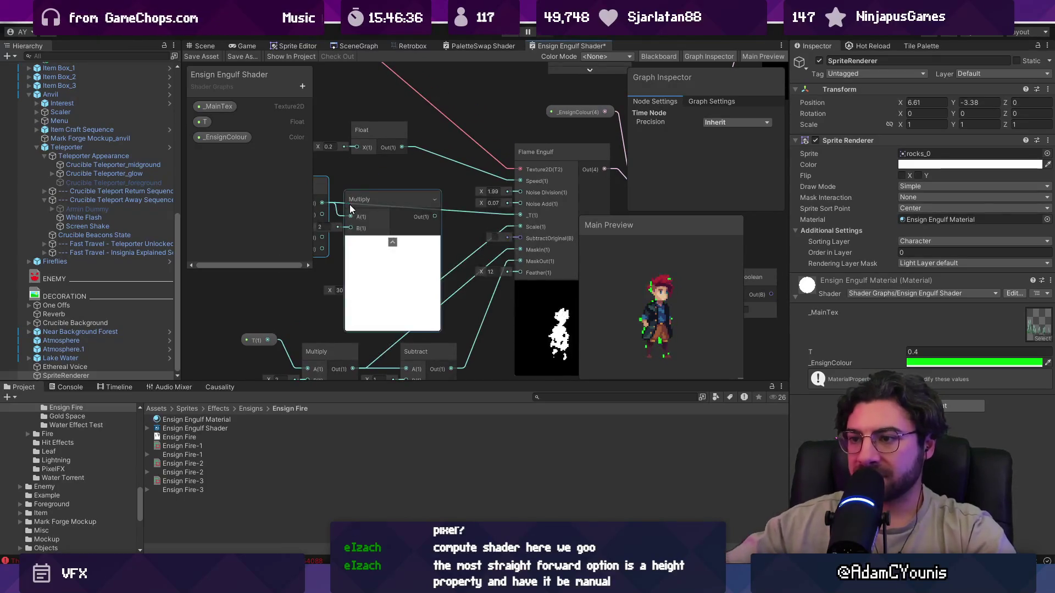
left_click_drag(435, 216, 513, 220)
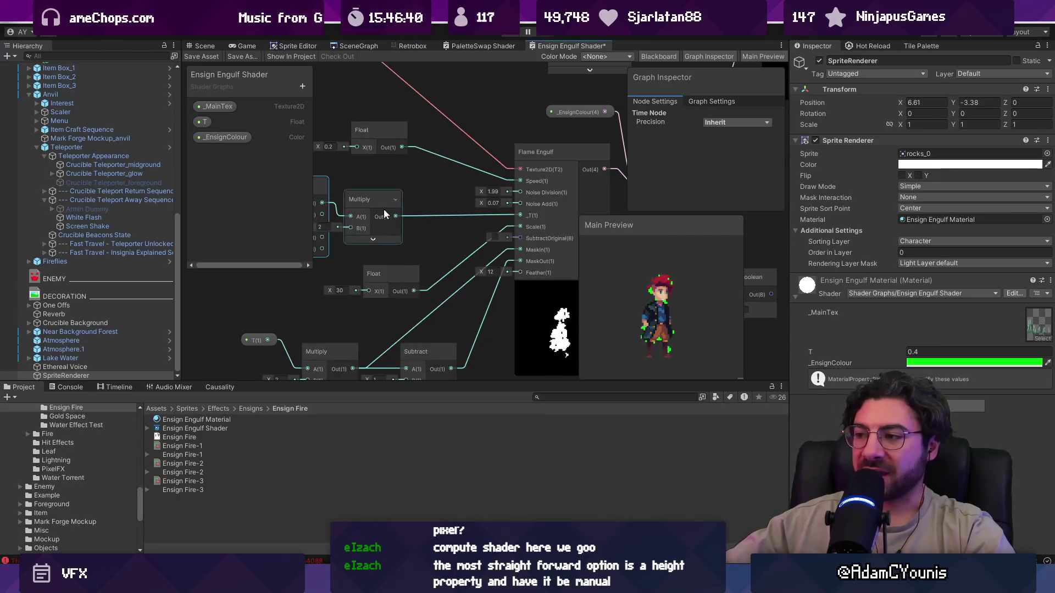
left_click_drag(373, 198, 421, 199)
left_click(371, 230)
Set the Float node's value to 20
left_click(340, 290)
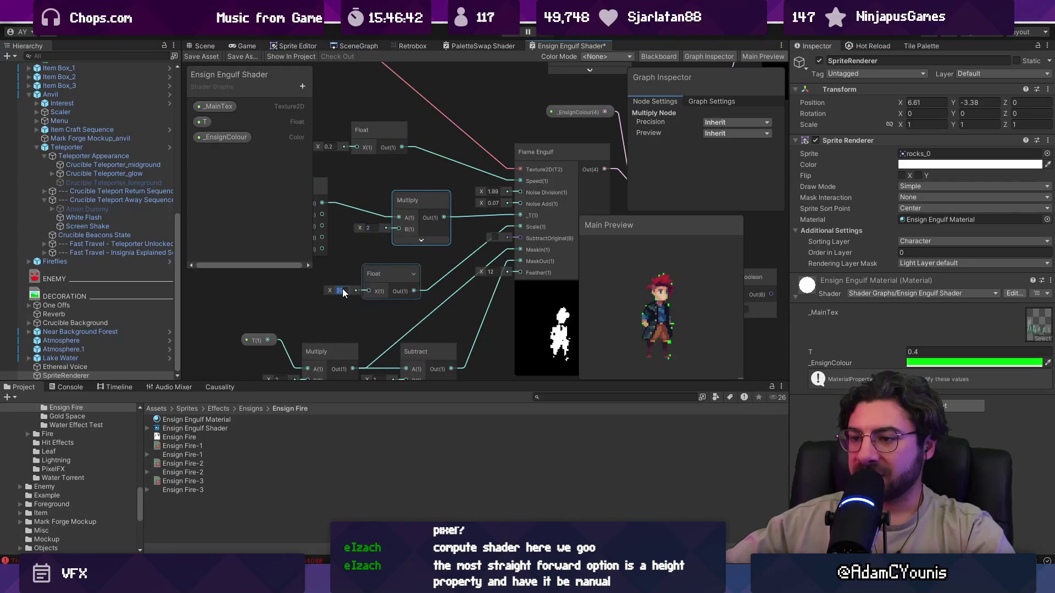
type("20")
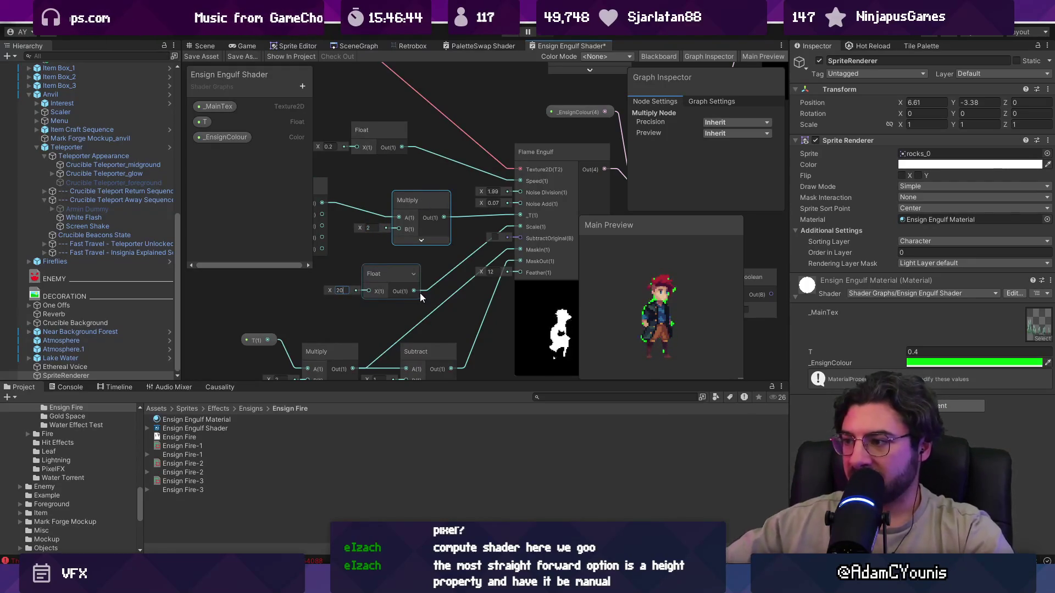
left_click(376, 227)
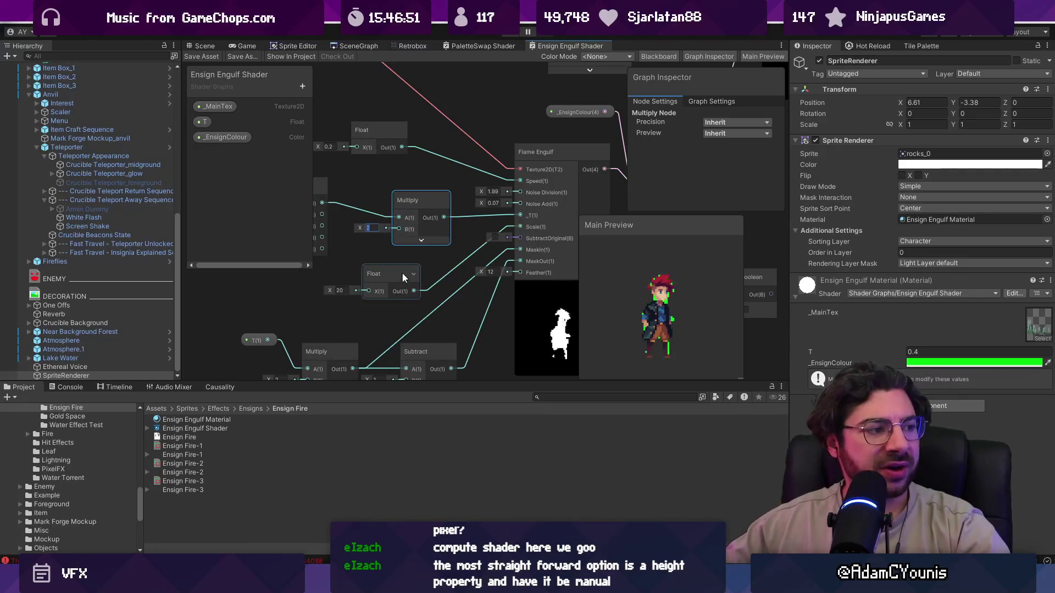
scroll(517, 325, "up", 5)
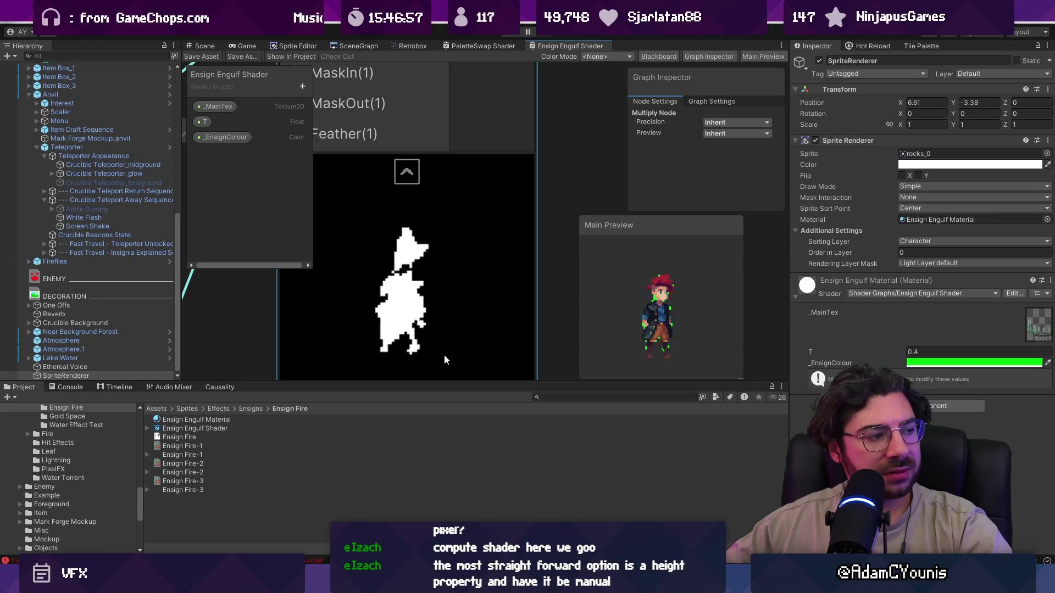
scroll(505, 317, "down", 5)
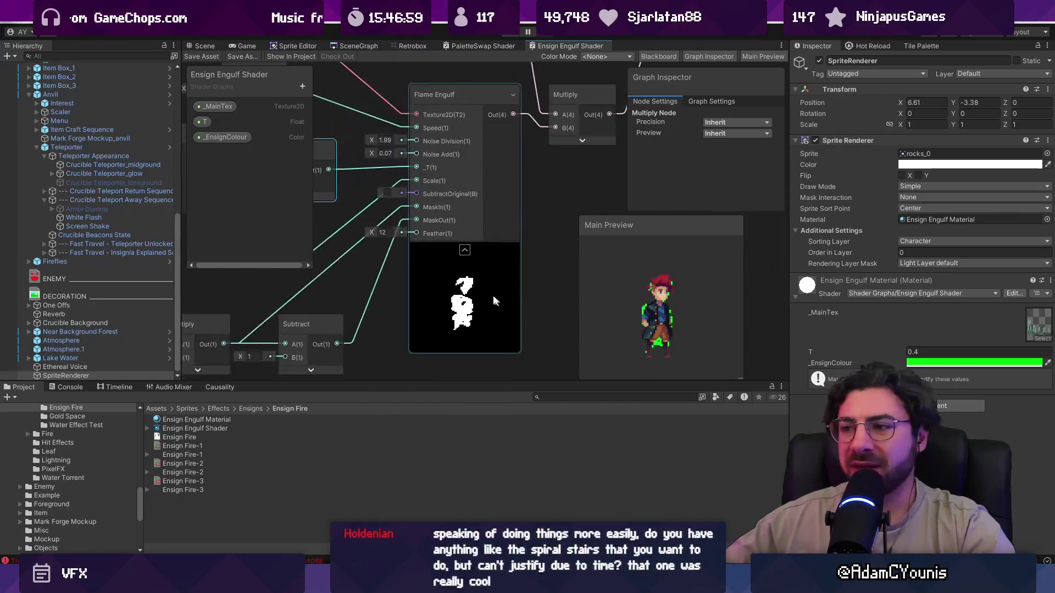
scroll(503, 242, "down", 2)
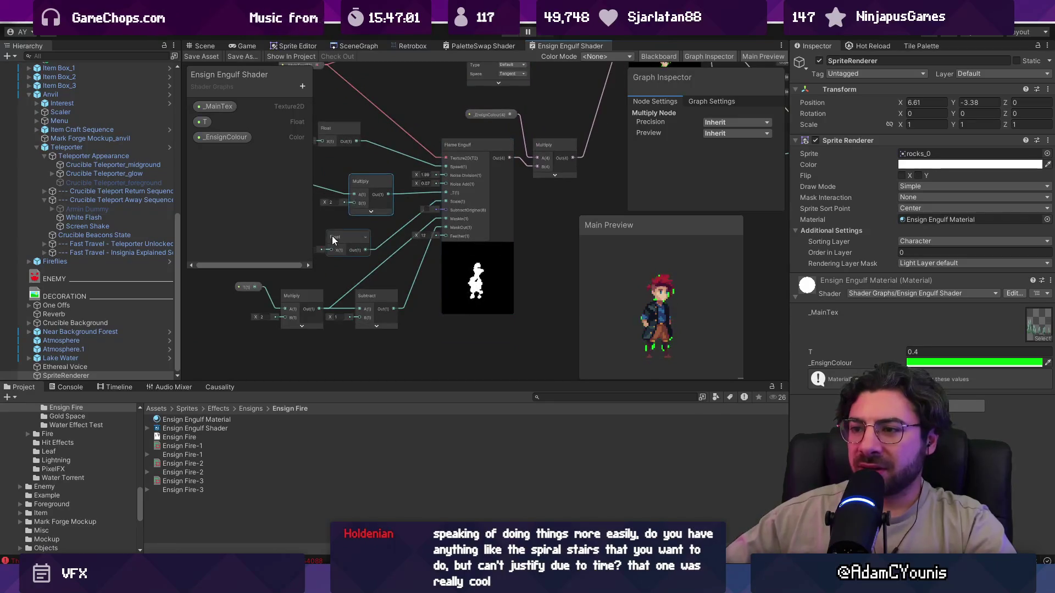
scroll(420, 231, "down", 2)
scroll(420, 232, "up", 2)
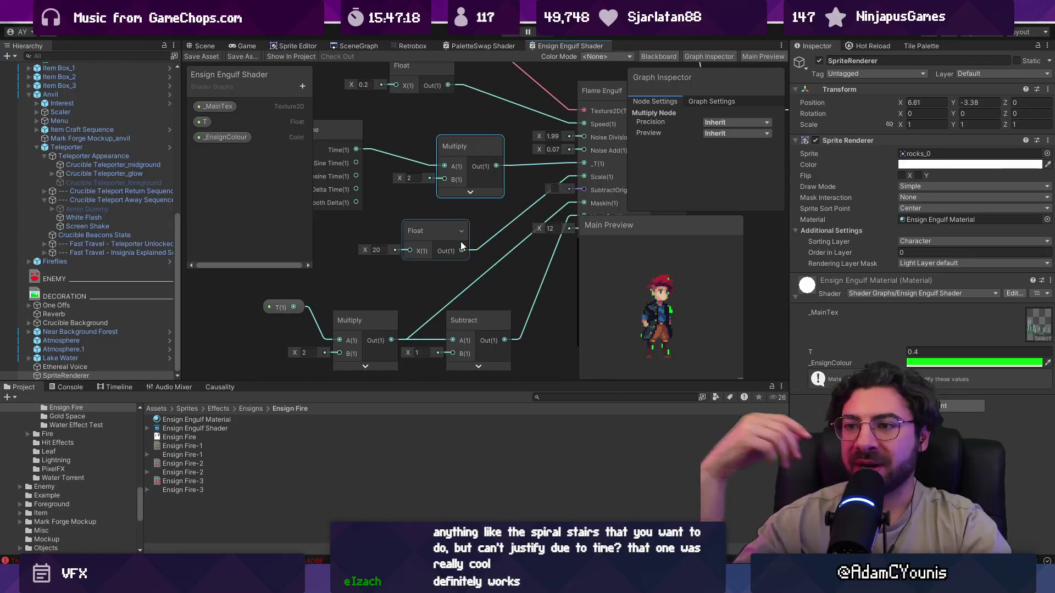
right_click(561, 45)
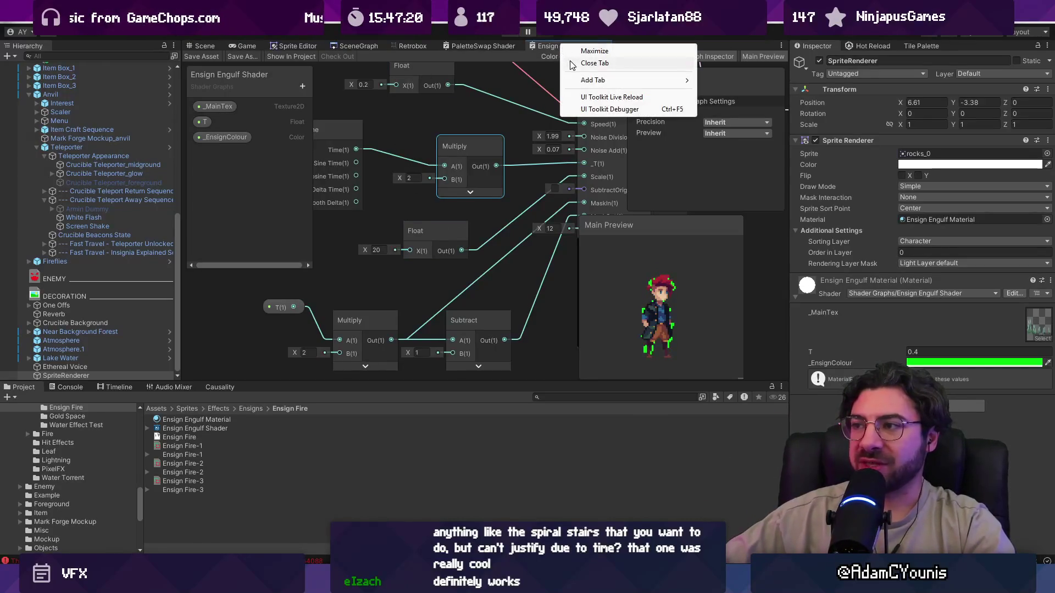
left_click(593, 61)
scroll(446, 174, "down", 3)
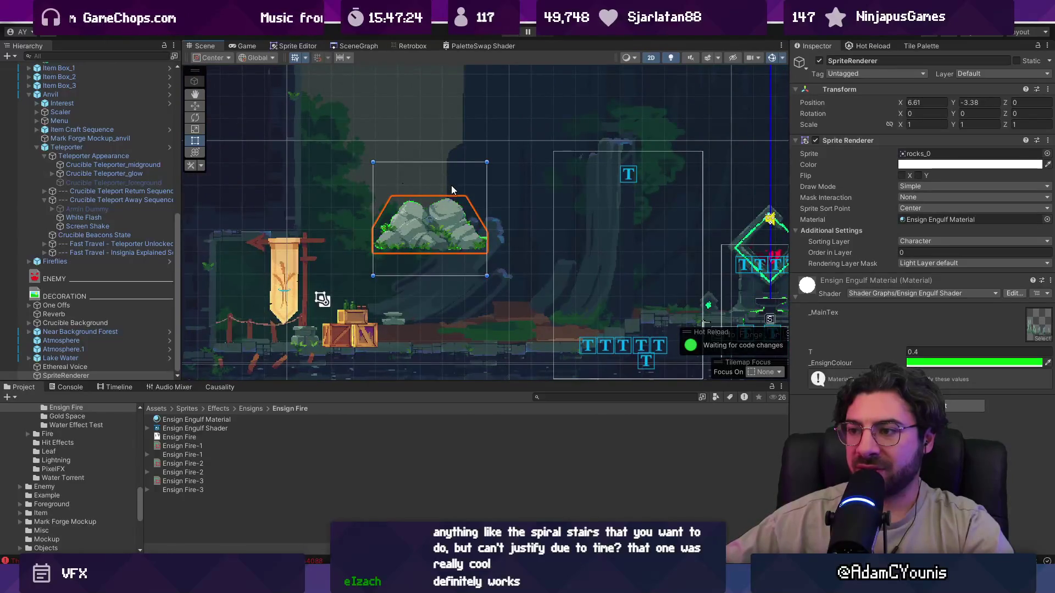
left_click(446, 230)
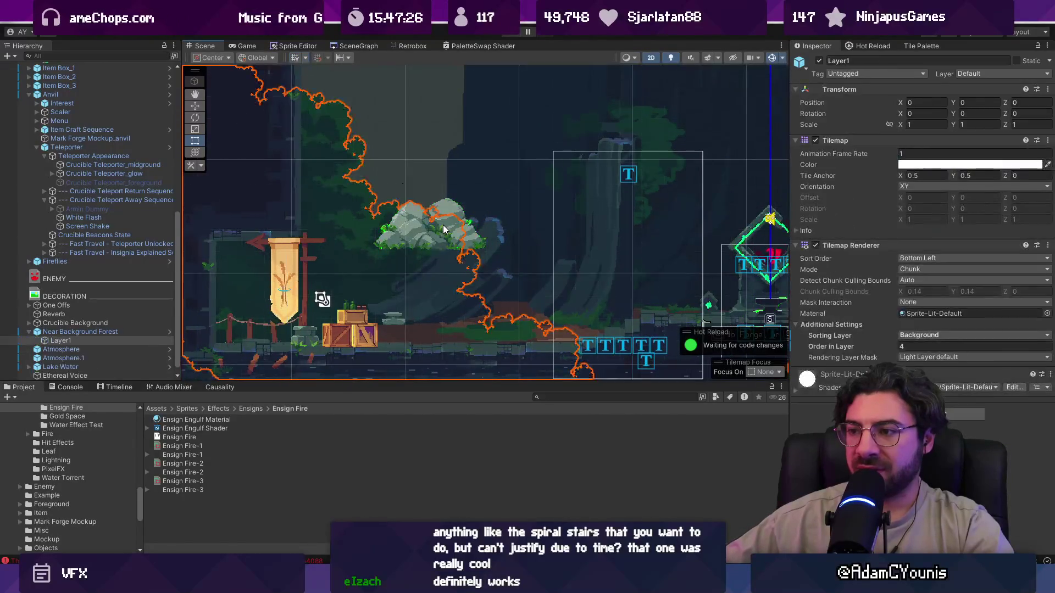
left_click(454, 215)
left_click(454, 214)
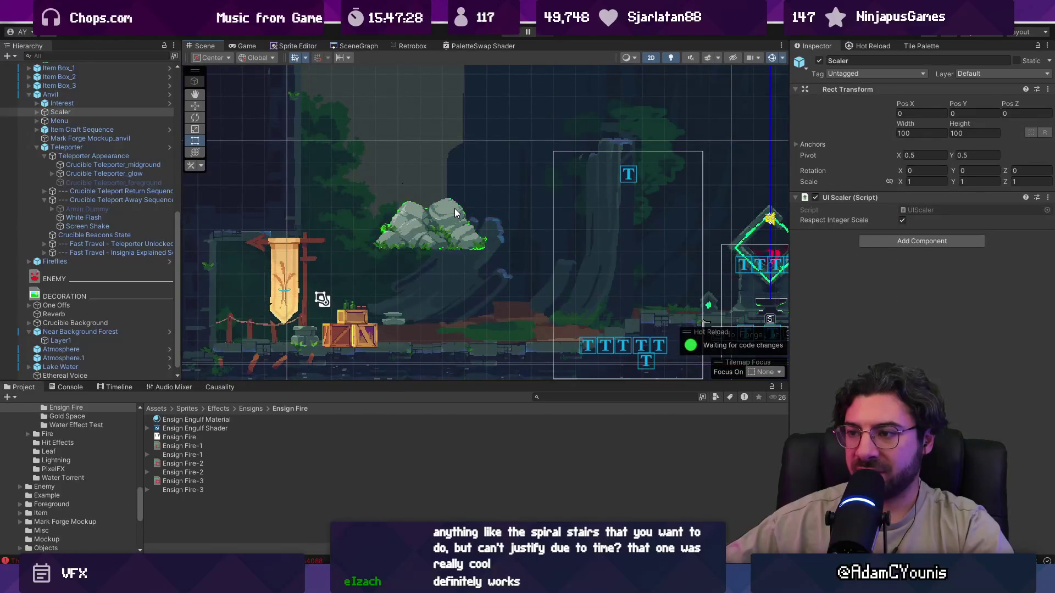
left_click(455, 213)
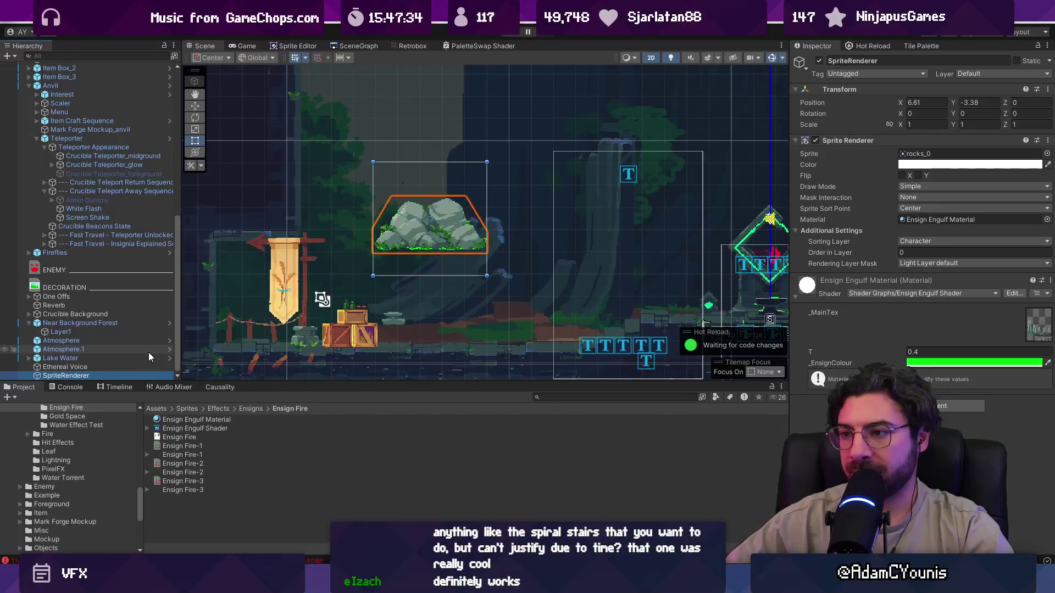
key("Delete")
scroll(286, 230, "down", 3)
left_click_drag(501, 235, 386, 226)
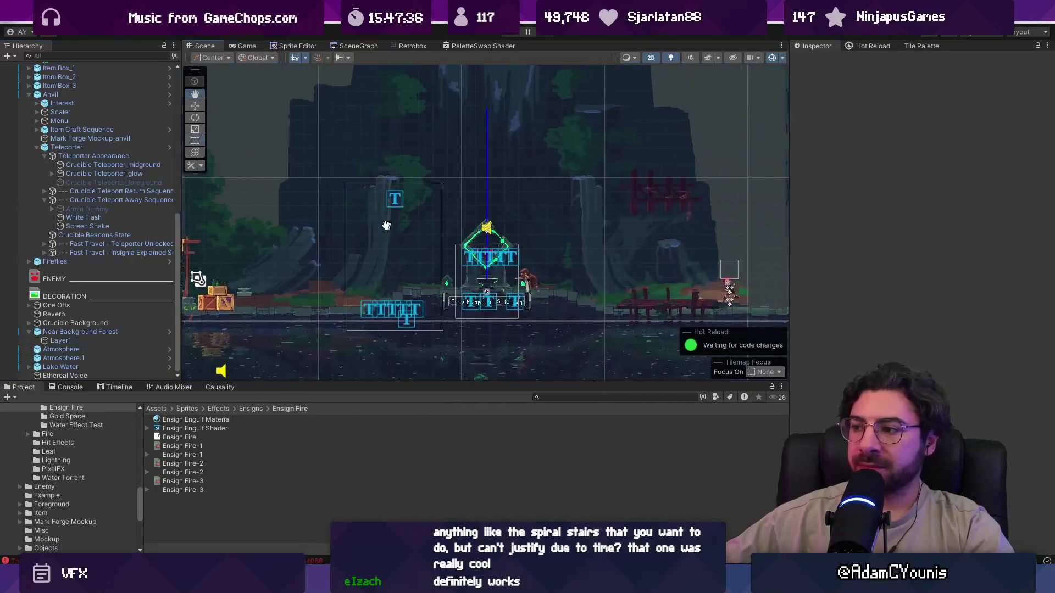
key("f")
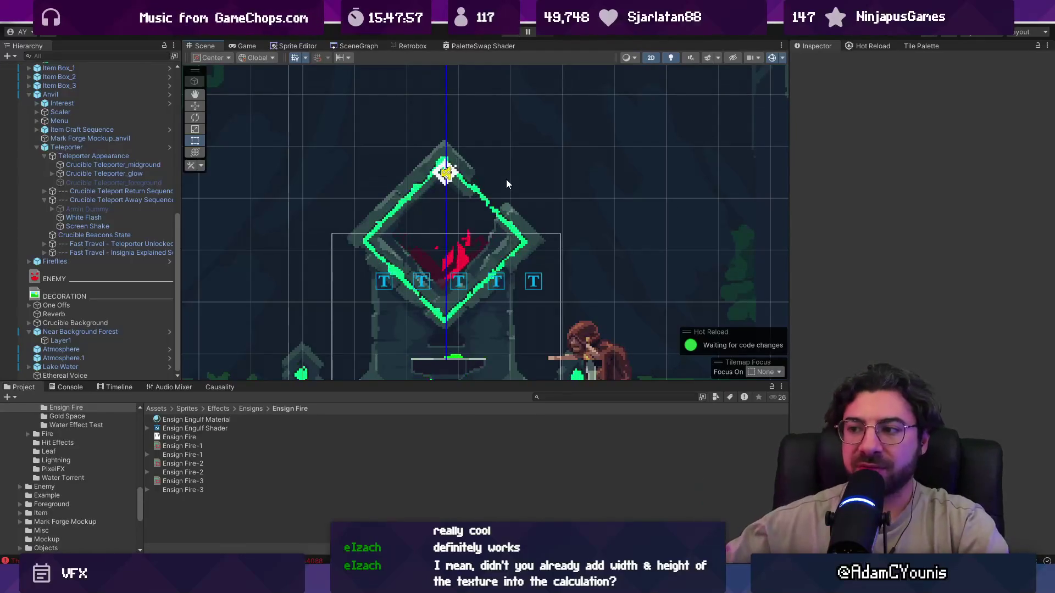
scroll(500, 179, "down", 3)
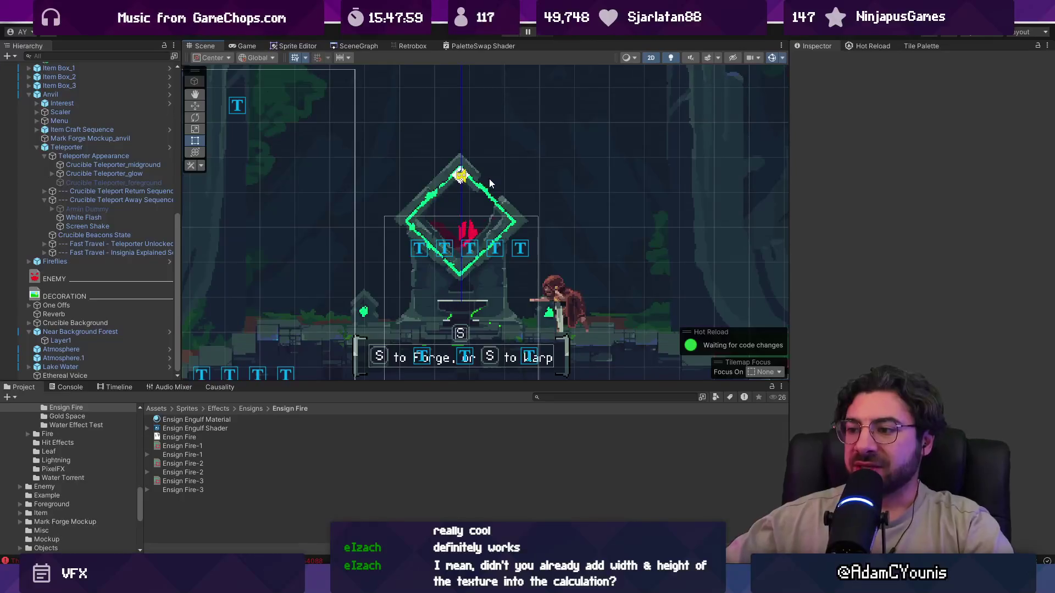
scroll(488, 184, "down", 2)
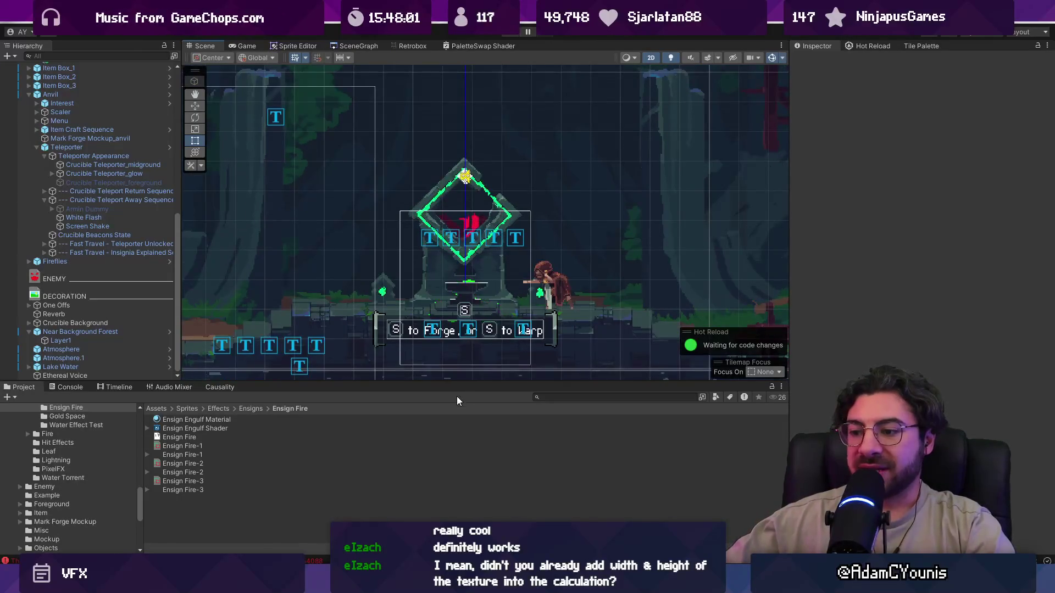
Close the PaletteSwap Shader graph tab, saving its changes
left_click(467, 46)
right_click(483, 44)
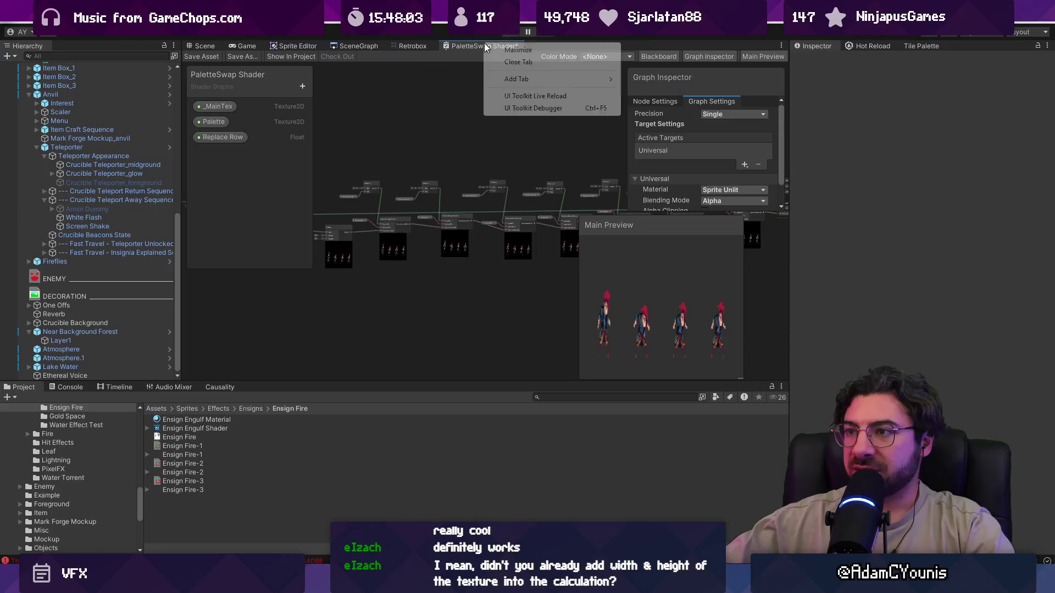
left_click(511, 66)
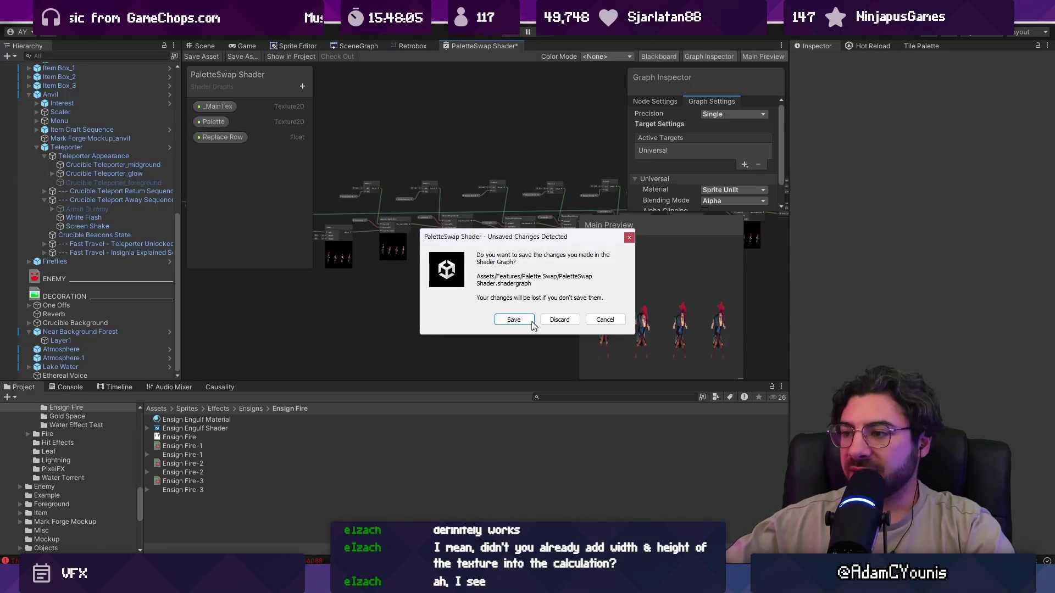
left_click(530, 322)
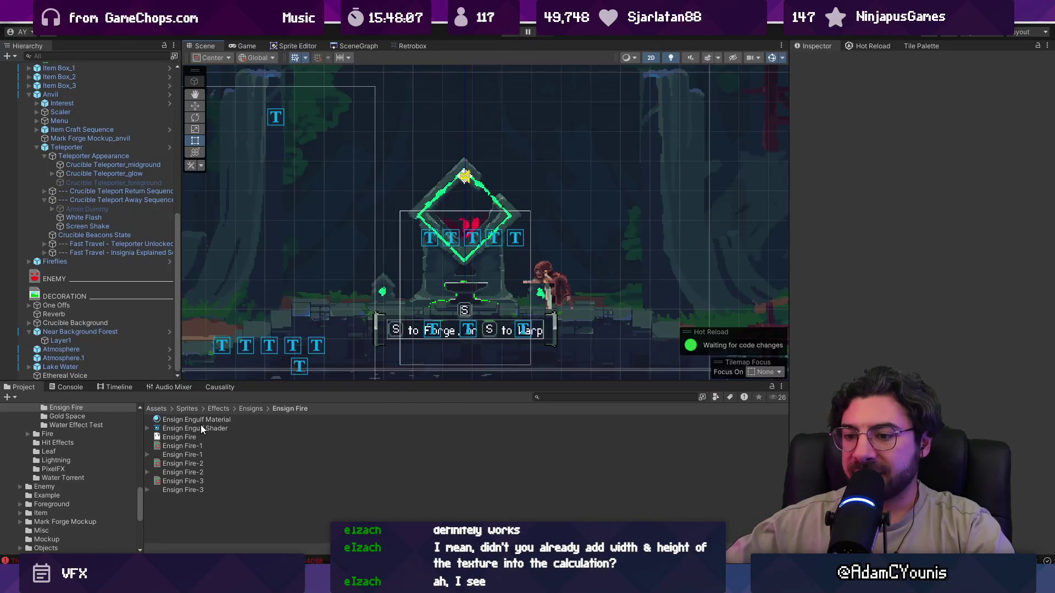
Open Ensign Engulf Shader from the Project window and pan to the Flame Engulf node
double_click(200, 427)
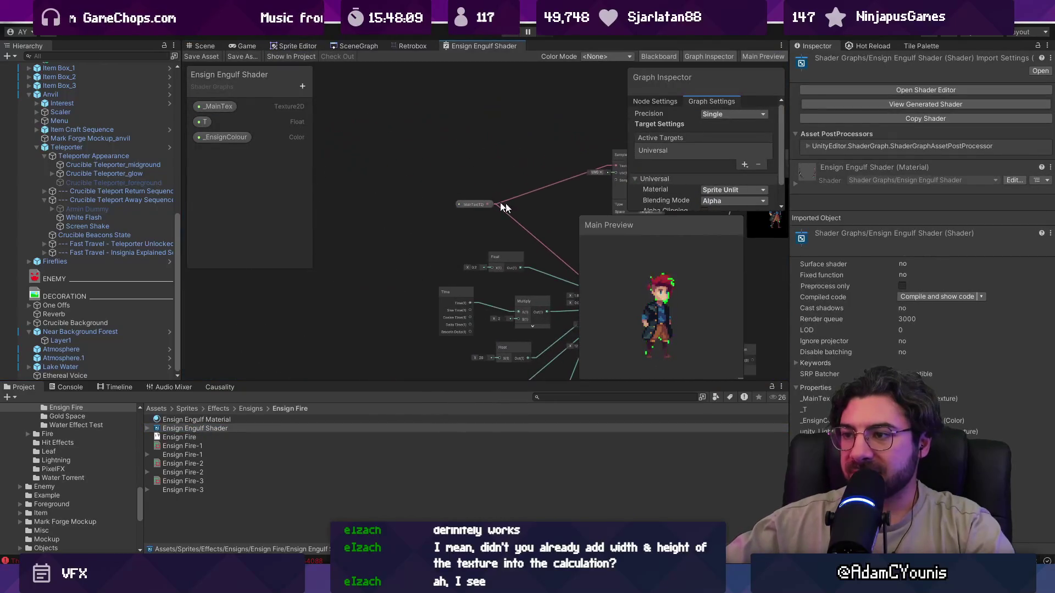
scroll(368, 222, "up", 5)
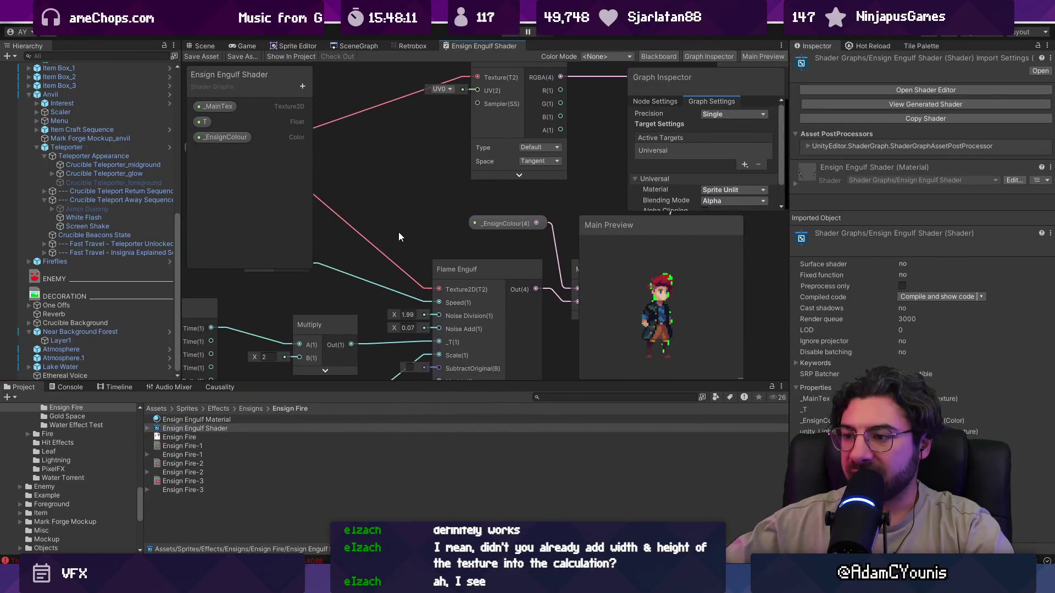
mouse_move(414, 174)
left_mouse_down()
mouse_move(426, 137)
mouse_move(438, 138)
mouse_move(393, 180)
left_mouse_up()
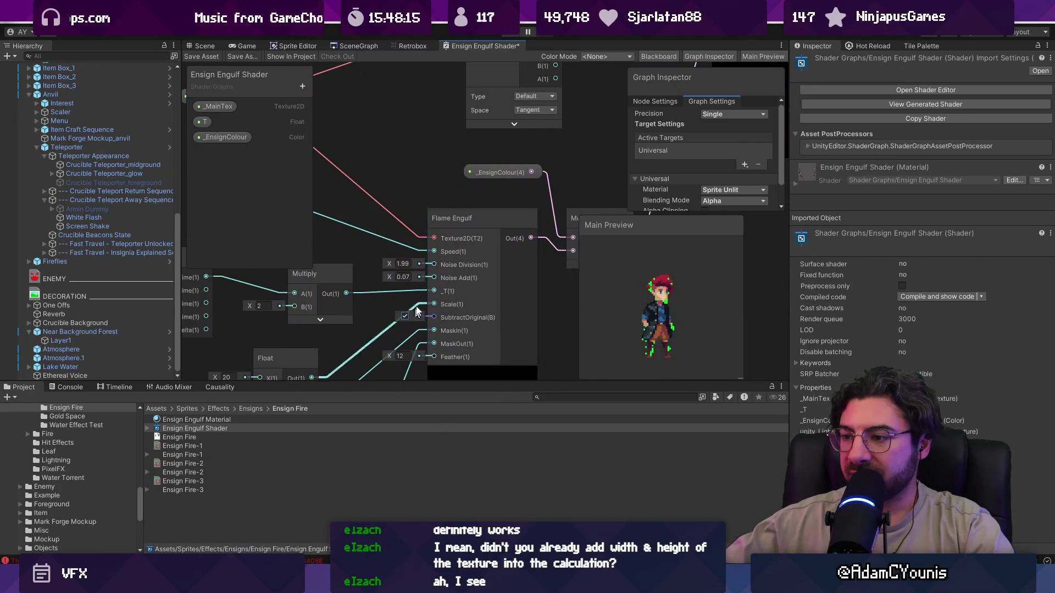
left_click_drag(448, 133, 404, 324)
scroll(405, 228, "down", 3)
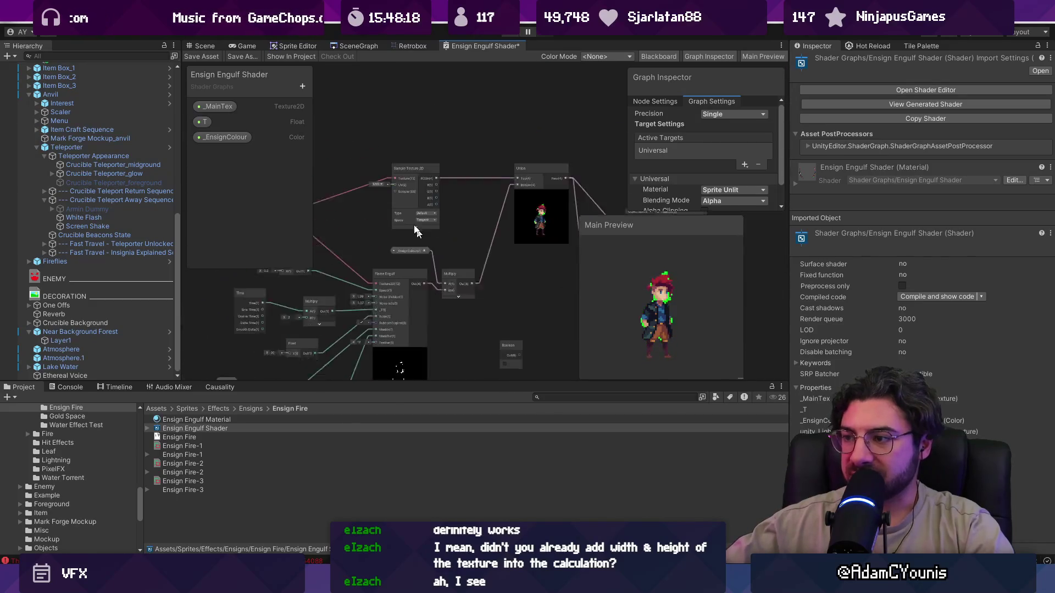
scroll(387, 249, "up", 3)
Open the Flame Engulf subgraph and close Ensign Engulf Shader, discarding its edits
double_click(390, 196)
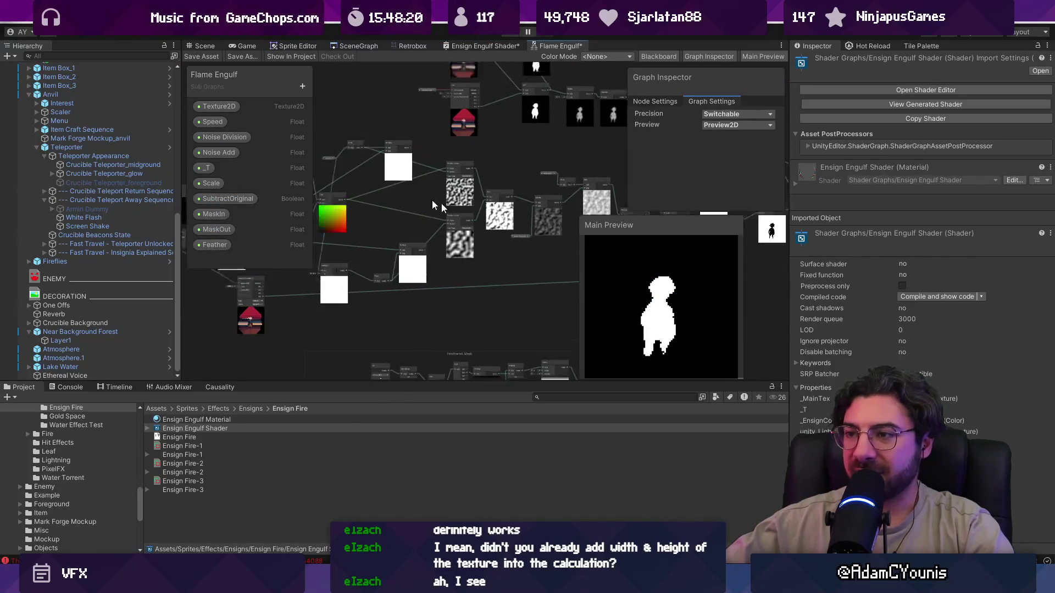
middle_click(531, 47)
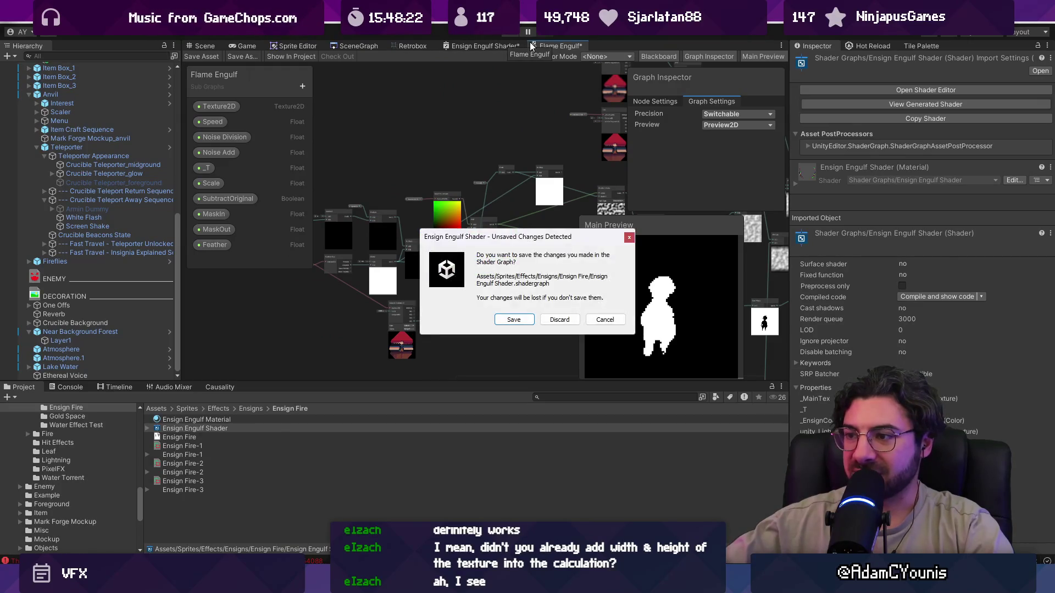
left_click(559, 320)
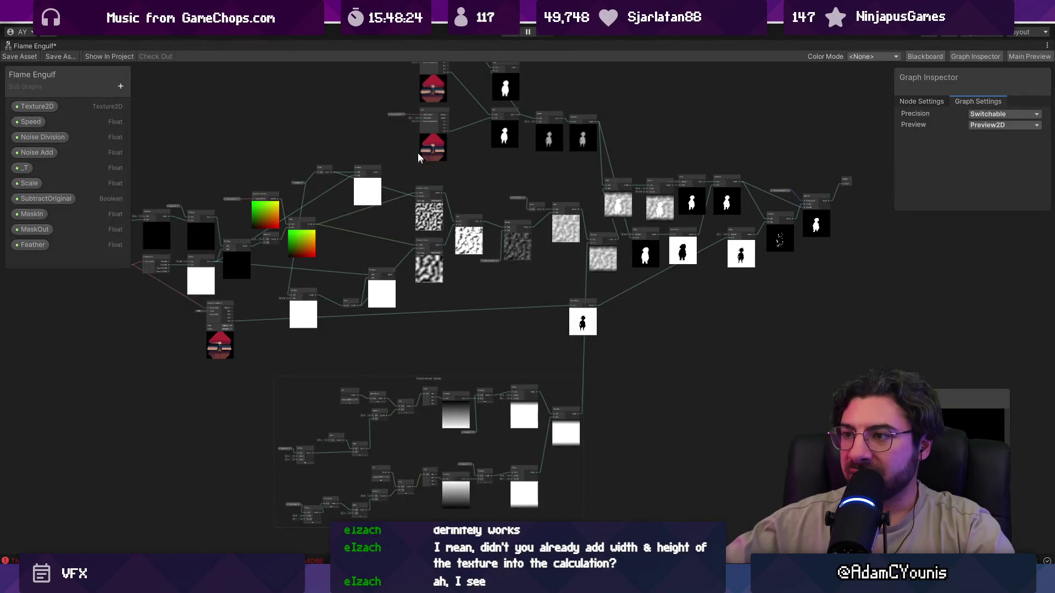
Restore the full editor layout and bring up the Flame Engulf tab's close options
scroll(417, 154, "up", 10)
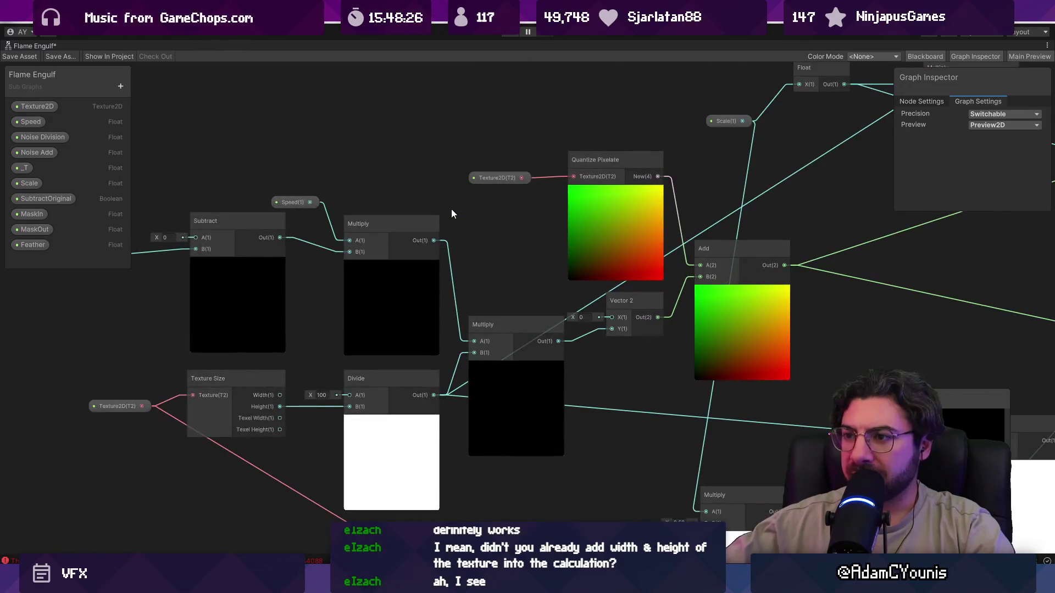
scroll(451, 213, "down", 5)
right_click(31, 47)
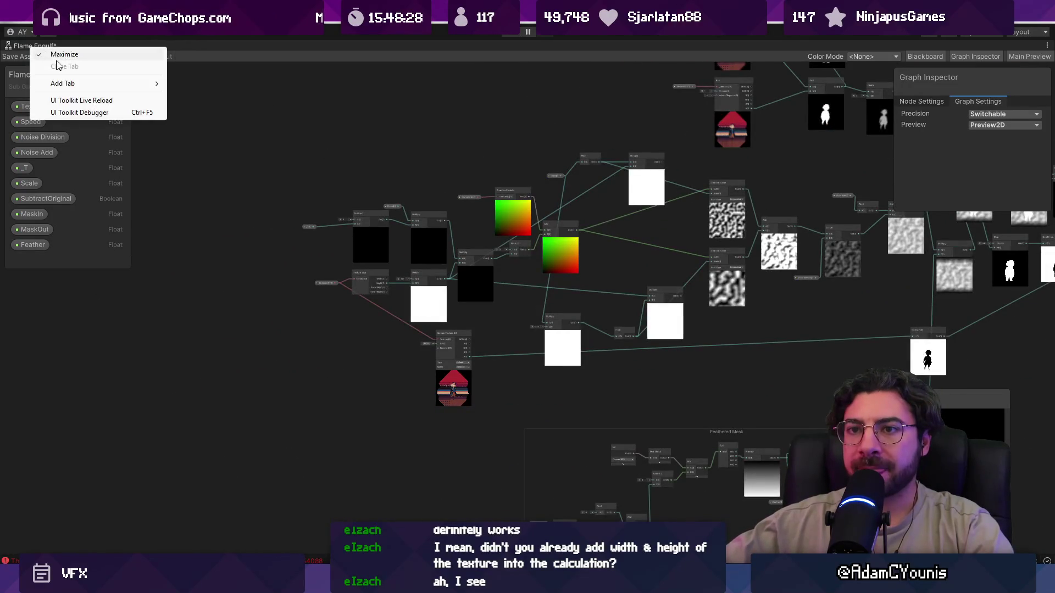
left_click(61, 54)
right_click(580, 46)
Close Flame Engulf, then delete the unused Boolean node and save Ensign Engulf Shader
left_click(605, 66)
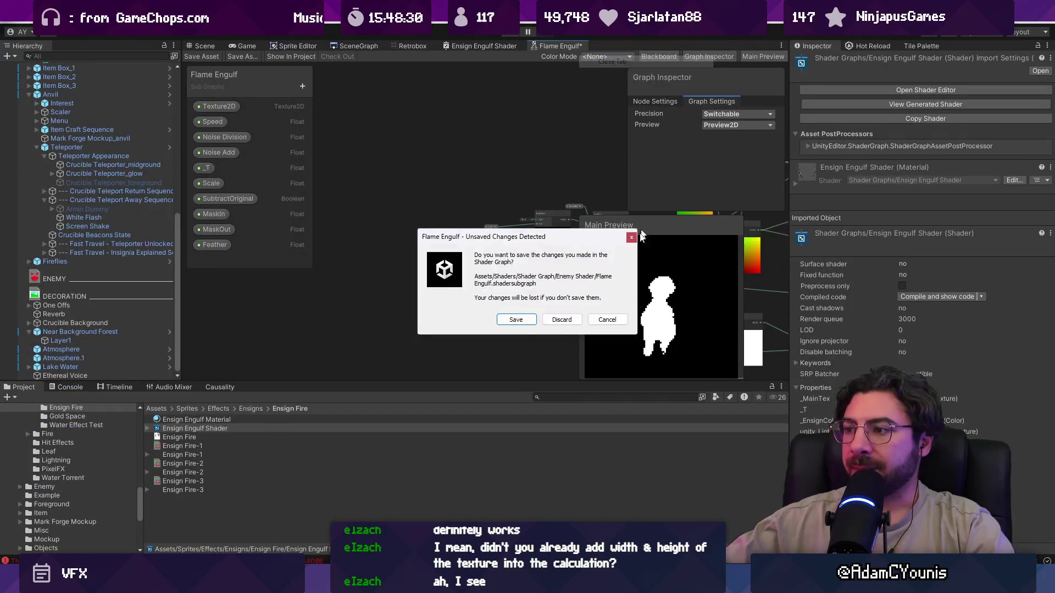
left_click(558, 319)
left_click(472, 45)
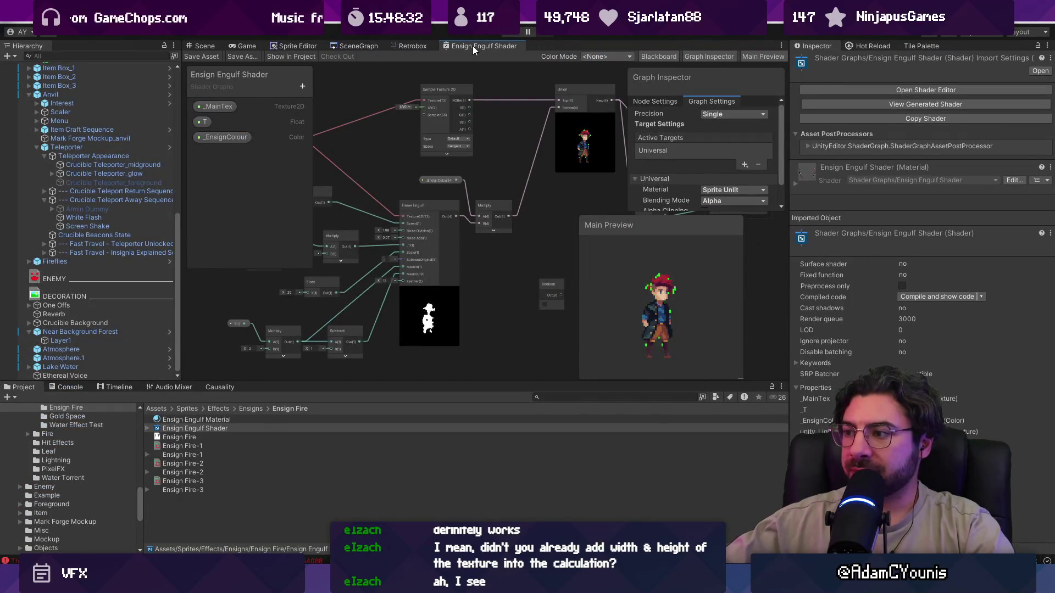
left_click(551, 285)
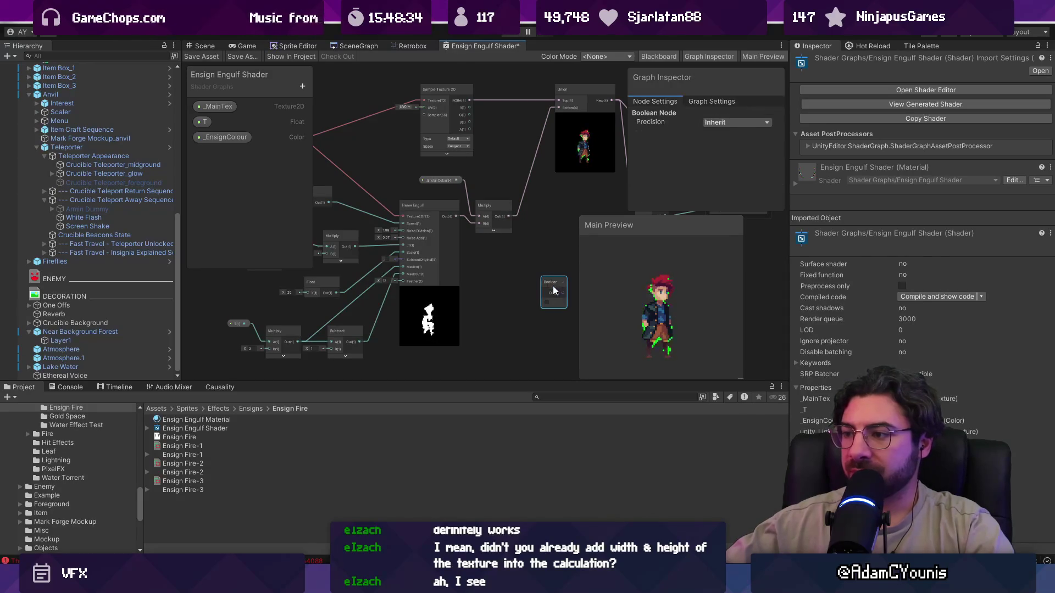
key("Delete")
key("ctrl+s")
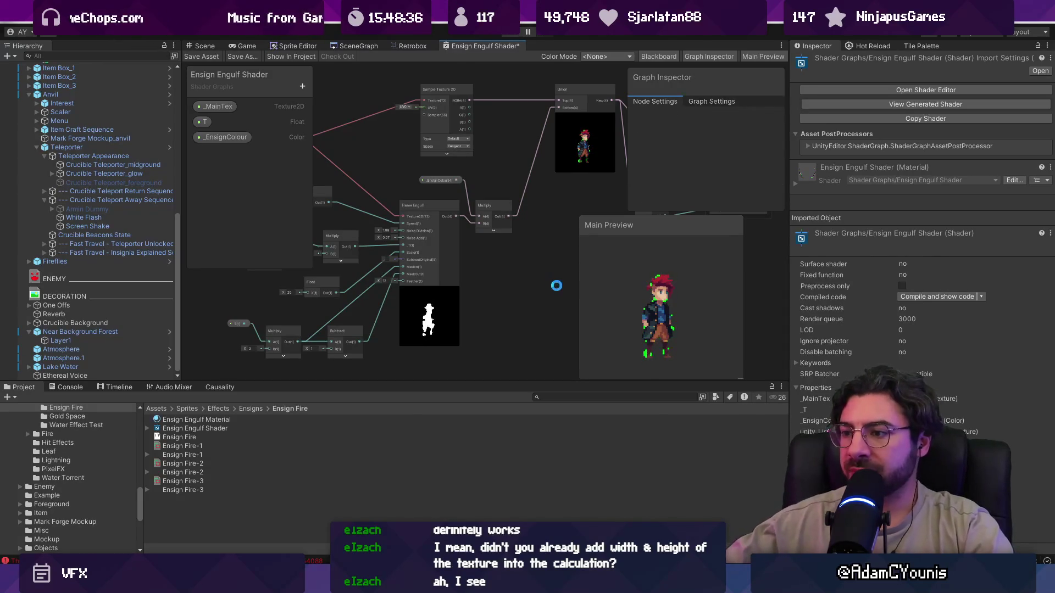
Close the Ensign Engulf Shader graph window
double_click(496, 47)
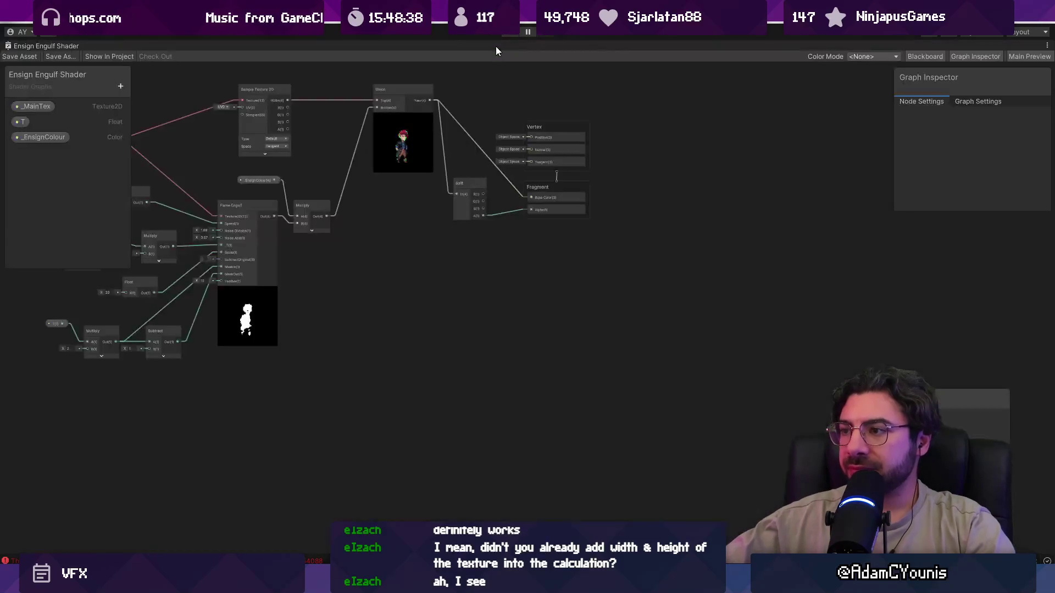
scroll(354, 260, "up", 5)
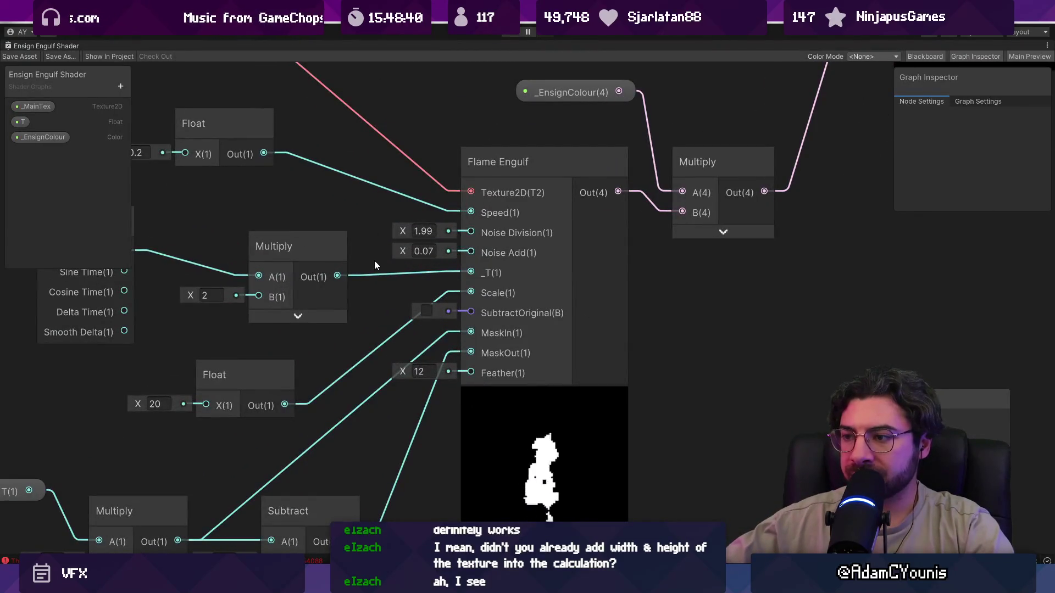
scroll(374, 261, "down", 3)
double_click(42, 47)
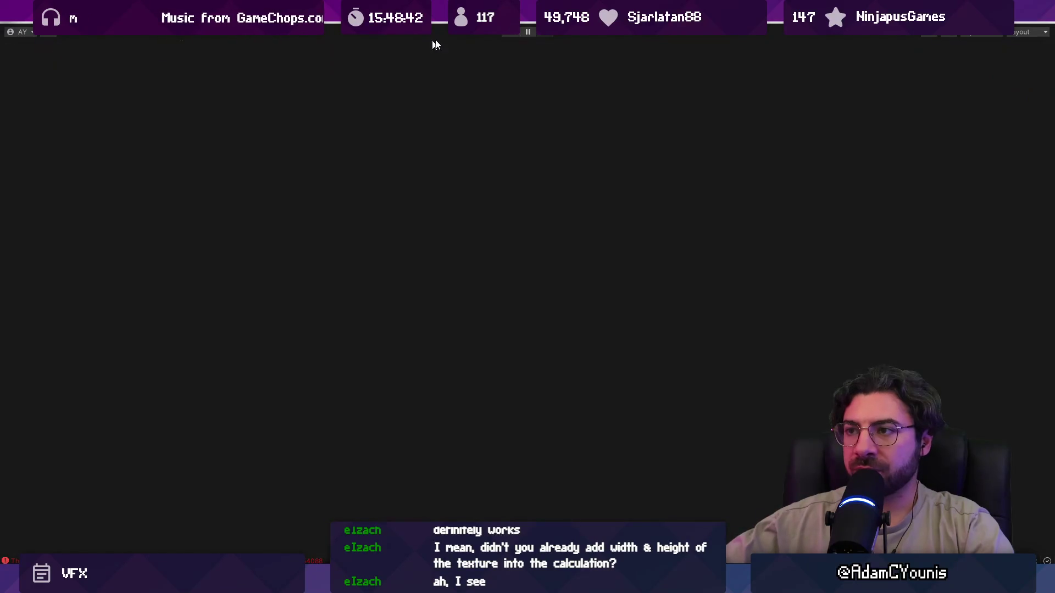
right_click(471, 47)
left_click(503, 64)
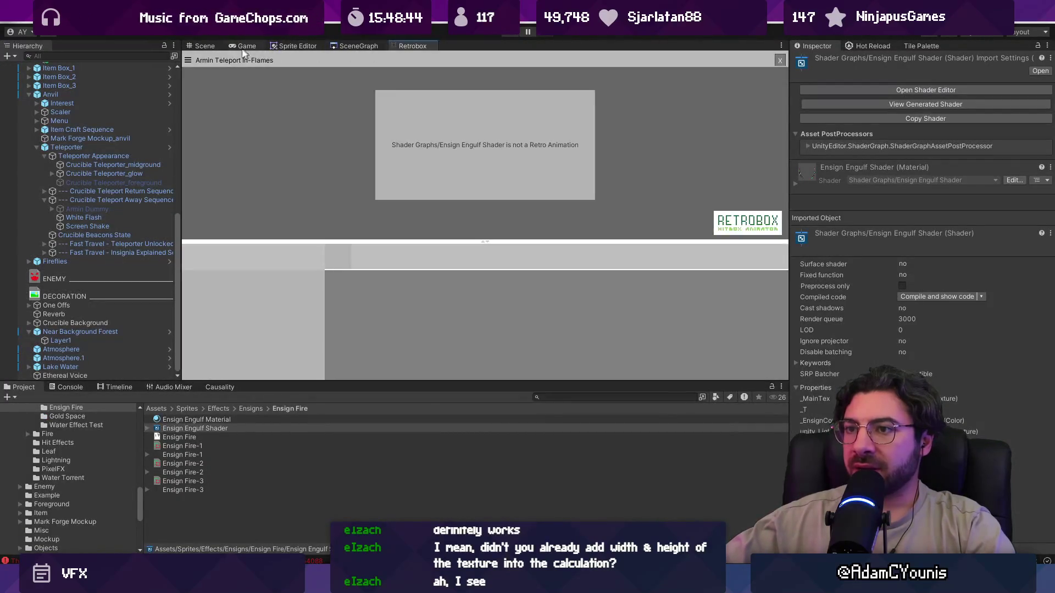
Open the Armins House level from the SceneGraph map
scroll(471, 198, "down", 1)
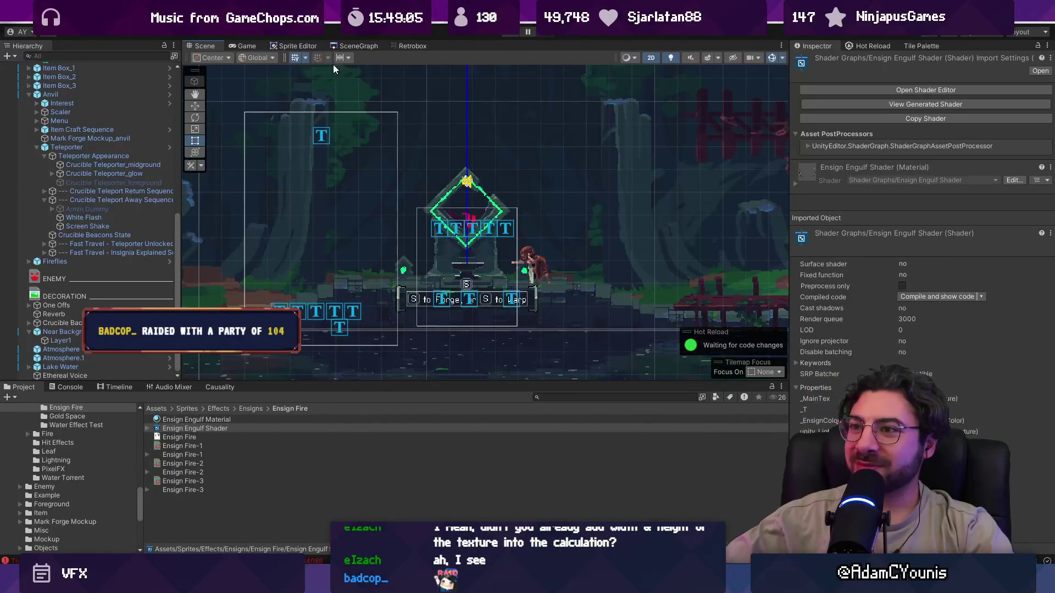
left_click(359, 48)
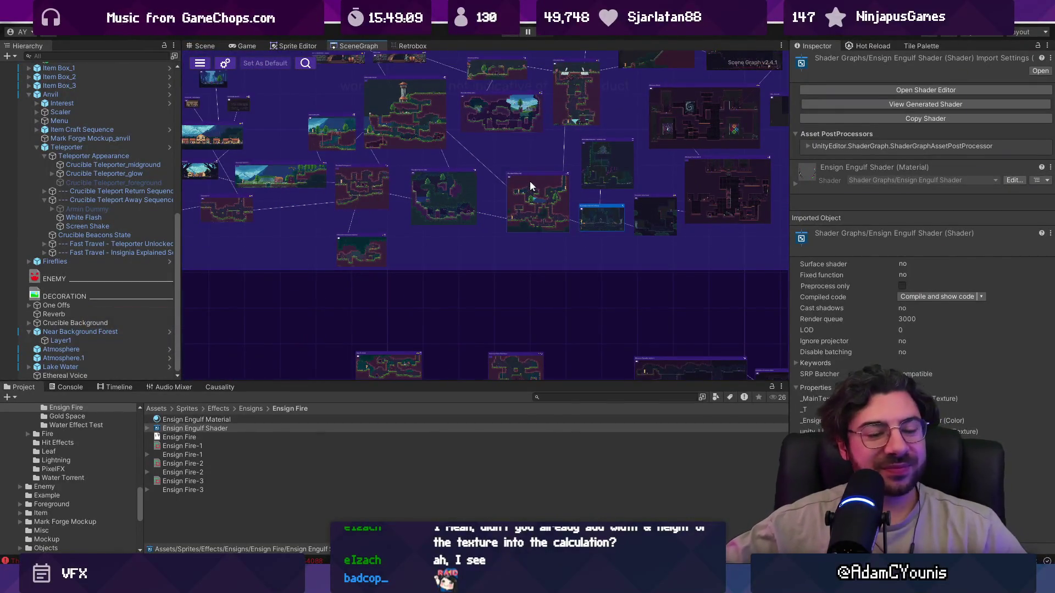
scroll(530, 180, "down", 5)
scroll(469, 192, "up", 5)
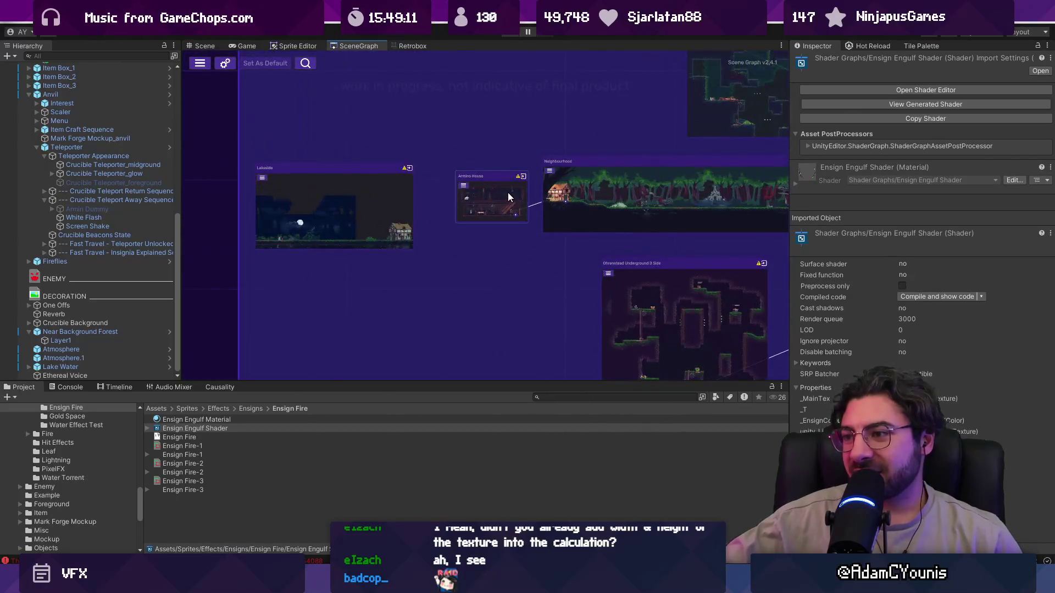
double_click(492, 197)
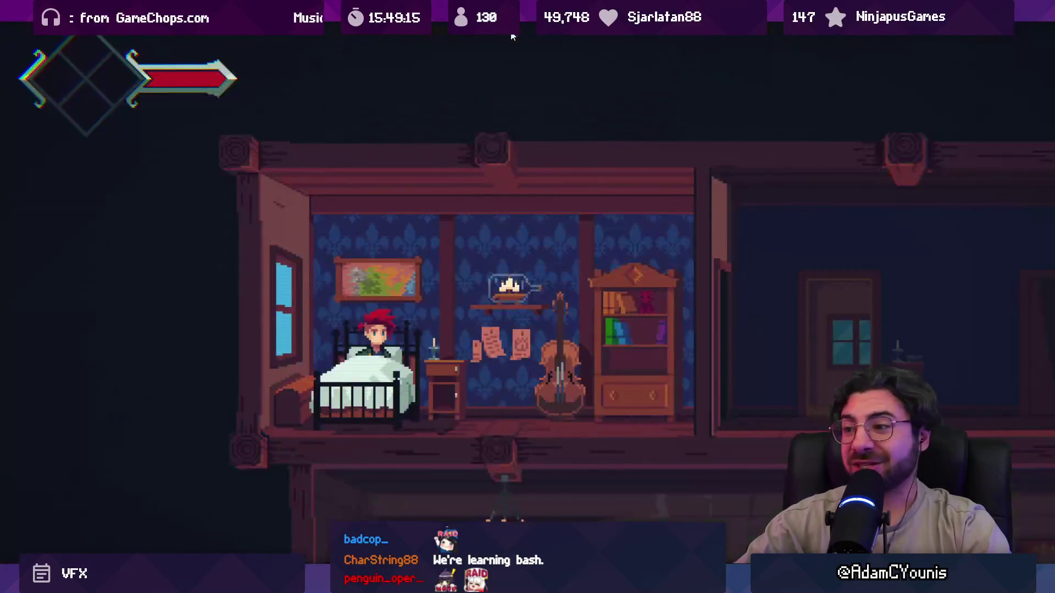
Walk downstairs to the maid and talk through the kitchen dialogue
key("Right")
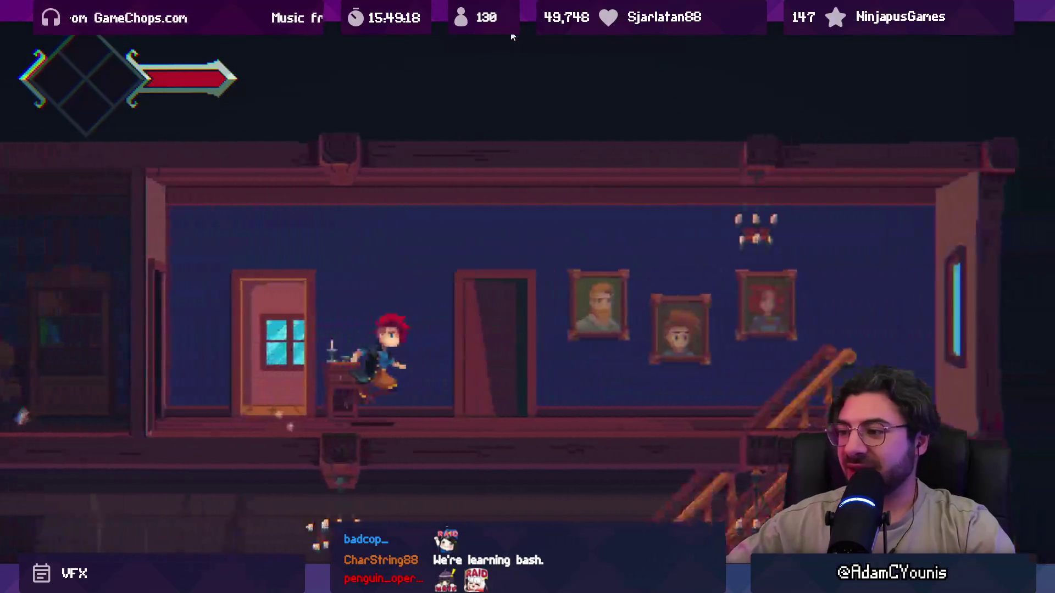
key("Right")
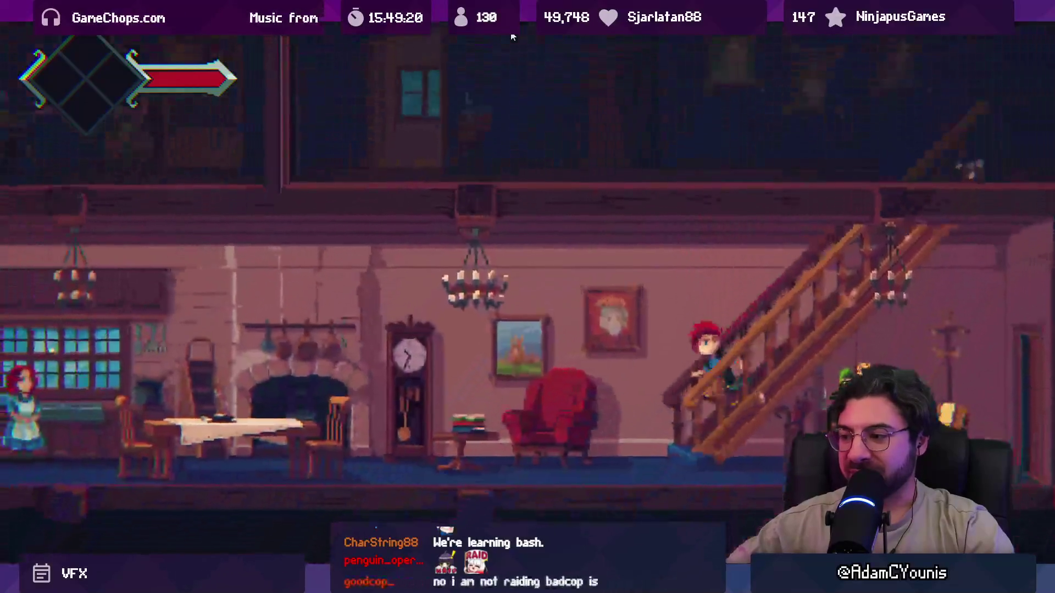
key("Left")
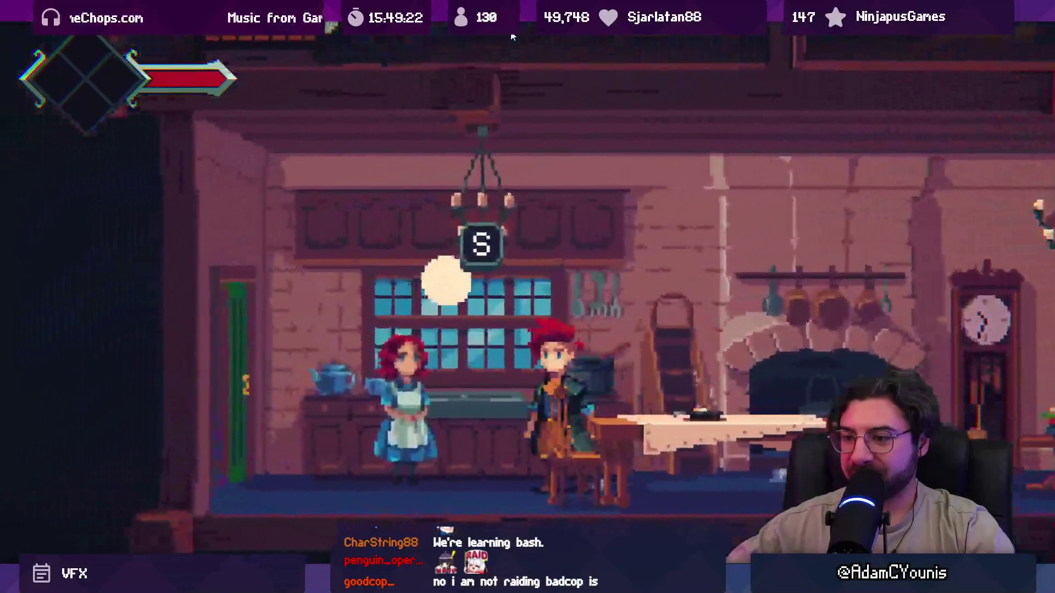
key("s")
key("space")
key("space")
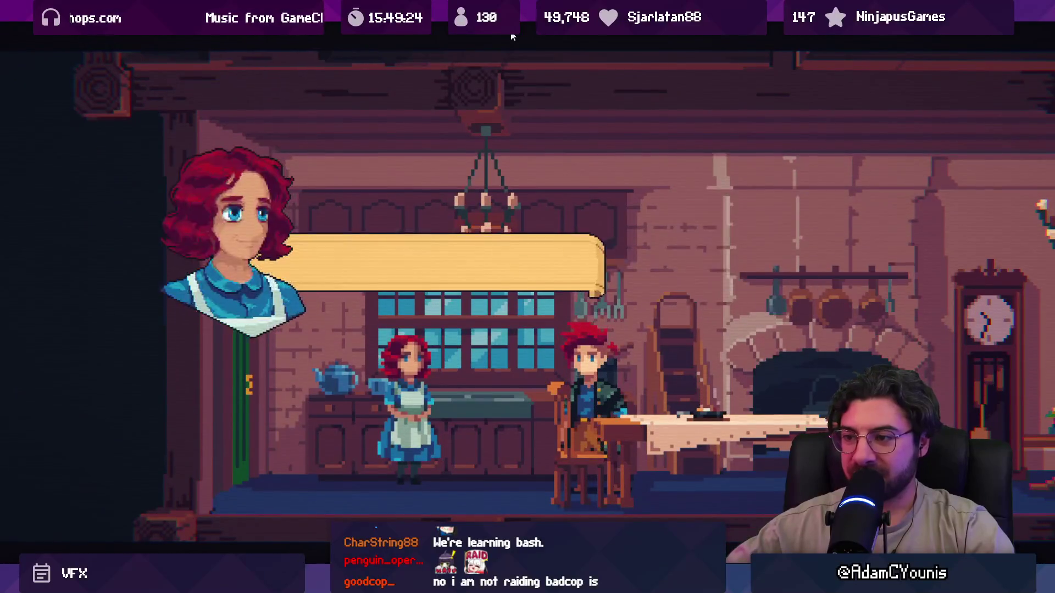
key("space")
key("space")
key("space")
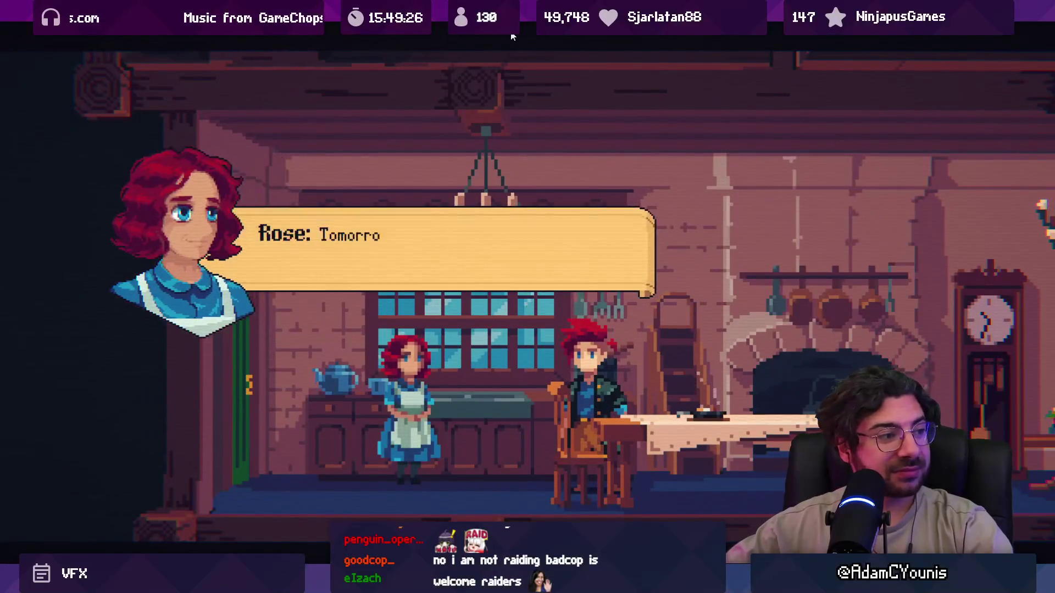
key("space")
key("space")
Pick up the chest item, climb upstairs, exit the room, and leave fullscreen play
key("Right")
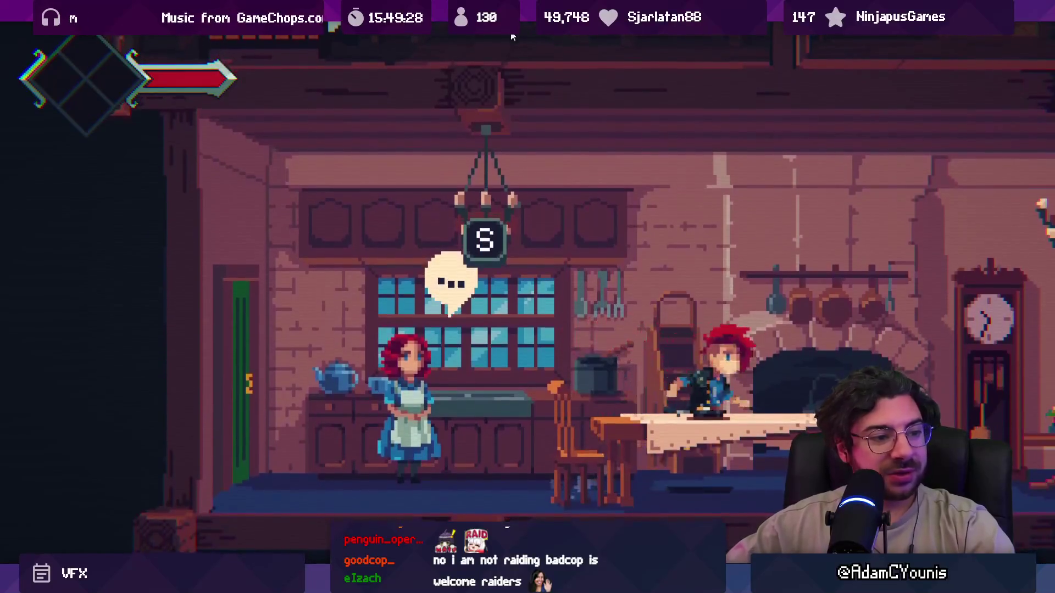
key("Right")
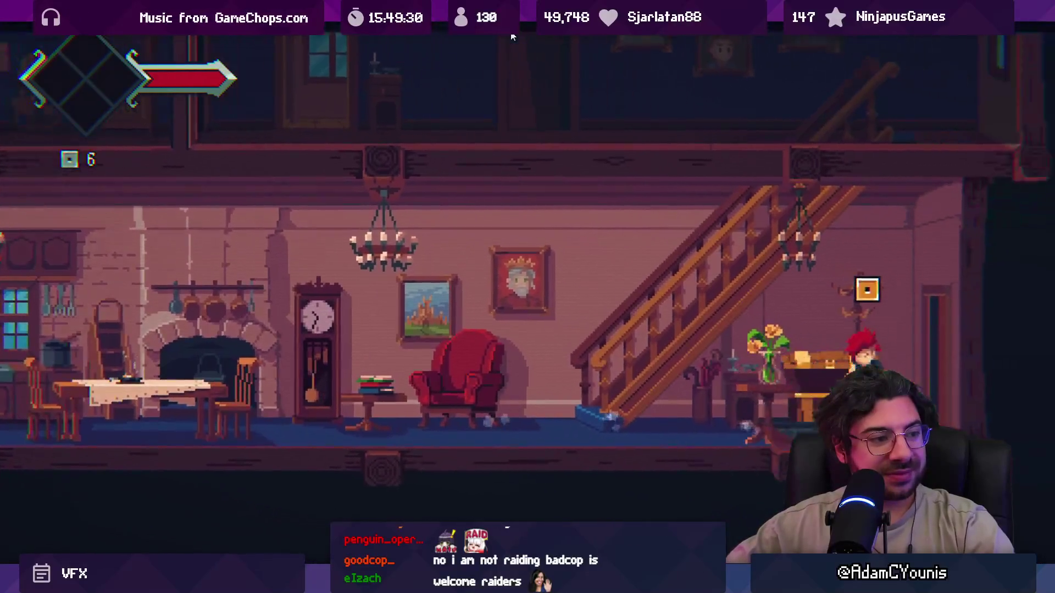
key("space")
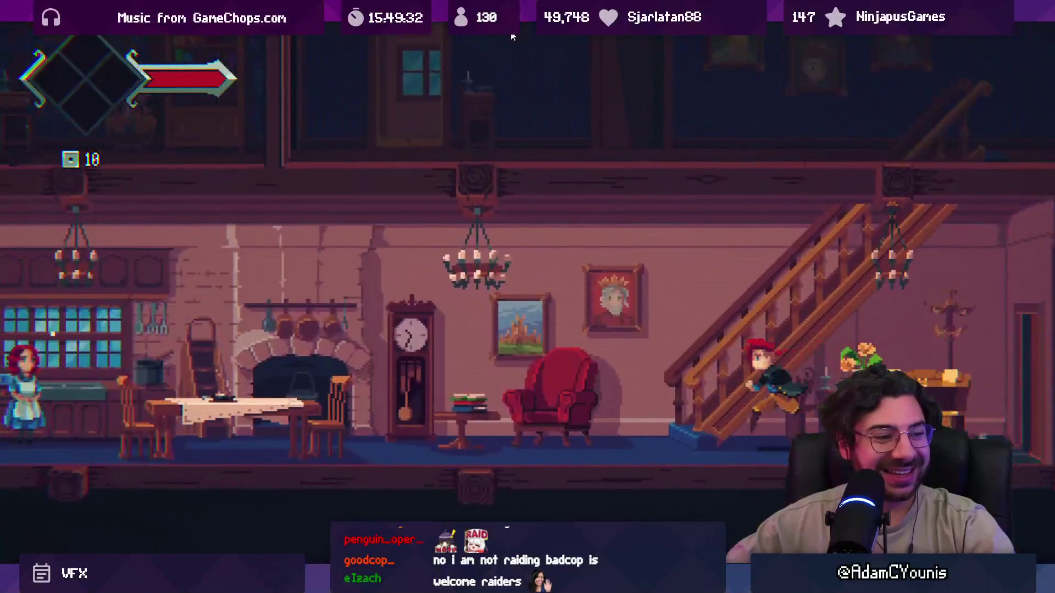
key("Right")
key("Left")
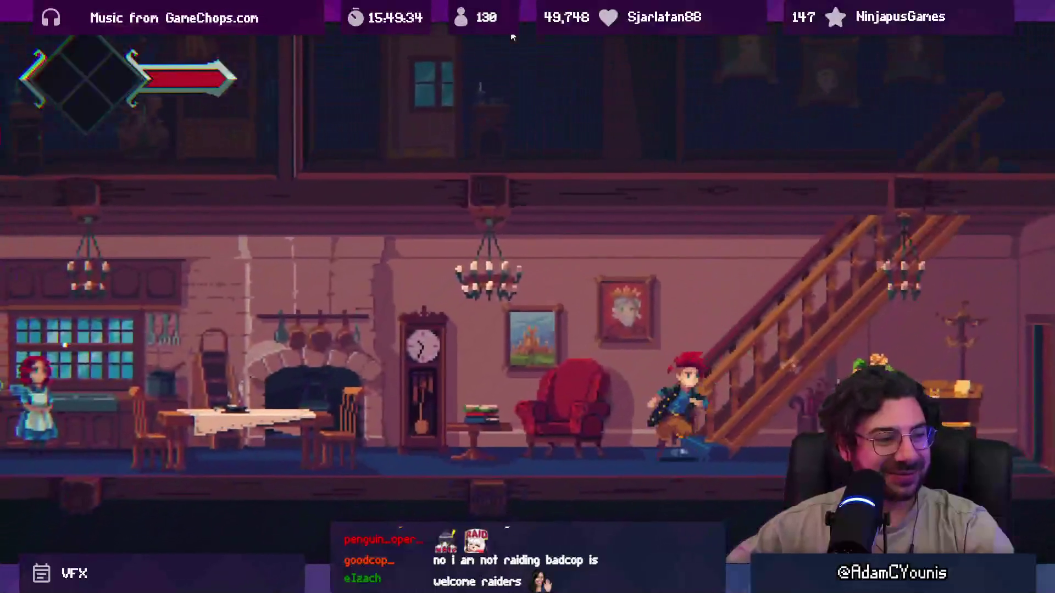
key("Right")
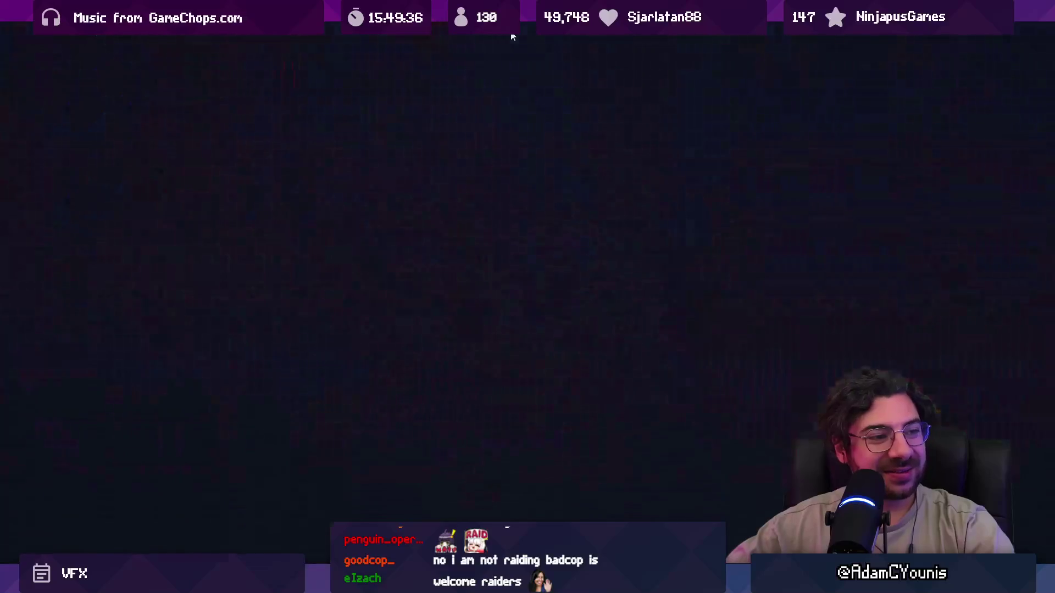
key("shift+space")
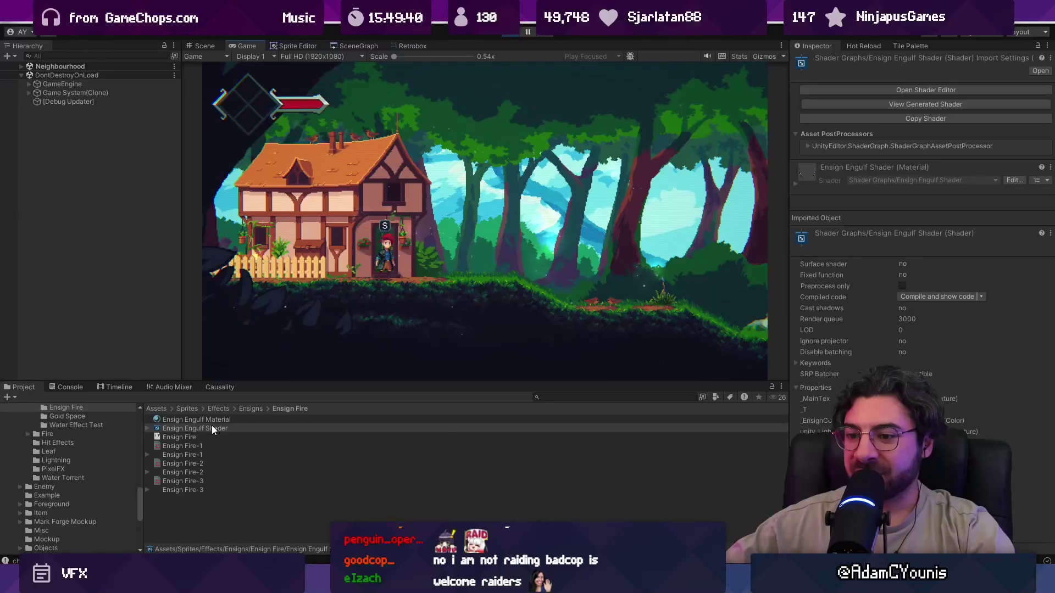
Open the Ensign Engulf Shader graph and bring the Union and Multiply nodes into view
double_click(215, 428)
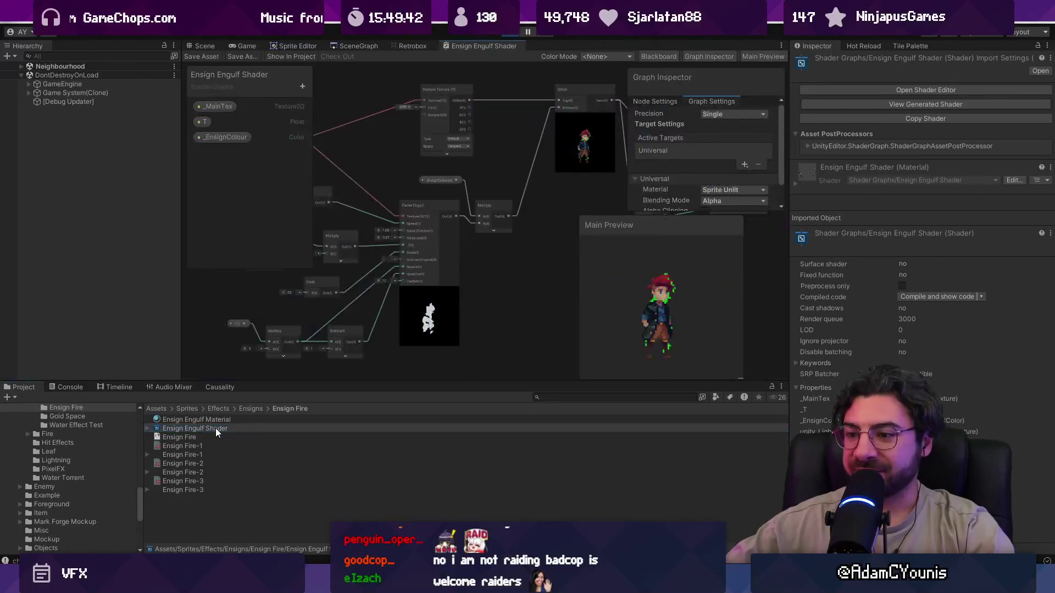
scroll(428, 319, "up", 5)
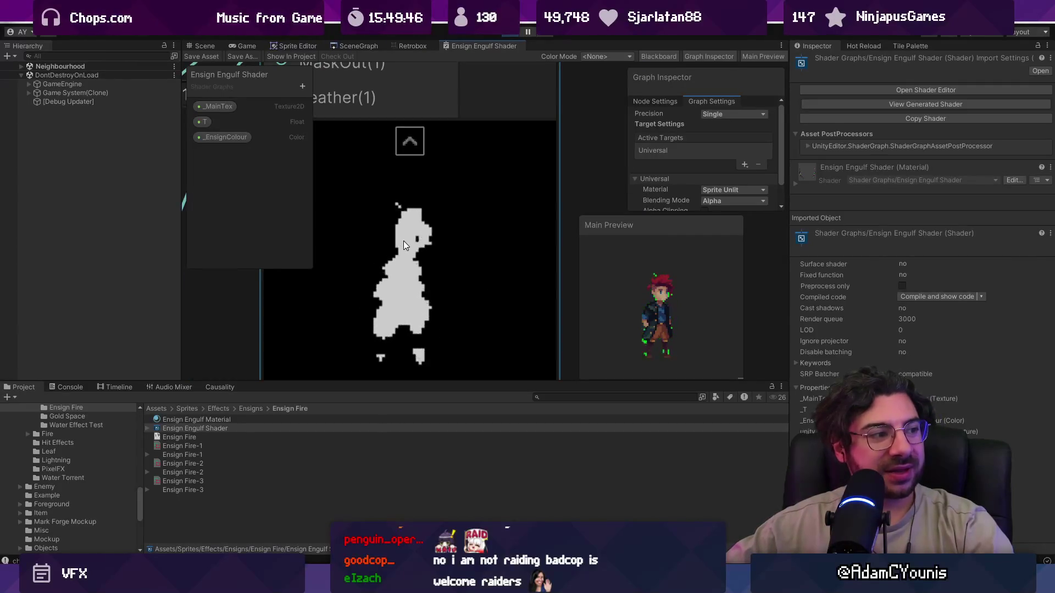
scroll(448, 221, "down", 4)
left_click_drag(544, 143, 483, 266)
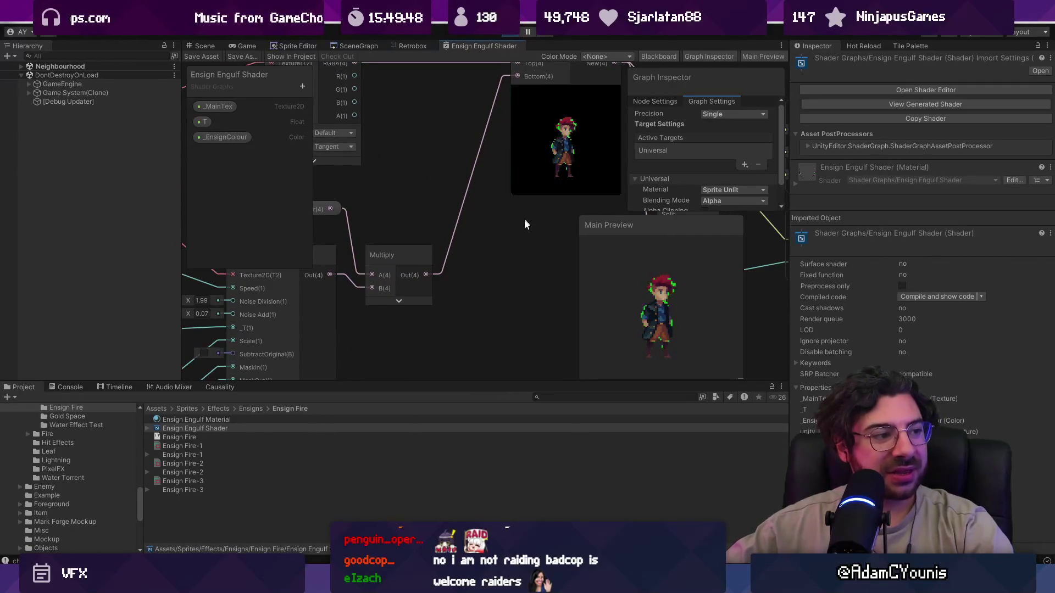
left_click_drag(522, 223, 476, 234)
scroll(476, 233, "up", 5)
scroll(505, 206, "down", 2)
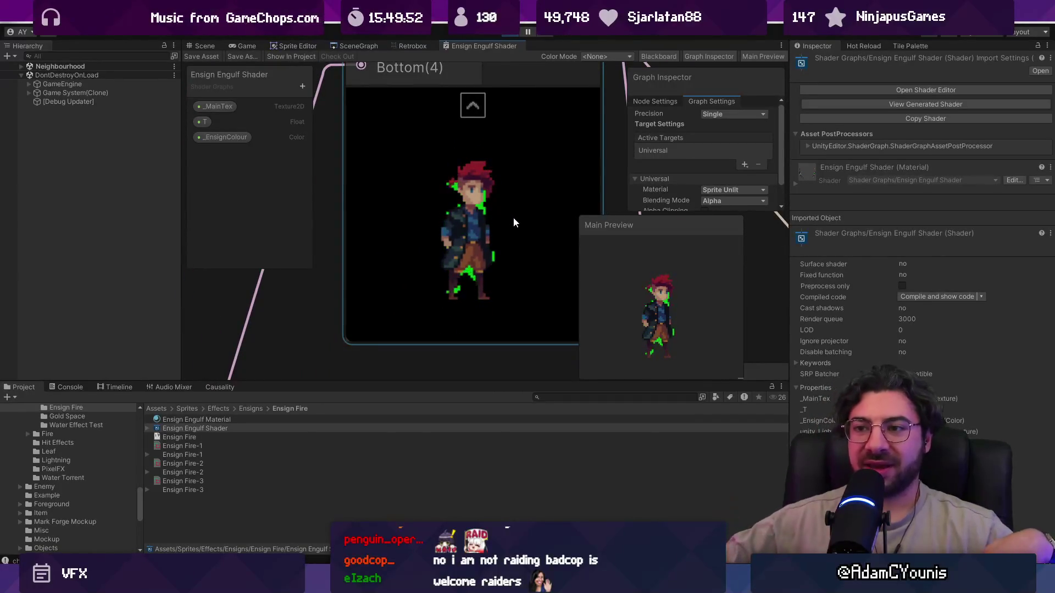
Scrub the T property's default to preview the green glow, then set it back to 0.5
left_click(204, 122)
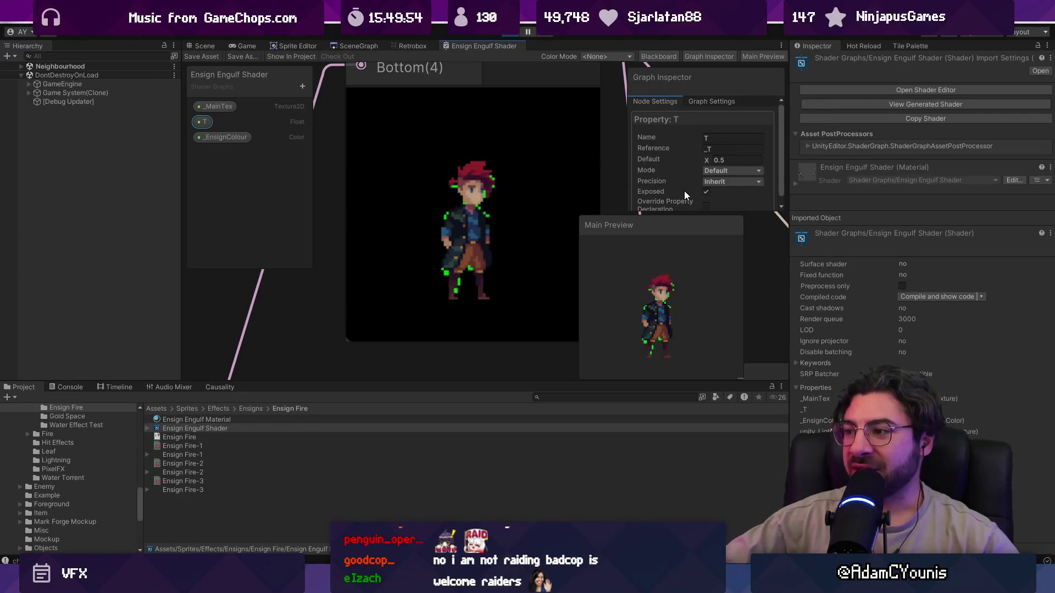
mouse_move(709, 149)
left_mouse_down()
mouse_move(694, 150)
mouse_move(703, 150)
left_mouse_up()
left_click_drag(706, 150, 711, 149)
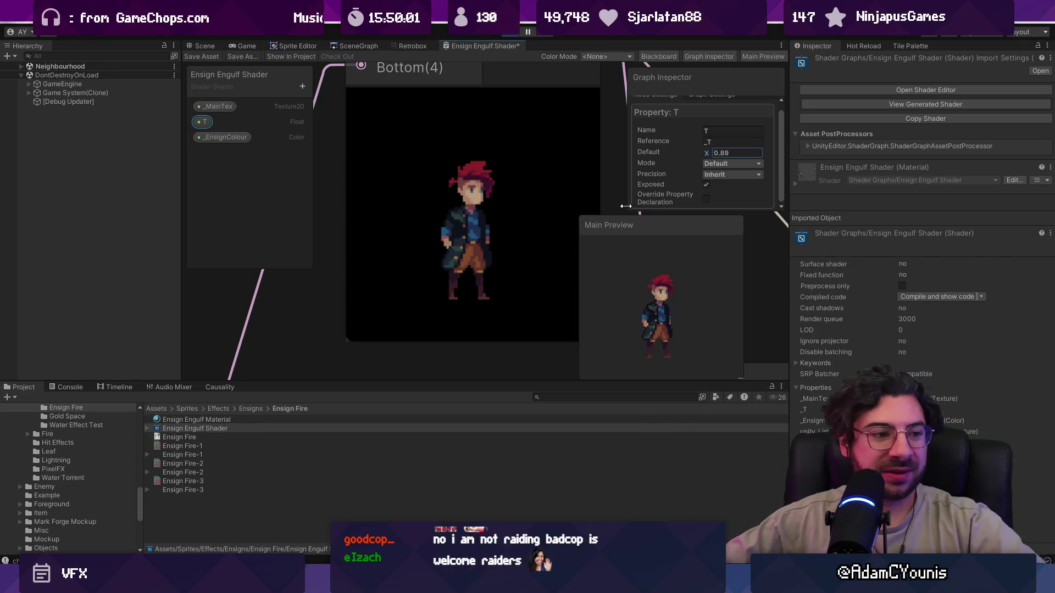
type("0.5")
key("Return")
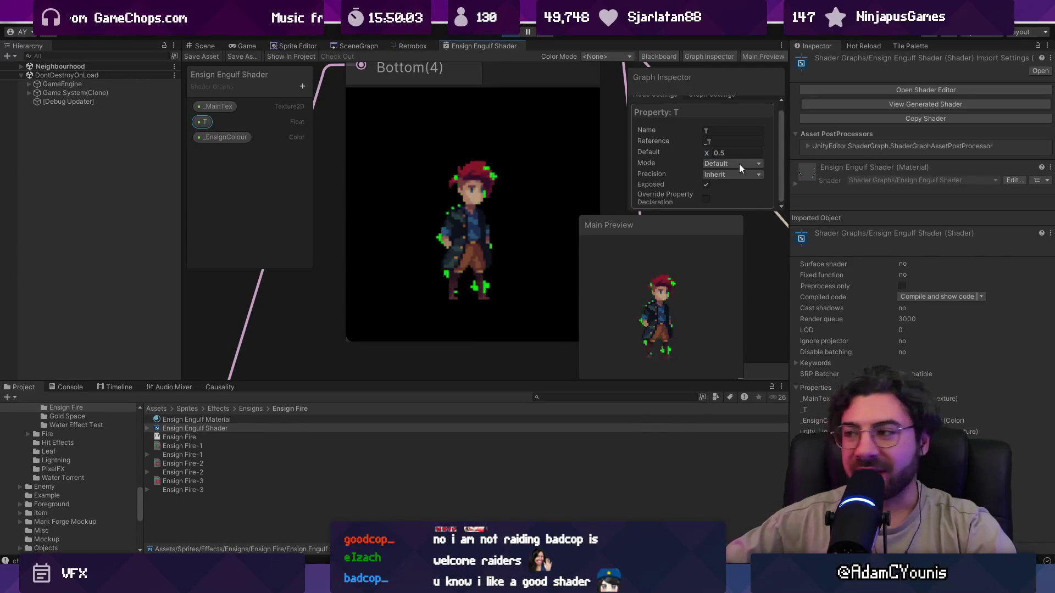
scroll(468, 198, "down", 5)
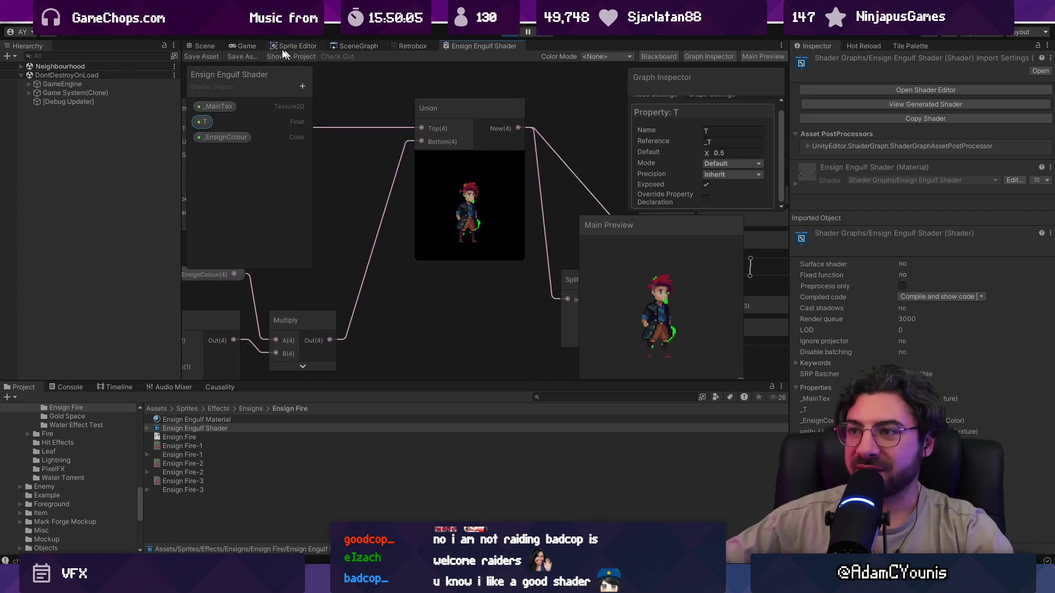
left_click(233, 46)
Walk the character right into the forest, then toggle fullscreen views and restore the normal layout
key("Right")
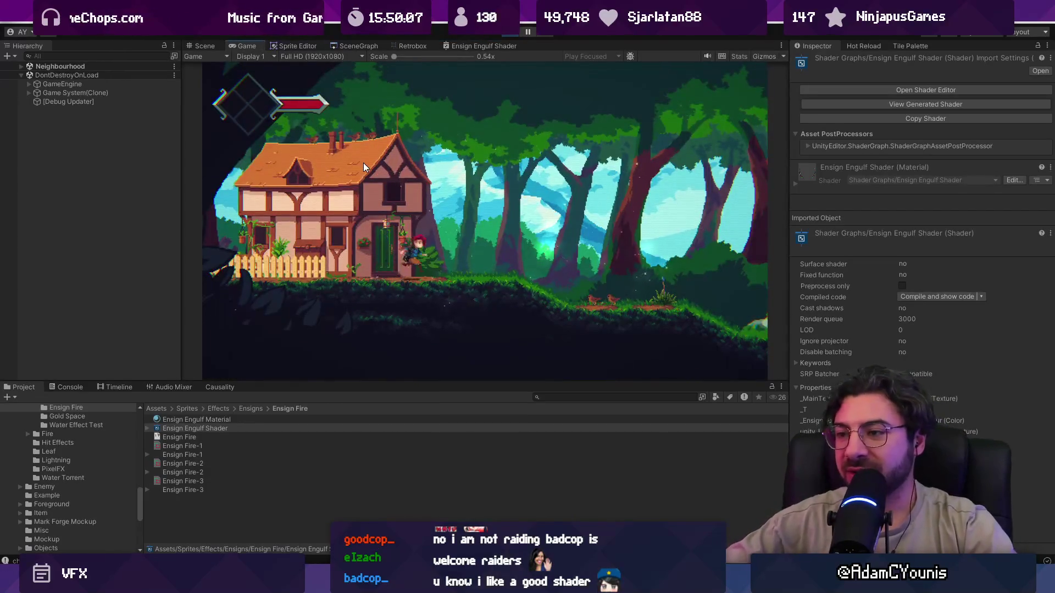
key("shift+space")
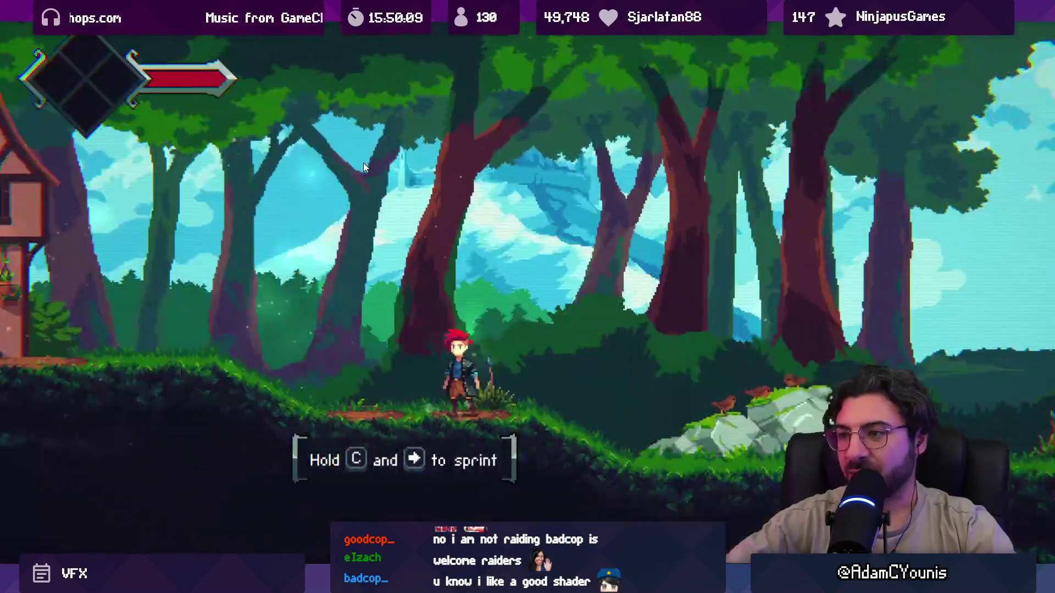
key("ctrl+1")
key("ctrl+2")
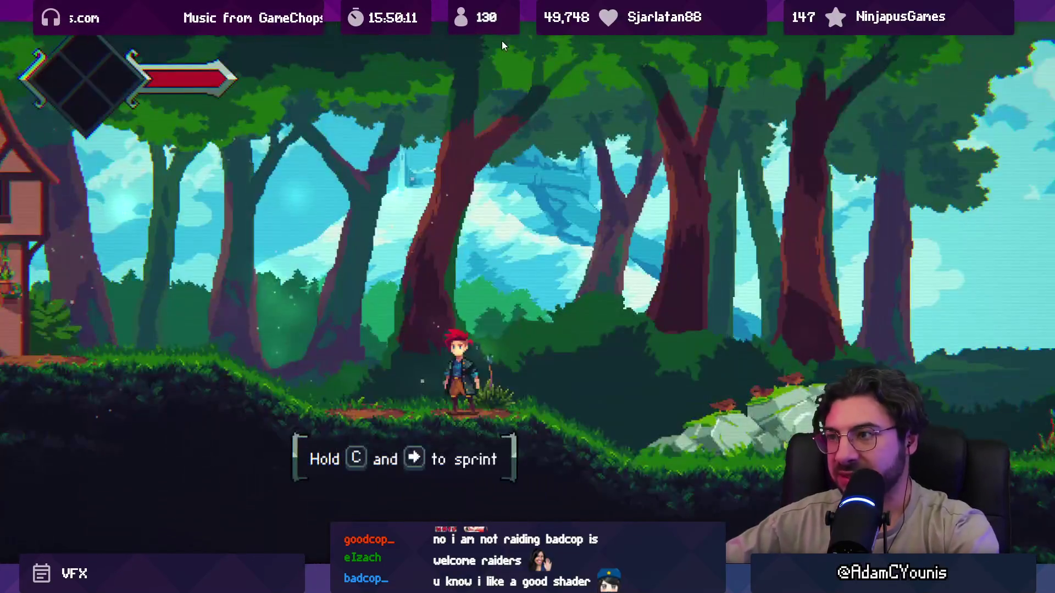
key("shift+space")
Load the Ohrenstead Excavation - Dandelion Trial scene from the SceneGraph level graph
left_click(347, 45)
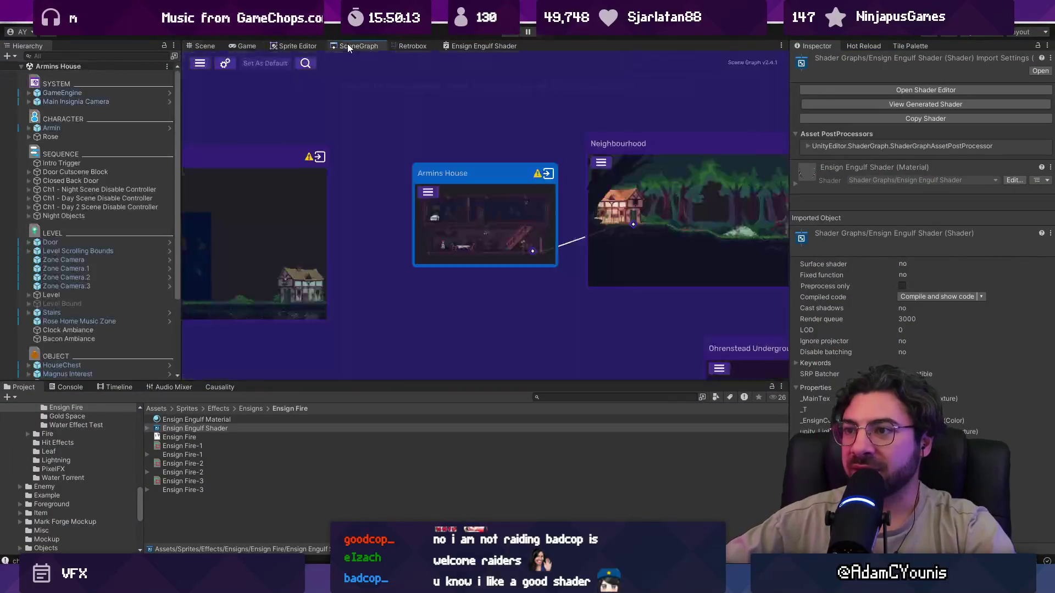
scroll(631, 250, "up", 5)
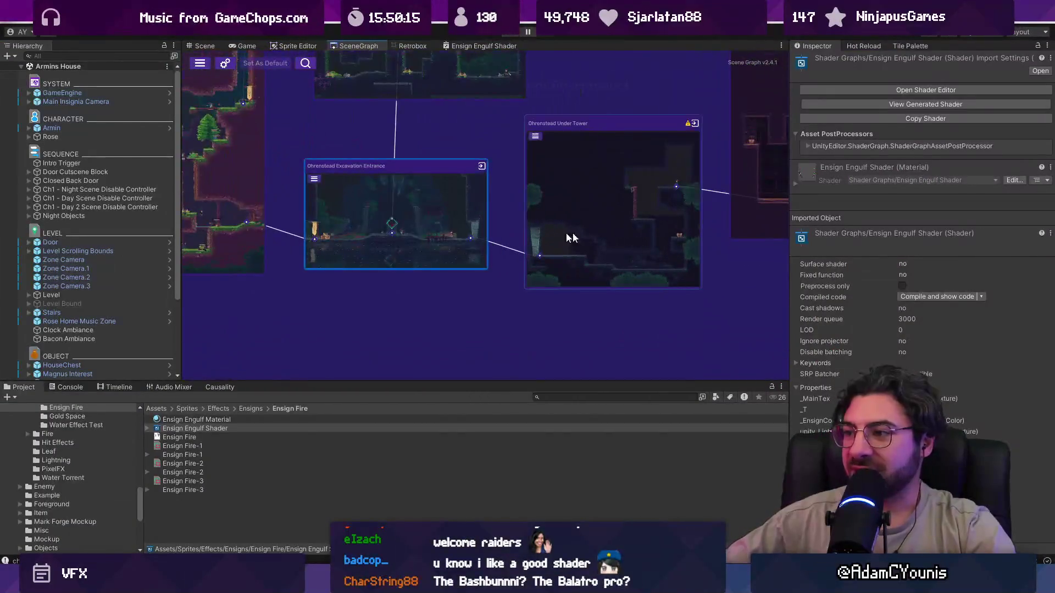
double_click(482, 142)
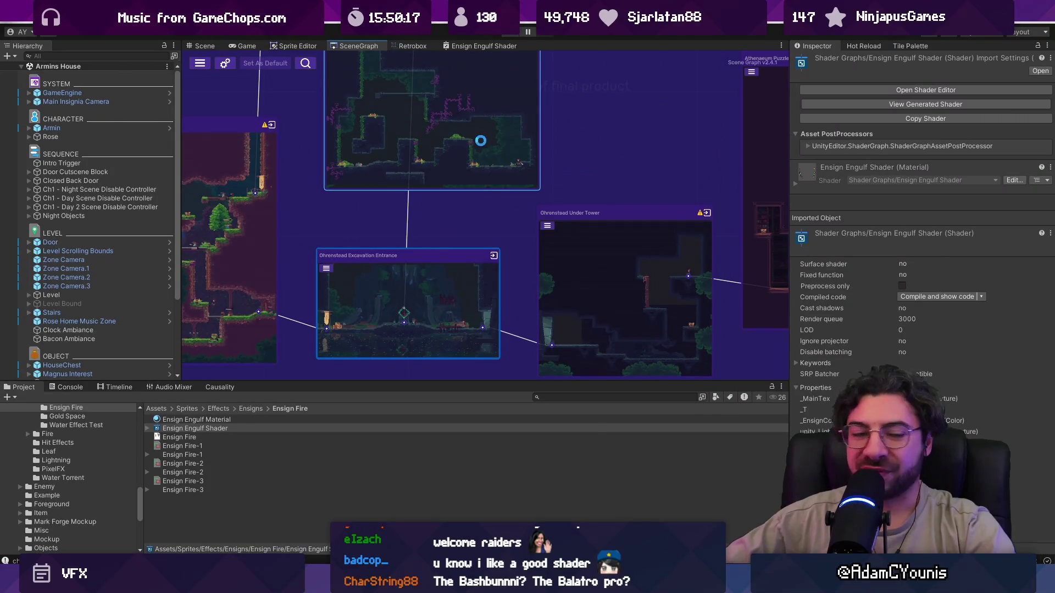
scroll(460, 230, "down", 3)
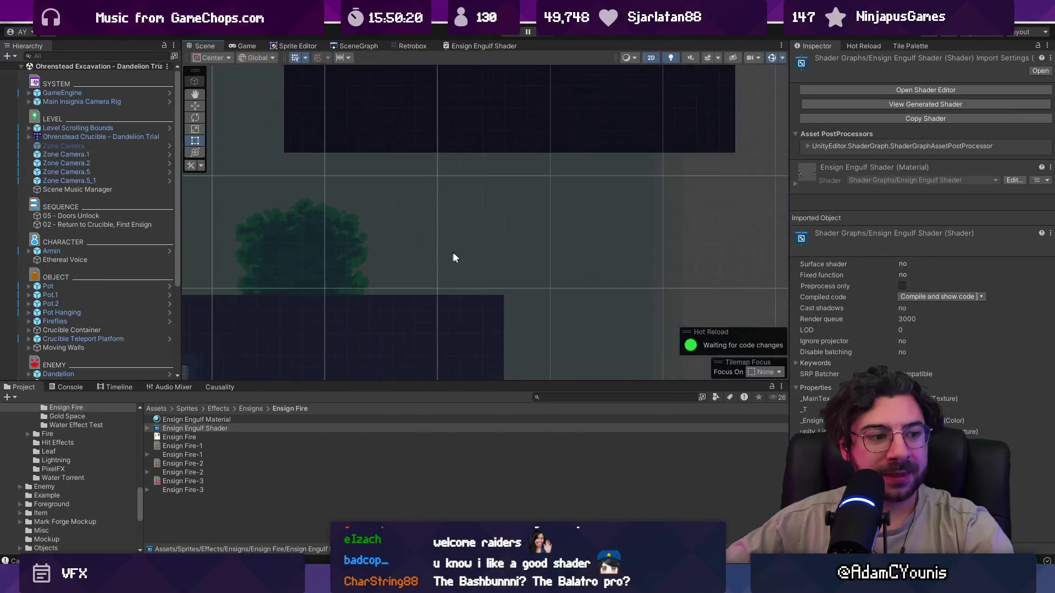
Pan the Scene view across the dark room outlines, lower rooms and sequence labels
left_click_drag(522, 228, 396, 296)
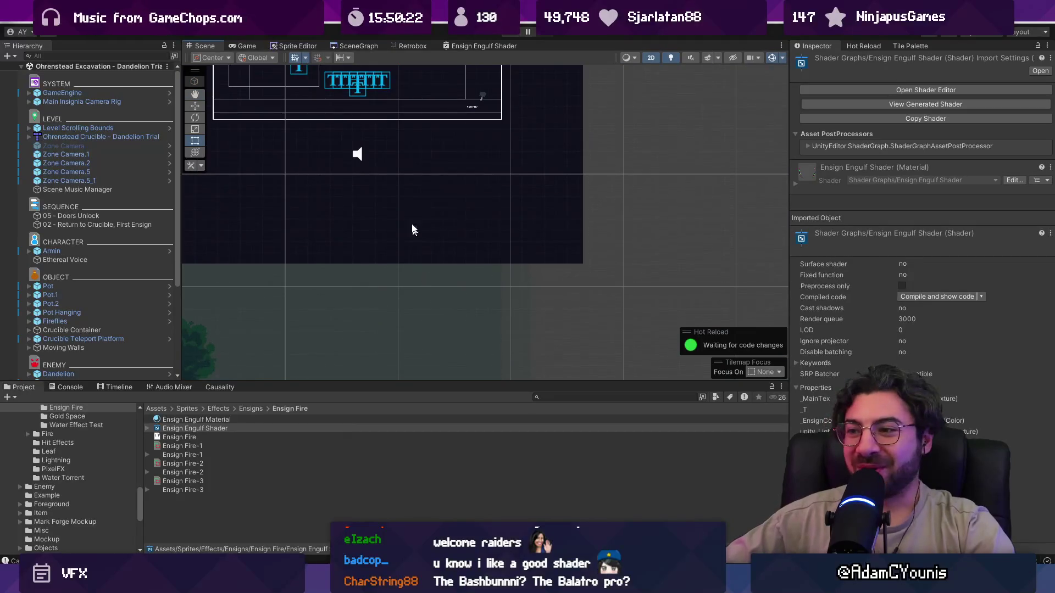
left_click_drag(412, 229, 502, 334)
scroll(487, 252, "down", 3)
mouse_move(487, 251)
left_mouse_down()
mouse_move(521, 134)
mouse_move(564, 101)
left_mouse_up()
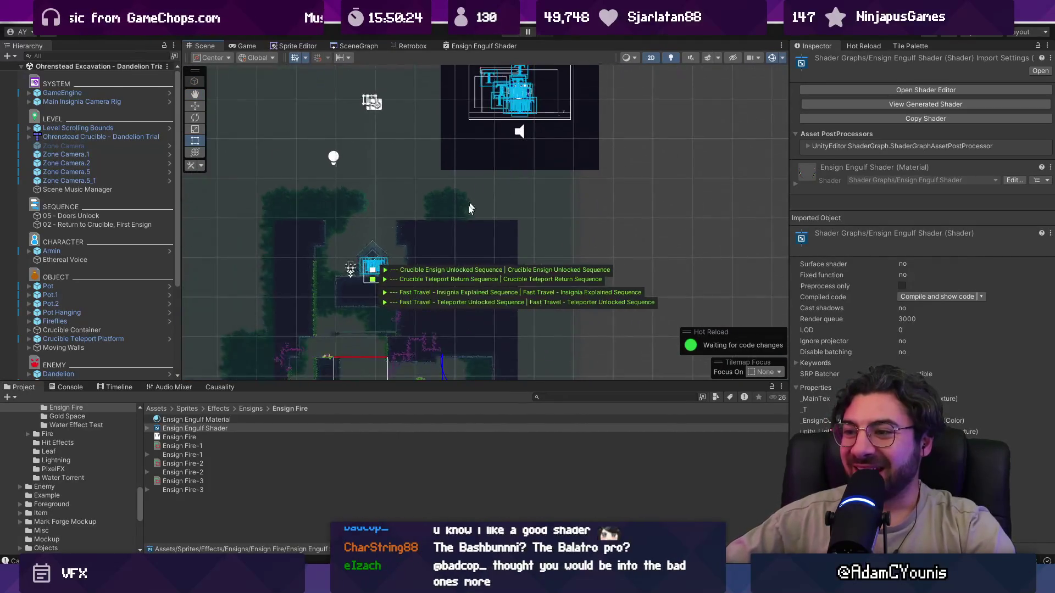
left_click_drag(447, 332, 460, 215)
left_click_drag(411, 272, 396, 229)
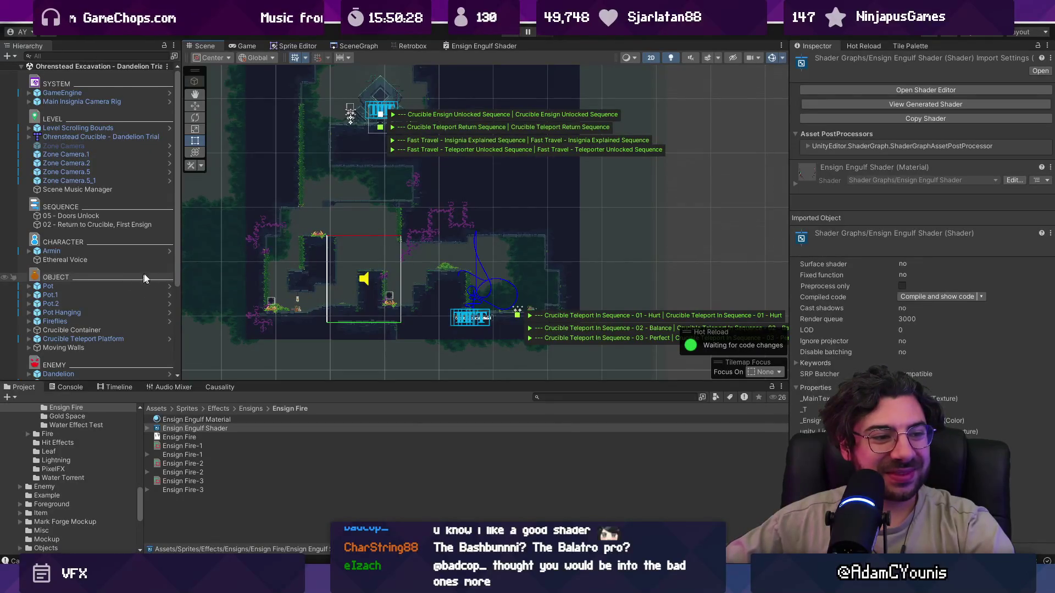
Frame the Ethereal Voice object, then select Armin to inspect his components
double_click(100, 260)
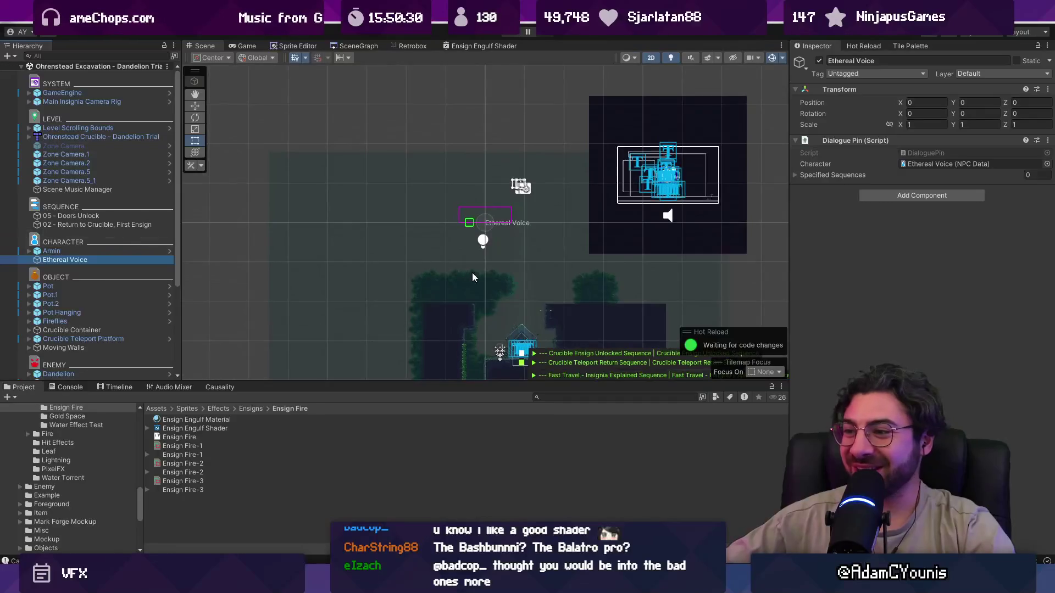
mouse_move(472, 273)
left_mouse_down()
mouse_move(400, 239)
mouse_move(410, 237)
left_mouse_up()
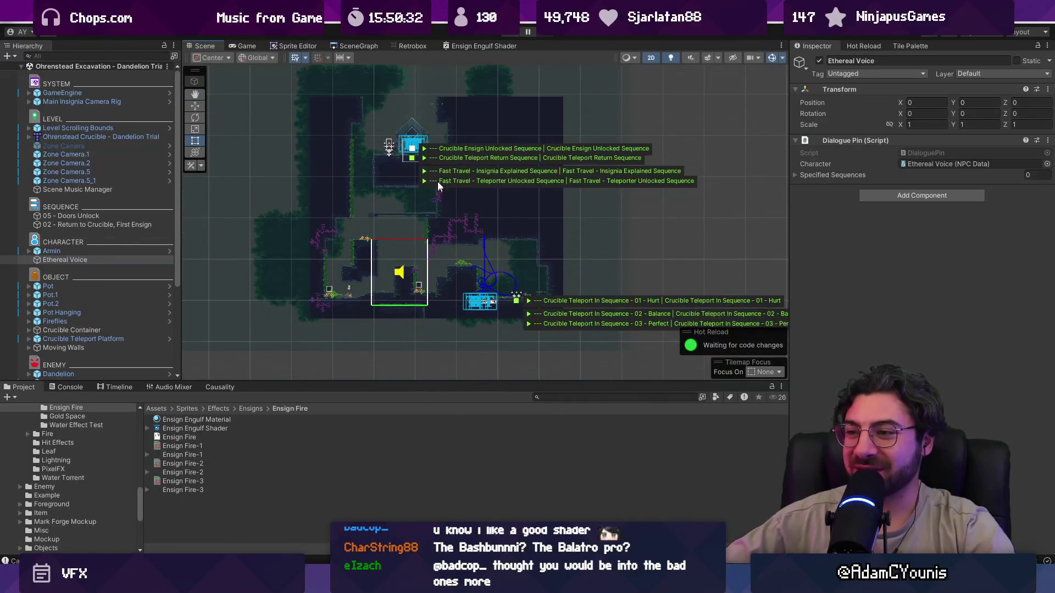
scroll(389, 225, "up", 3)
left_click_drag(433, 350, 431, 364)
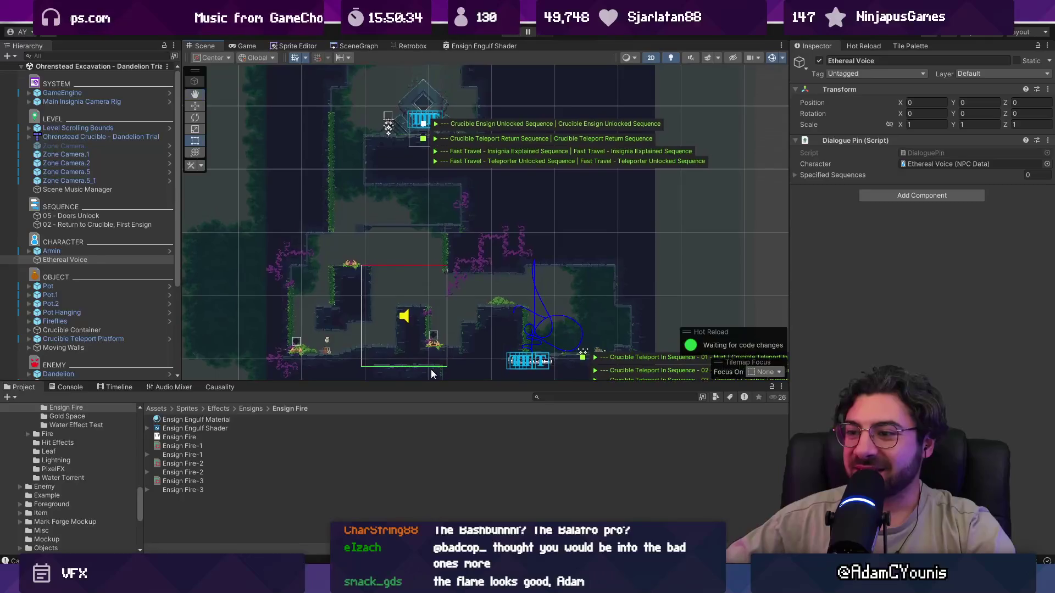
left_click(51, 253)
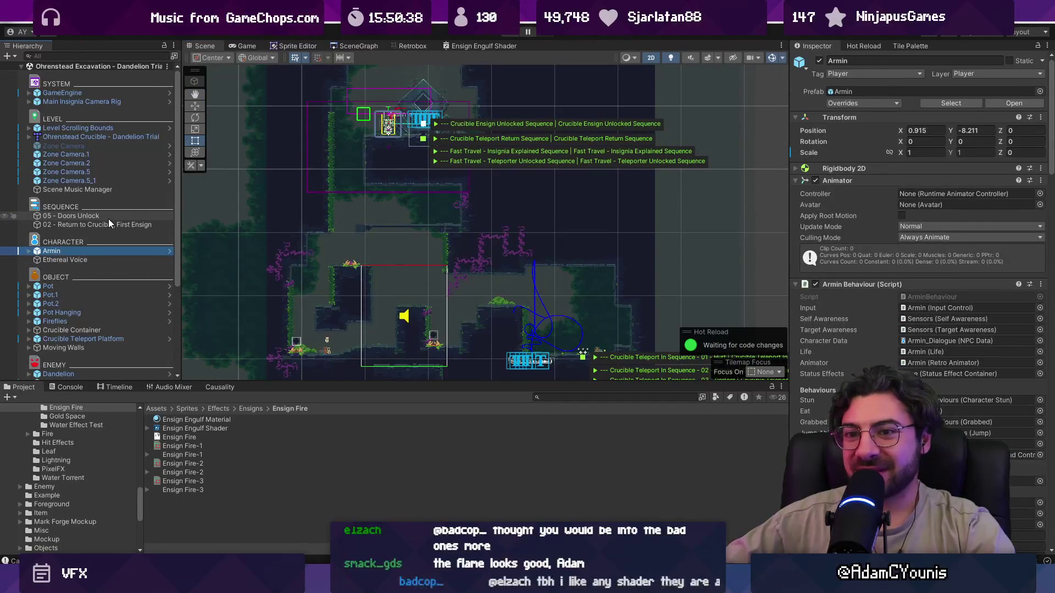